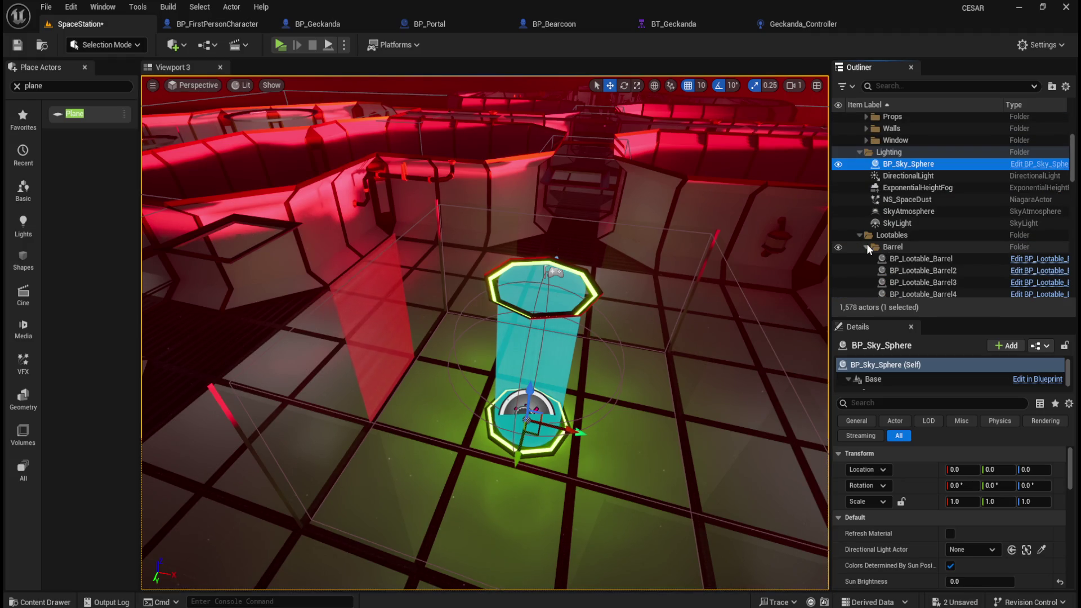
Duplicate the Barrier plane as Barrier2 and place it at X location 300.
{"action": "left_click", "coordinate": [867, 246]}
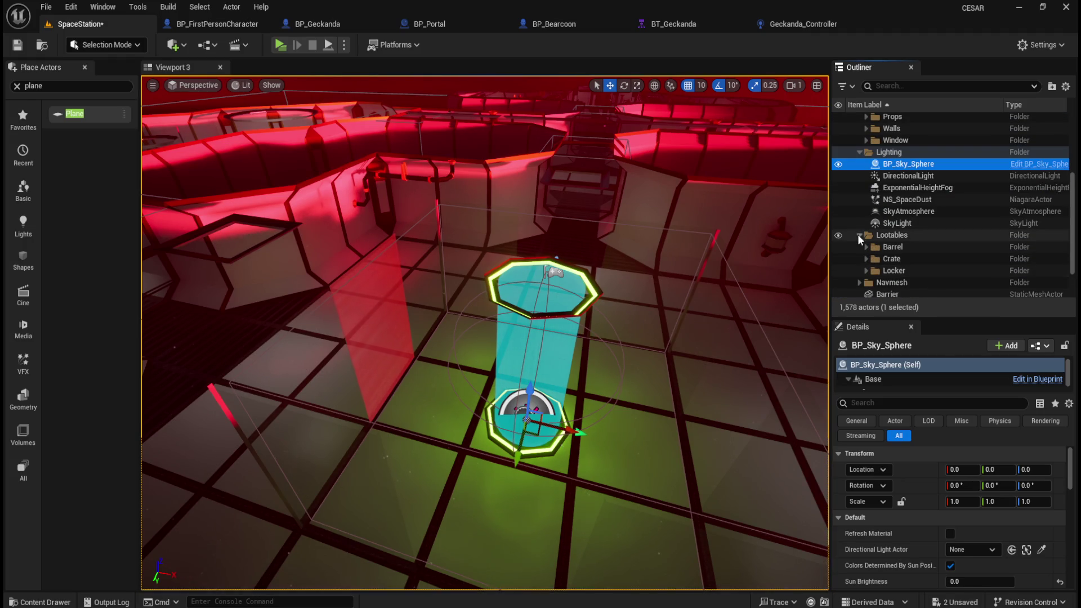
{"action": "left_click", "coordinate": [860, 235]}
{"action": "scroll", "coordinate": [864, 249], "scroll_direction": "down", "scroll_amount": 1}
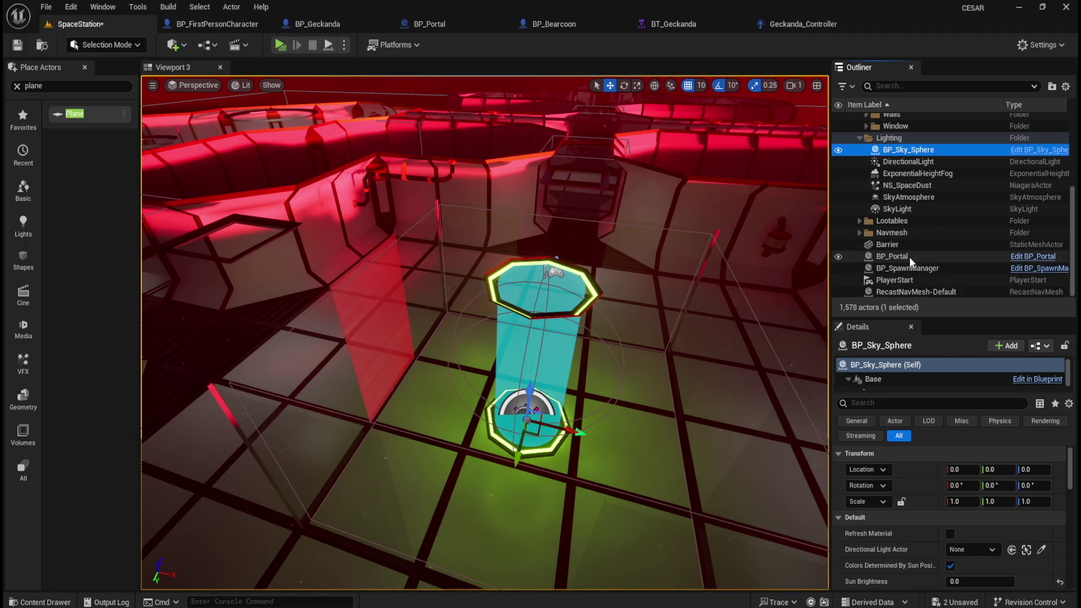
{"action": "left_click", "coordinate": [909, 246]}
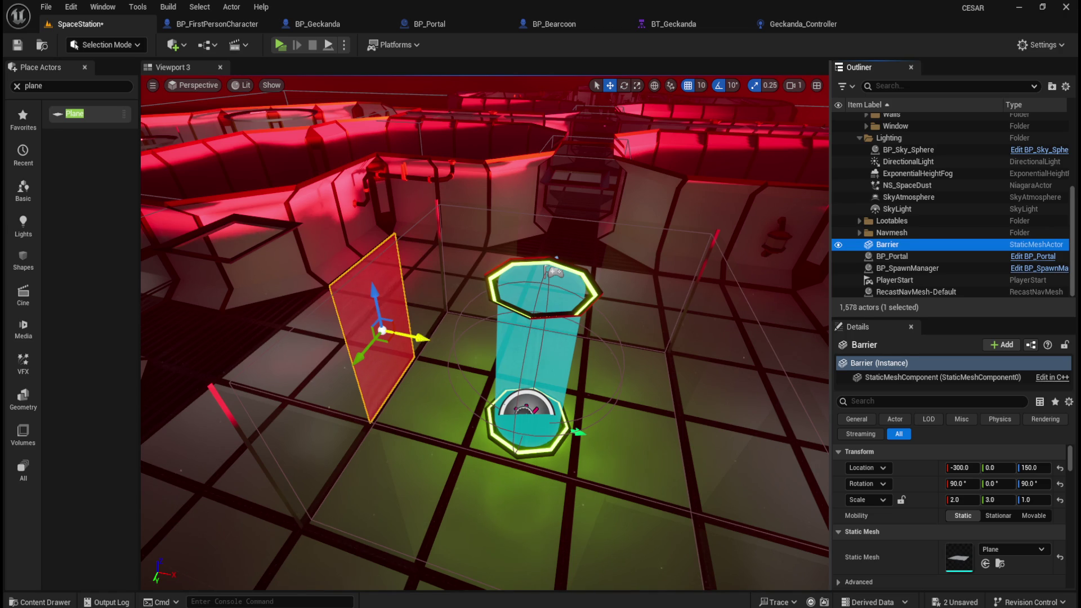
{"action": "left_click_drag", "start_coordinate": [424, 337], "coordinate": [504, 354], "text": "alt"}
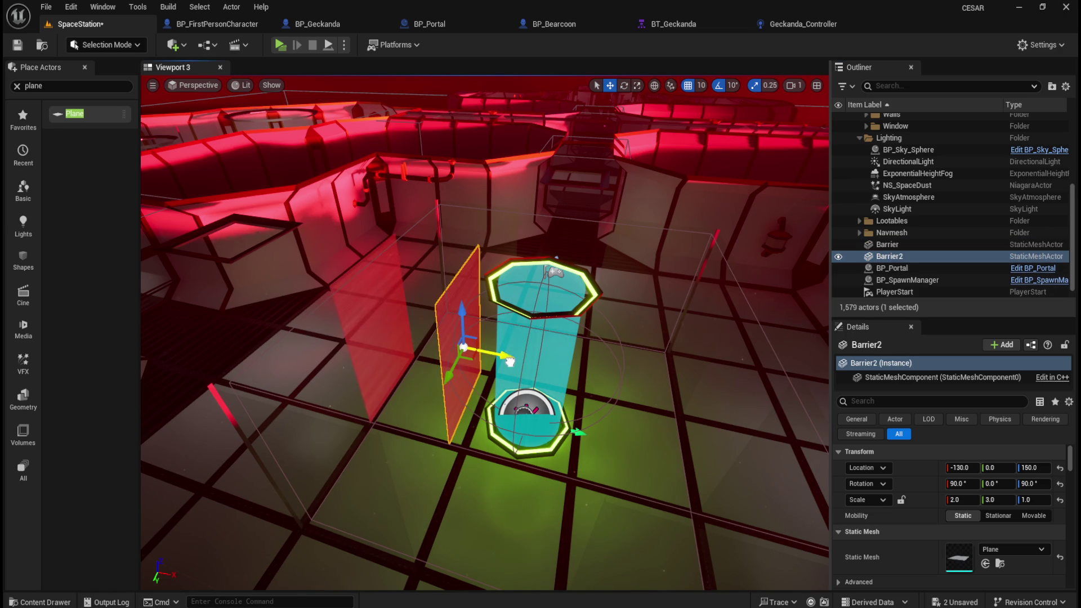
{"action": "left_click", "coordinate": [968, 470]}
{"action": "type", "text": "0"}
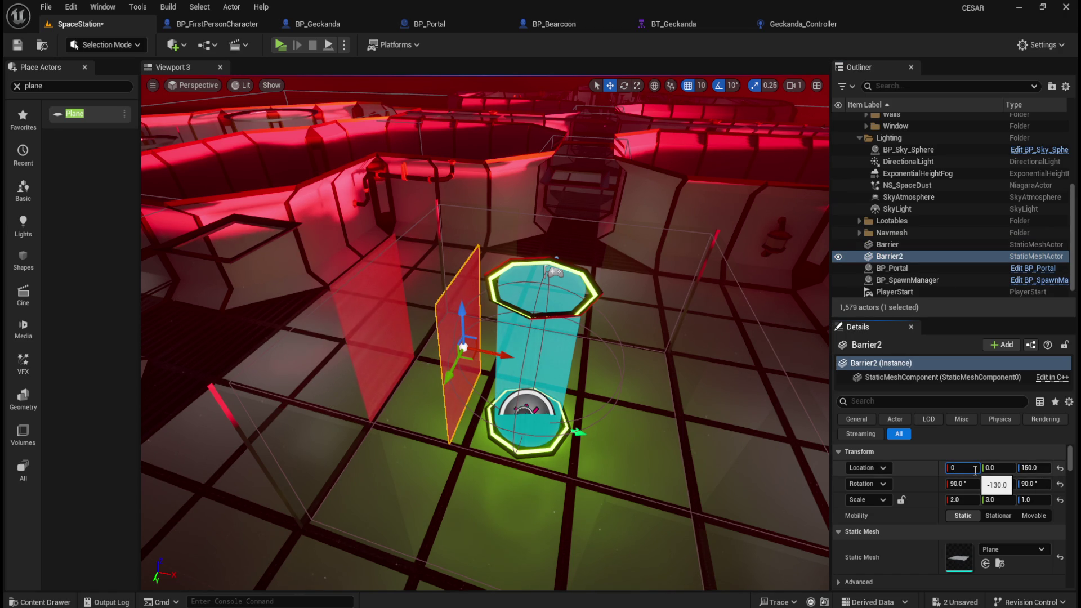
{"action": "key", "text": "Return"}
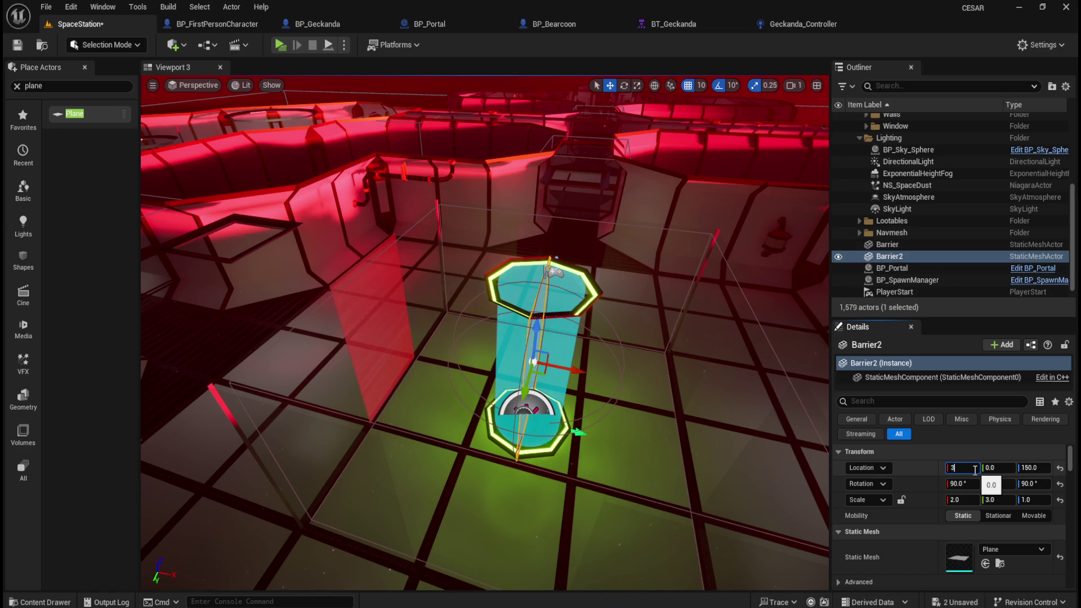
{"action": "type", "text": "00"}
{"action": "key", "text": "Return"}
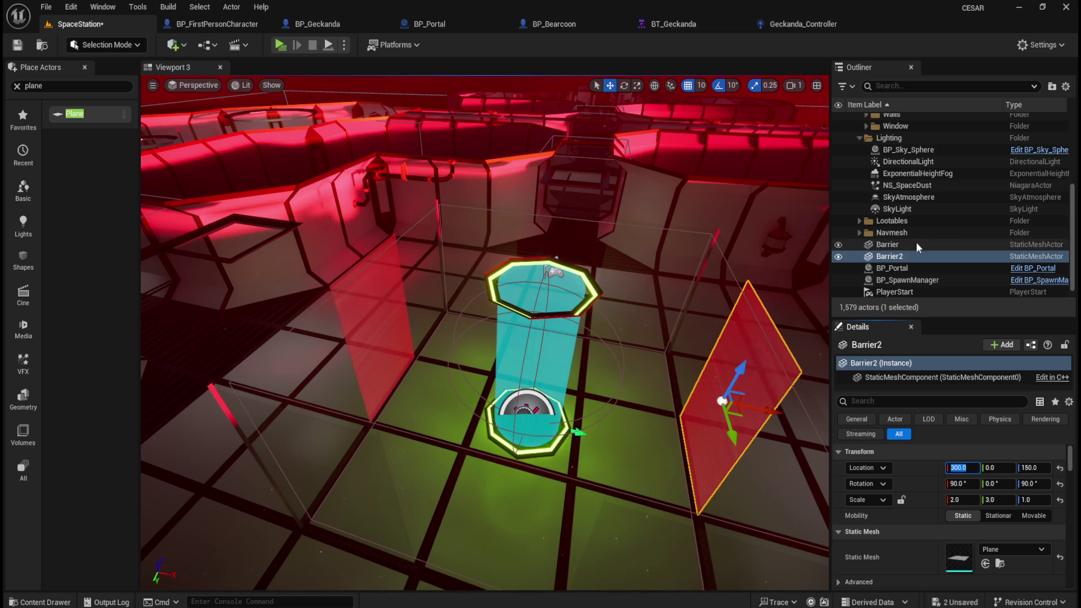
Duplicate Barrier2 as Barrier3 at X 0, Y 300 with Z rotation 0.
{"action": "left_click", "coordinate": [918, 245]}
{"action": "left_click", "coordinate": [744, 380]}
{"action": "left_click_drag", "start_coordinate": [763, 409], "coordinate": [675, 410], "text": "alt"}
{"action": "left_click", "coordinate": [964, 468]}
{"action": "type", "text": "0"}
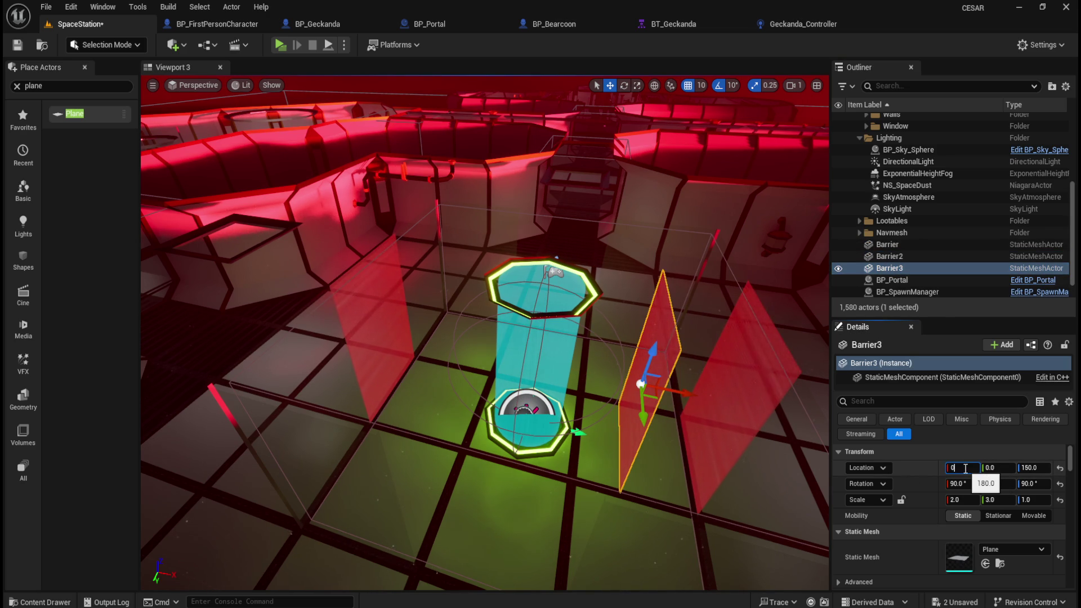
{"action": "key", "text": "Return"}
{"action": "left_click", "coordinate": [1030, 485]}
{"action": "type", "text": "0"}
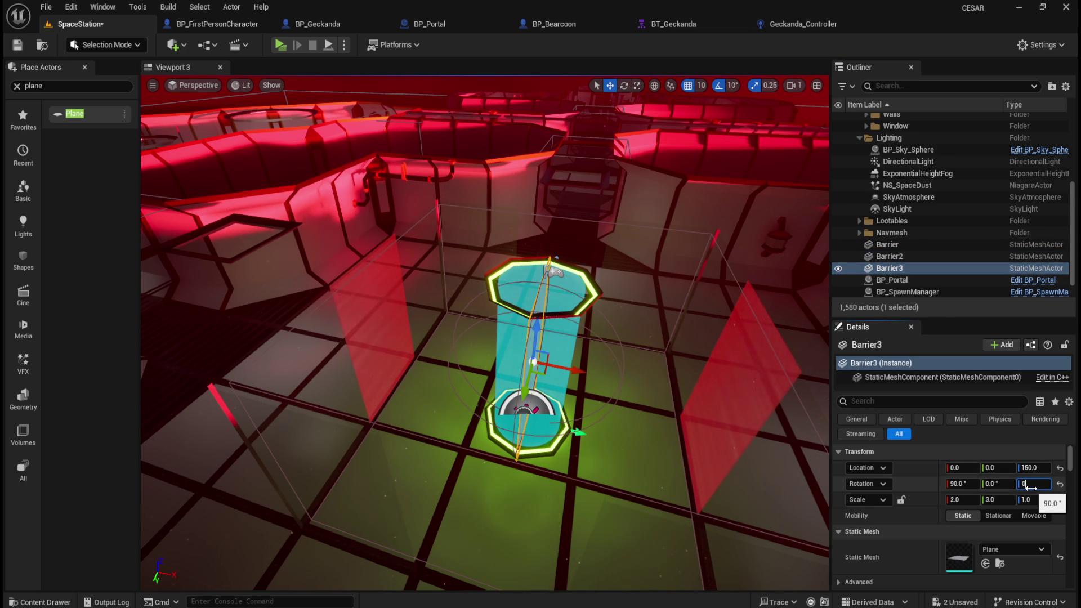
{"action": "key", "text": "Return"}
{"action": "left_click", "coordinate": [993, 468]}
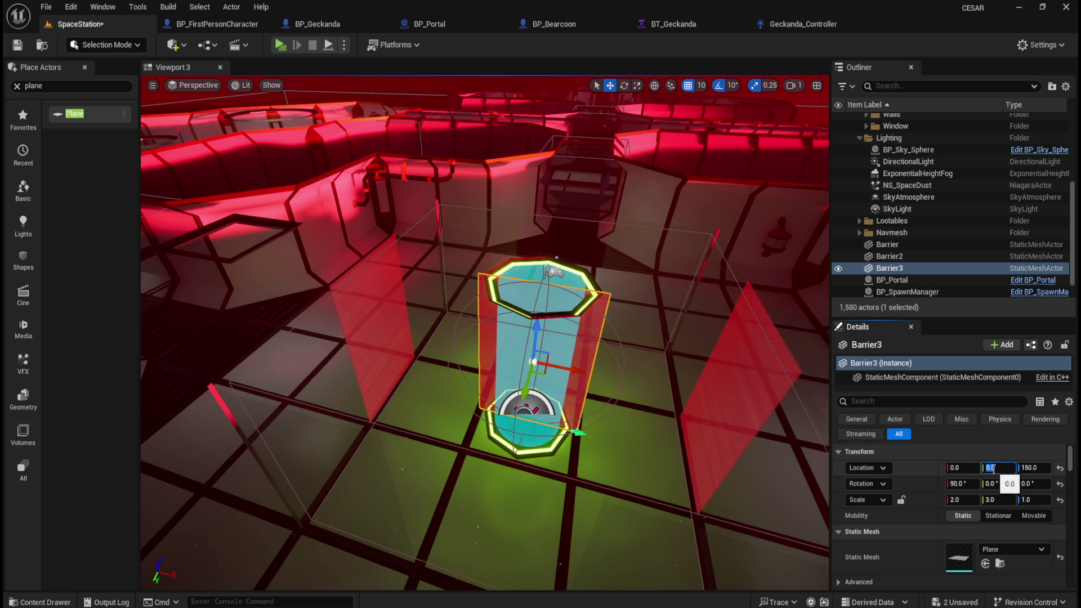
{"action": "type", "text": "300"}
{"action": "key", "text": "Return"}
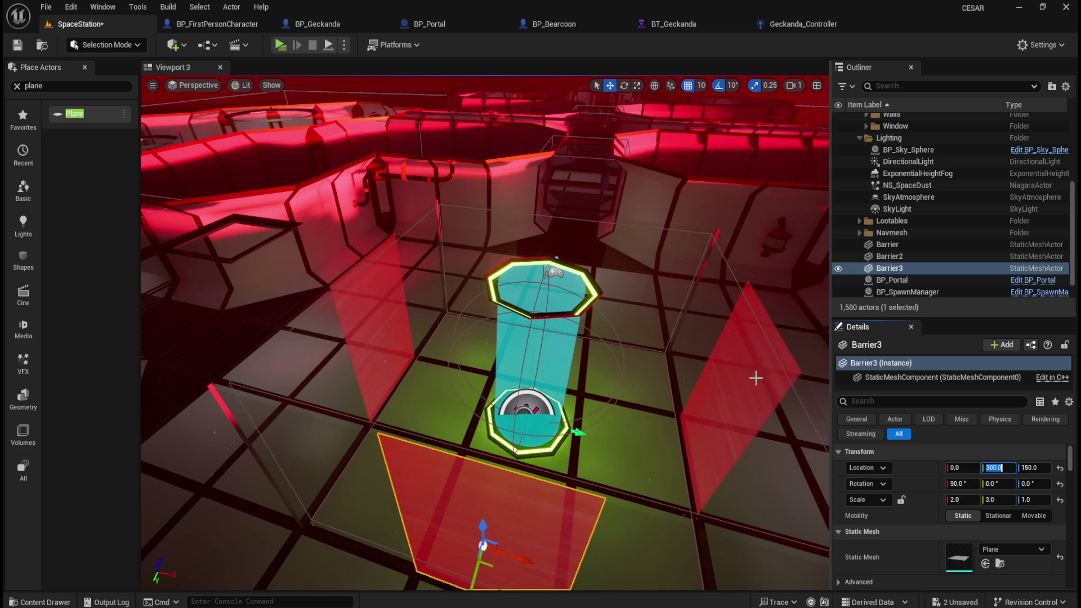
Duplicate Barrier3 as Barrier4 at Y -300 and save the level.
{"action": "mouse_move", "coordinate": [479, 569]}
{"action": "left_mouse_down", "text": "alt"}
{"action": "mouse_move", "coordinate": [501, 535]}
{"action": "mouse_move", "coordinate": [495, 504]}
{"action": "left_mouse_up", "text": "alt"}
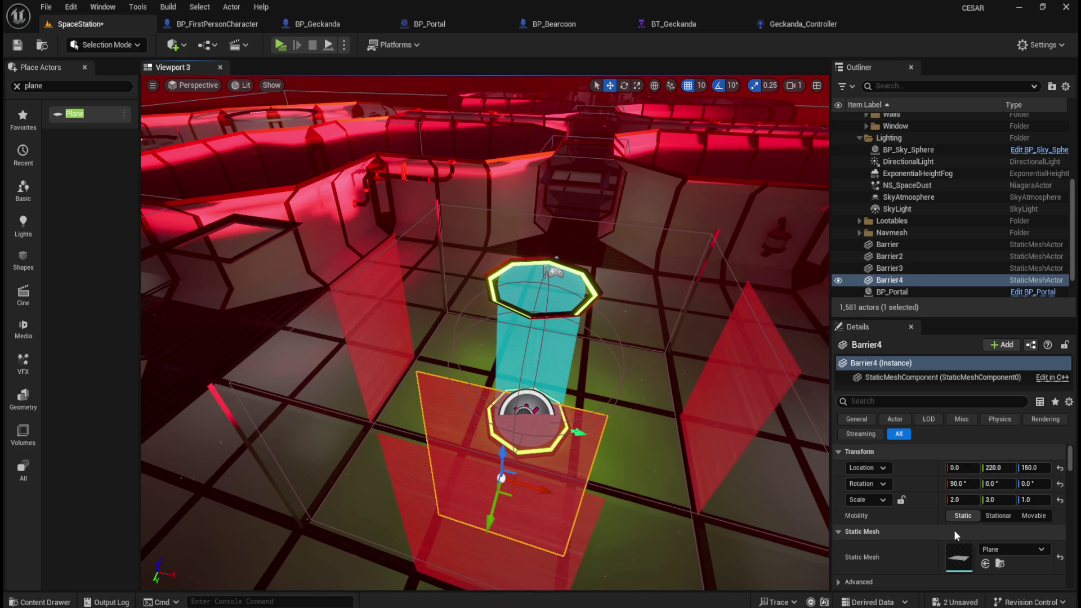
{"action": "left_click", "coordinate": [1008, 468]}
{"action": "type", "text": "-3"}
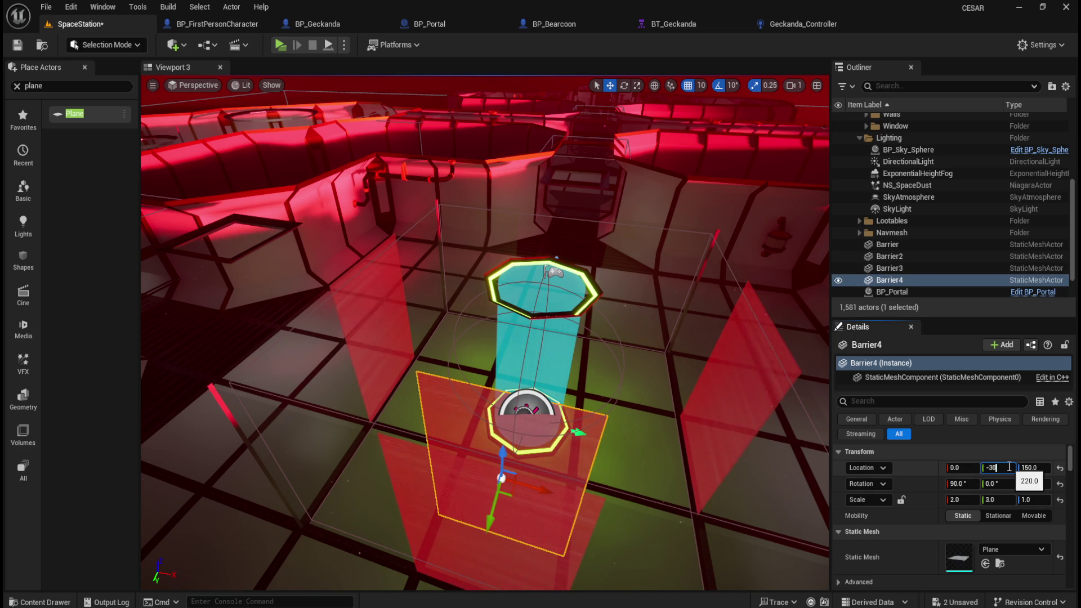
{"action": "type", "text": "0"}
{"action": "key", "text": "Return"}
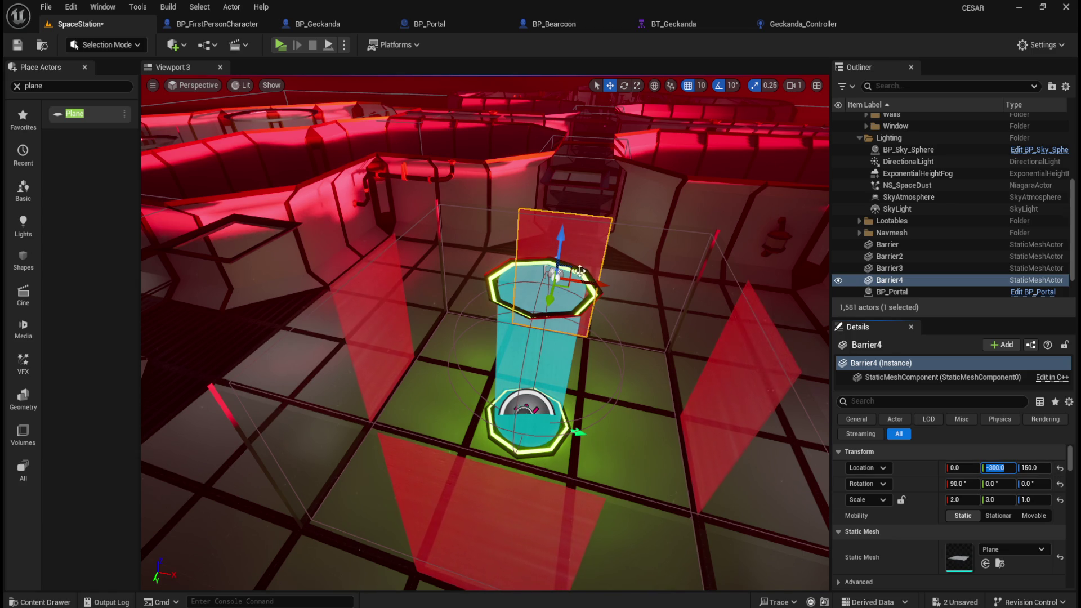
{"action": "key", "text": "ctrl+s"}
{"action": "left_click", "coordinate": [281, 46]}
{"action": "key", "text": "s"}
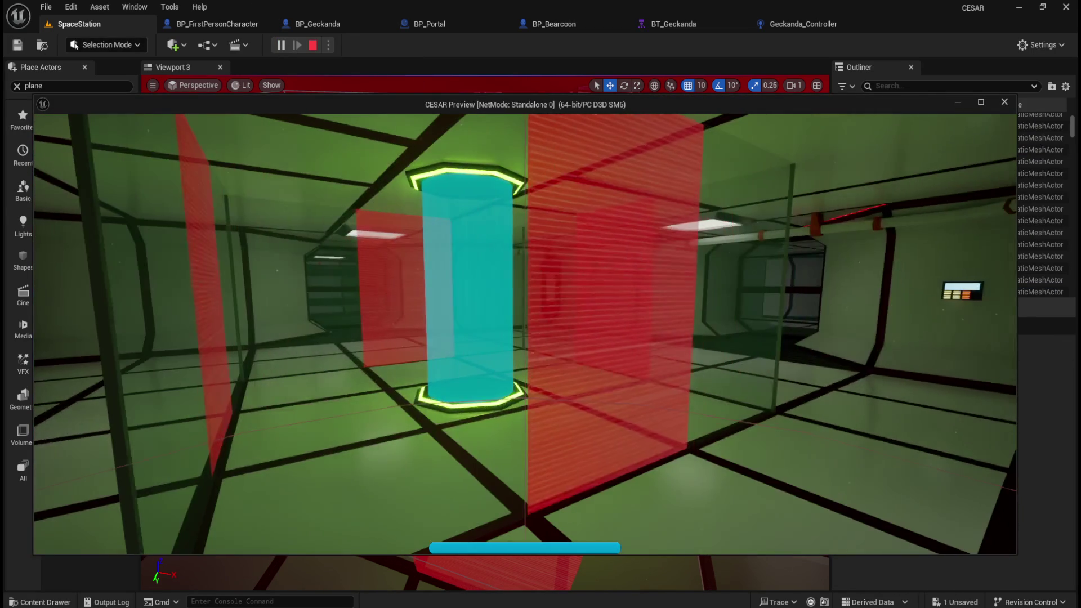
{"action": "key", "text": "w"}
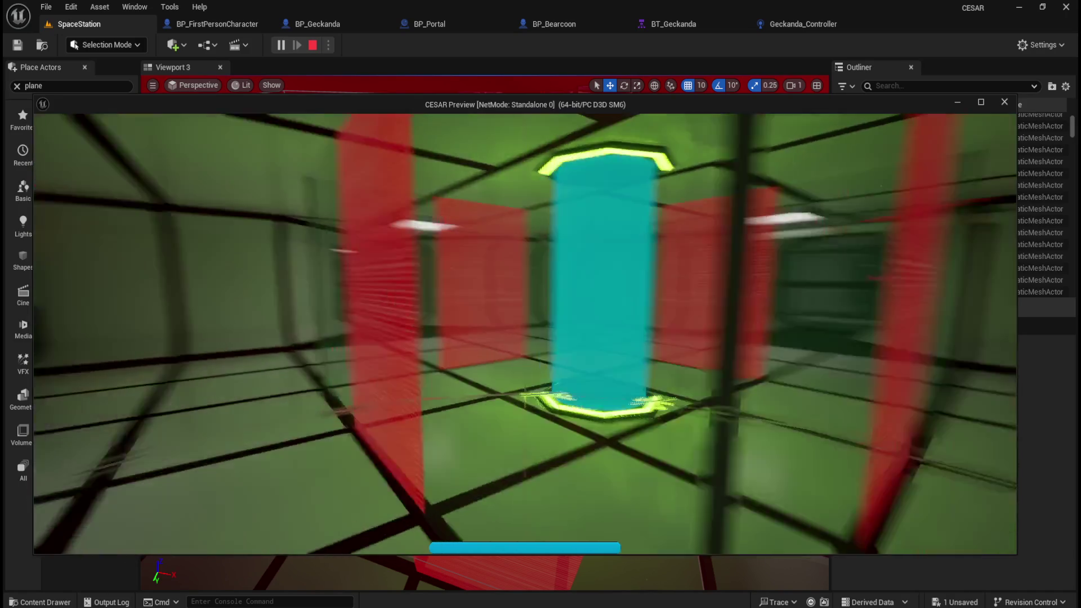
{"action": "key", "text": "w"}
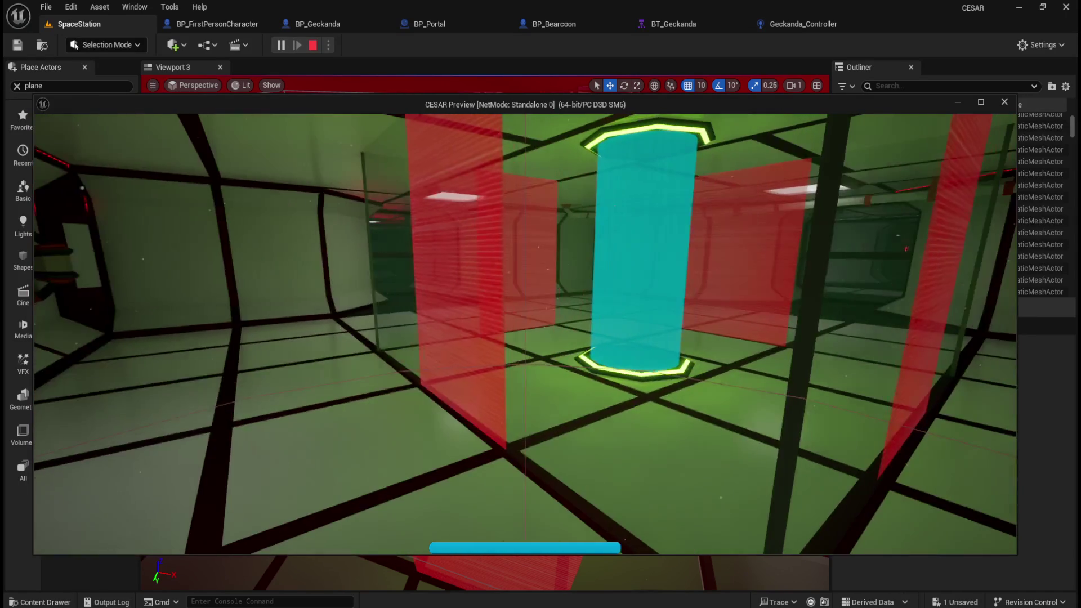
{"action": "key", "text": "s"}
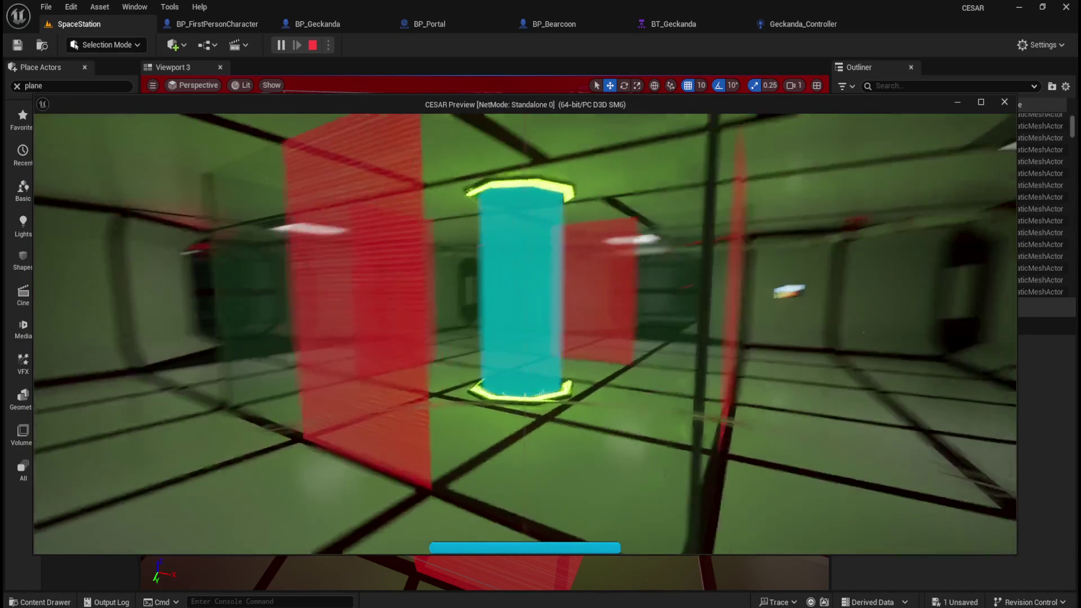
{"action": "key", "text": "w"}
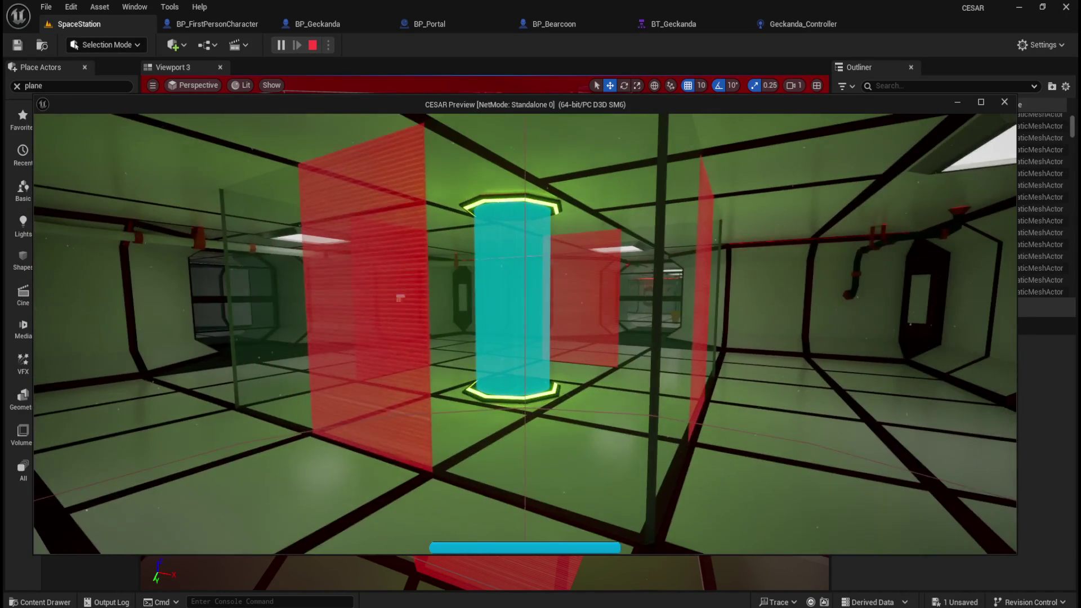
{"action": "key", "text": "d"}
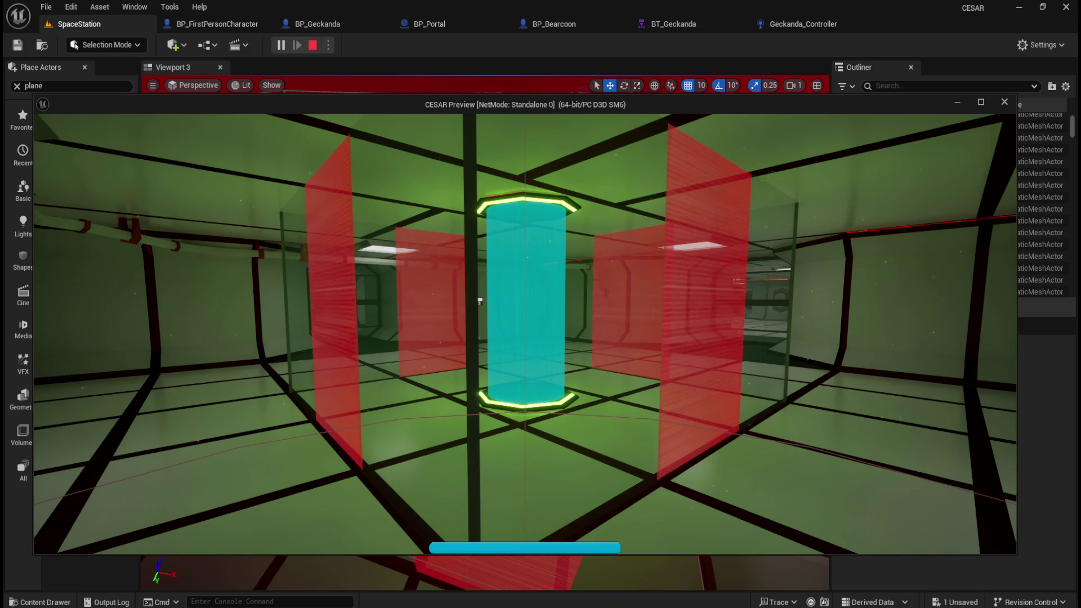
{"action": "key", "text": "a"}
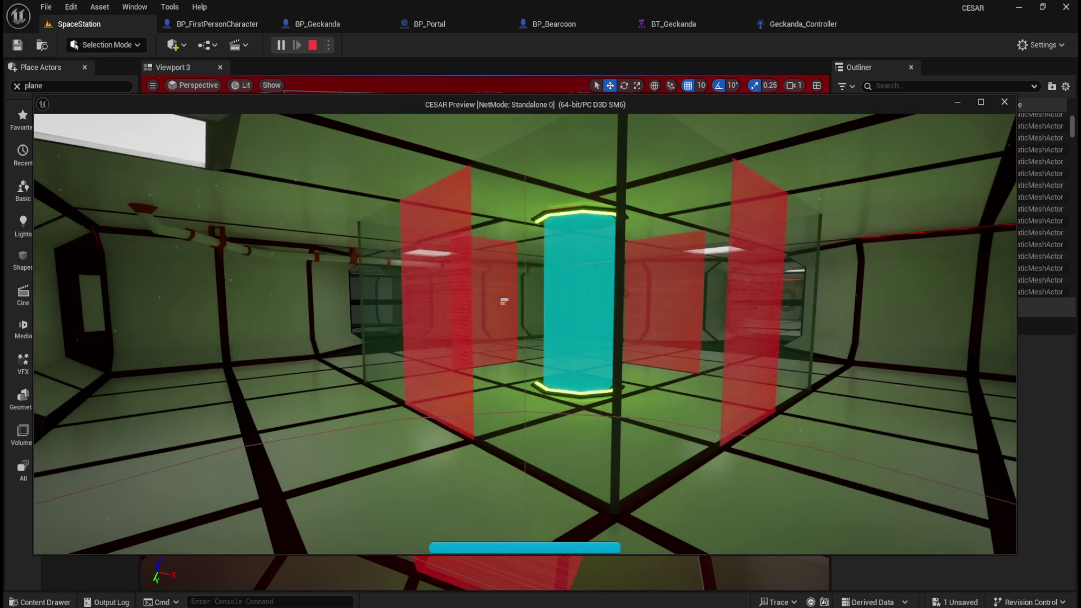
{"action": "key", "text": "w"}
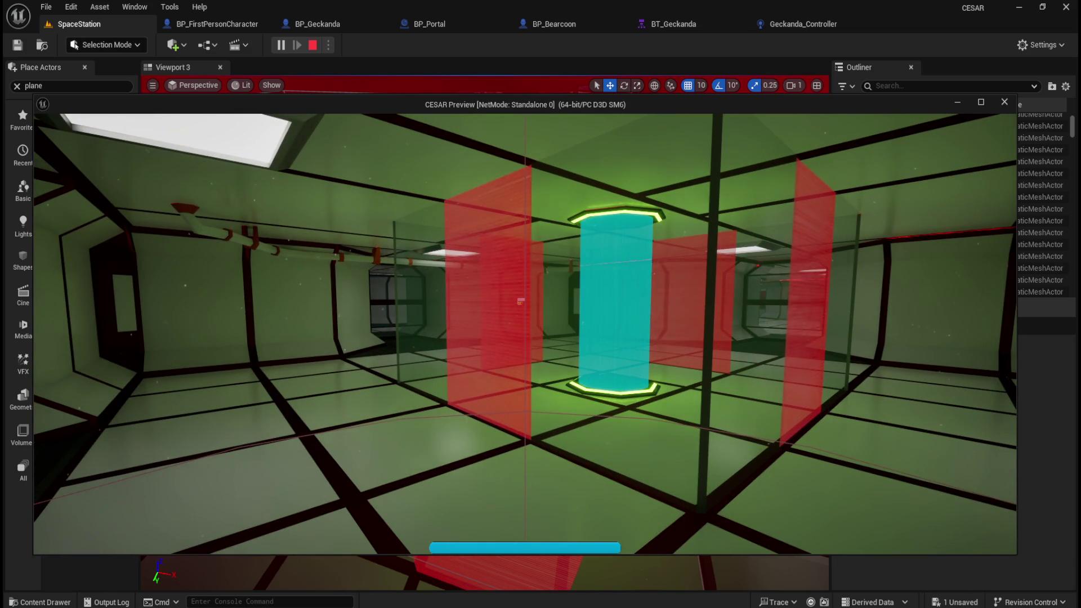
{"action": "key", "text": "a"}
{"action": "key", "text": "d"}
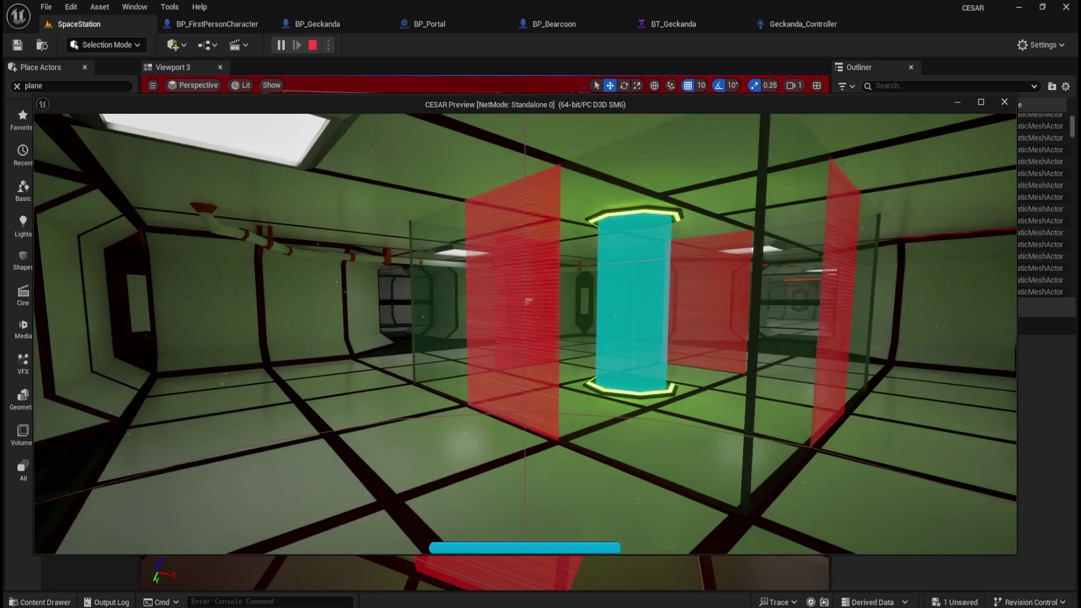
{"action": "key", "text": "d"}
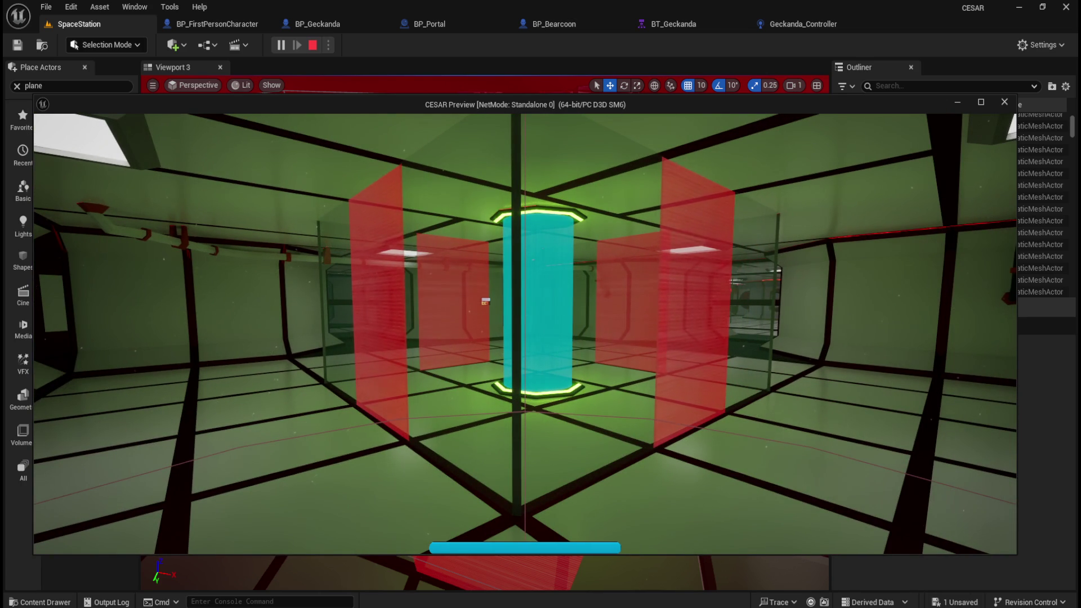
{"action": "key", "text": "w"}
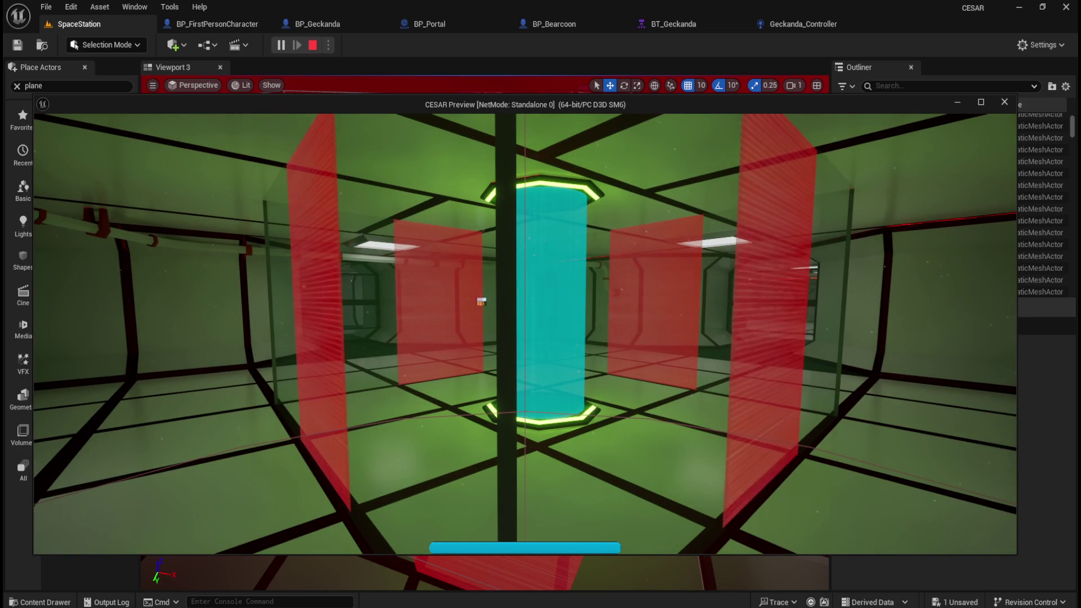
{"action": "key", "text": "w"}
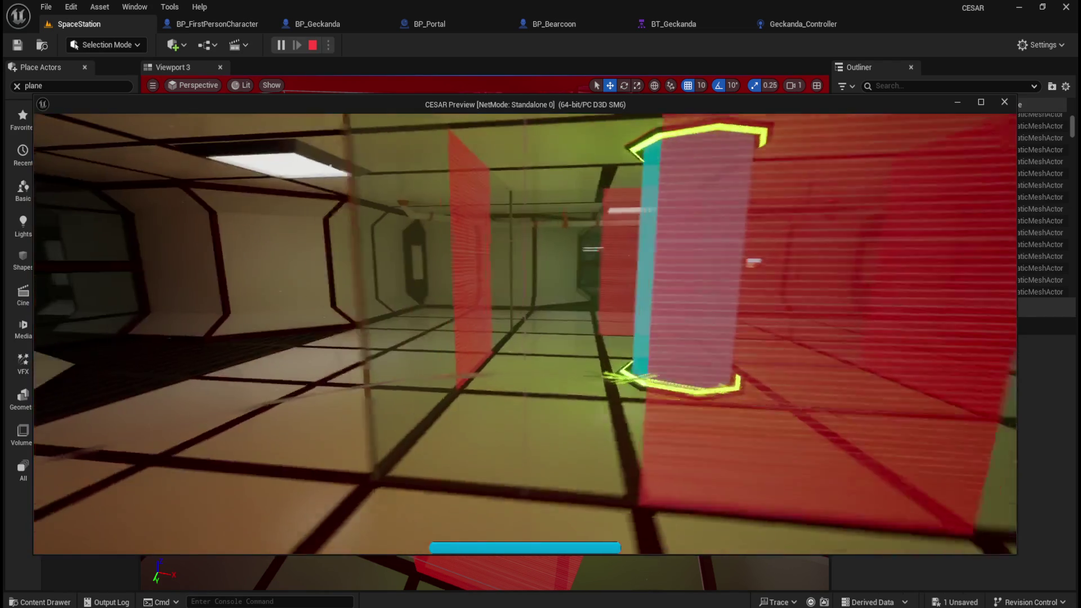
{"action": "key", "text": "Escape"}
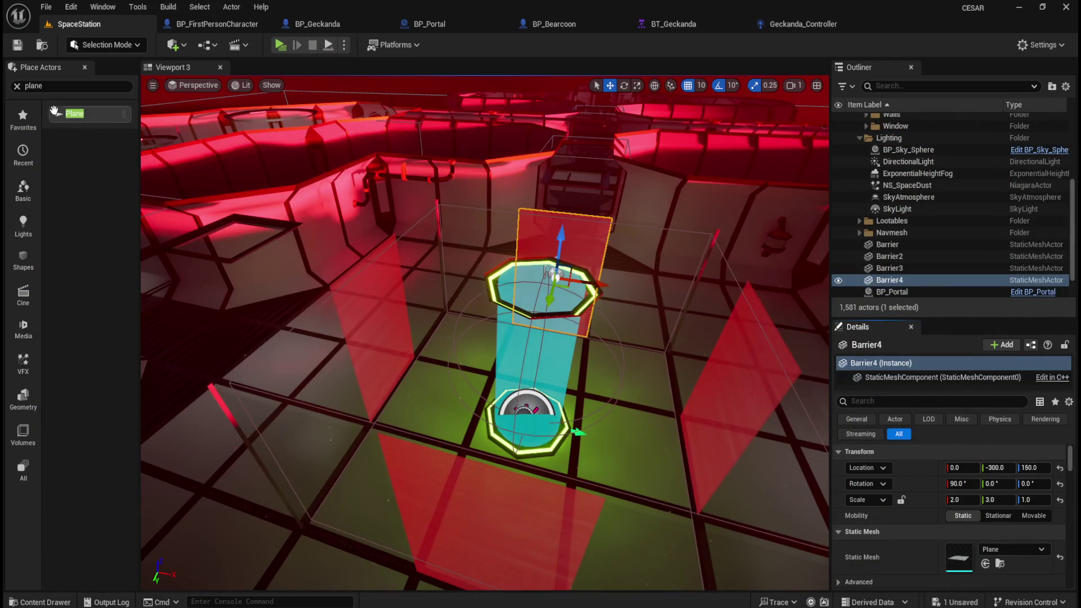
Set the Collision Presets of all four Barrier actors to NoCollision.
{"action": "left_click", "coordinate": [908, 247]}
{"action": "left_click", "coordinate": [898, 280], "text": "shift"}
{"action": "left_click", "coordinate": [927, 361]}
{"action": "type", "text": "ll"}
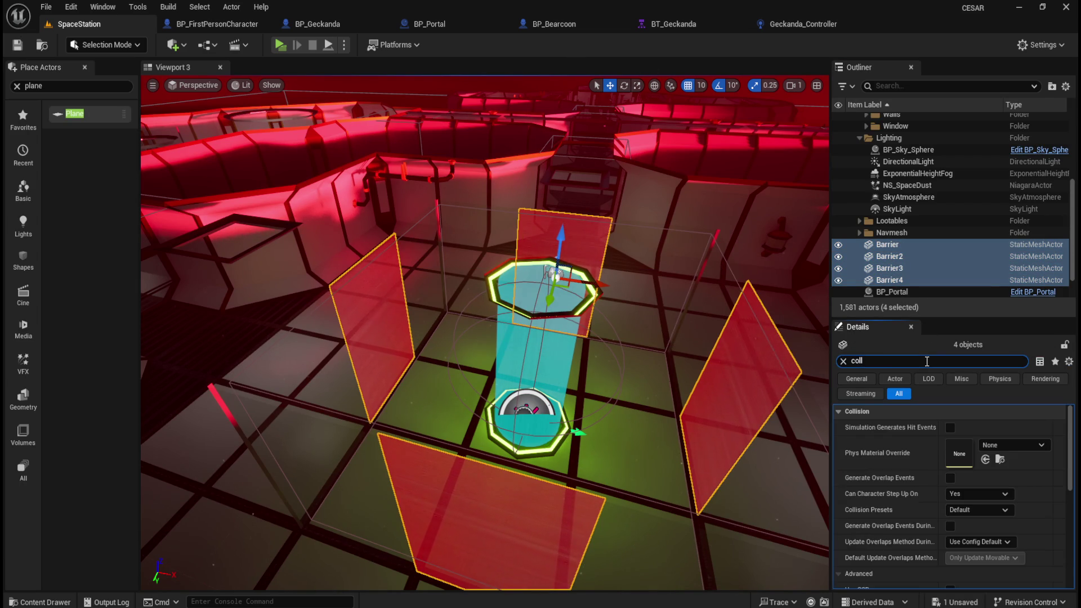
{"action": "scroll", "coordinate": [931, 543], "scroll_direction": "down", "scroll_amount": 3}
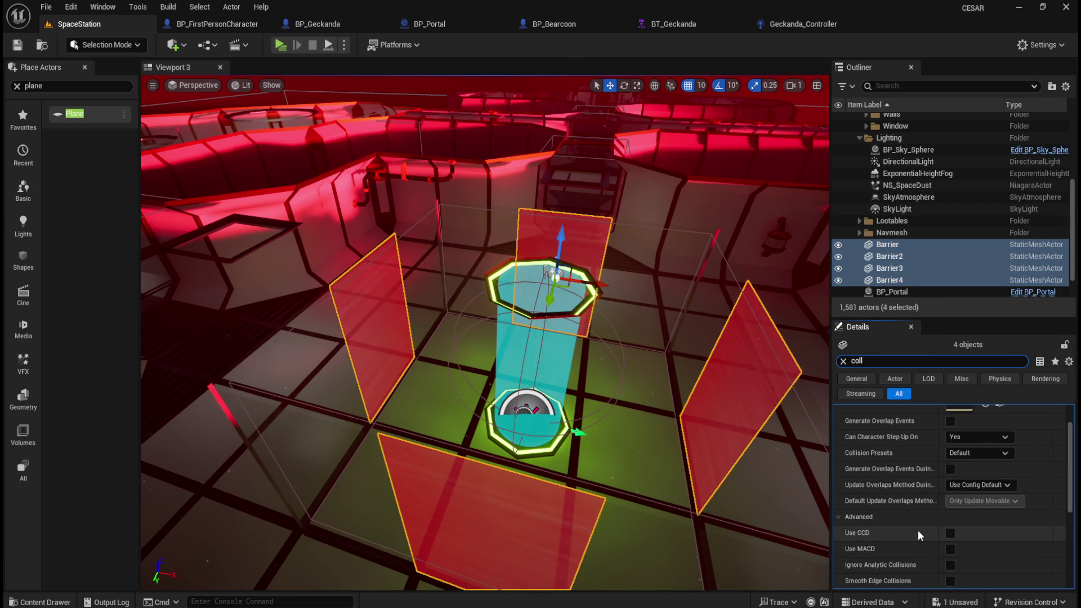
{"action": "scroll", "coordinate": [925, 503], "scroll_direction": "up", "scroll_amount": 1}
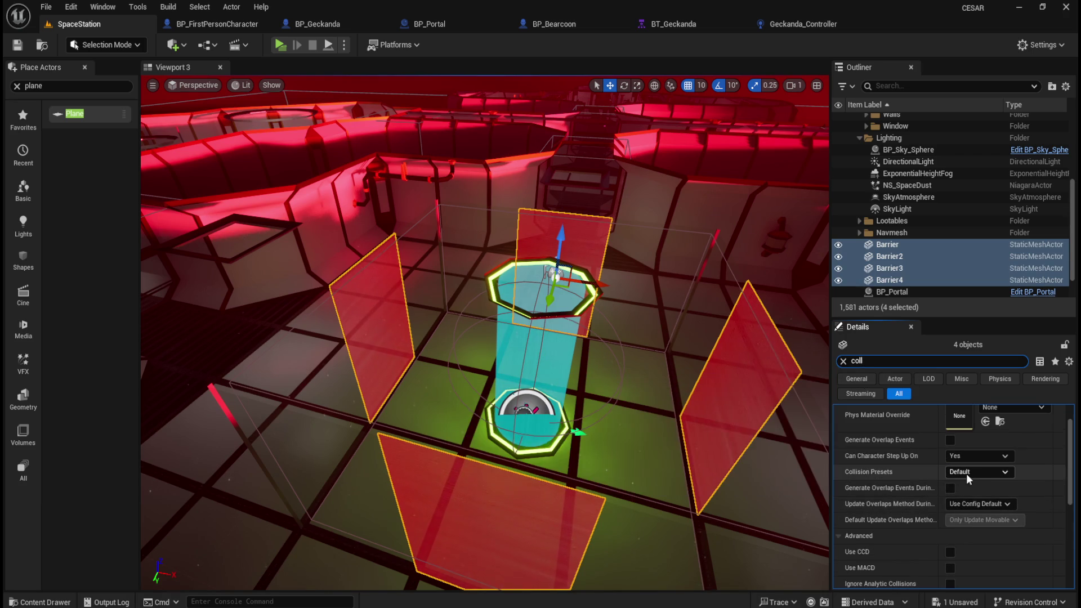
{"action": "left_click", "coordinate": [985, 472]}
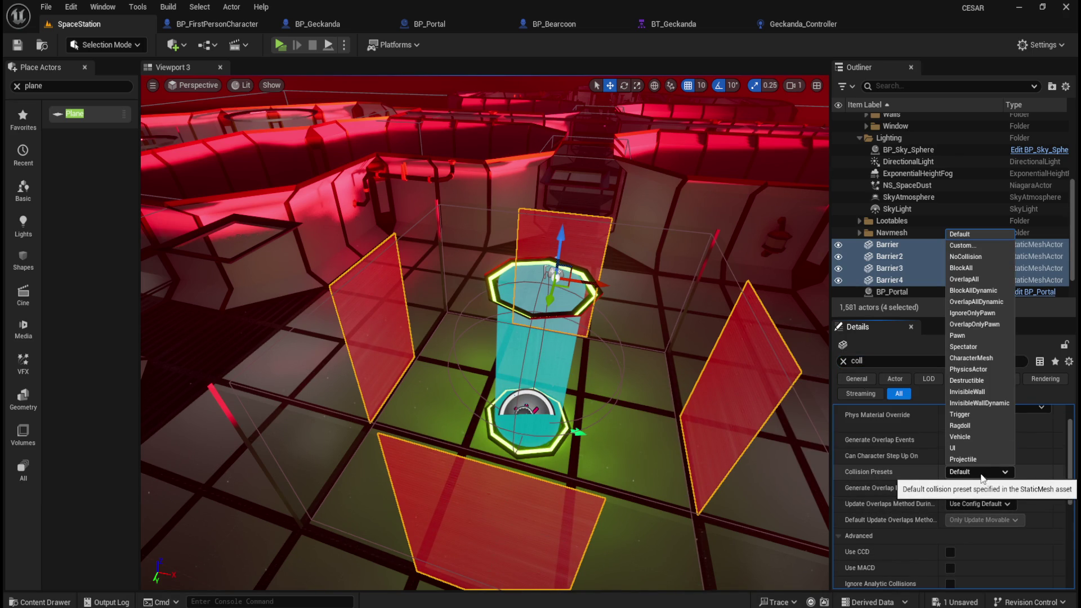
{"action": "left_click", "coordinate": [972, 257]}
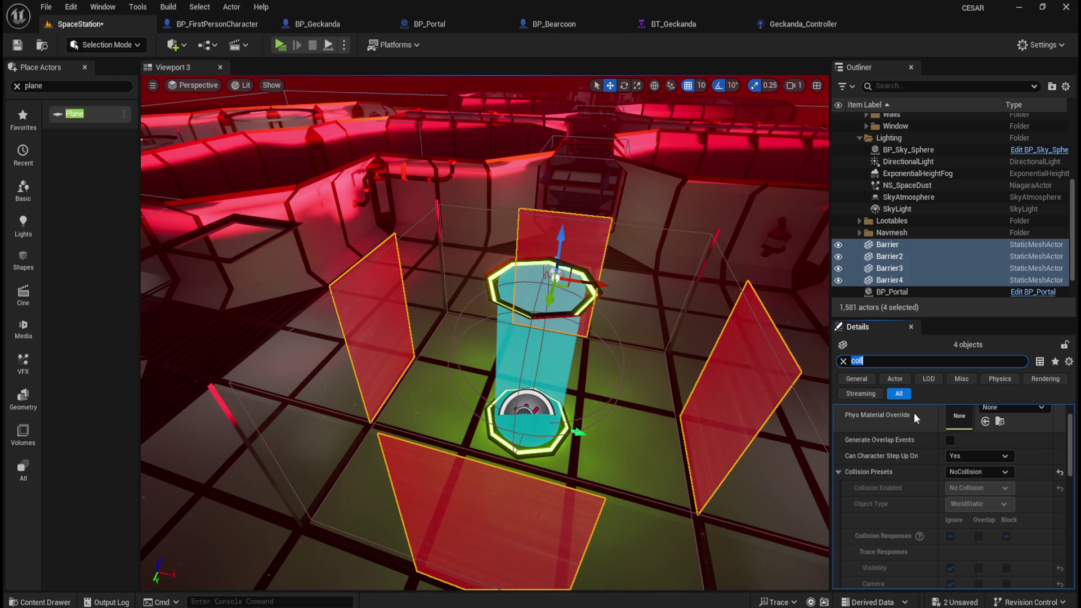
Launch a play test of the level and take control of the player.
{"action": "scroll", "coordinate": [921, 524], "scroll_direction": "down", "scroll_amount": 5}
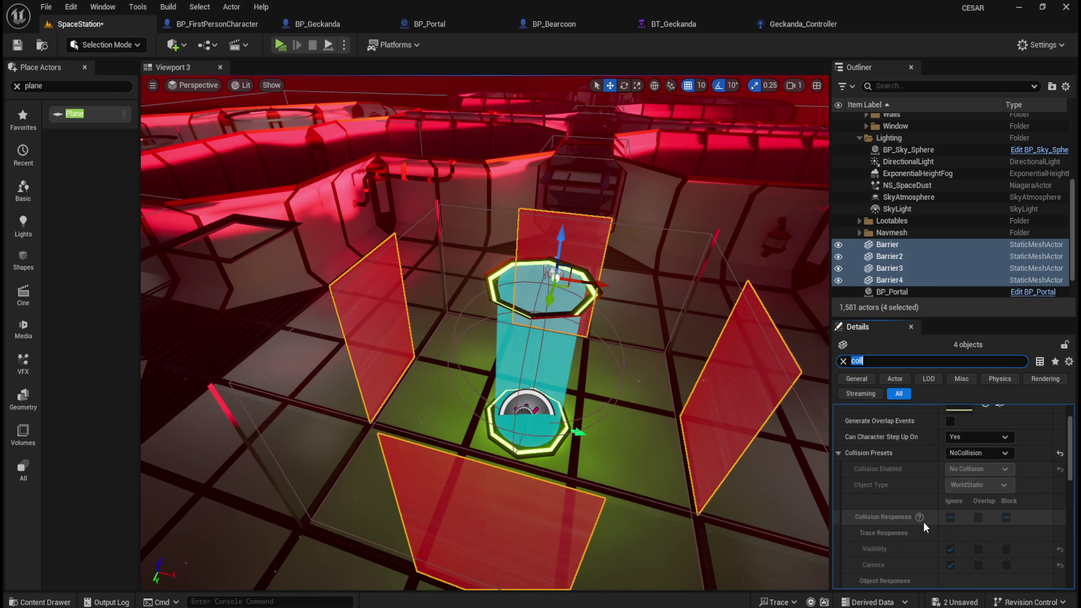
{"action": "scroll", "coordinate": [924, 521], "scroll_direction": "down", "scroll_amount": 2}
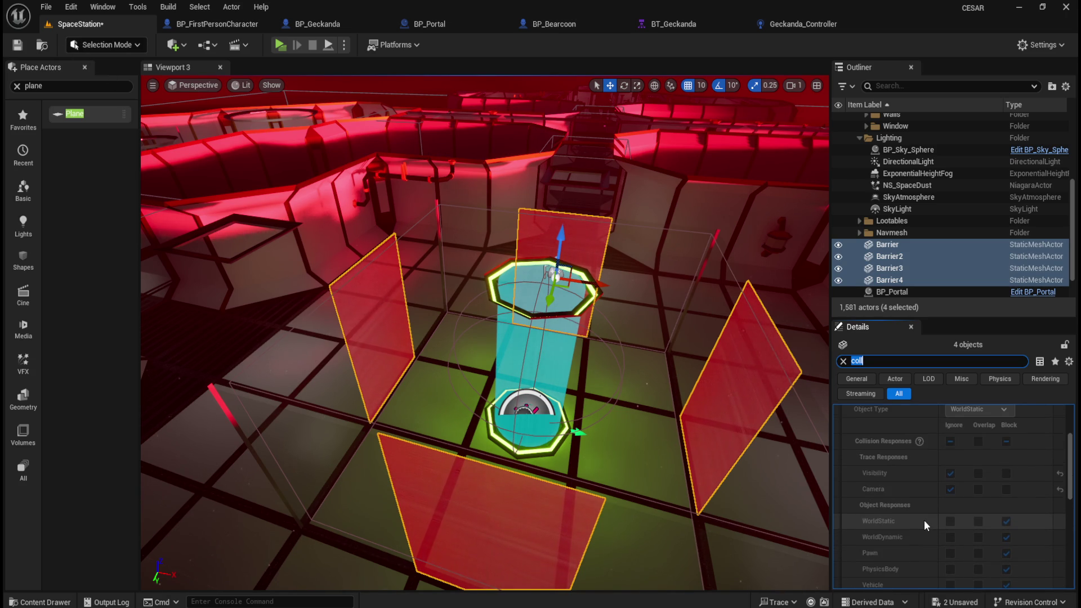
{"action": "scroll", "coordinate": [925, 519], "scroll_direction": "up", "scroll_amount": 6}
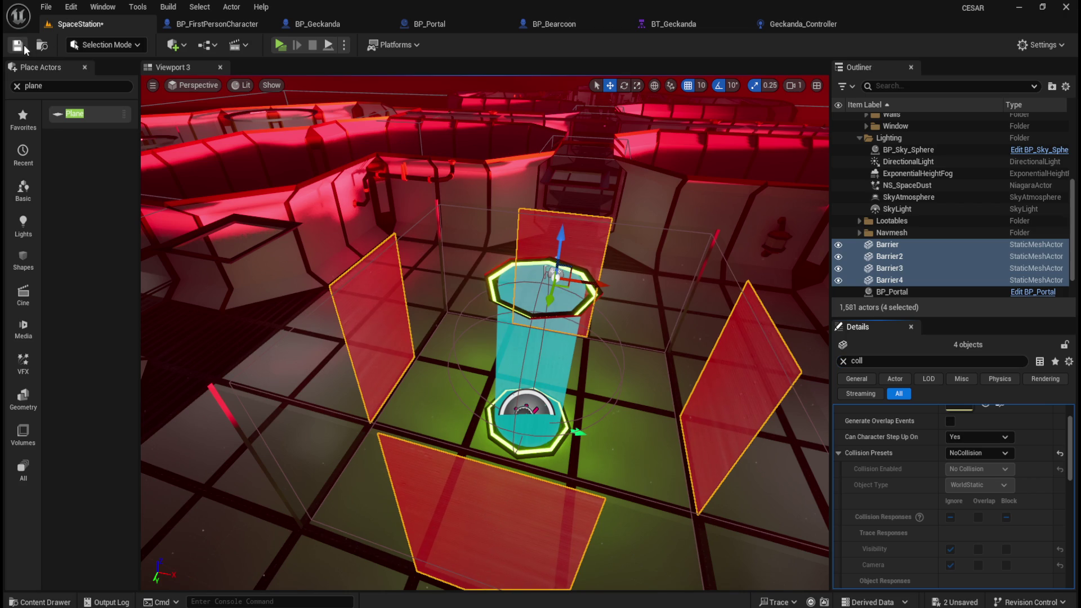
{"action": "left_click", "coordinate": [281, 44]}
{"action": "left_click", "coordinate": [394, 201]}
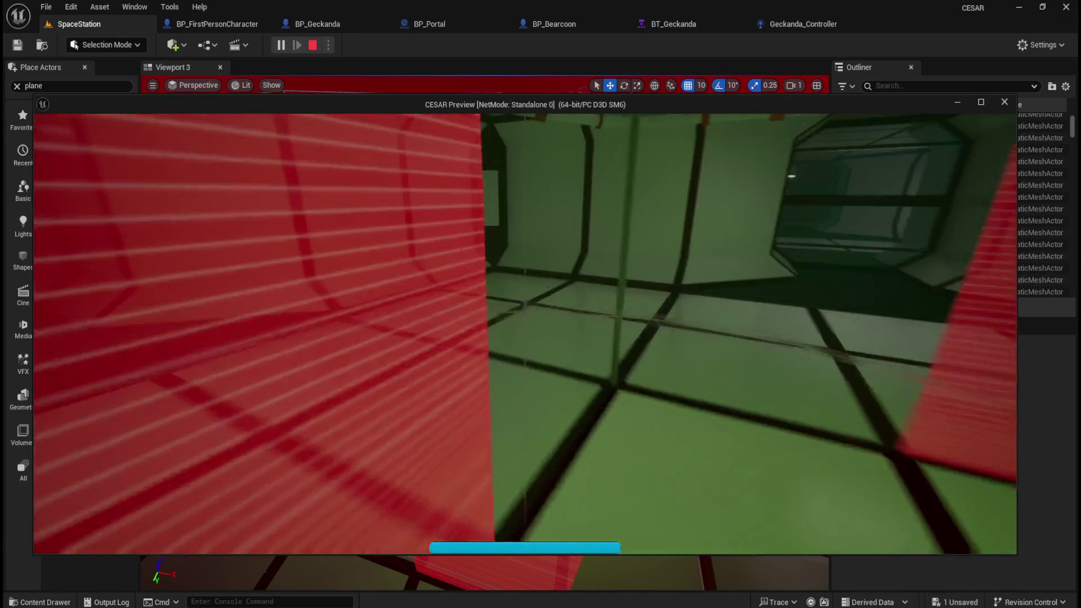
Walk forward through the red barrier panels past the cyan pillar.
{"action": "key", "text": "w"}
{"action": "key", "text": "w"}
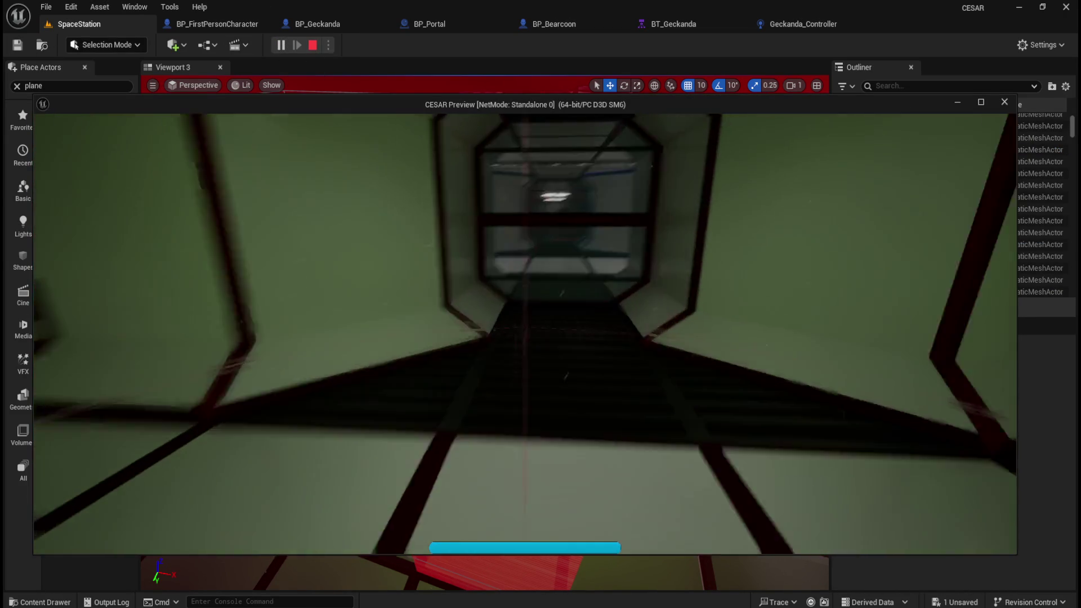
{"action": "key", "text": "w"}
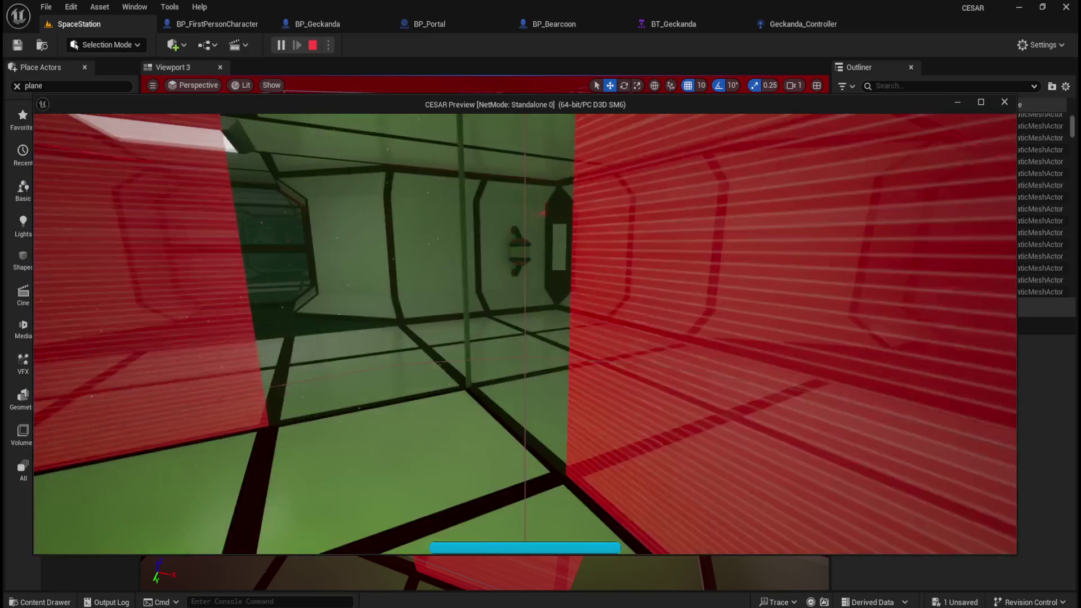
{"action": "key", "text": "w"}
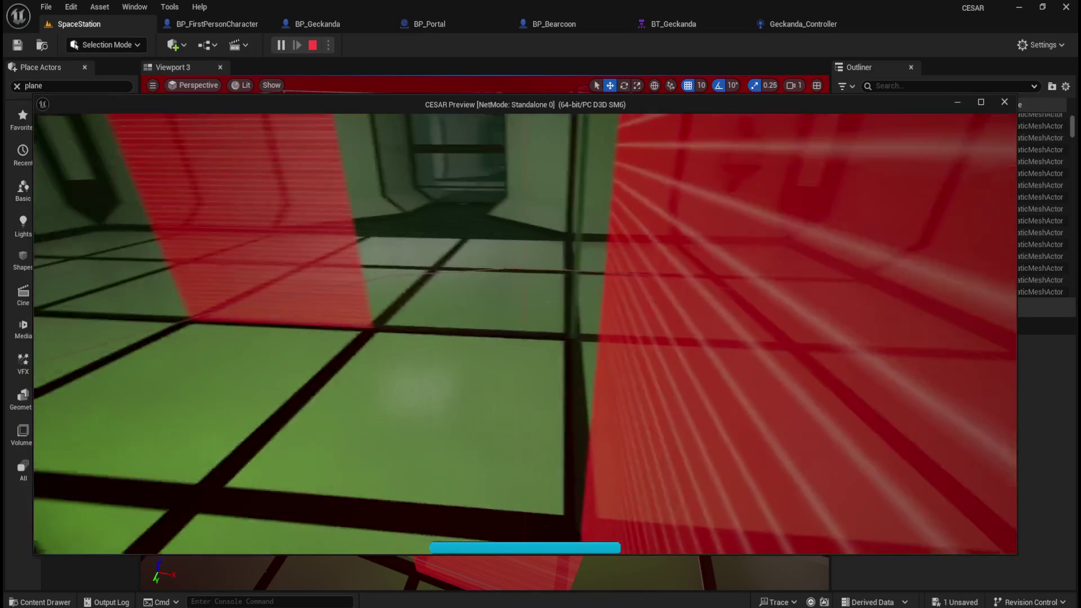
{"action": "key", "text": "w"}
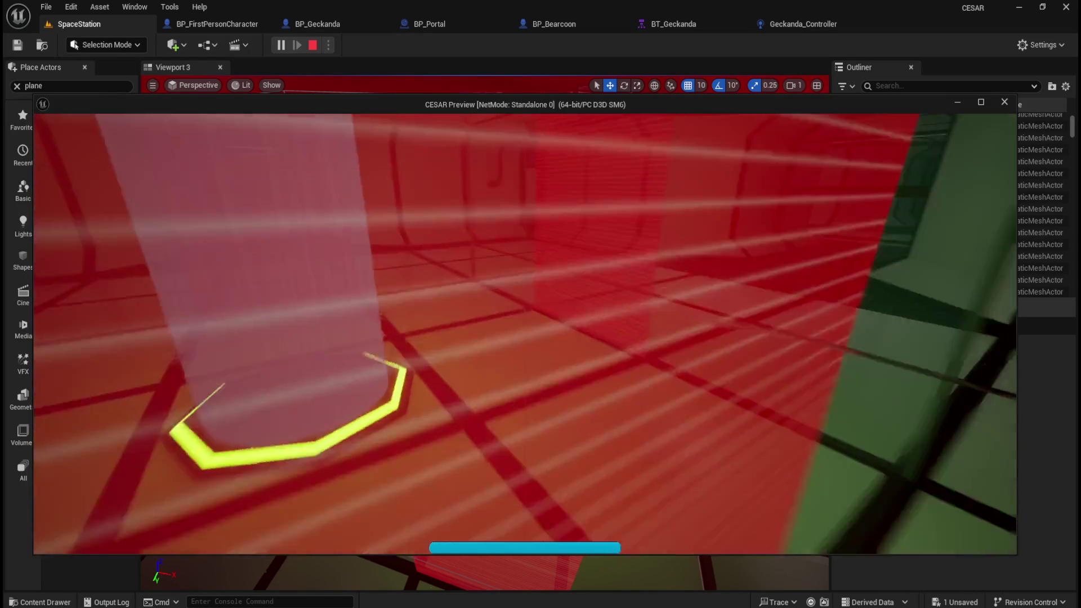
{"action": "key", "text": "w"}
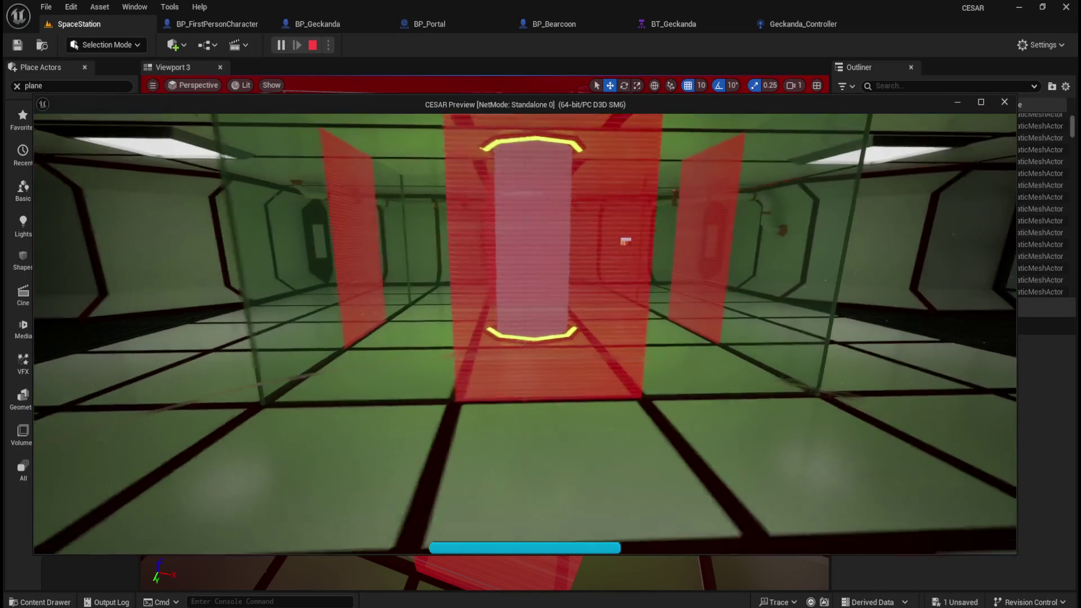
{"action": "key", "text": "w"}
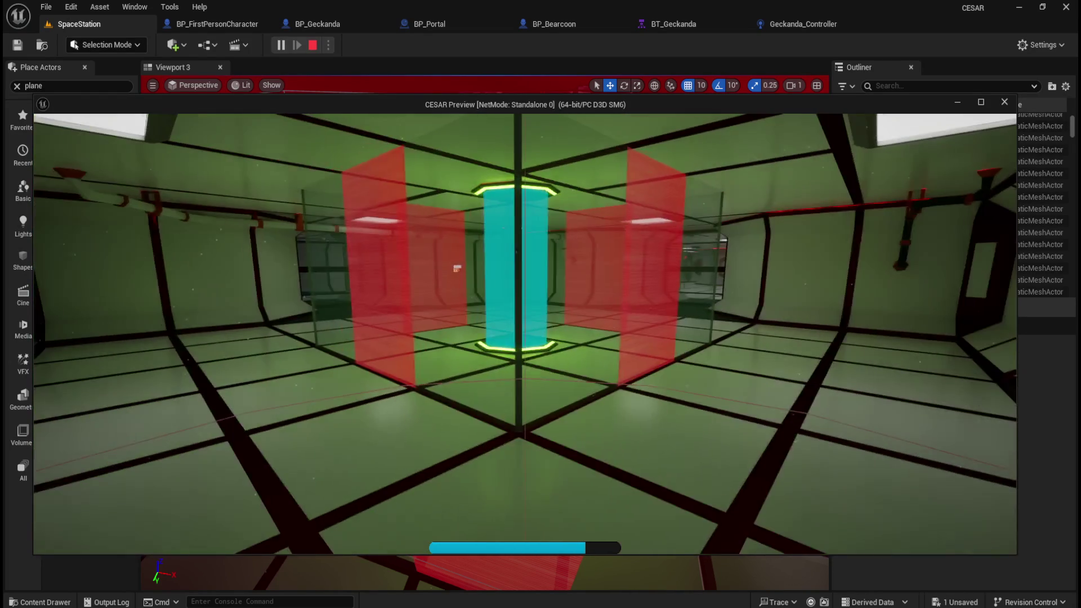
Back away and sidestep around the cyan pillar to survey the room.
{"action": "key", "text": "s"}
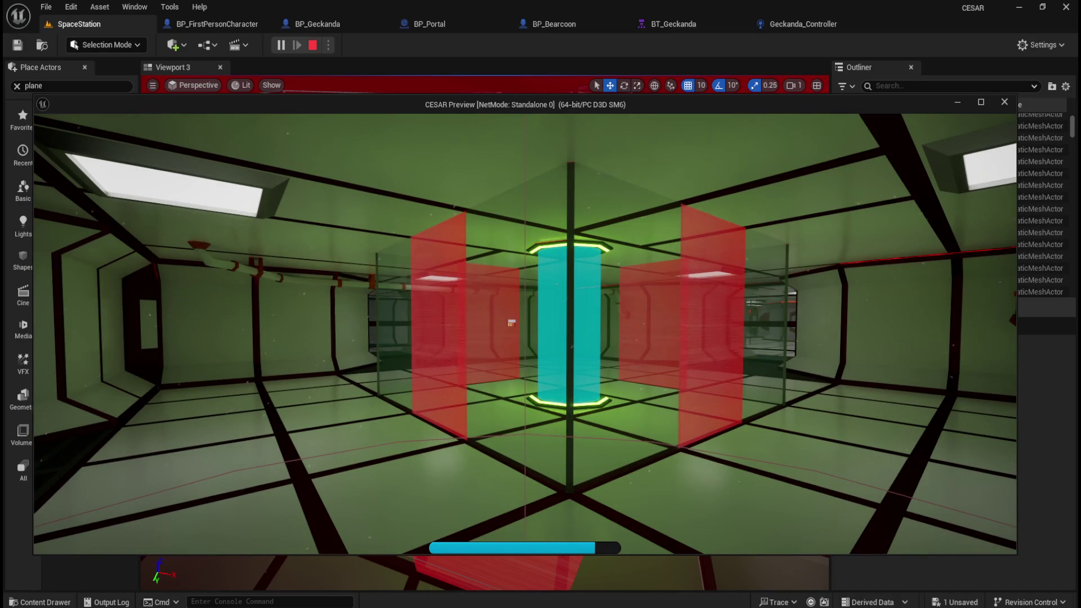
{"action": "key", "text": "w"}
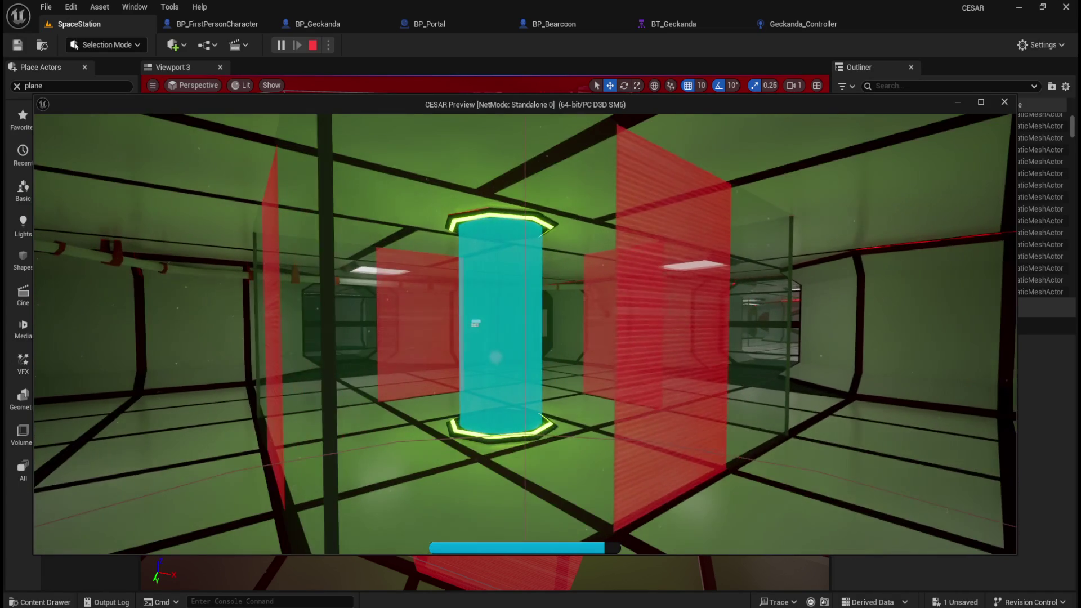
{"action": "key", "text": "d"}
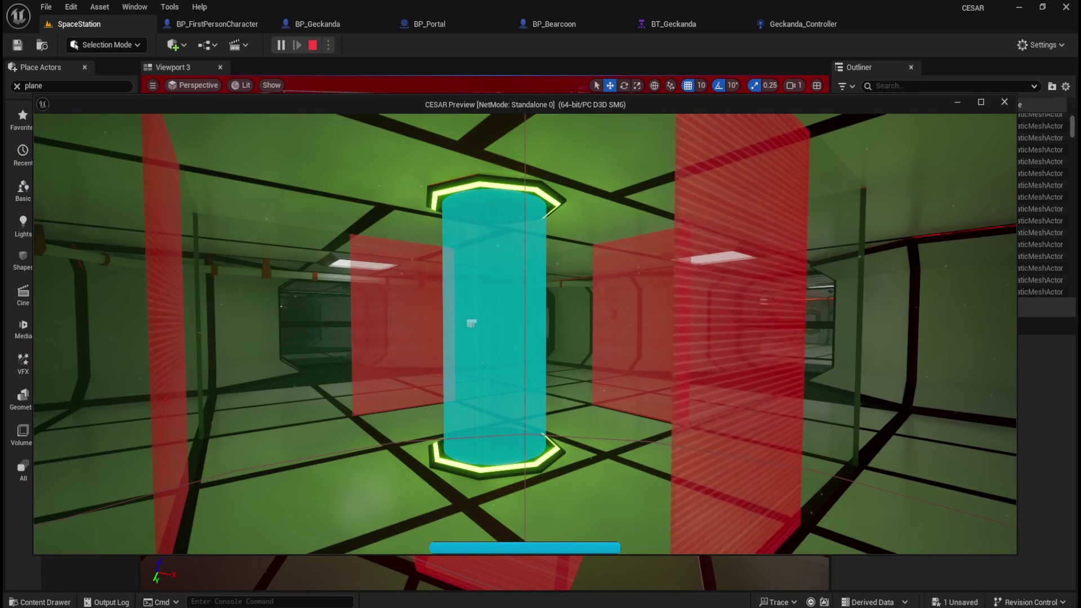
{"action": "key", "text": "s"}
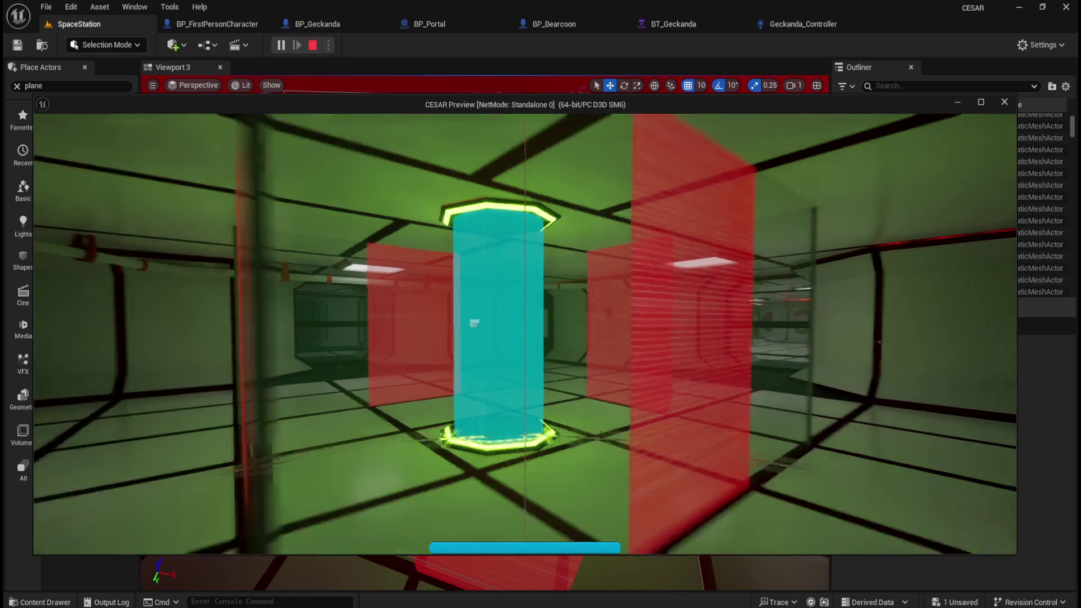
{"action": "key", "text": "a"}
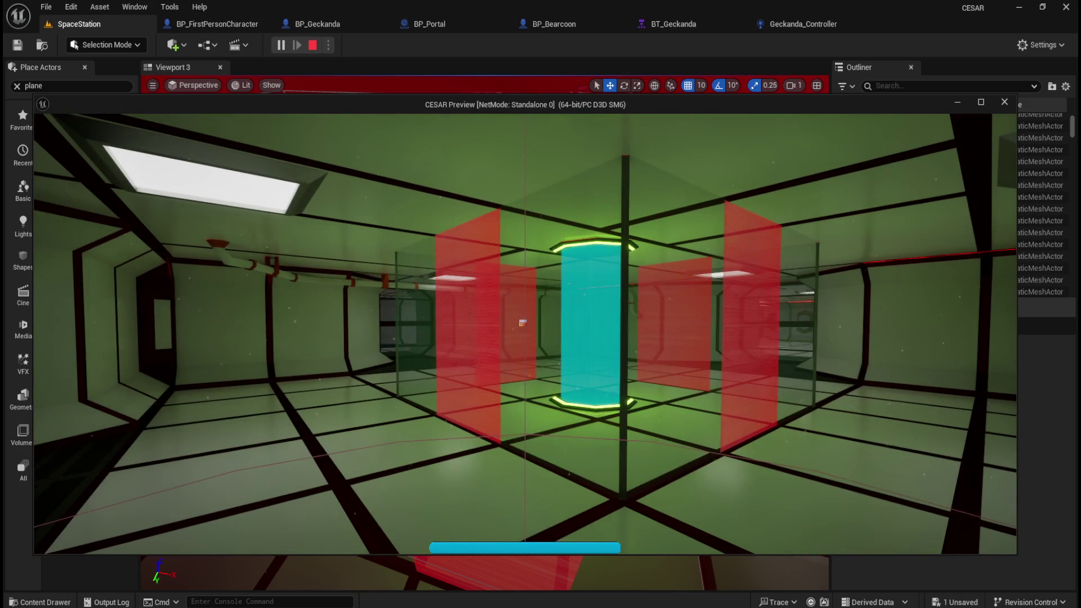
{"action": "key", "text": "d"}
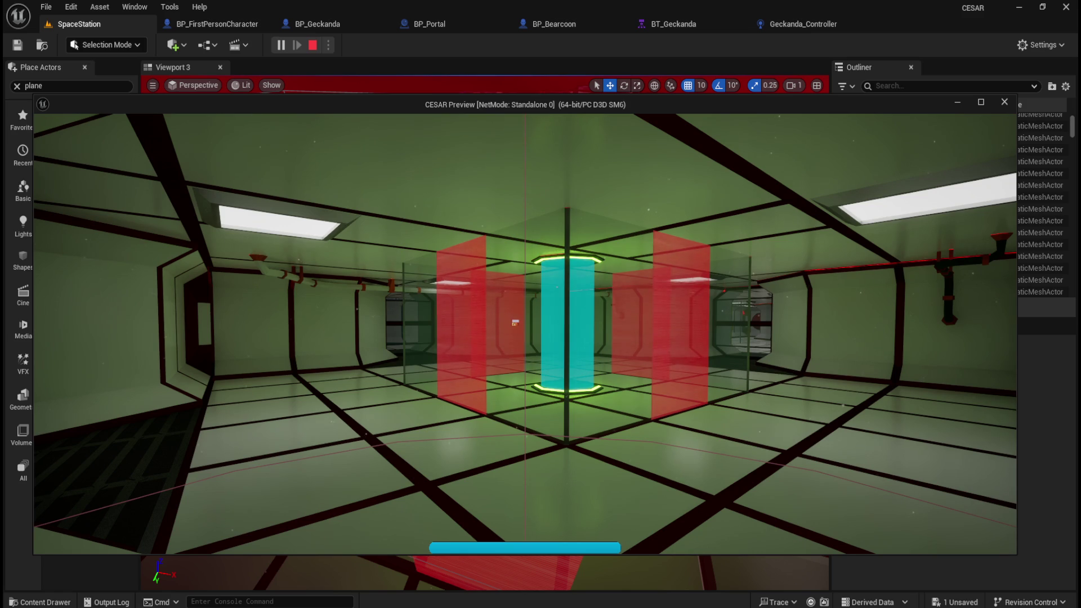
{"action": "key", "text": "w"}
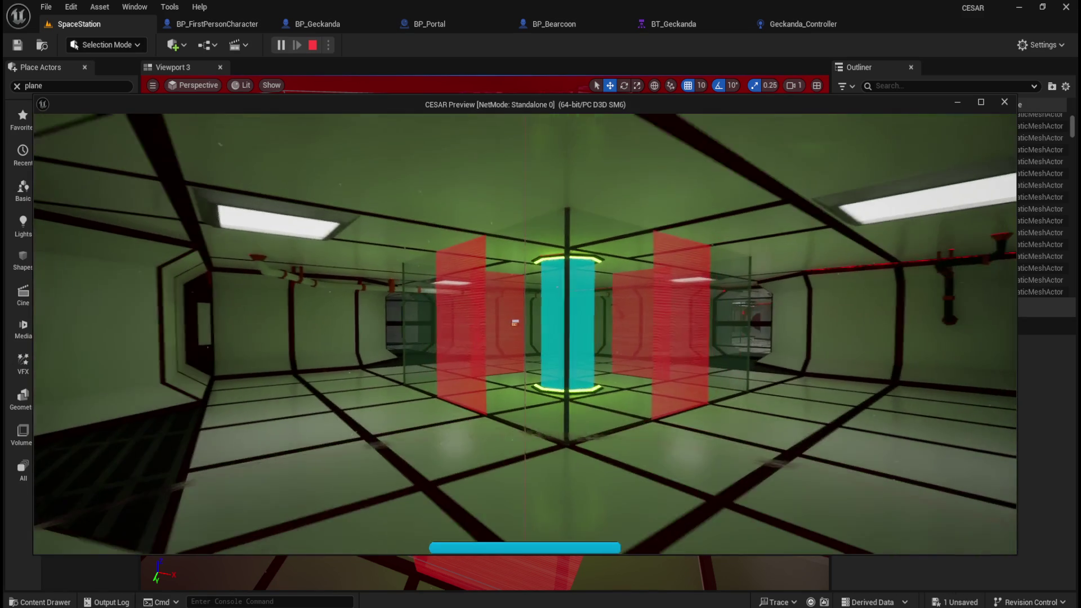
{"action": "key", "text": "w"}
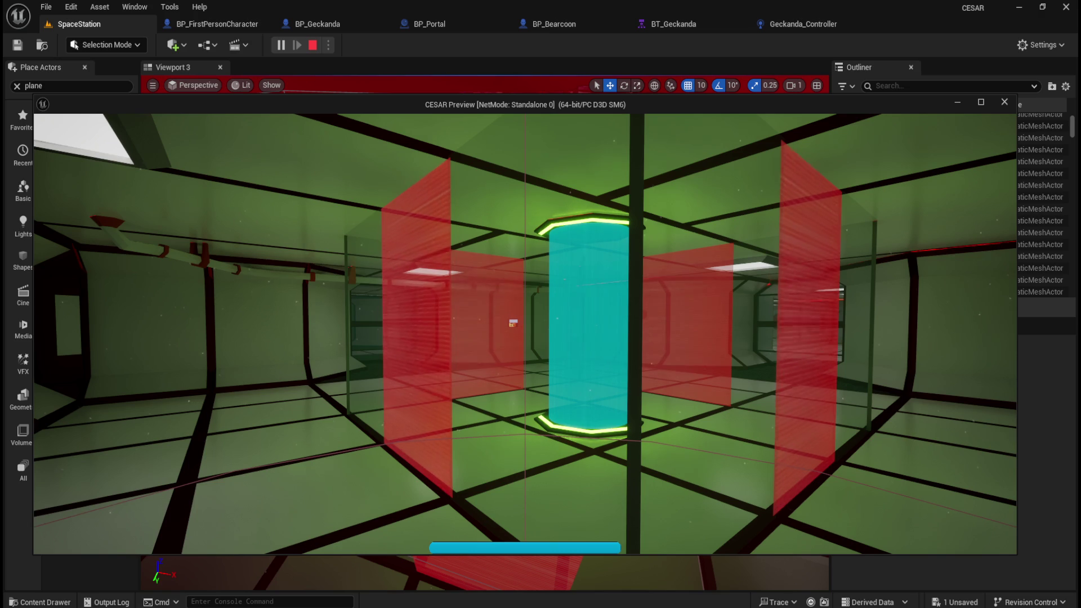
Approach and retreat from the pillar's glowing base, then end the play test.
{"action": "key", "text": "s"}
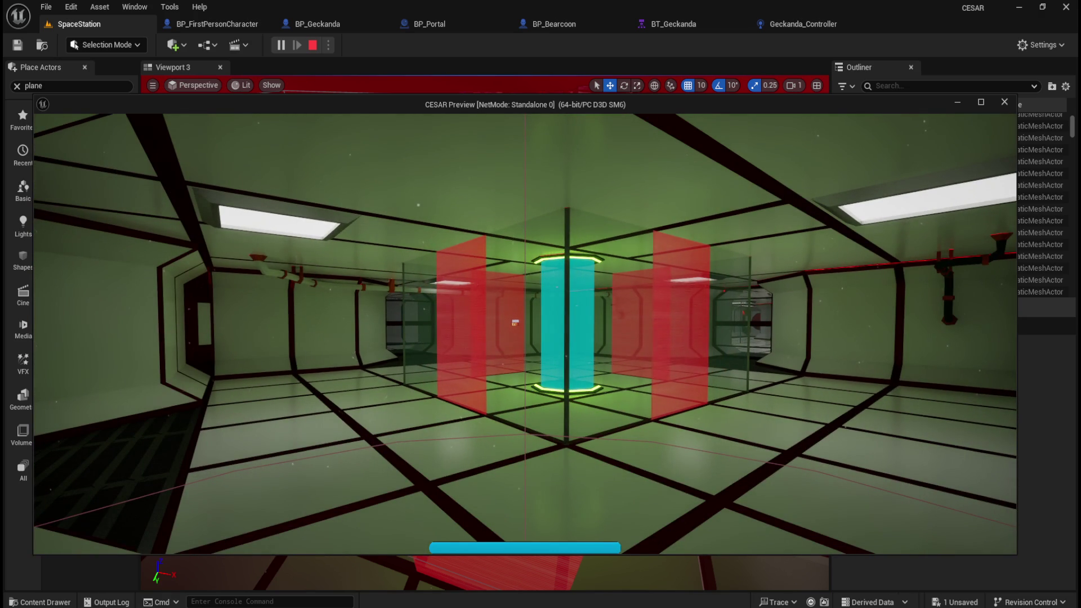
{"action": "key", "text": "w"}
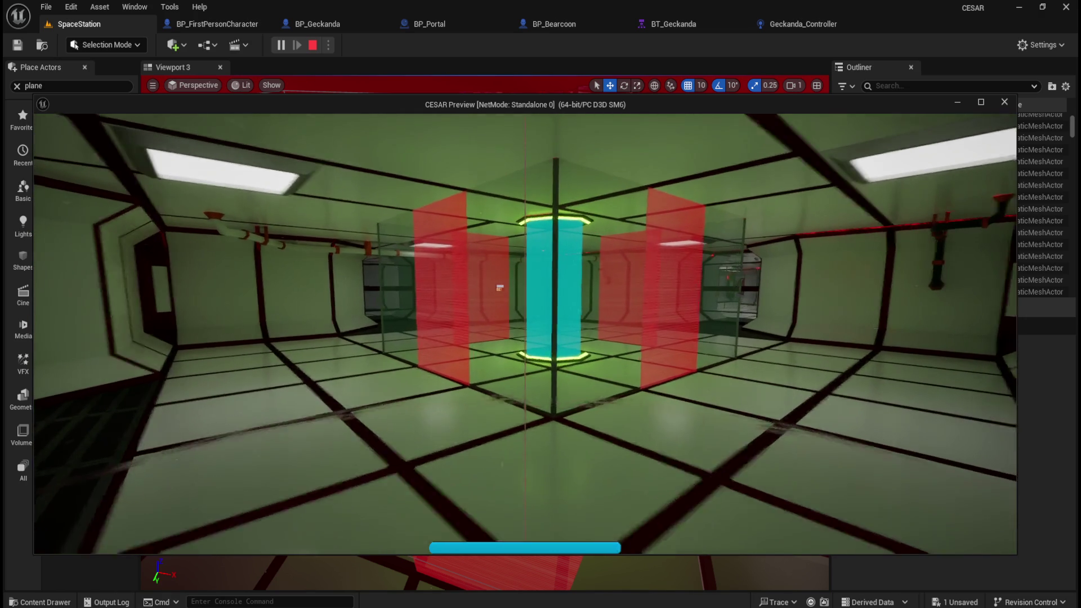
{"action": "key", "text": "s"}
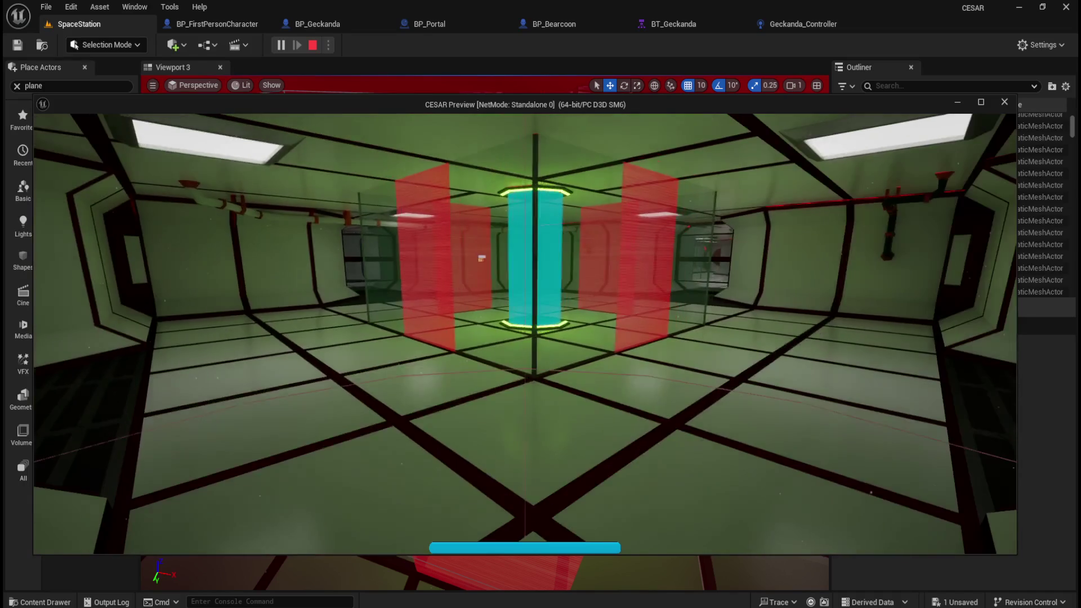
{"action": "key", "text": "w"}
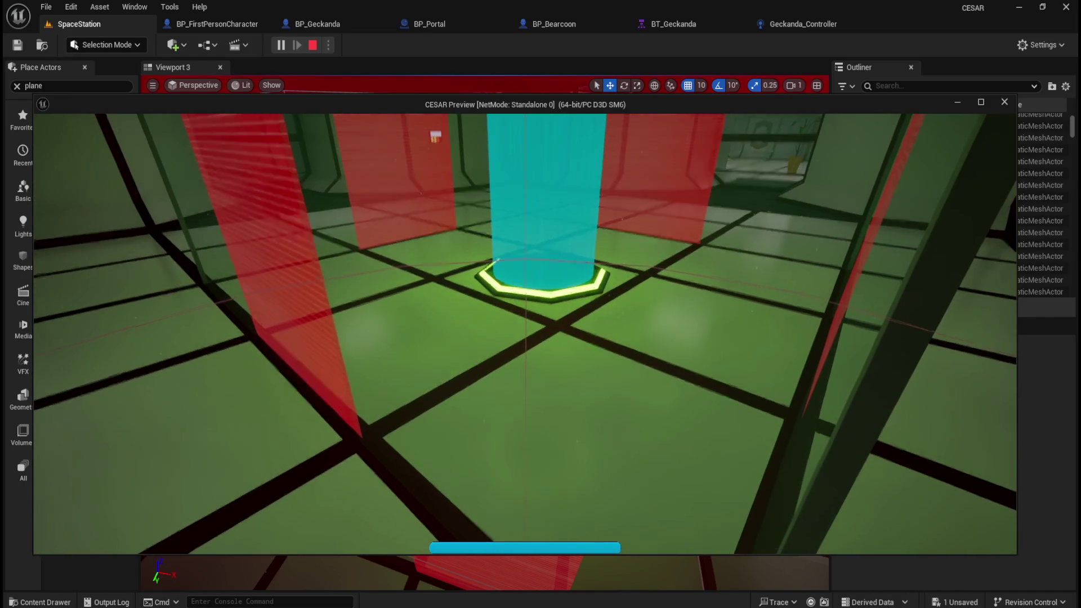
{"action": "key", "text": "s"}
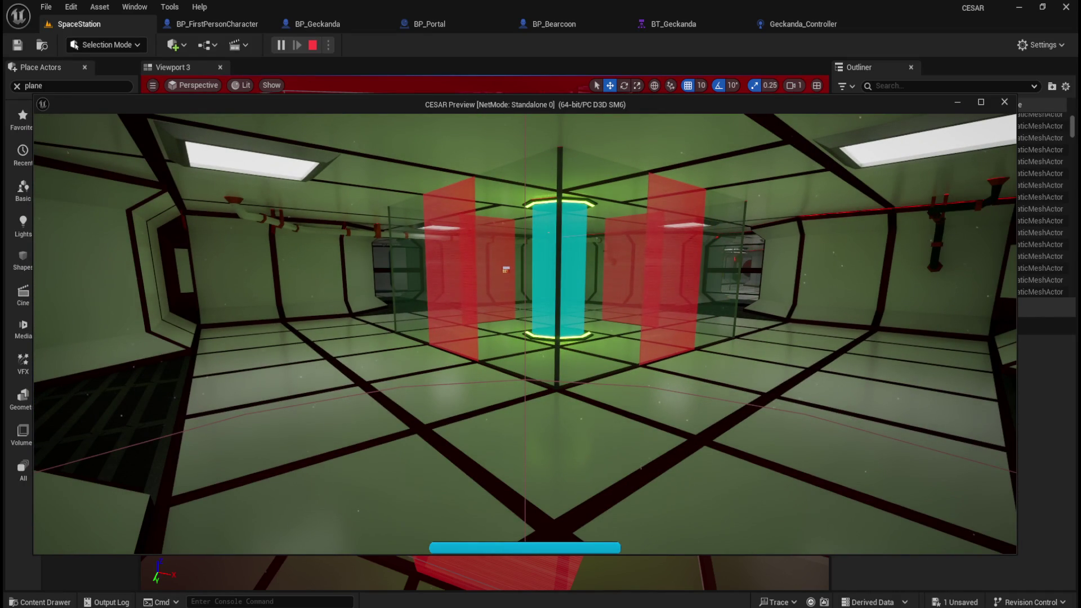
{"action": "key", "text": "w"}
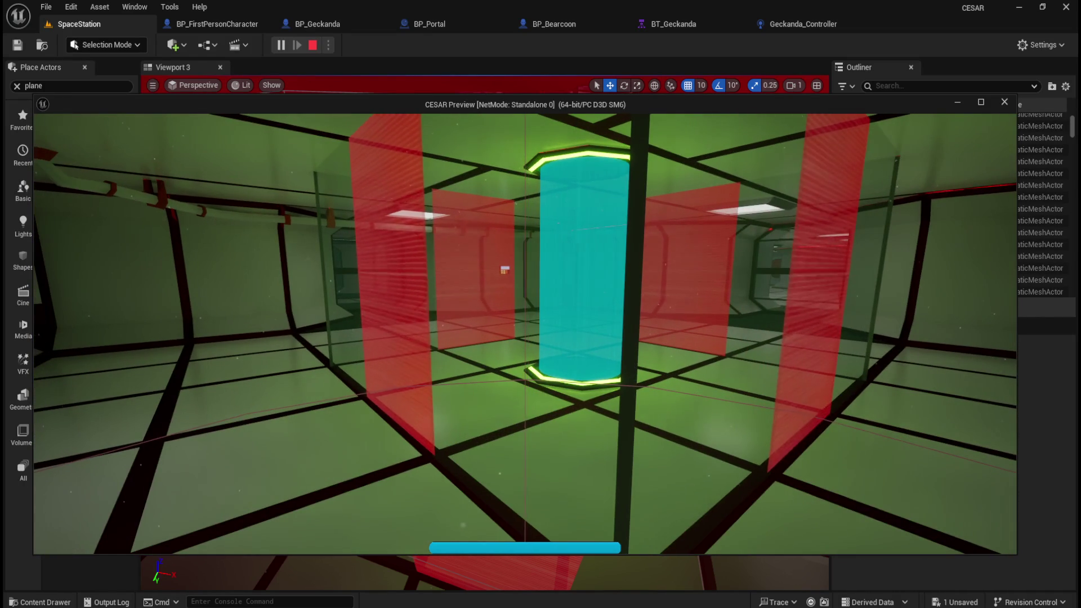
{"action": "key", "text": "Escape"}
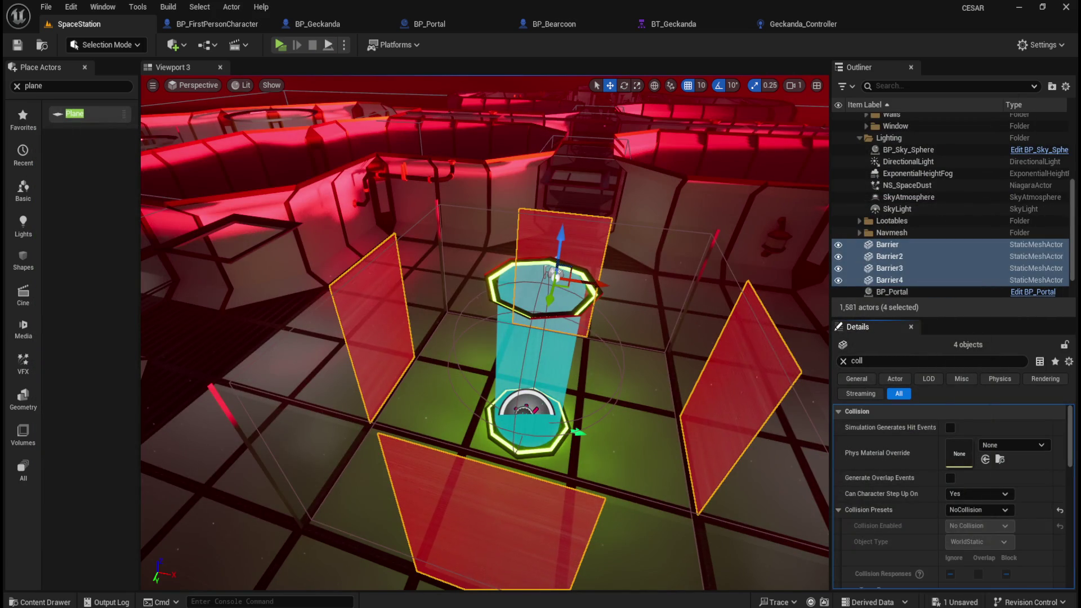
Launch Blender from the Steam tray list and open CESAR.blend from recent files.
{"action": "right_click", "coordinate": [997, 566]}
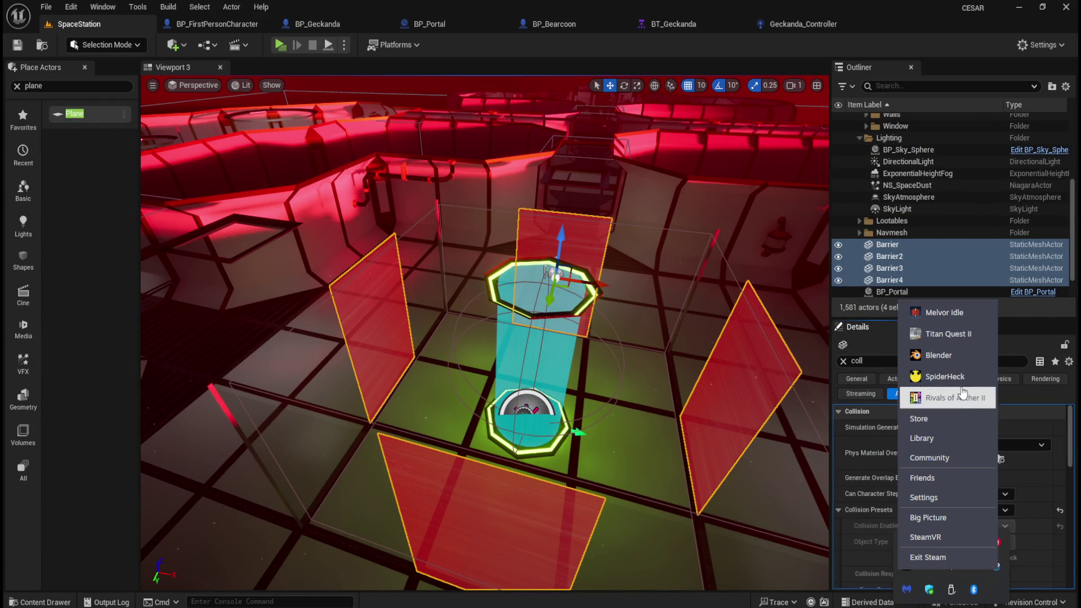
{"action": "left_click", "coordinate": [961, 354]}
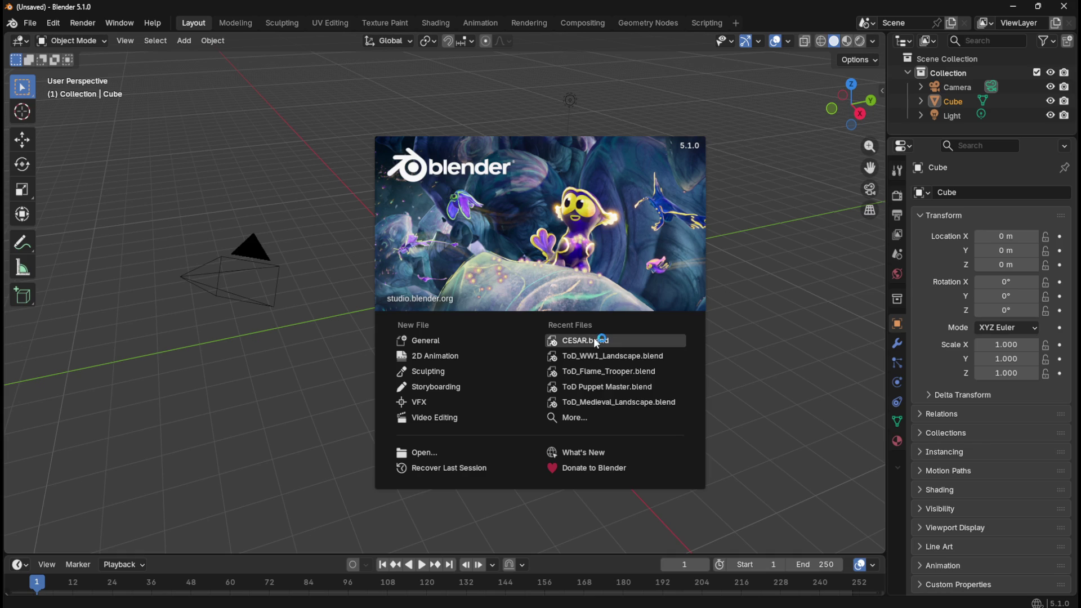
{"action": "left_click", "coordinate": [601, 339]}
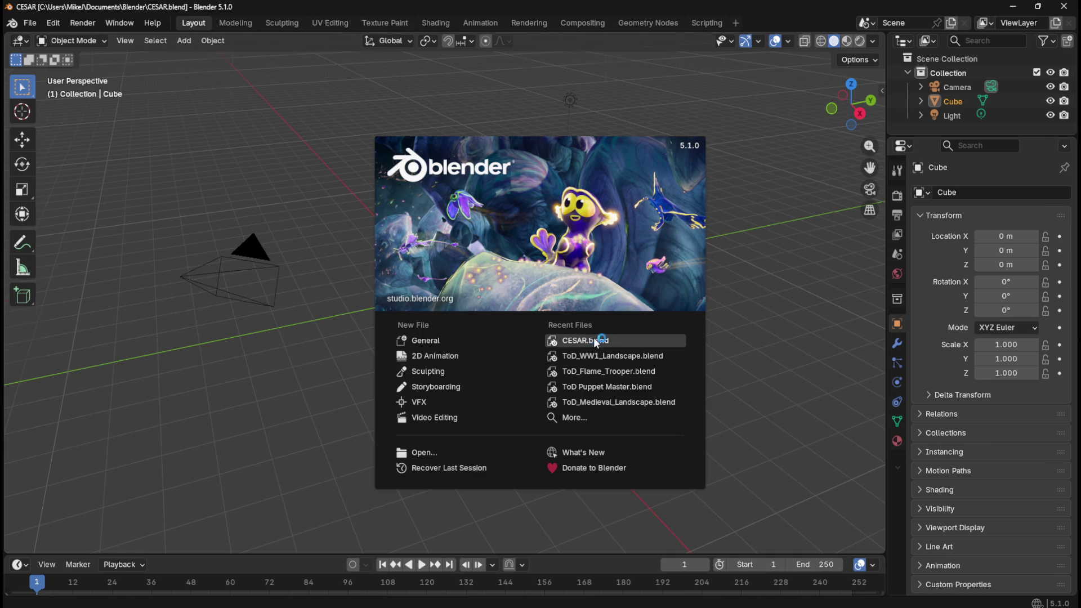
Select the teleporter and view it in the Shading workspace.
{"action": "scroll", "coordinate": [410, 323], "scroll_direction": "up", "scroll_amount": 4}
{"action": "left_click_drag", "start_coordinate": [410, 323], "coordinate": [402, 276]}
{"action": "scroll", "coordinate": [402, 276], "scroll_direction": "up", "scroll_amount": 5}
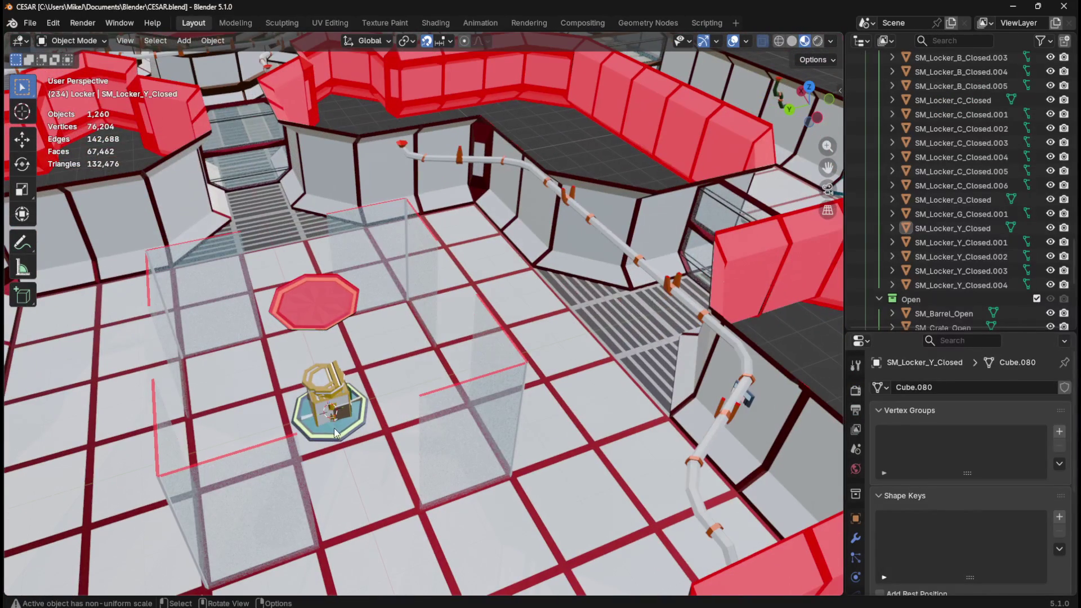
{"action": "left_click", "coordinate": [330, 428]}
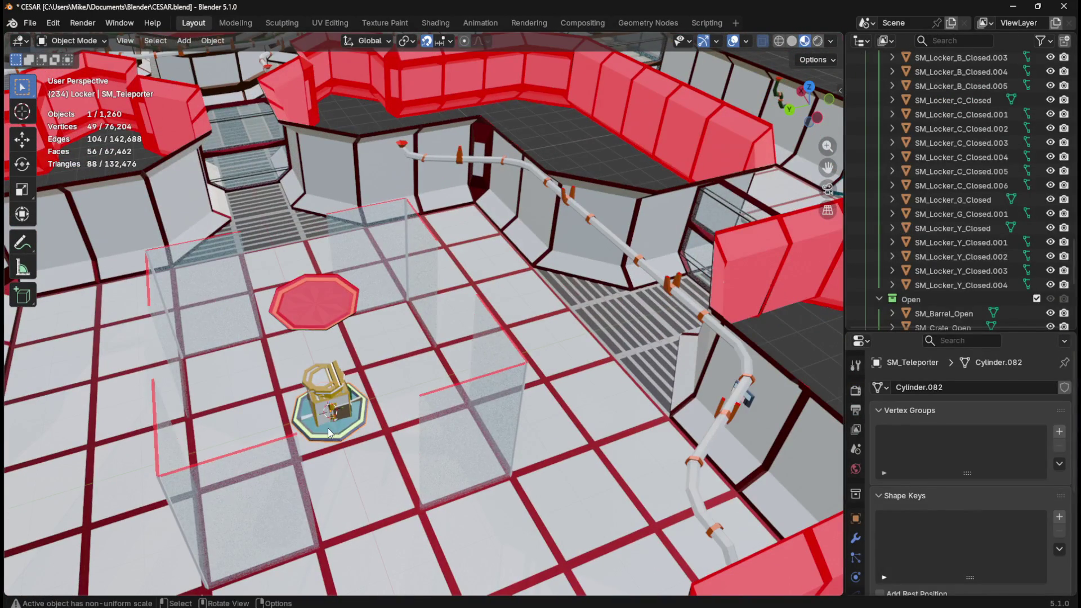
{"action": "left_click", "coordinate": [435, 23]}
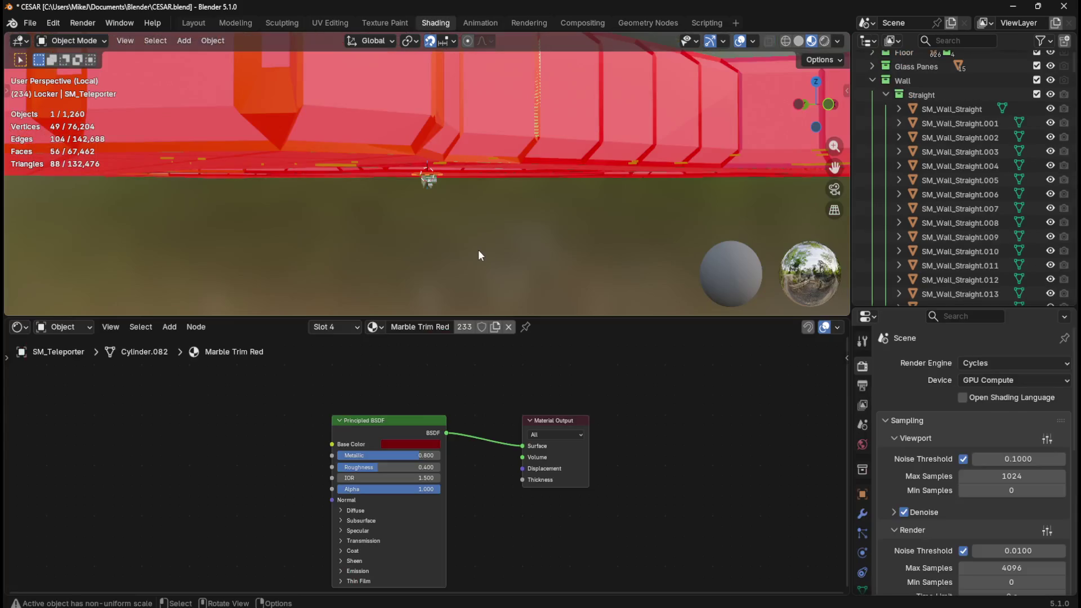
{"action": "key", "text": "KP_1"}
{"action": "mouse_move", "coordinate": [580, 238]}
{"action": "left_mouse_down"}
{"action": "mouse_move", "coordinate": [597, 197]}
{"action": "mouse_move", "coordinate": [618, 210]}
{"action": "left_mouse_up"}
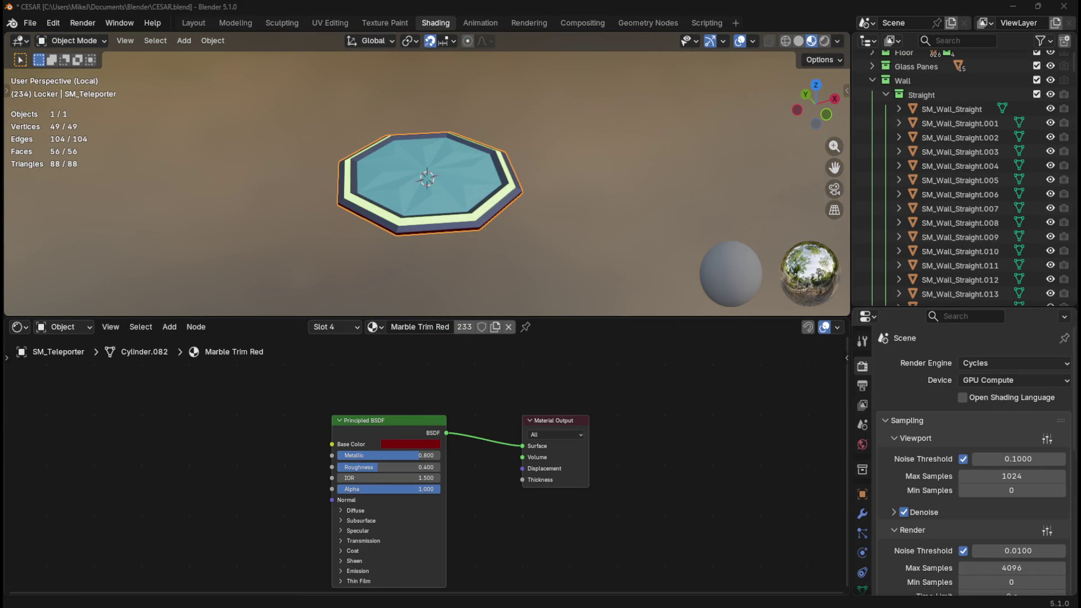
Pick the Teleporter_Emmisive material and bring up its Base Color hex value #ABFF00FF.
{"action": "left_click", "coordinate": [354, 327]}
{"action": "left_click", "coordinate": [334, 371]}
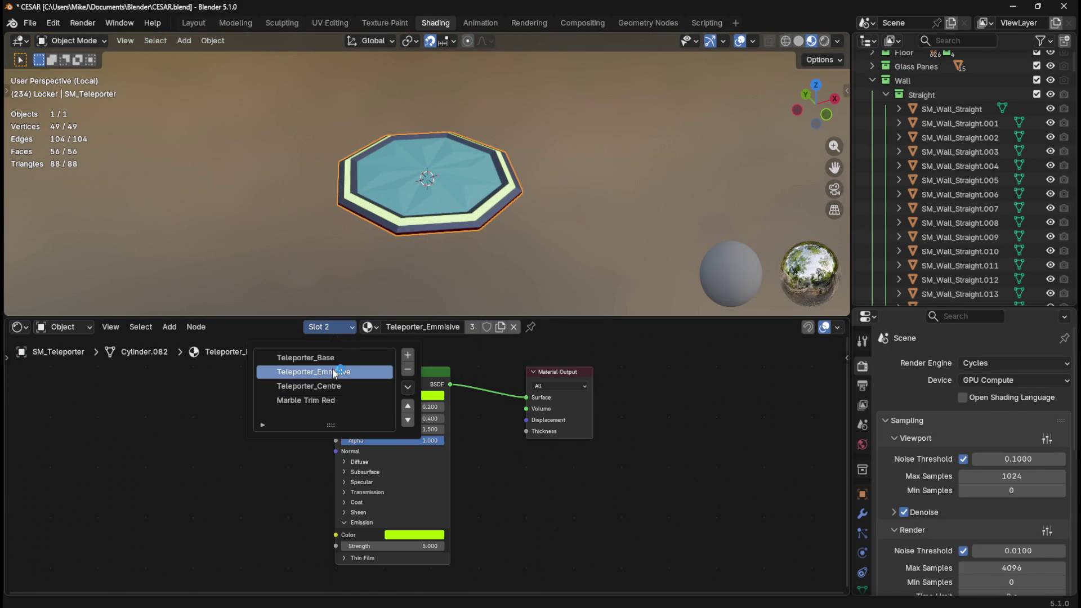
{"action": "left_click", "coordinate": [420, 396]}
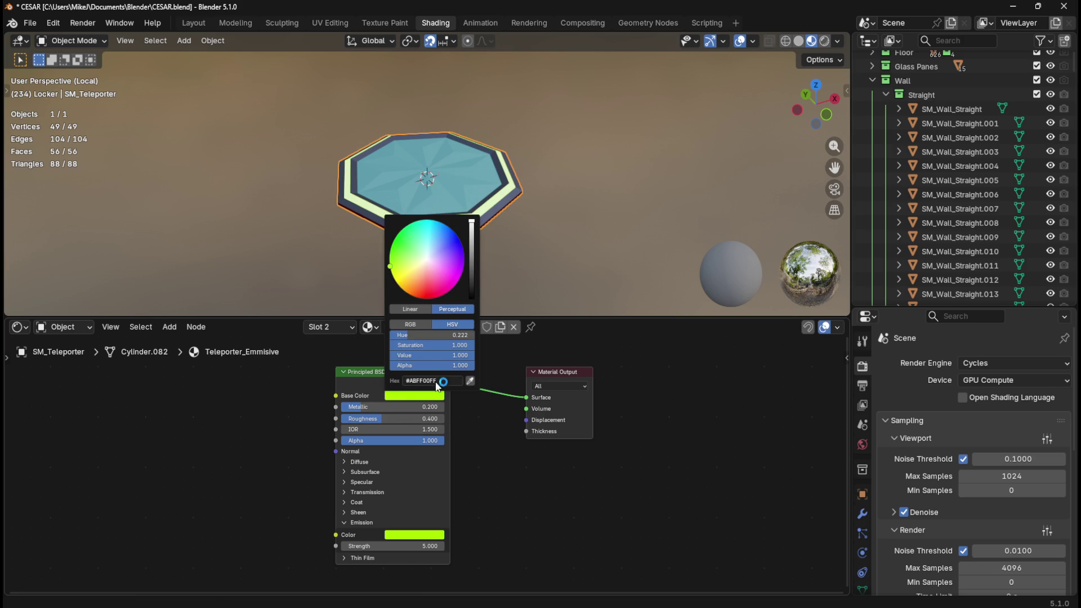
{"action": "left_click", "coordinate": [447, 381]}
{"action": "left_click", "coordinate": [432, 382]}
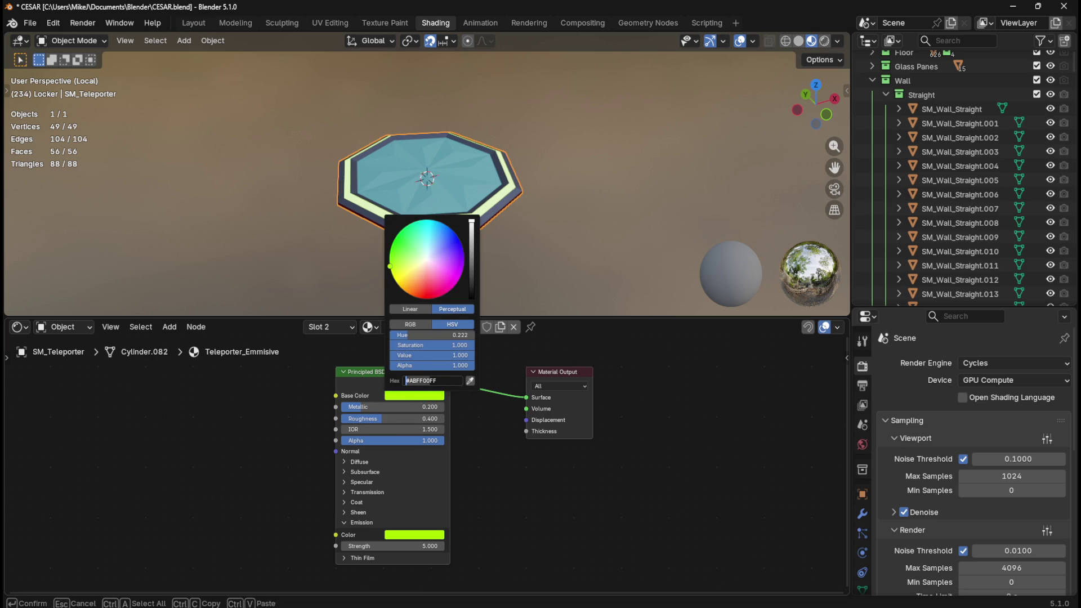
{"action": "key", "text": "alt+Tab"}
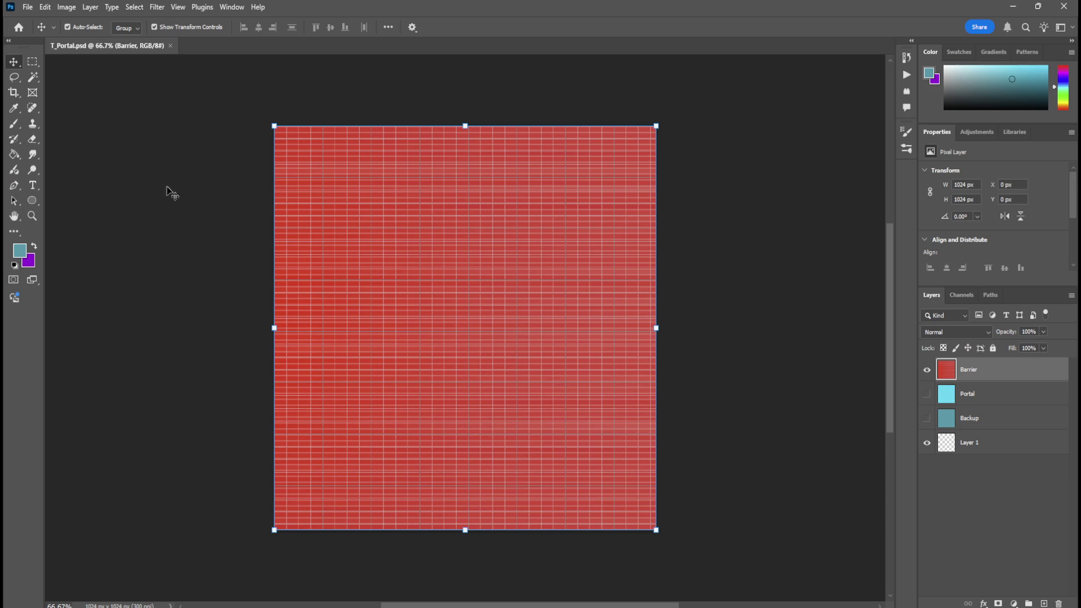
Hide the grid and enable Color Overlay in the Barrier layer's Blending Options.
{"action": "scroll", "coordinate": [542, 362], "scroll_direction": "up", "scroll_amount": 1}
{"action": "scroll", "coordinate": [542, 363], "scroll_direction": "down", "scroll_amount": 2}
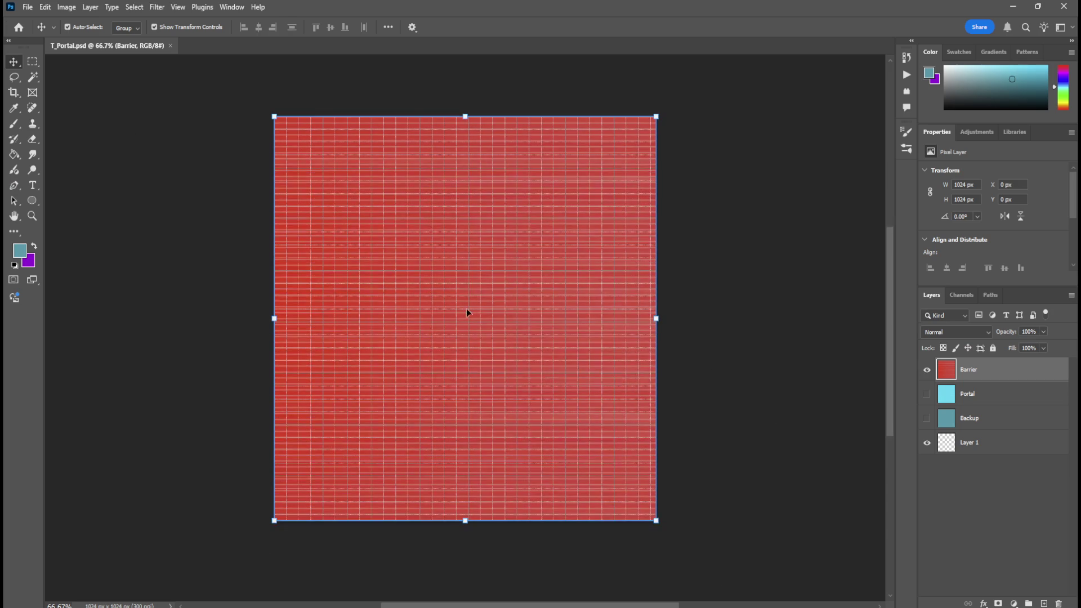
{"action": "key", "text": "ctrl+h"}
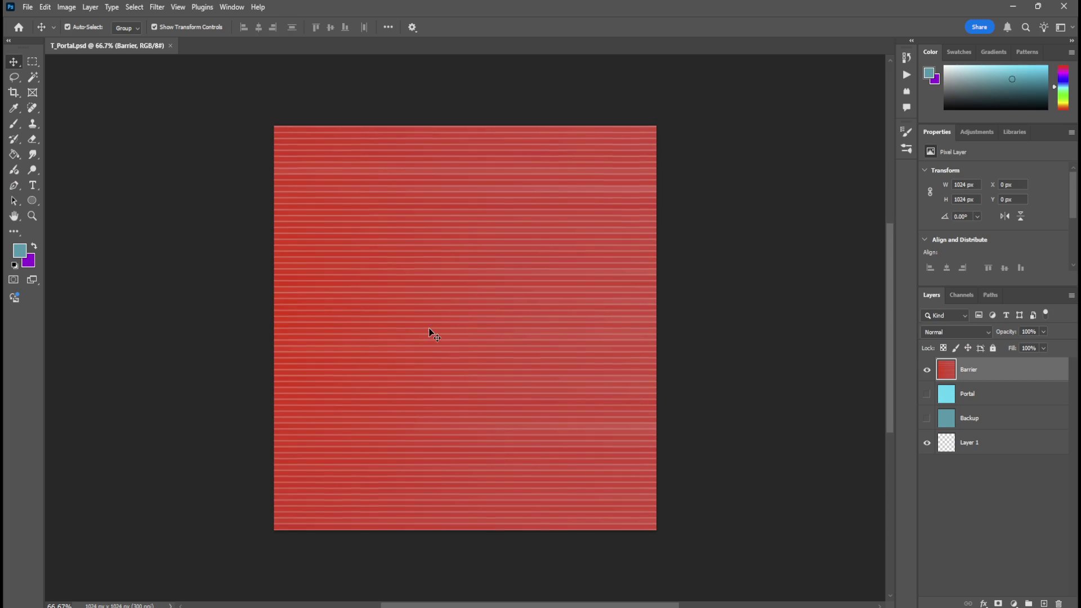
{"action": "right_click", "coordinate": [980, 374]}
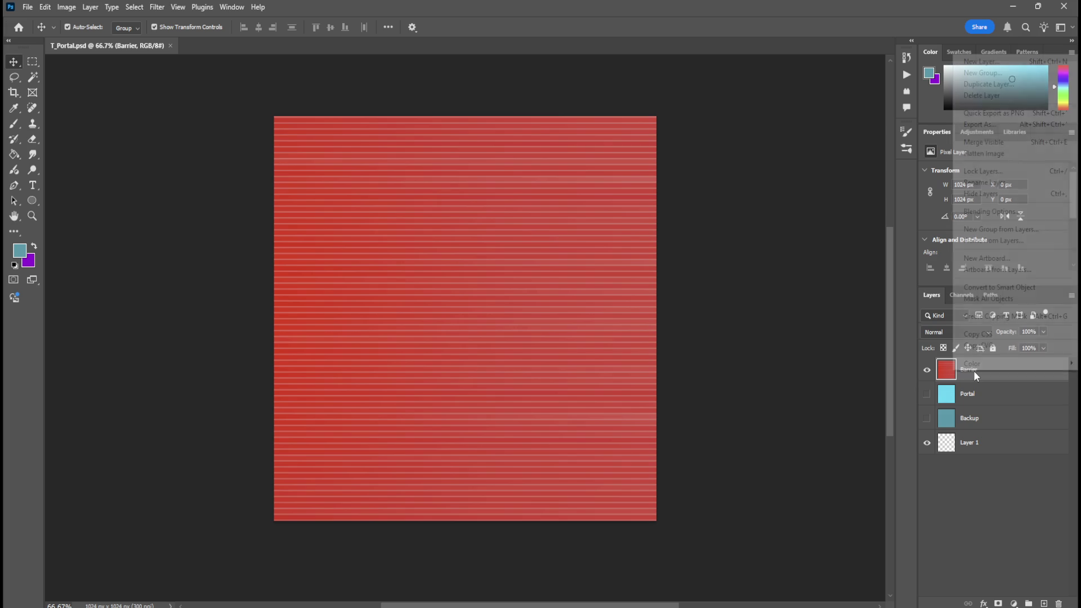
{"action": "left_click", "coordinate": [984, 213]}
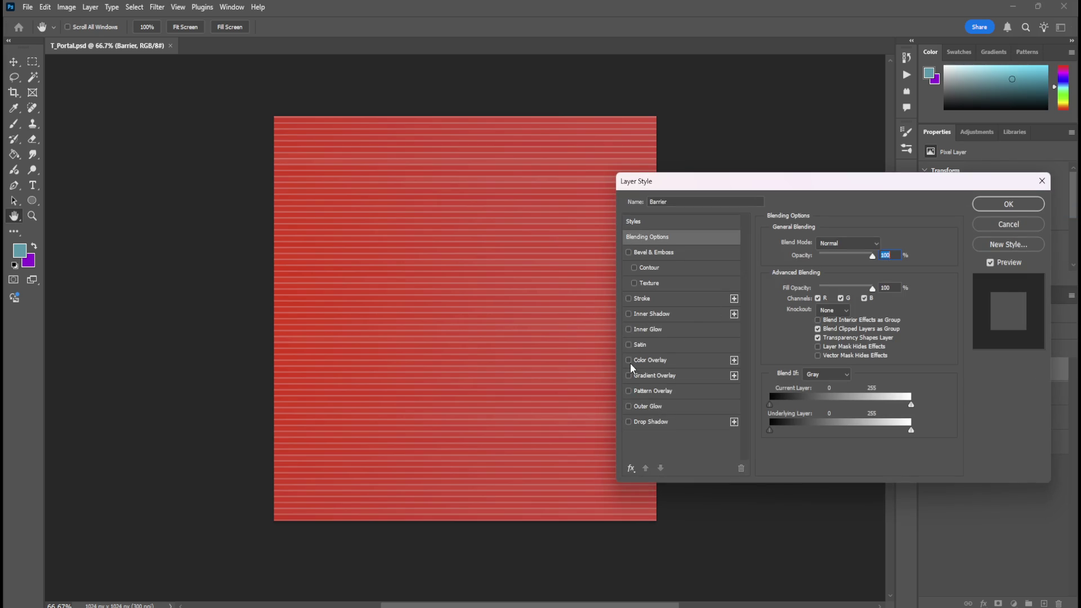
{"action": "left_click", "coordinate": [627, 361]}
{"action": "left_click", "coordinate": [659, 361]}
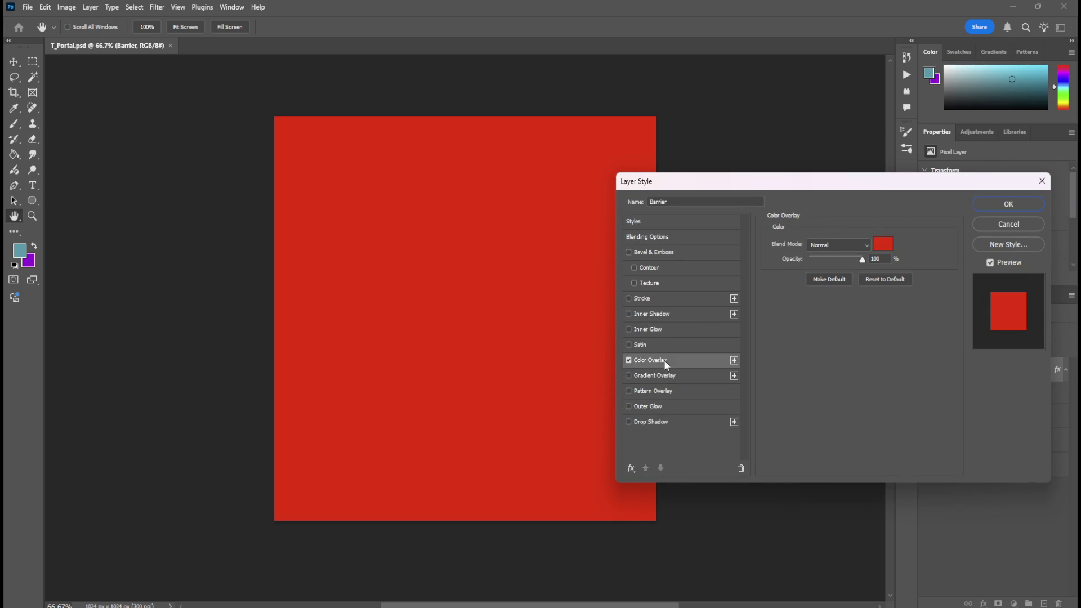
Set the overlay blend mode to Color Dodge and its colour to #ABFF00.
{"action": "left_click", "coordinate": [851, 244]}
{"action": "left_click", "coordinate": [853, 241]}
{"action": "scroll", "coordinate": [853, 242], "scroll_direction": "down", "scroll_amount": 5}
{"action": "scroll", "coordinate": [853, 241], "scroll_direction": "down", "scroll_amount": 3}
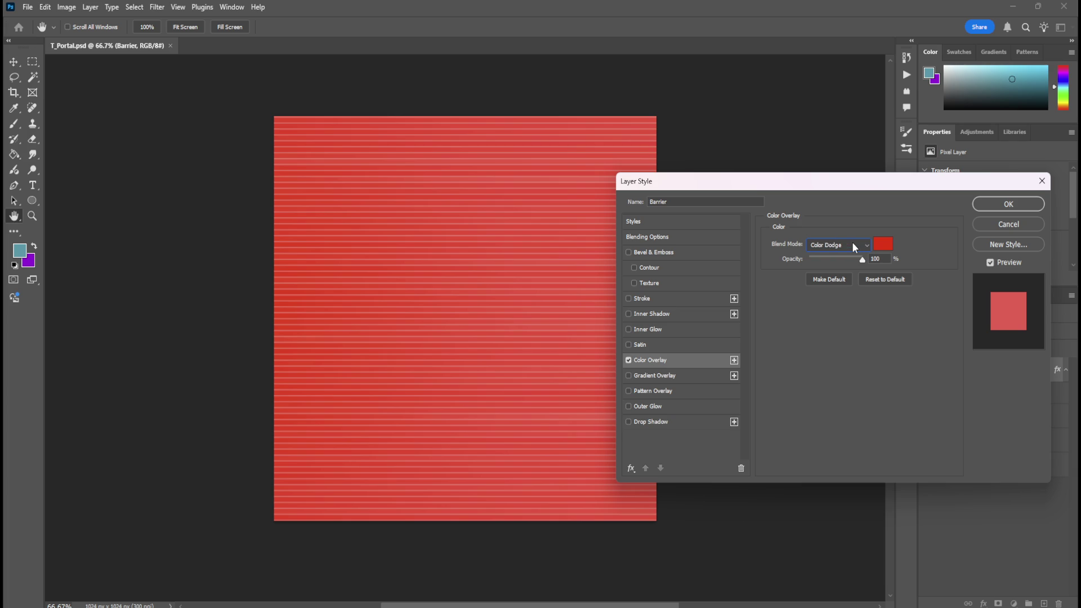
{"action": "left_click", "coordinate": [883, 246]}
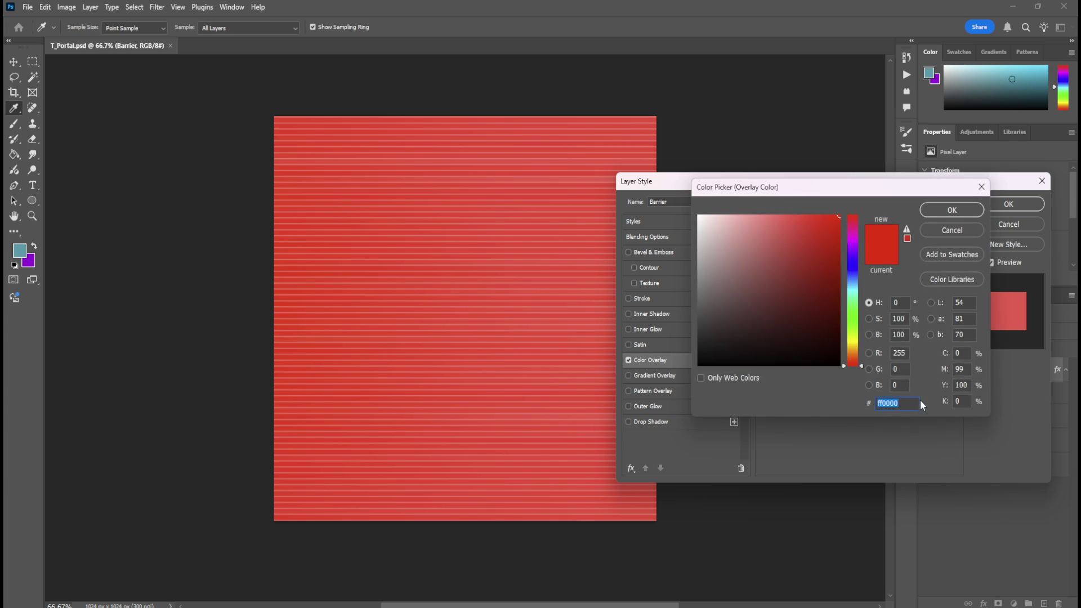
{"action": "type", "text": "#ABFF00"}
{"action": "left_click", "coordinate": [952, 211]}
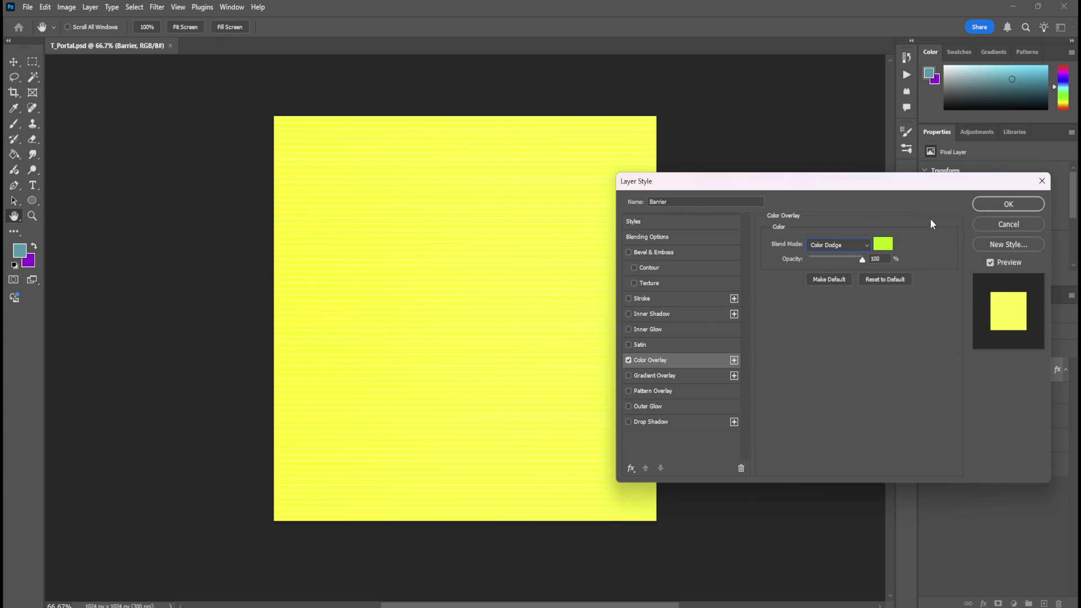
Cycle through the Color Overlay blend modes, settling on Hue.
{"action": "left_click", "coordinate": [860, 246]}
{"action": "left_click", "coordinate": [860, 245]}
{"action": "scroll", "coordinate": [861, 246], "scroll_direction": "down", "scroll_amount": 4}
{"action": "scroll", "coordinate": [861, 245], "scroll_direction": "up", "scroll_amount": 2}
{"action": "scroll", "coordinate": [861, 245], "scroll_direction": "down", "scroll_amount": 1}
{"action": "scroll", "coordinate": [862, 245], "scroll_direction": "down", "scroll_amount": 10}
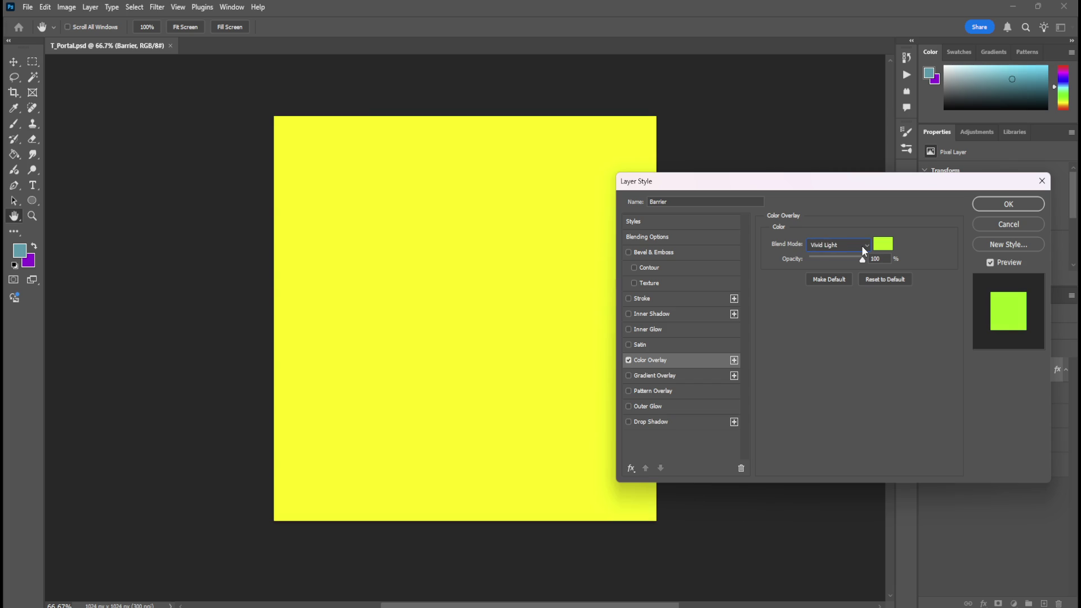
{"action": "scroll", "coordinate": [862, 246], "scroll_direction": "down", "scroll_amount": 4}
{"action": "scroll", "coordinate": [862, 245], "scroll_direction": "up", "scroll_amount": 3}
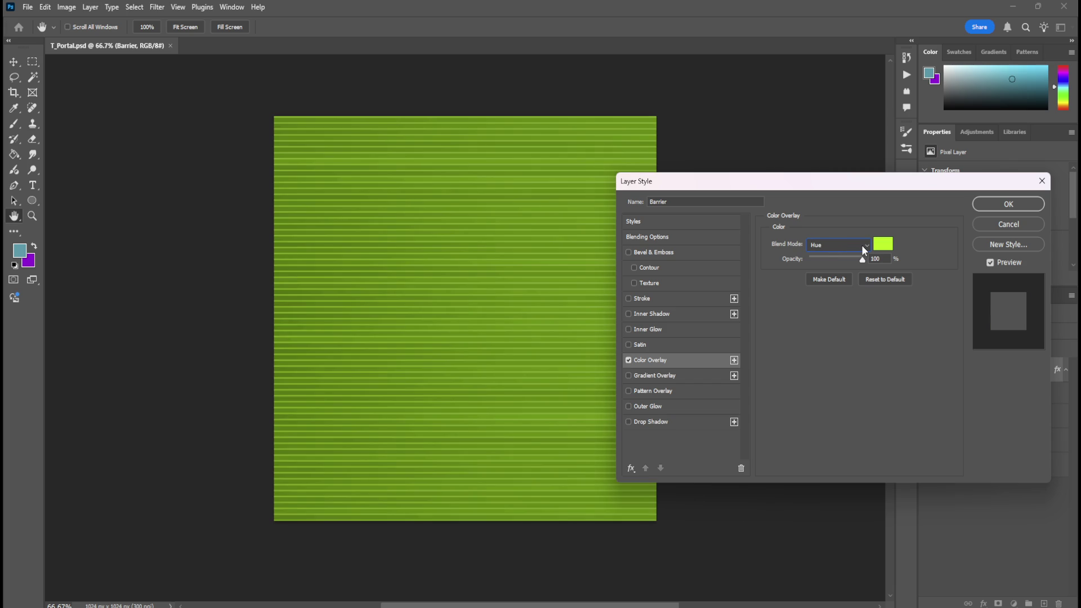
{"action": "scroll", "coordinate": [862, 245], "scroll_direction": "down", "scroll_amount": 3}
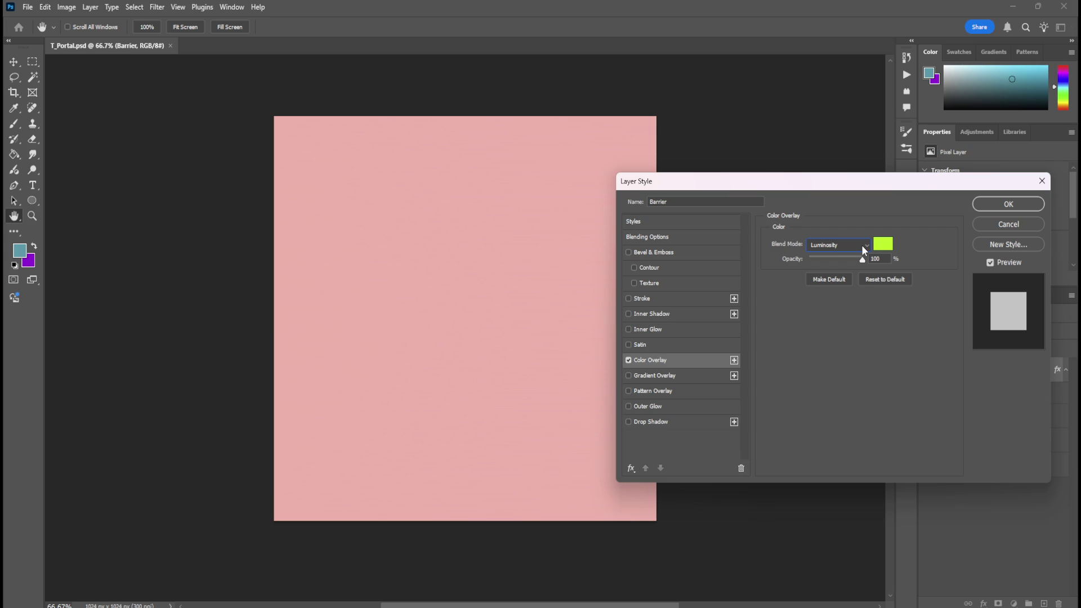
{"action": "scroll", "coordinate": [862, 245], "scroll_direction": "up", "scroll_amount": 1}
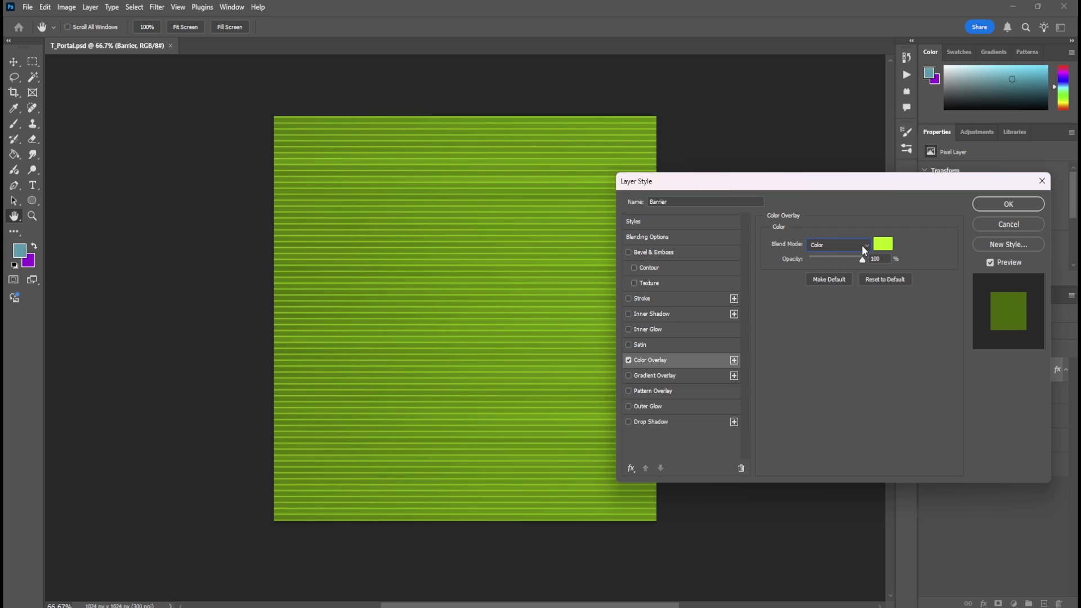
{"action": "mouse_move", "coordinate": [835, 183]}
{"action": "left_mouse_down"}
{"action": "mouse_move", "coordinate": [900, 161]}
{"action": "mouse_move", "coordinate": [891, 157]}
{"action": "left_mouse_up"}
{"action": "scroll", "coordinate": [908, 221], "scroll_direction": "up", "scroll_amount": 2}
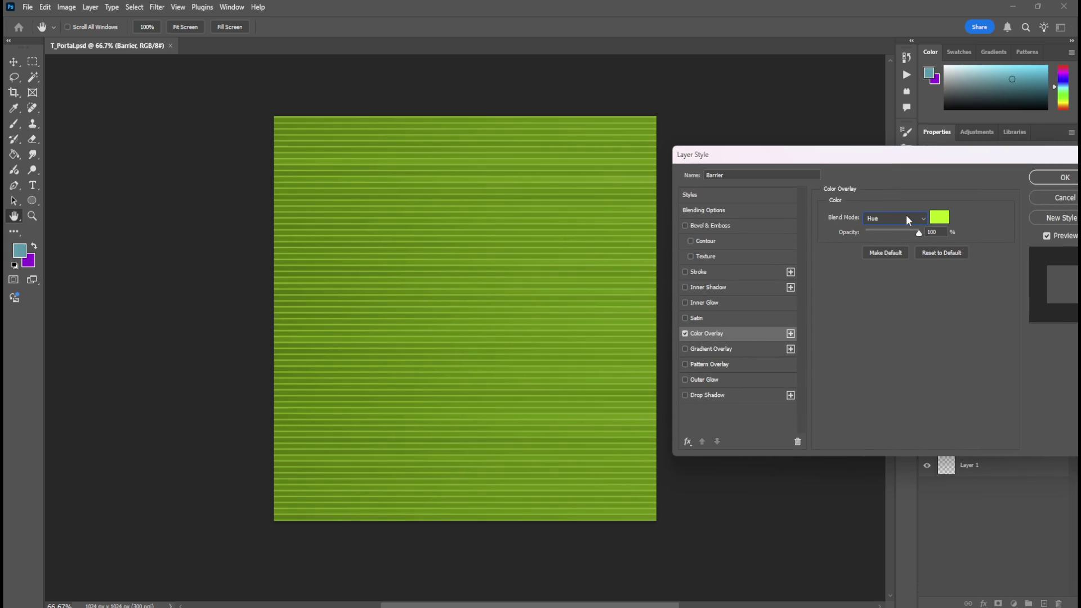
{"action": "scroll", "coordinate": [908, 220], "scroll_direction": "down", "scroll_amount": 3}
{"action": "scroll", "coordinate": [907, 220], "scroll_direction": "up", "scroll_amount": 2}
{"action": "scroll", "coordinate": [908, 220], "scroll_direction": "up", "scroll_amount": 1}
{"action": "scroll", "coordinate": [908, 220], "scroll_direction": "up", "scroll_amount": 5}
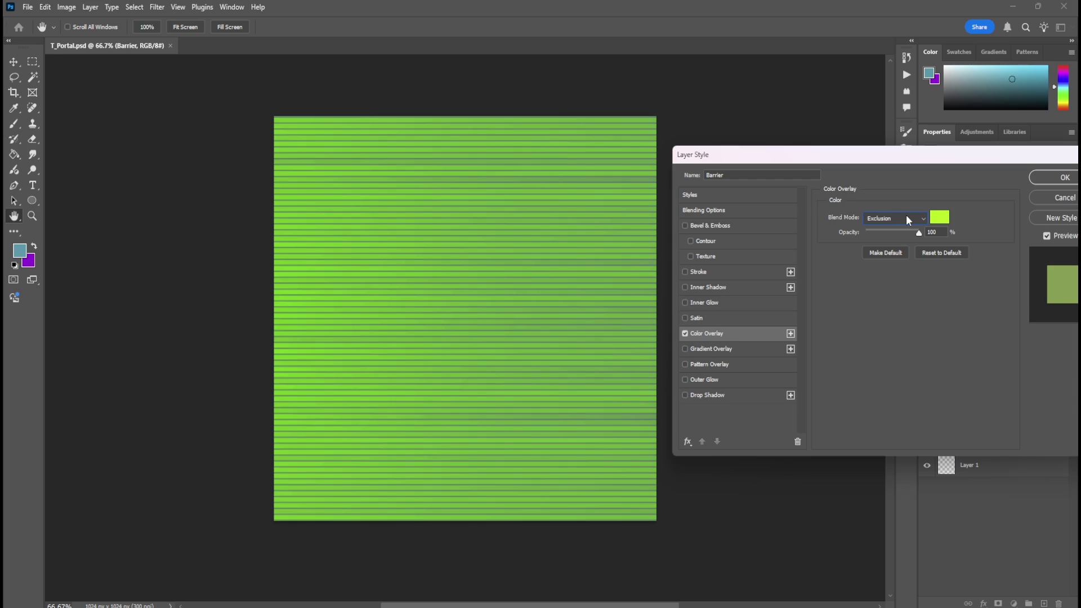
{"action": "scroll", "coordinate": [908, 220], "scroll_direction": "up", "scroll_amount": 7}
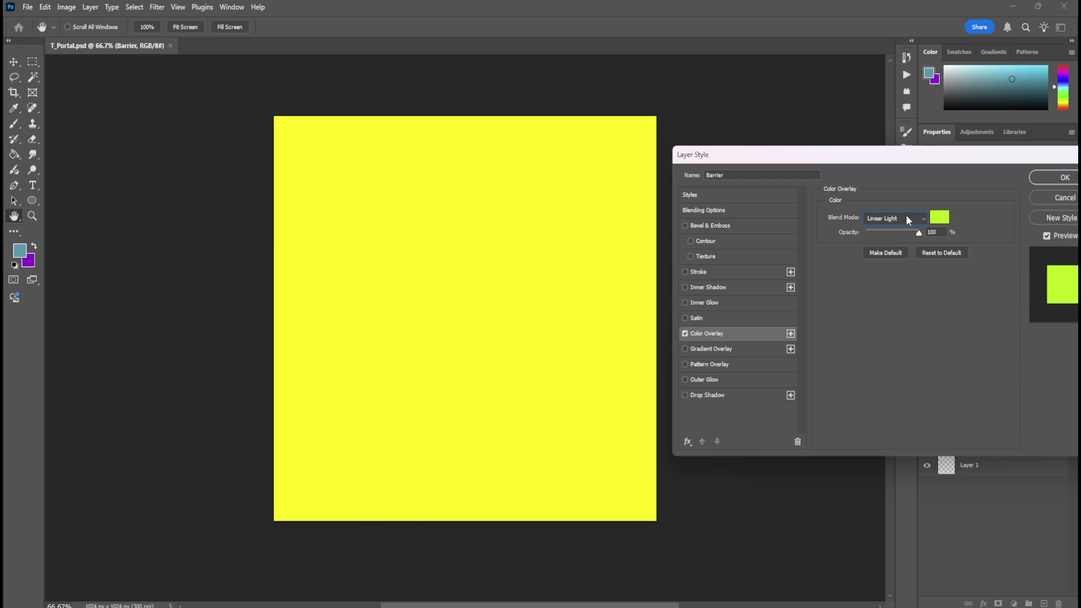
{"action": "scroll", "coordinate": [907, 220], "scroll_direction": "up", "scroll_amount": 8}
{"action": "scroll", "coordinate": [908, 220], "scroll_direction": "up", "scroll_amount": 2}
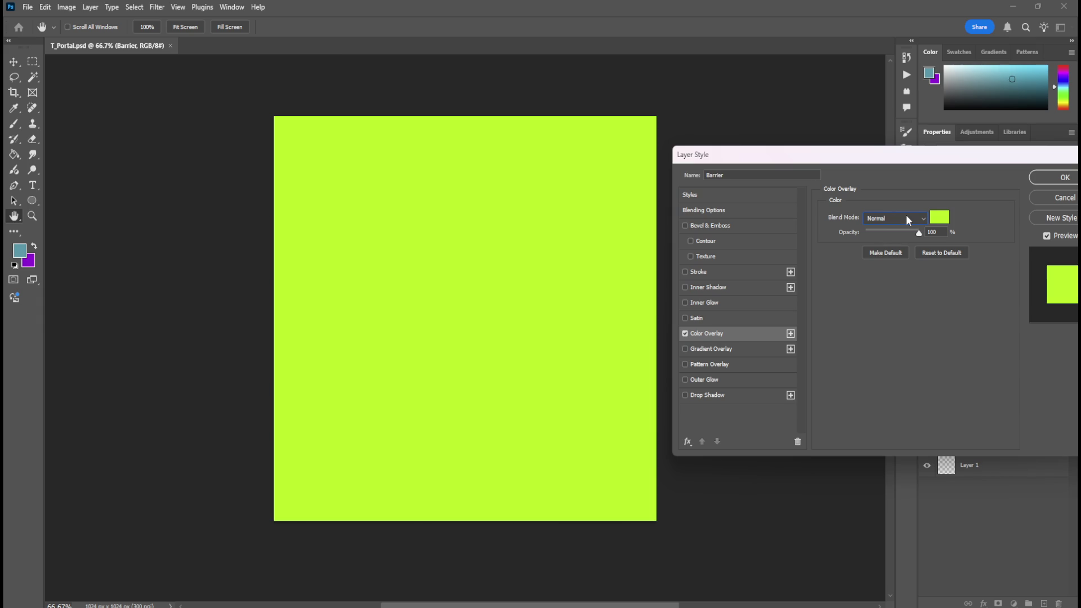
{"action": "scroll", "coordinate": [911, 219], "scroll_direction": "down", "scroll_amount": 20}
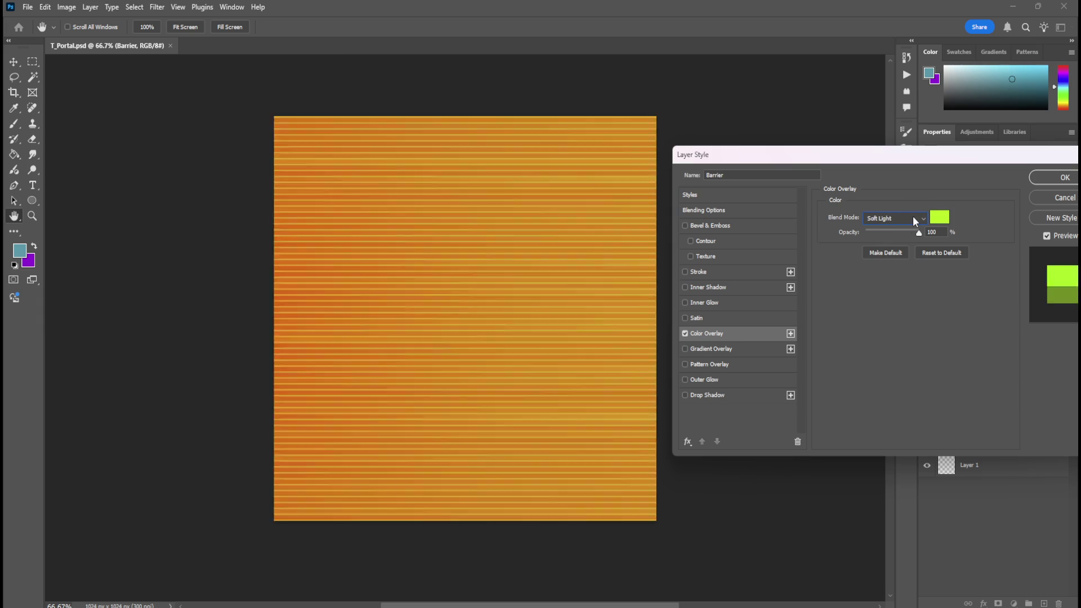
{"action": "scroll", "coordinate": [914, 215], "scroll_direction": "down", "scroll_amount": 1}
{"action": "scroll", "coordinate": [914, 215], "scroll_direction": "up", "scroll_amount": 2}
{"action": "scroll", "coordinate": [913, 215], "scroll_direction": "down", "scroll_amount": 1}
{"action": "scroll", "coordinate": [913, 215], "scroll_direction": "down", "scroll_amount": 1}
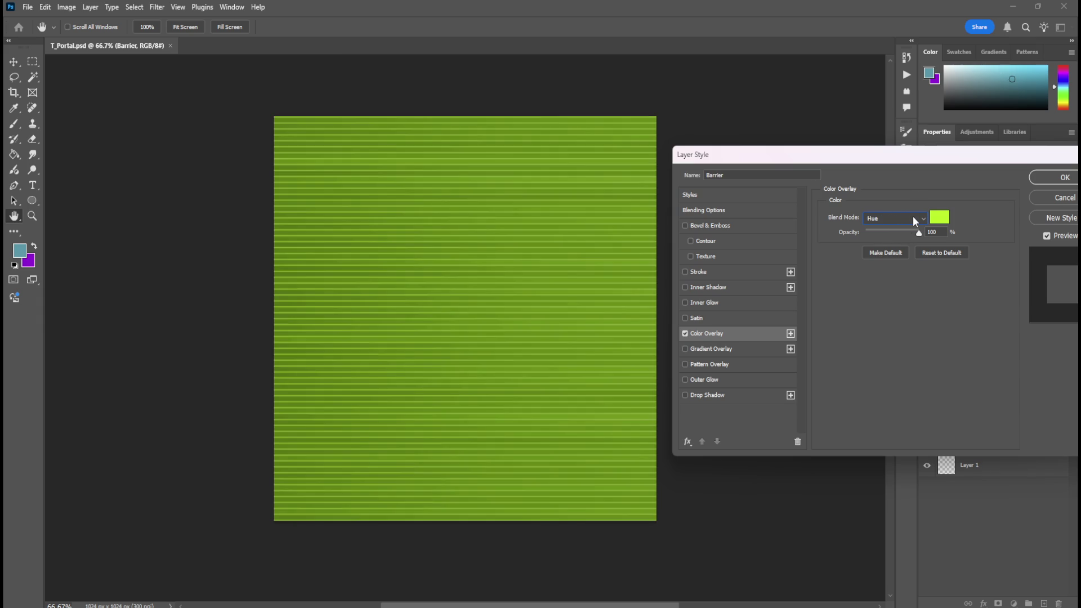
{"action": "scroll", "coordinate": [913, 215], "scroll_direction": "up", "scroll_amount": 1}
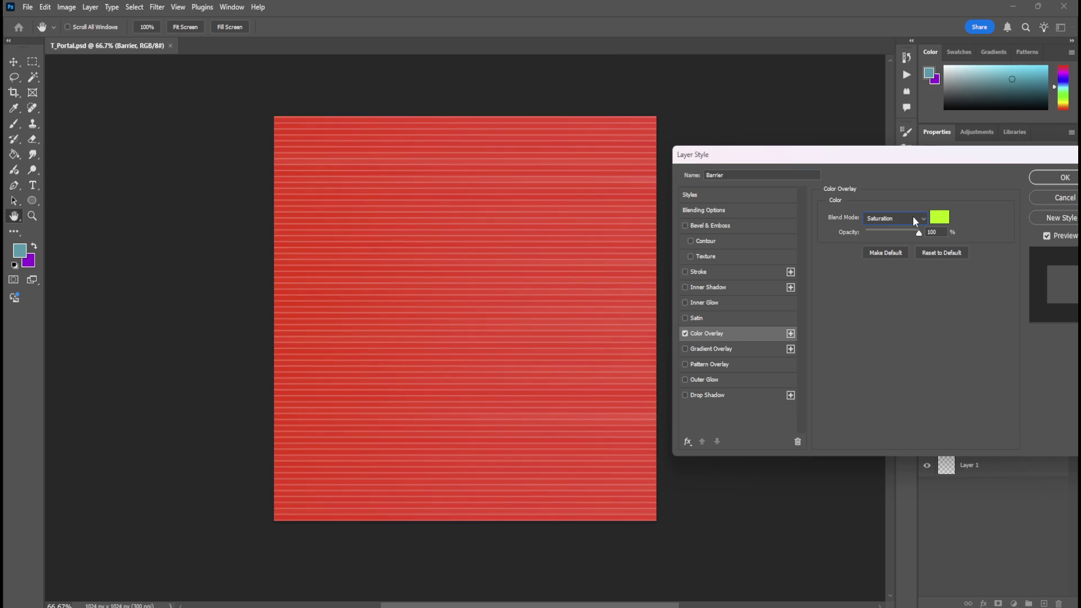
{"action": "scroll", "coordinate": [913, 215], "scroll_direction": "up", "scroll_amount": 2}
{"action": "scroll", "coordinate": [914, 215], "scroll_direction": "down", "scroll_amount": 1}
{"action": "scroll", "coordinate": [913, 215], "scroll_direction": "up", "scroll_amount": 1}
{"action": "scroll", "coordinate": [913, 215], "scroll_direction": "down", "scroll_amount": 1}
{"action": "scroll", "coordinate": [913, 216], "scroll_direction": "up", "scroll_amount": 1}
{"action": "scroll", "coordinate": [914, 215], "scroll_direction": "down", "scroll_amount": 1}
{"action": "scroll", "coordinate": [913, 215], "scroll_direction": "up", "scroll_amount": 1}
{"action": "scroll", "coordinate": [913, 215], "scroll_direction": "down", "scroll_amount": 1}
{"action": "scroll", "coordinate": [913, 215], "scroll_direction": "up", "scroll_amount": 1}
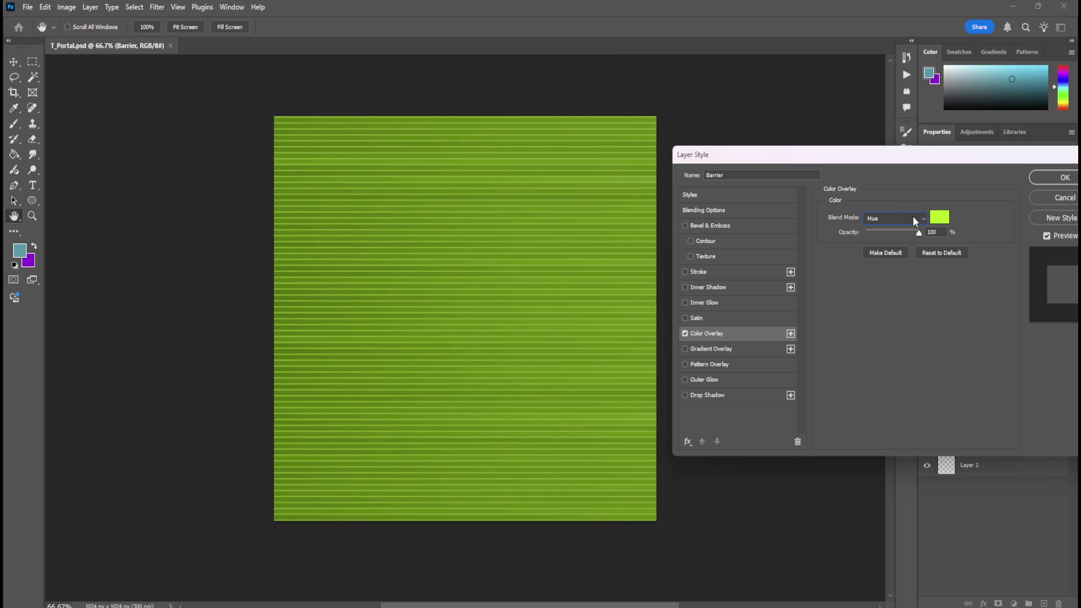
Apply the Hue overlay and rasterize the Barrier layer's style into its pixels.
{"action": "left_click", "coordinate": [1045, 178]}
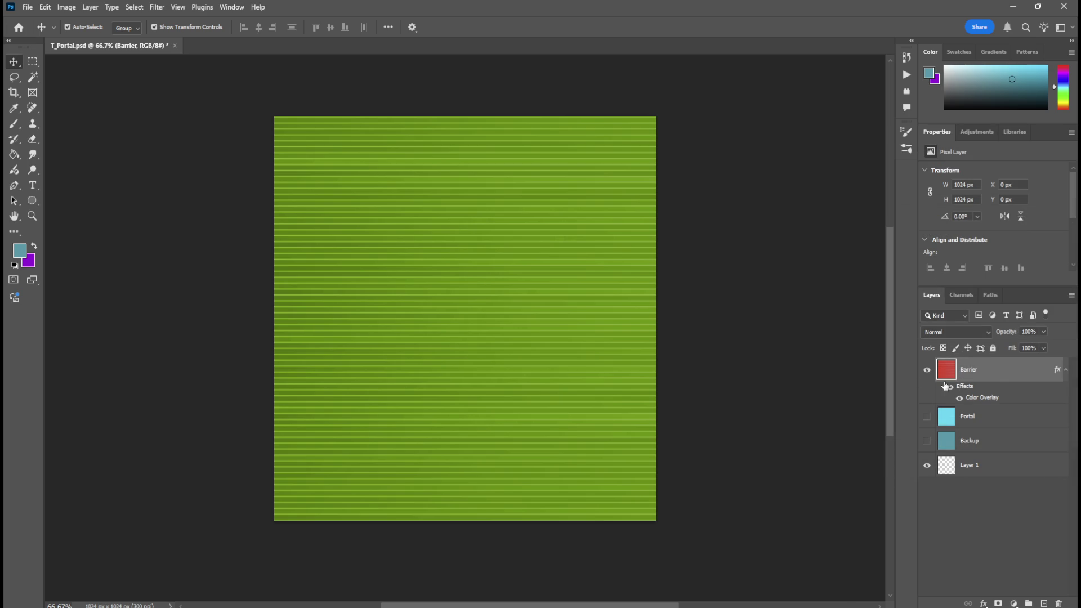
{"action": "right_click", "coordinate": [997, 379]}
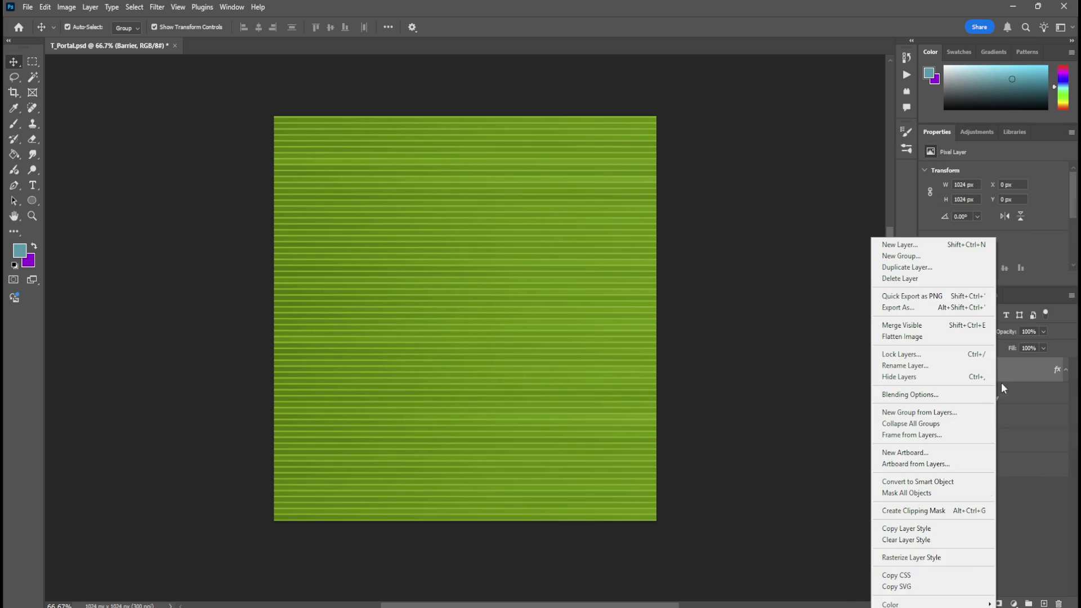
{"action": "left_click", "coordinate": [955, 559]}
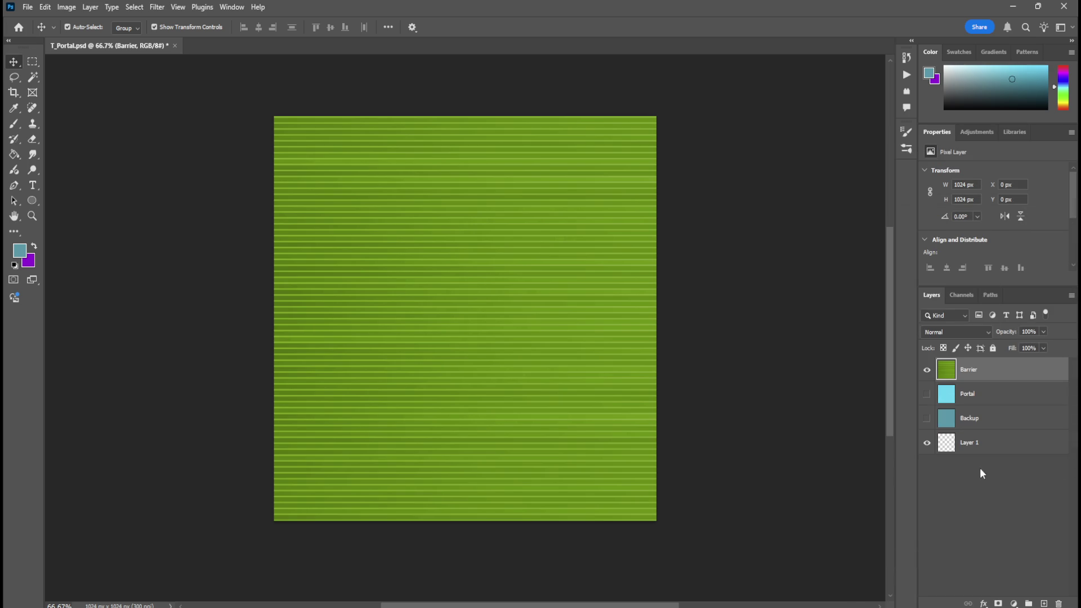
{"action": "left_click", "coordinate": [27, 7]}
Export the texture as PNG replacing T_Barrier.png, then close Blender without saving.
{"action": "mouse_move", "coordinate": [112, 217]}
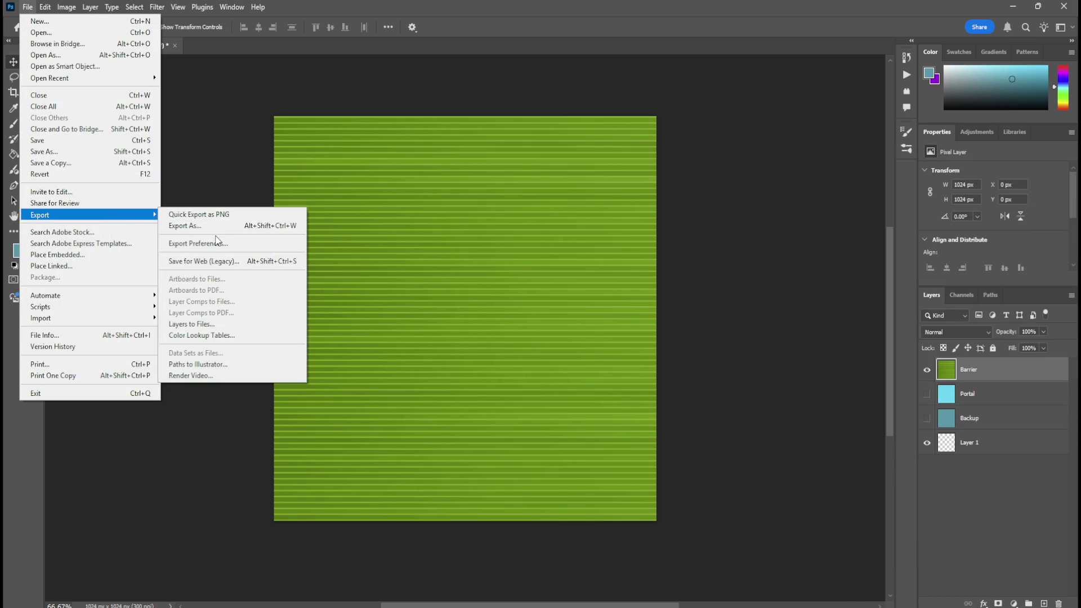
{"action": "left_click", "coordinate": [226, 231]}
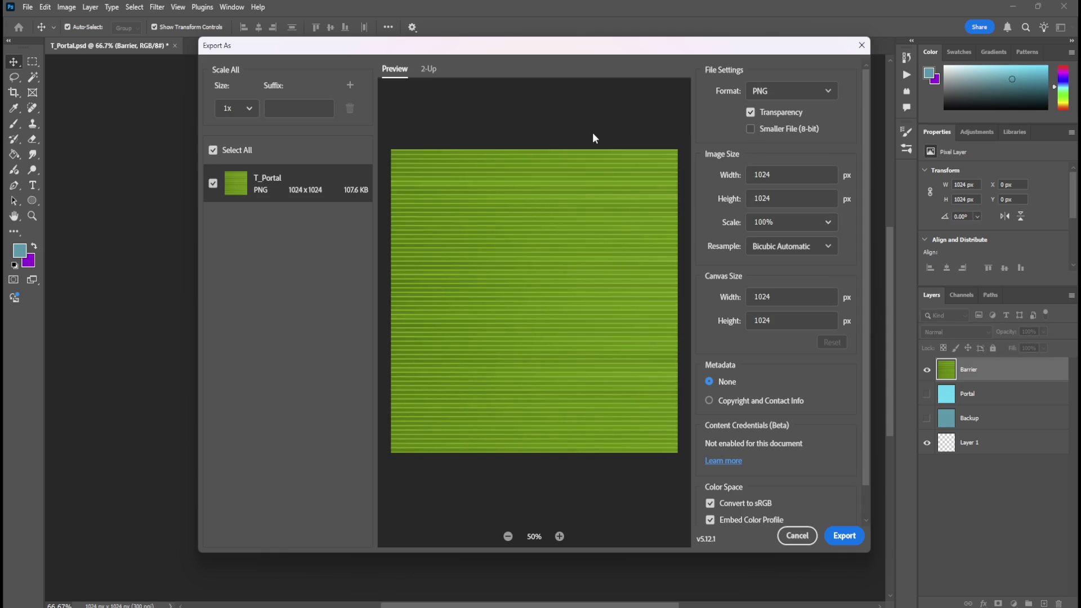
{"action": "left_click", "coordinate": [845, 536]}
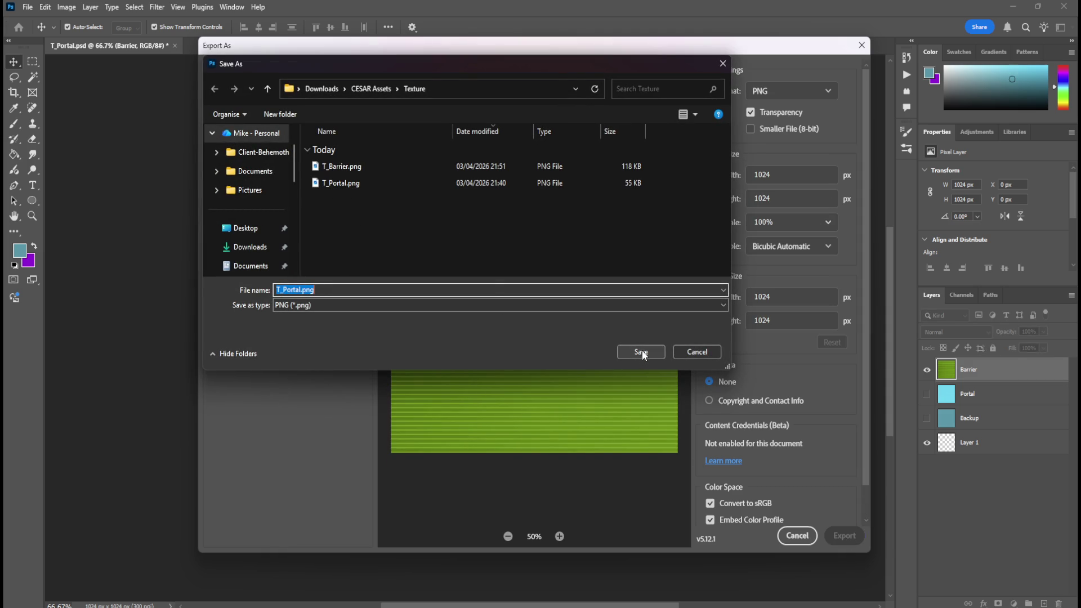
{"action": "left_click", "coordinate": [389, 166]}
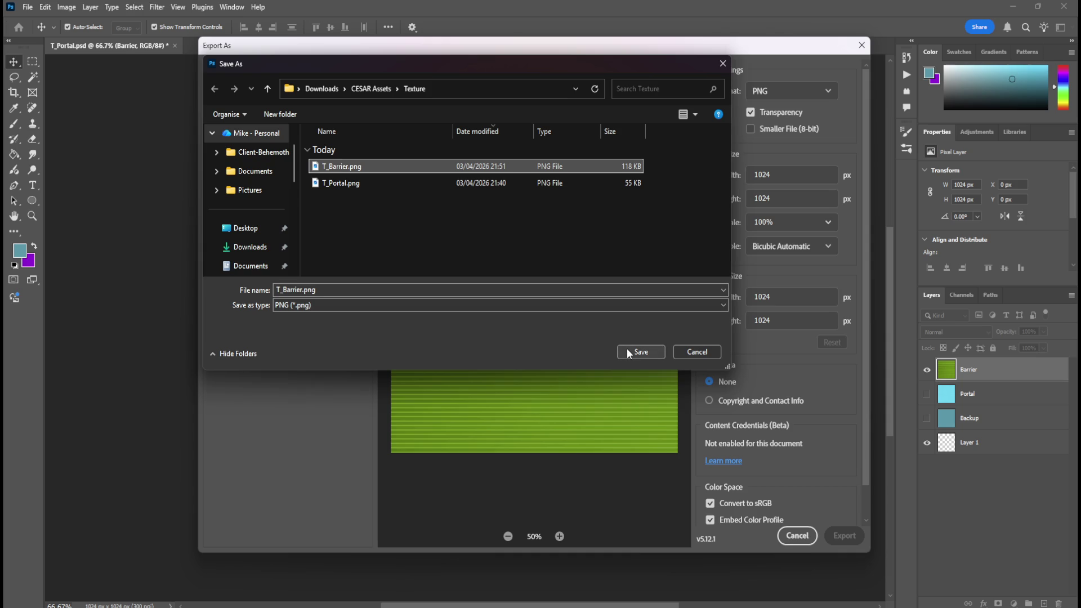
{"action": "left_click", "coordinate": [628, 350]}
{"action": "left_click", "coordinate": [565, 316]}
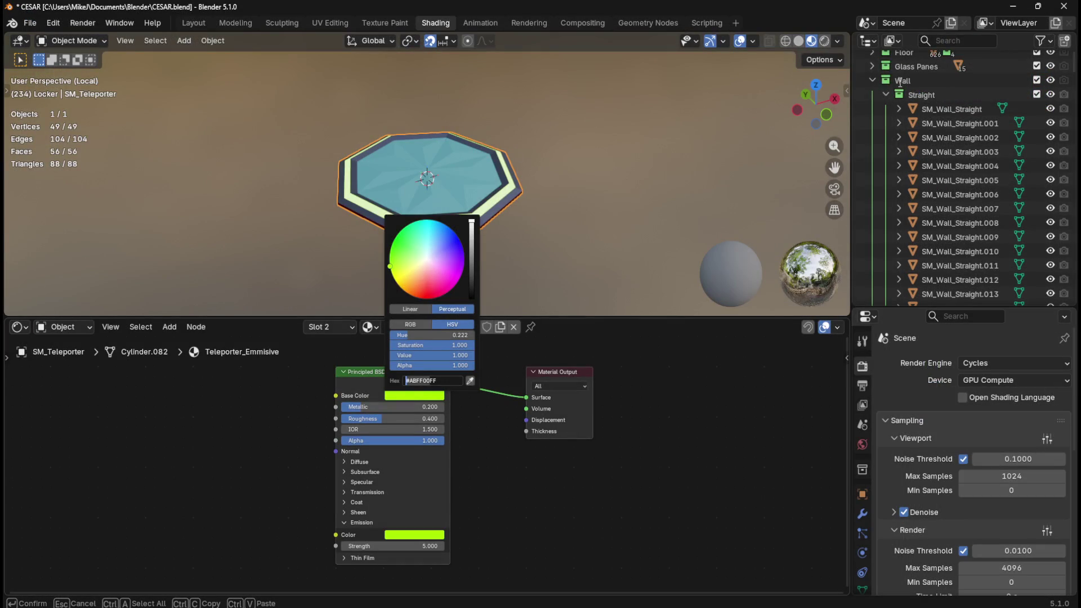
{"action": "left_click", "coordinate": [1059, 9]}
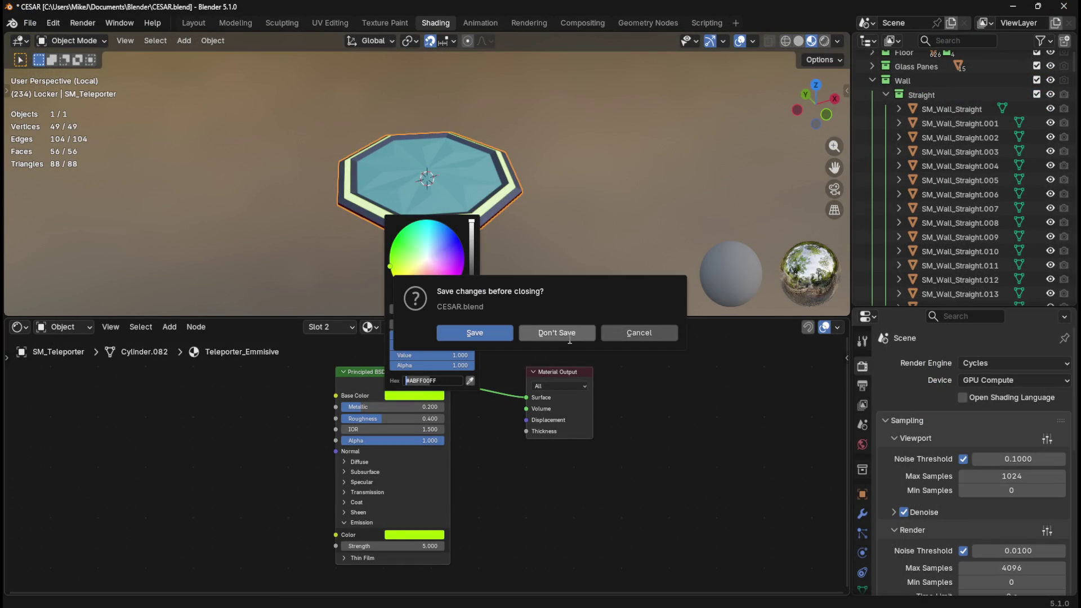
{"action": "left_click", "coordinate": [571, 337]}
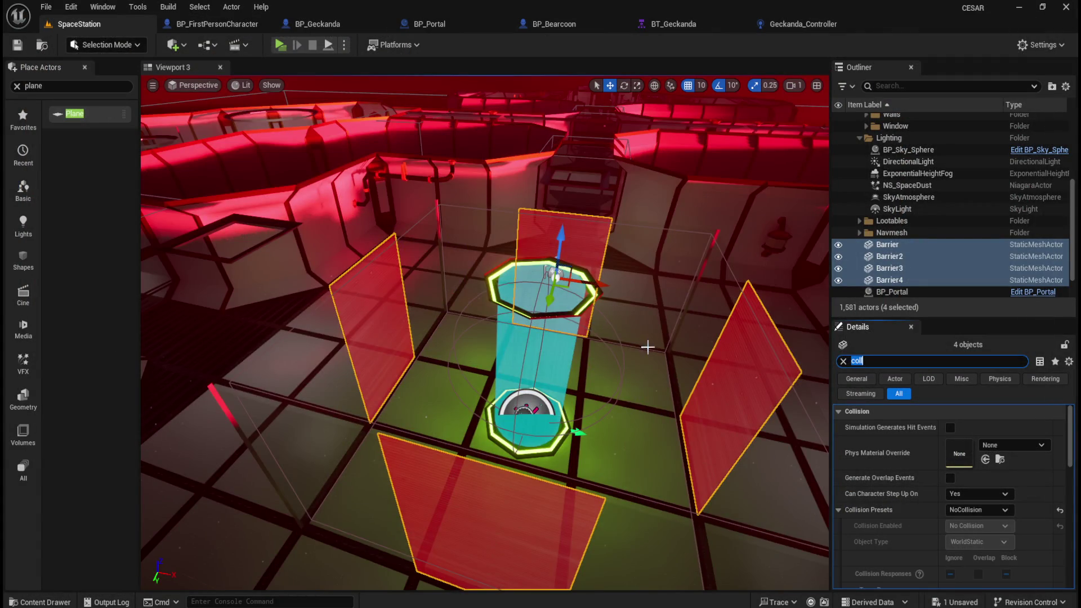
Clear the Details filter, narrow the selection to Barrier, then deselect by picking the sky.
{"action": "scroll", "coordinate": [647, 347], "scroll_direction": "up", "scroll_amount": 6}
{"action": "left_click", "coordinate": [844, 361]}
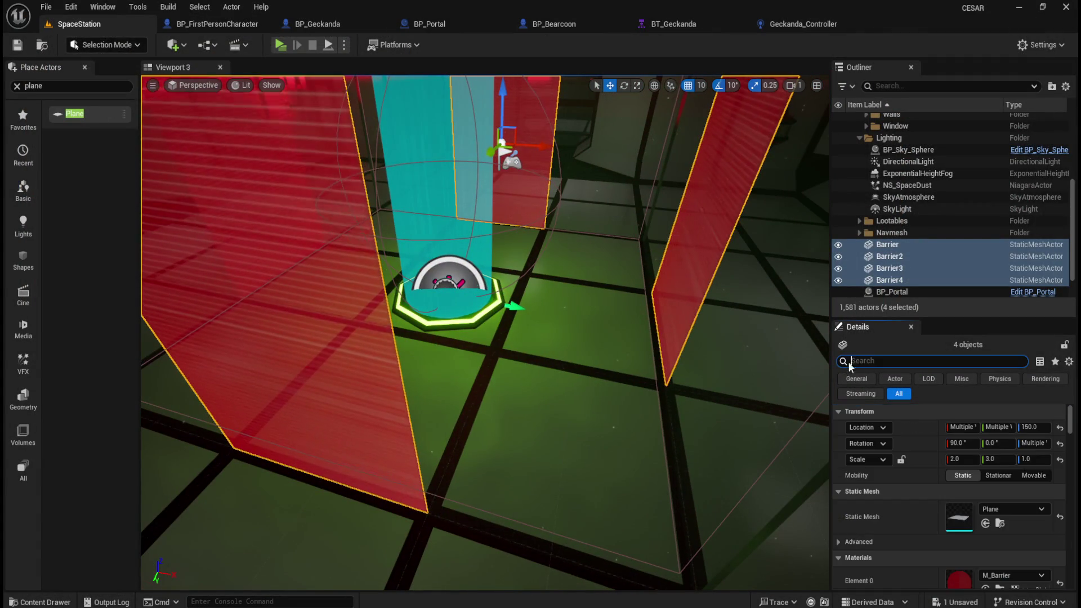
{"action": "left_click", "coordinate": [704, 253]}
{"action": "left_click", "coordinate": [888, 244]}
{"action": "scroll", "coordinate": [644, 287], "scroll_direction": "down", "scroll_amount": 5}
{"action": "mouse_move", "coordinate": [567, 342]}
{"action": "left_mouse_down"}
{"action": "mouse_move", "coordinate": [566, 304]}
{"action": "mouse_move", "coordinate": [514, 205]}
{"action": "mouse_move", "coordinate": [637, 305]}
{"action": "left_mouse_up"}
{"action": "left_click", "coordinate": [514, 205]}
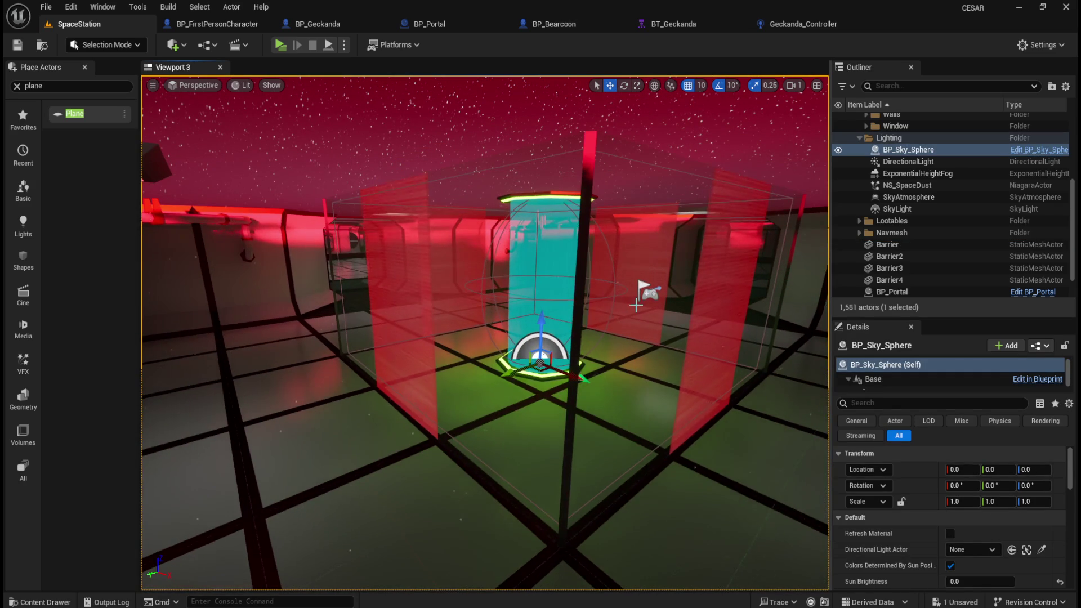
Show the Material folder so T_Barrier reimports, then circle the cyan portal inspecting each barrier.
{"action": "key", "text": "ctrl+space"}
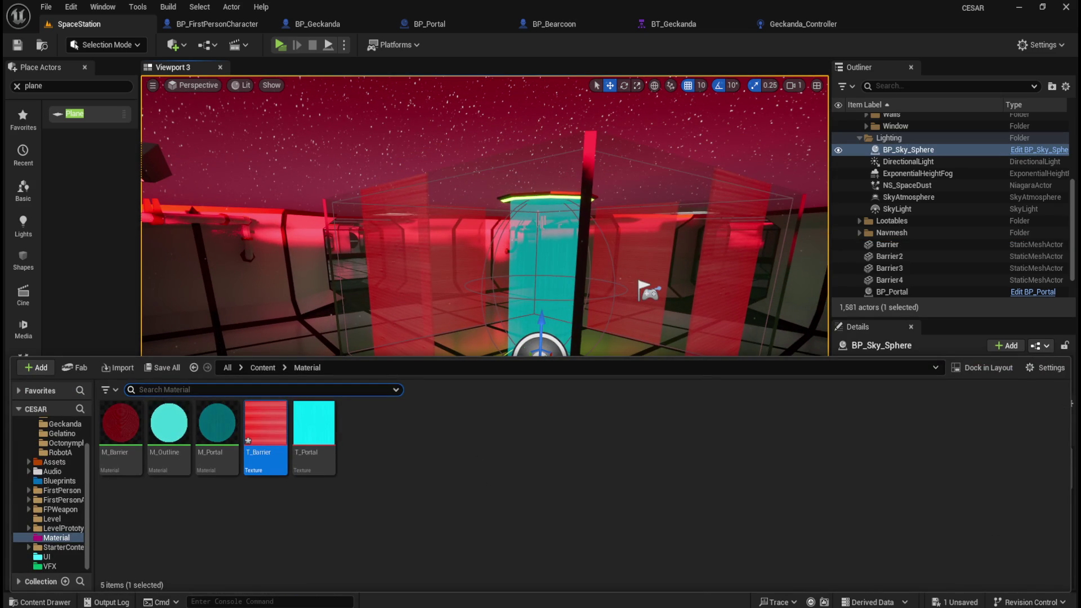
{"action": "mouse_move", "coordinate": [1080, 433]}
{"action": "left_mouse_down"}
{"action": "mouse_move", "coordinate": [473, 481]}
{"action": "mouse_move", "coordinate": [468, 473]}
{"action": "left_mouse_up"}
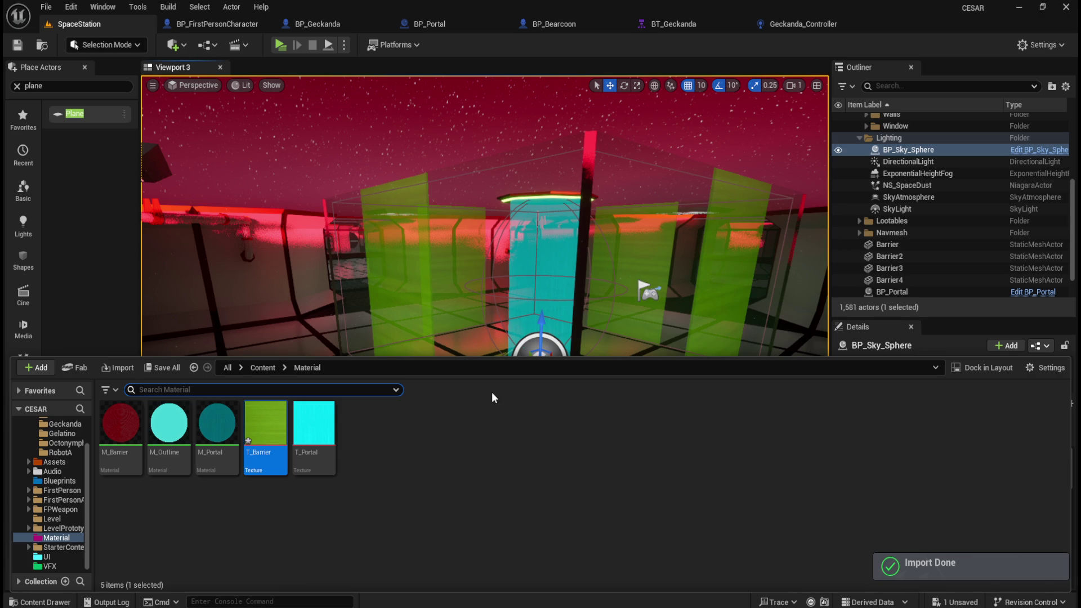
{"action": "scroll", "coordinate": [541, 276], "scroll_direction": "up", "scroll_amount": 5}
{"action": "mouse_move", "coordinate": [539, 275]}
{"action": "left_mouse_down"}
{"action": "mouse_move", "coordinate": [485, 280]}
{"action": "mouse_move", "coordinate": [521, 307]}
{"action": "left_mouse_up"}
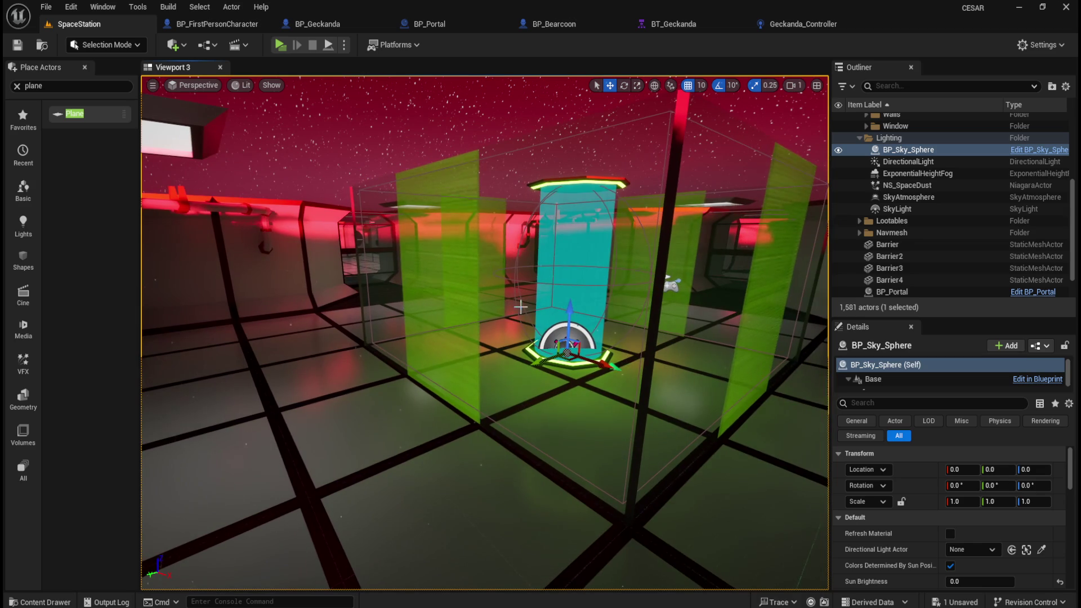
{"action": "mouse_move", "coordinate": [529, 417]}
{"action": "left_mouse_down"}
{"action": "mouse_move", "coordinate": [510, 419]}
{"action": "mouse_move", "coordinate": [531, 416]}
{"action": "left_mouse_up"}
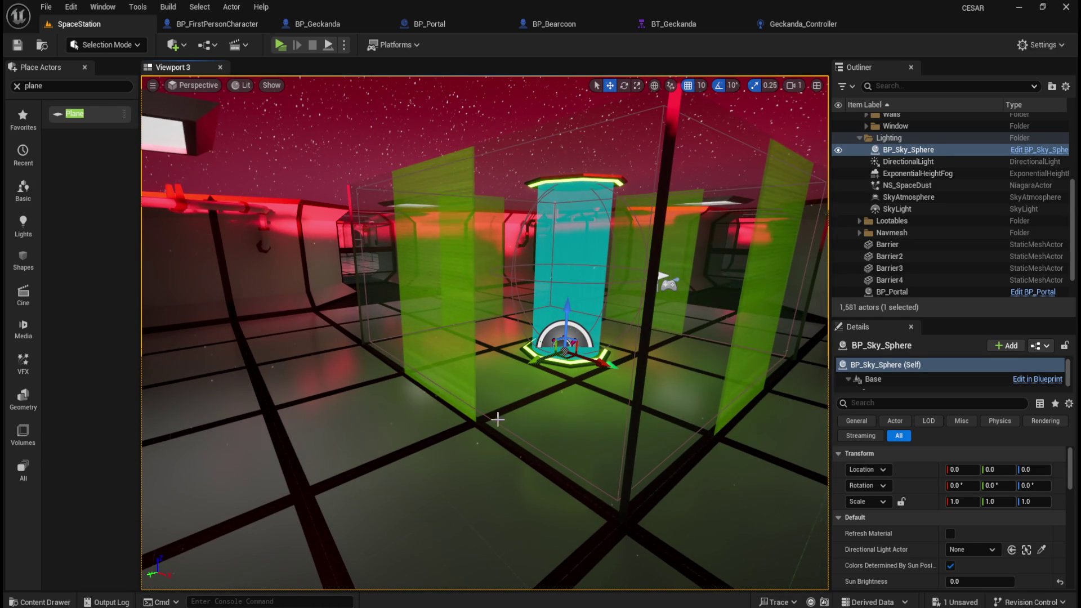
{"action": "left_click_drag", "start_coordinate": [498, 389], "coordinate": [516, 378]}
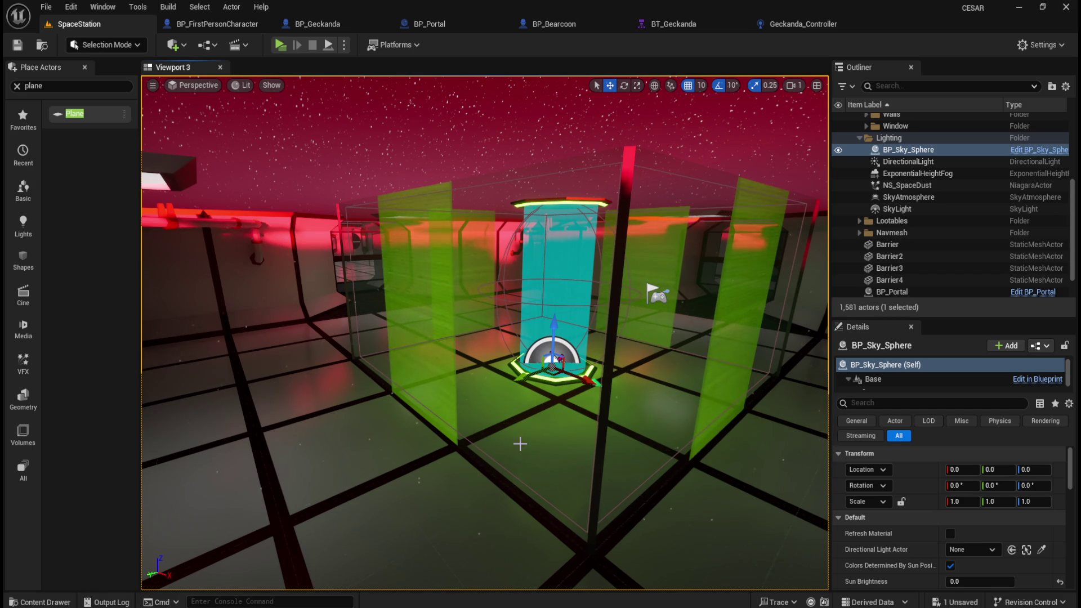
{"action": "scroll", "coordinate": [519, 444], "scroll_direction": "up", "scroll_amount": 2}
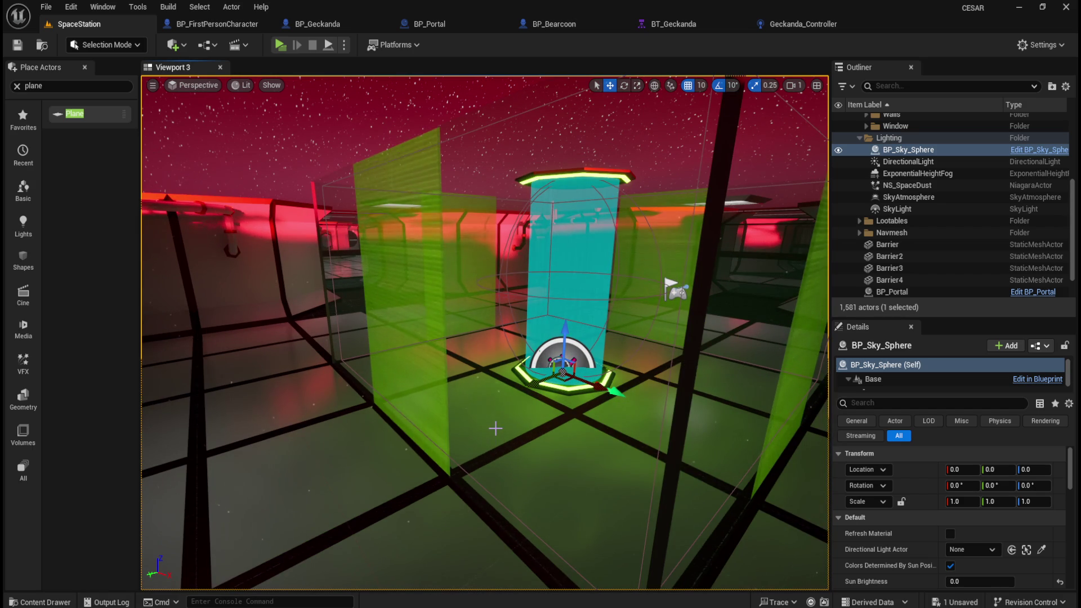
{"action": "mouse_move", "coordinate": [475, 429]}
{"action": "left_mouse_down"}
{"action": "mouse_move", "coordinate": [459, 415]}
{"action": "mouse_move", "coordinate": [417, 419]}
{"action": "mouse_move", "coordinate": [478, 440]}
{"action": "left_mouse_up"}
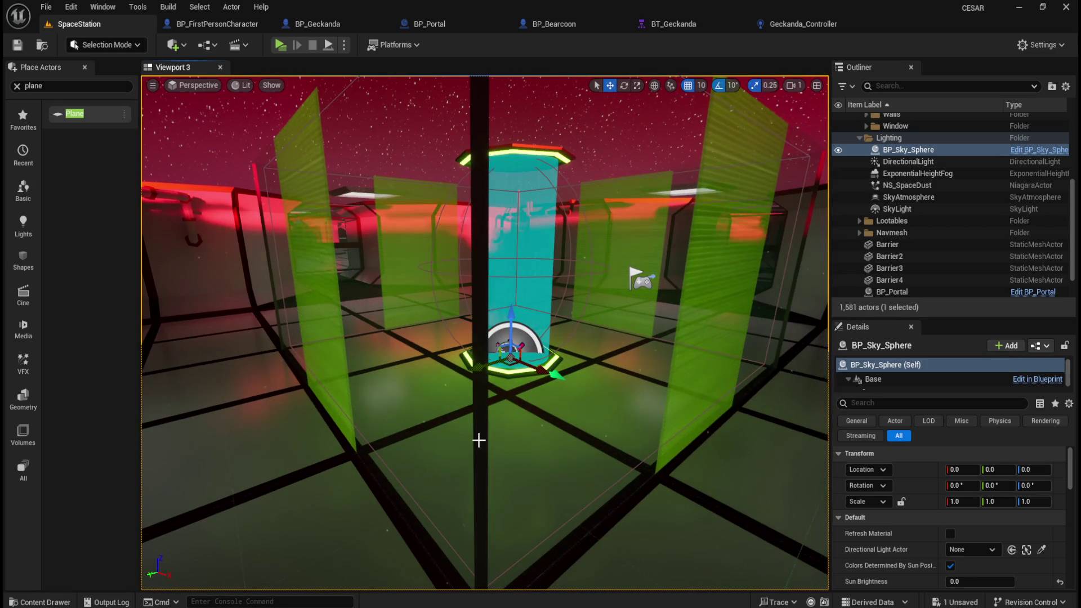
{"action": "key", "text": "ctrl+space"}
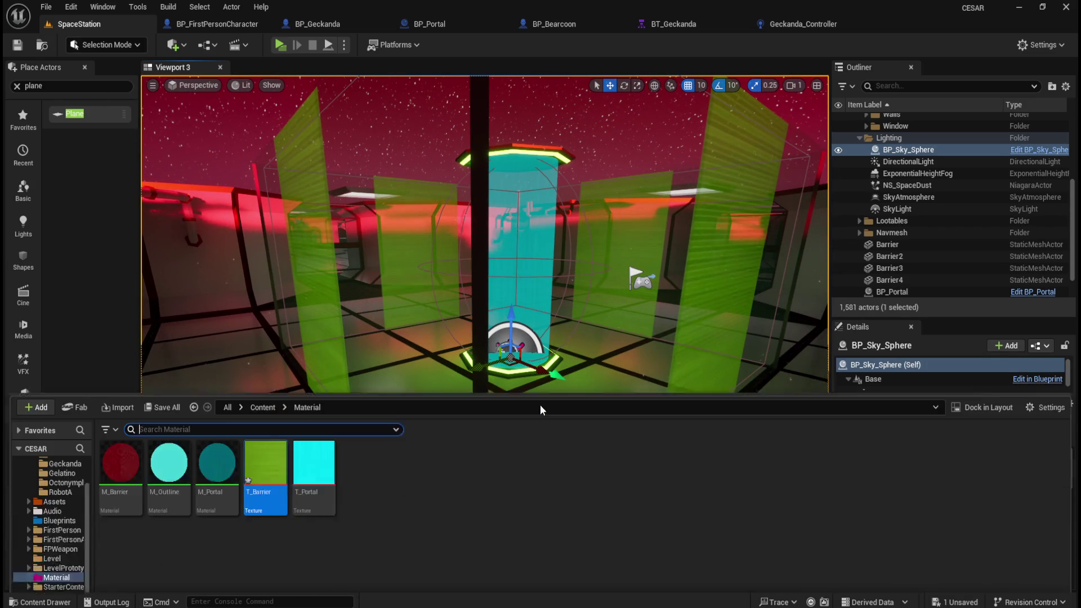
Save all unsaved changes from the File menu.
{"action": "left_click", "coordinate": [47, 7]}
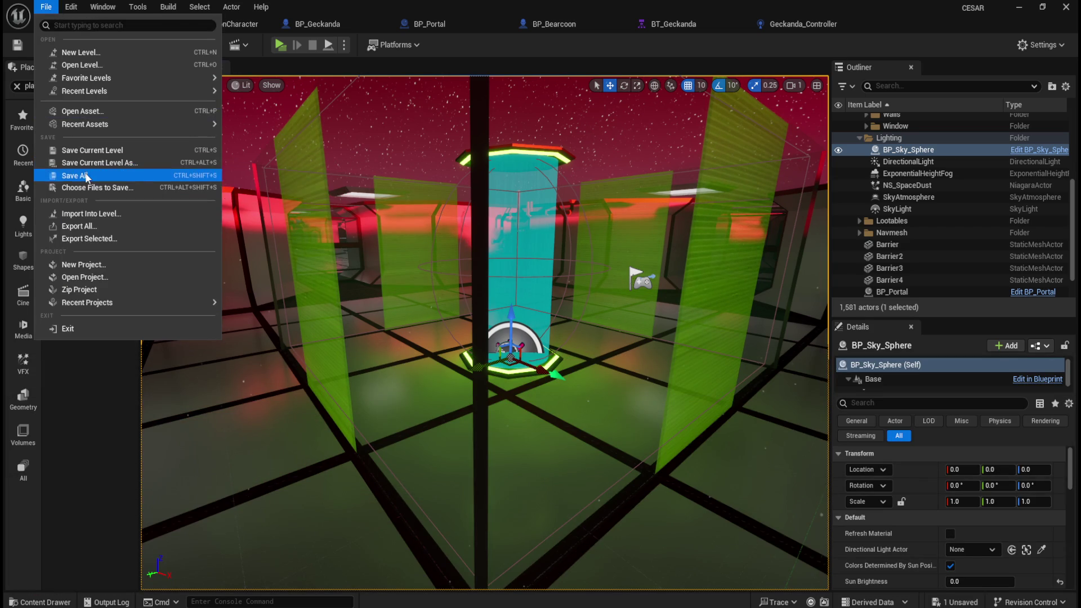
{"action": "left_click", "coordinate": [86, 176]}
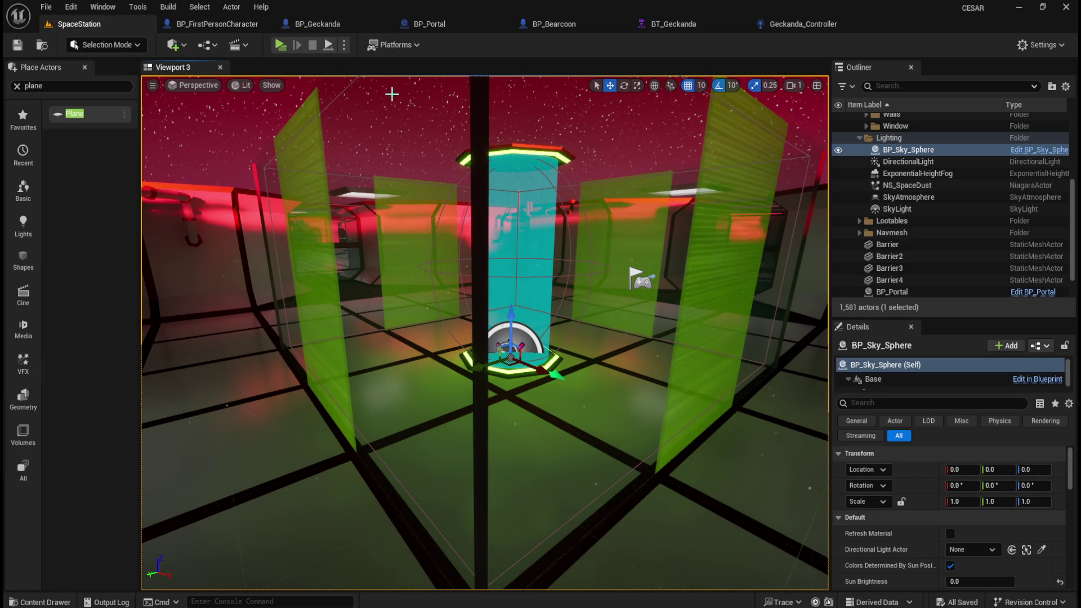
{"action": "scroll", "coordinate": [565, 319], "scroll_direction": "up", "scroll_amount": 2}
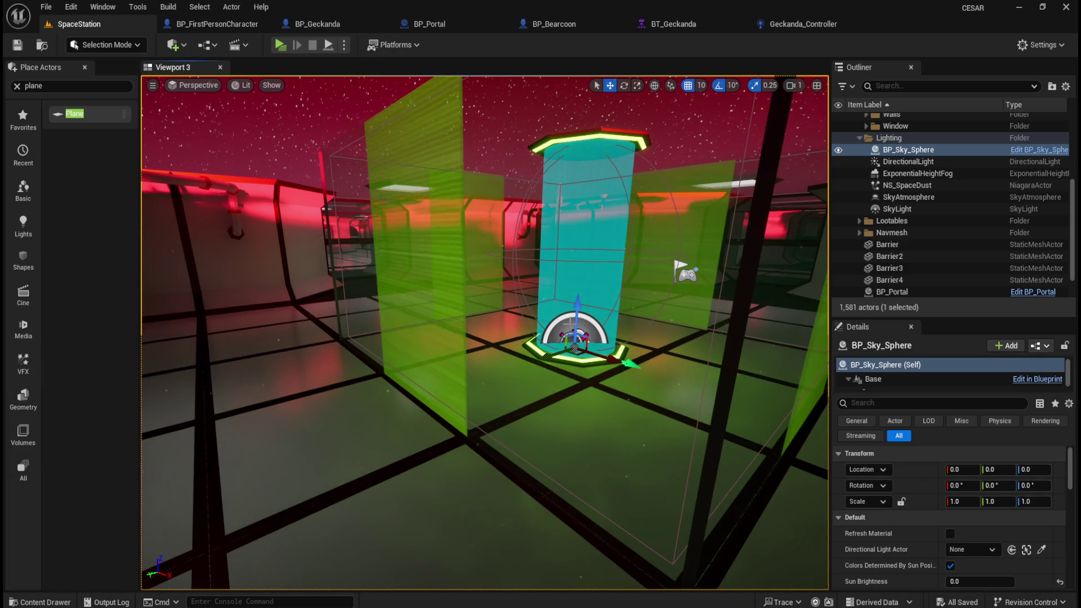
Open the M_Barrier material from the Material folder for editing.
{"action": "key", "text": "ctrl+space"}
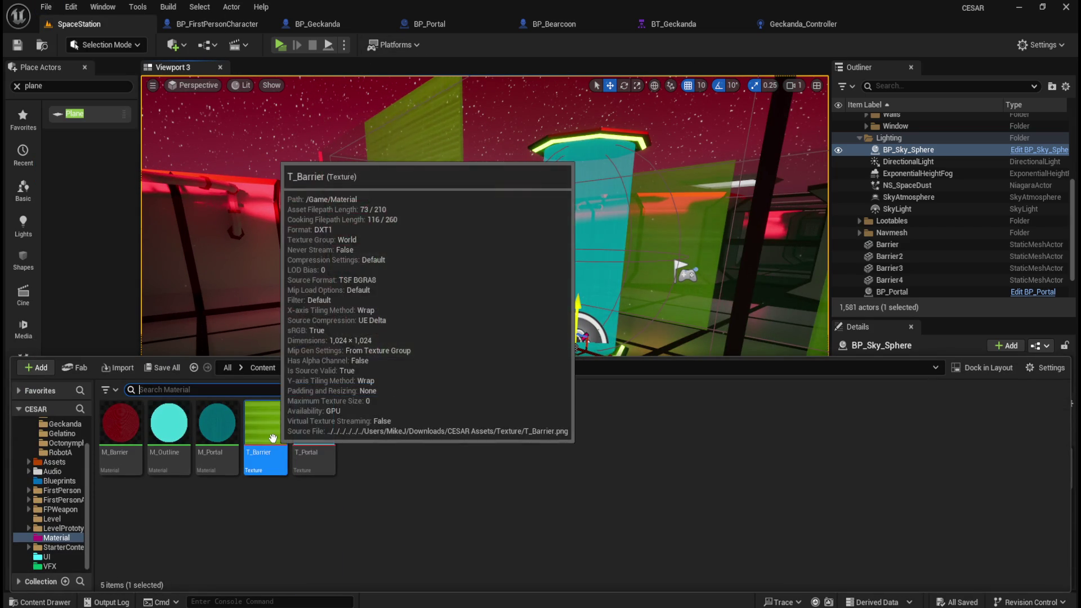
{"action": "mouse_move", "coordinate": [130, 430]}
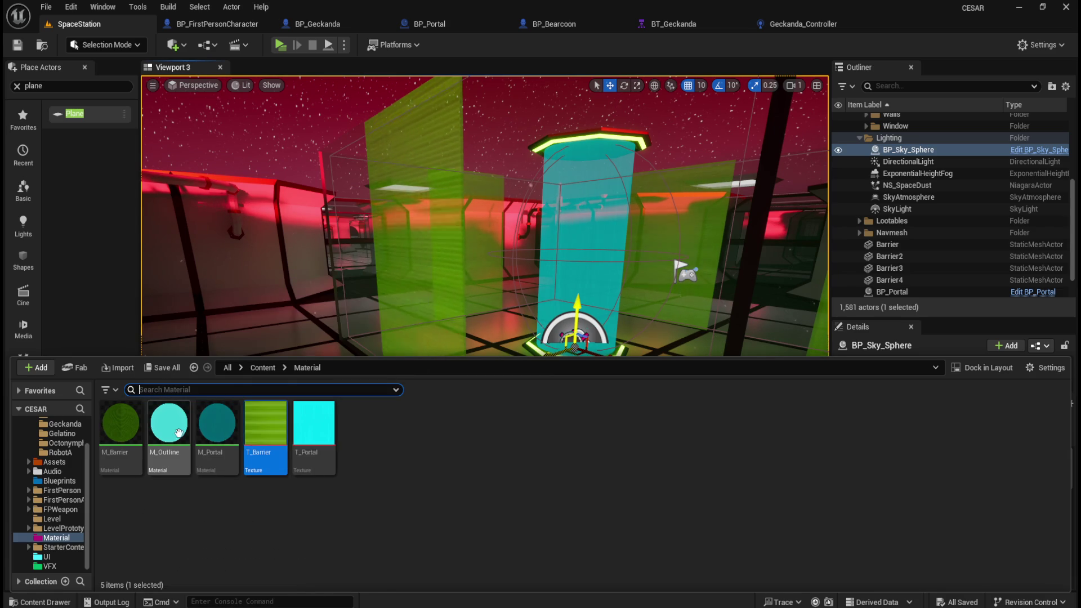
{"action": "mouse_move", "coordinate": [229, 446]}
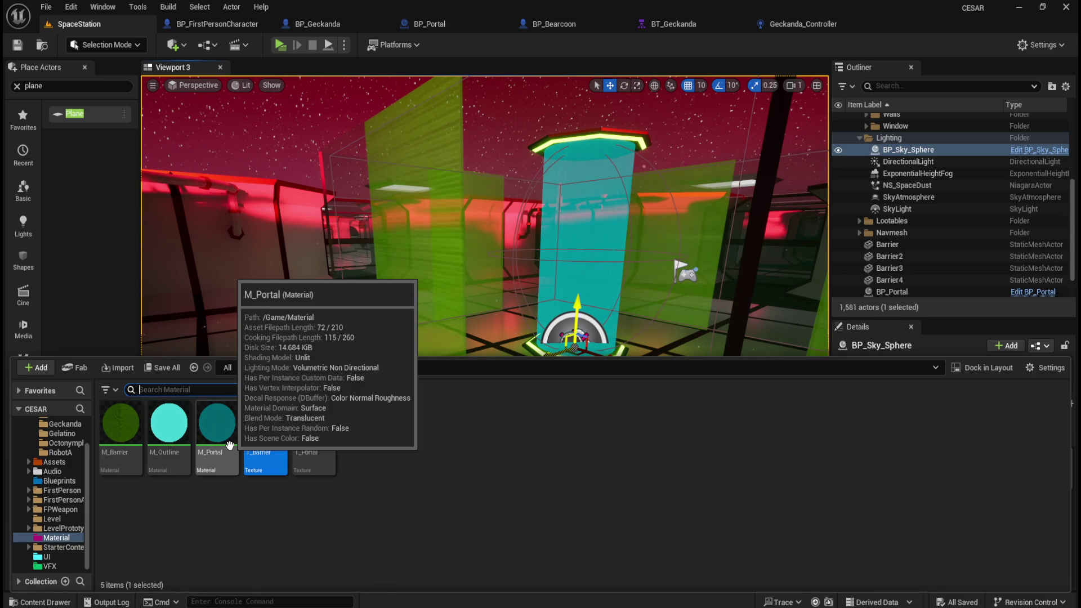
{"action": "double_click", "coordinate": [124, 436]}
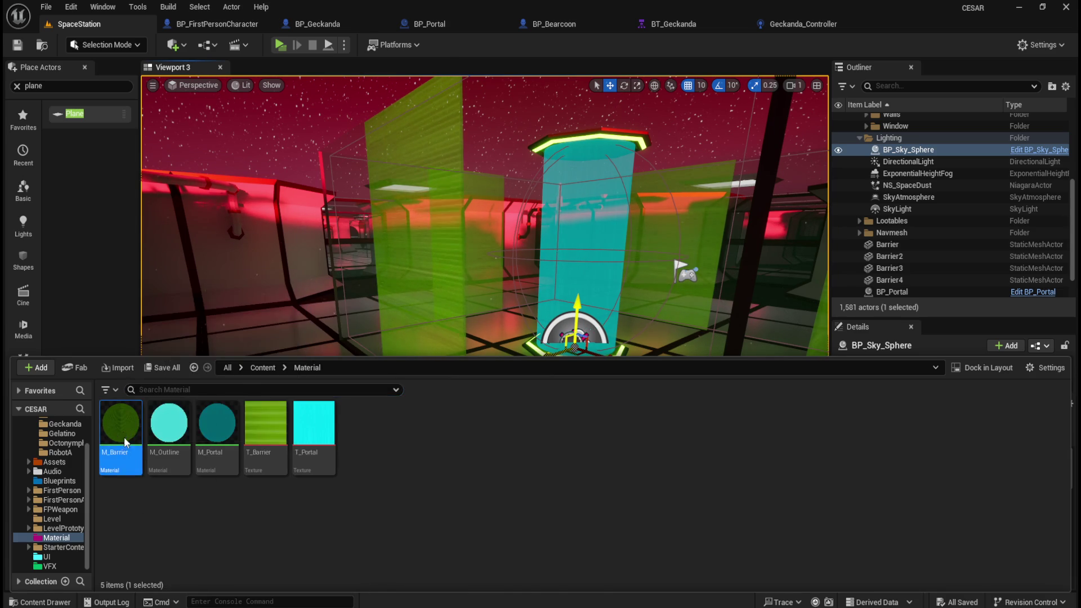
Set the M_Barrier Multiply node's B value to 1.0 and apply the change.
{"action": "mouse_move", "coordinate": [660, 379]}
{"action": "left_mouse_down"}
{"action": "mouse_move", "coordinate": [900, 410]}
{"action": "mouse_move", "coordinate": [871, 304]}
{"action": "left_mouse_up"}
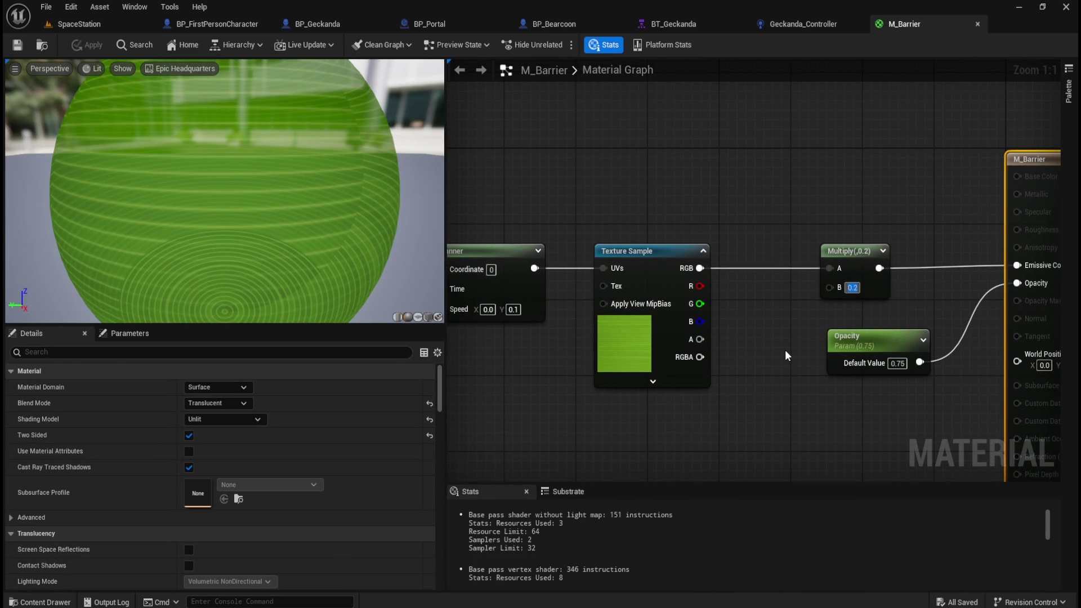
{"action": "type", "text": "1"}
{"action": "key", "text": "Return"}
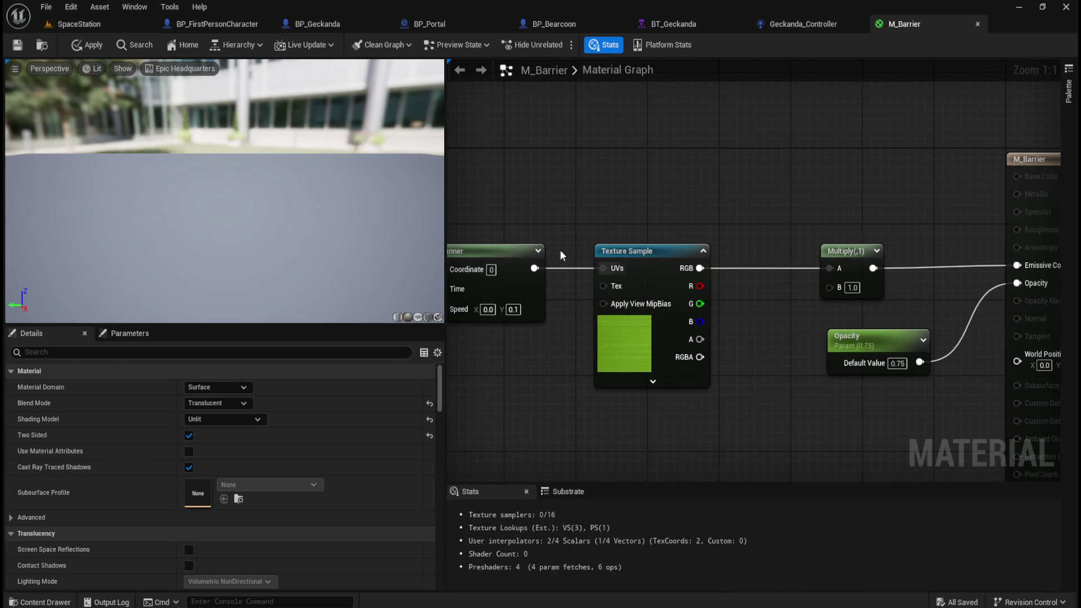
{"action": "left_click", "coordinate": [82, 47]}
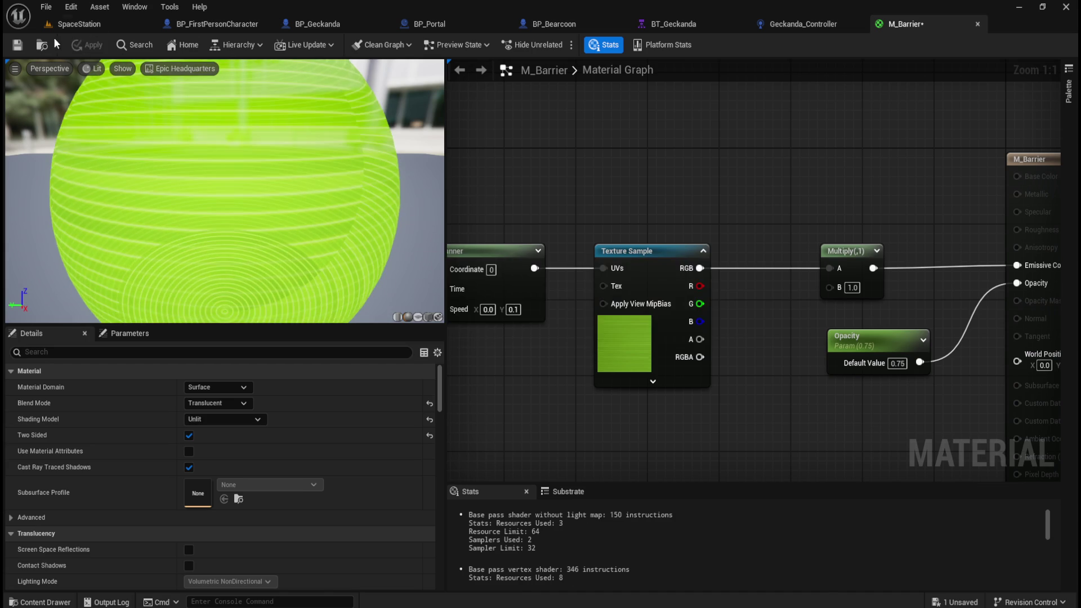
Check the lime-green barriers in the SpaceStation level, then review the M_Barrier graph.
{"action": "left_click", "coordinate": [76, 24]}
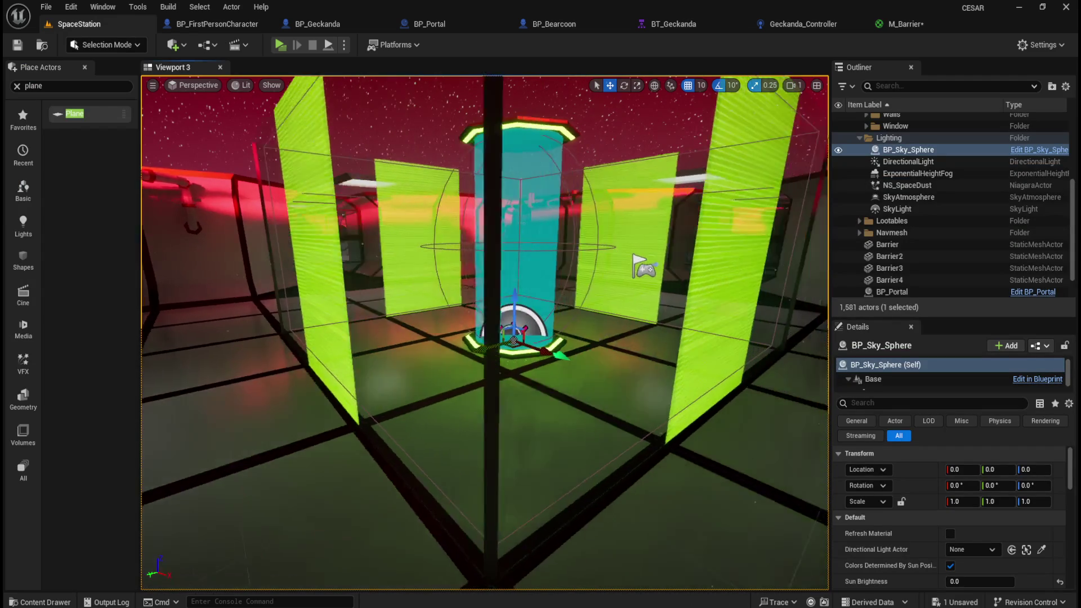
{"action": "left_click_drag", "start_coordinate": [516, 400], "coordinate": [526, 394]}
{"action": "left_click_drag", "start_coordinate": [460, 388], "coordinate": [461, 387]}
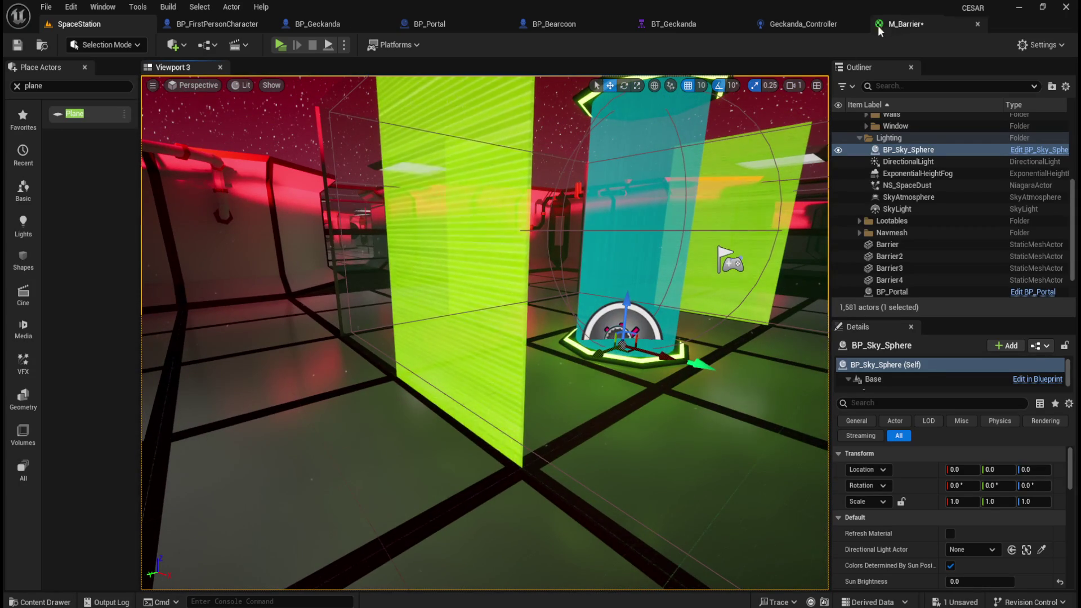
{"action": "left_click", "coordinate": [878, 25]}
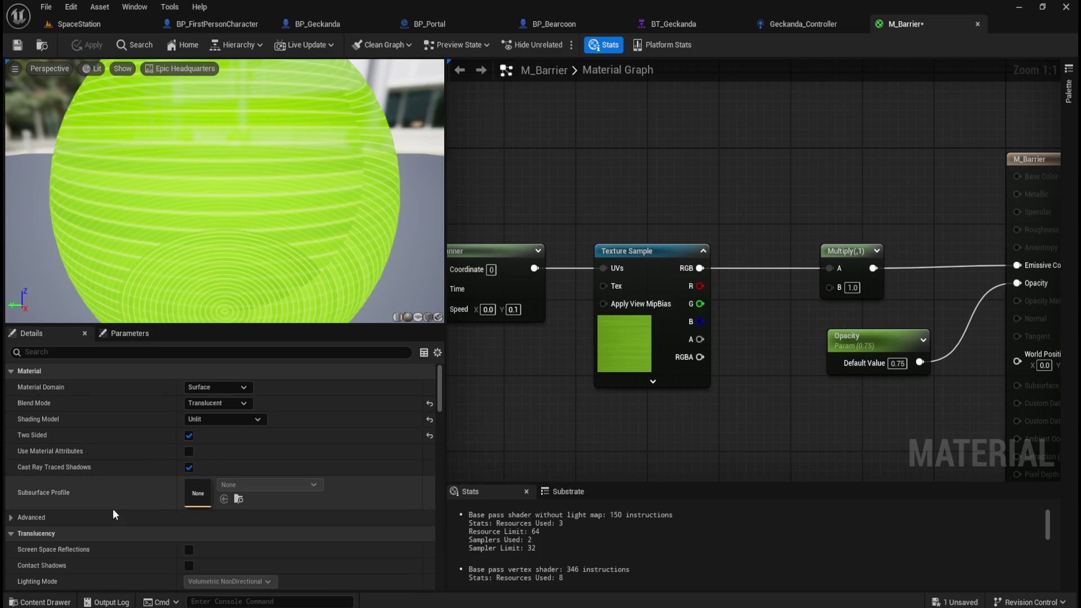
{"action": "scroll", "coordinate": [113, 515], "scroll_direction": "down", "scroll_amount": 1}
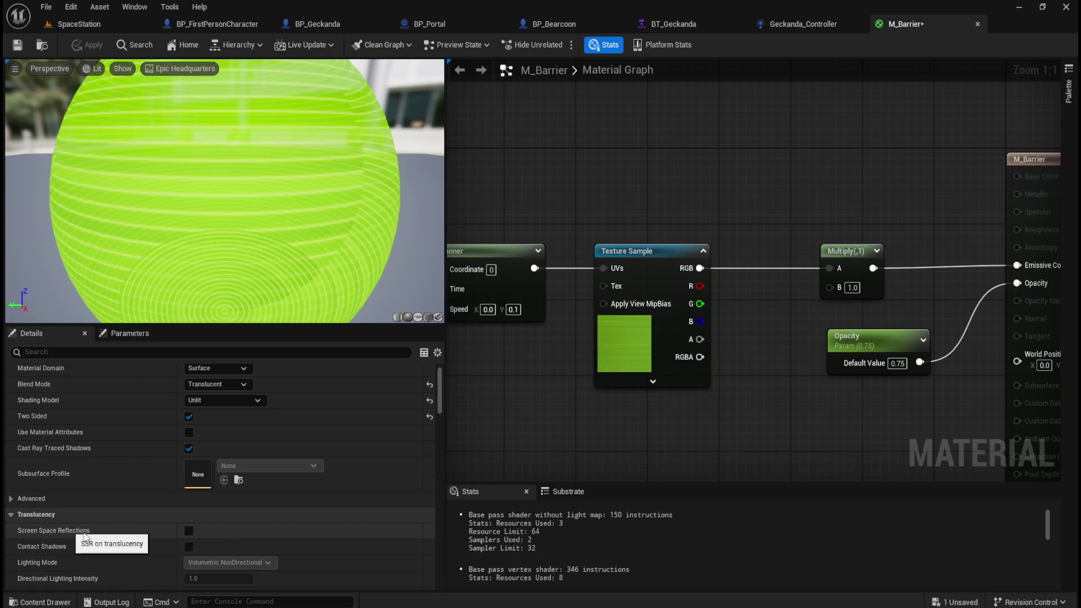
{"action": "scroll", "coordinate": [105, 550], "scroll_direction": "down", "scroll_amount": 4}
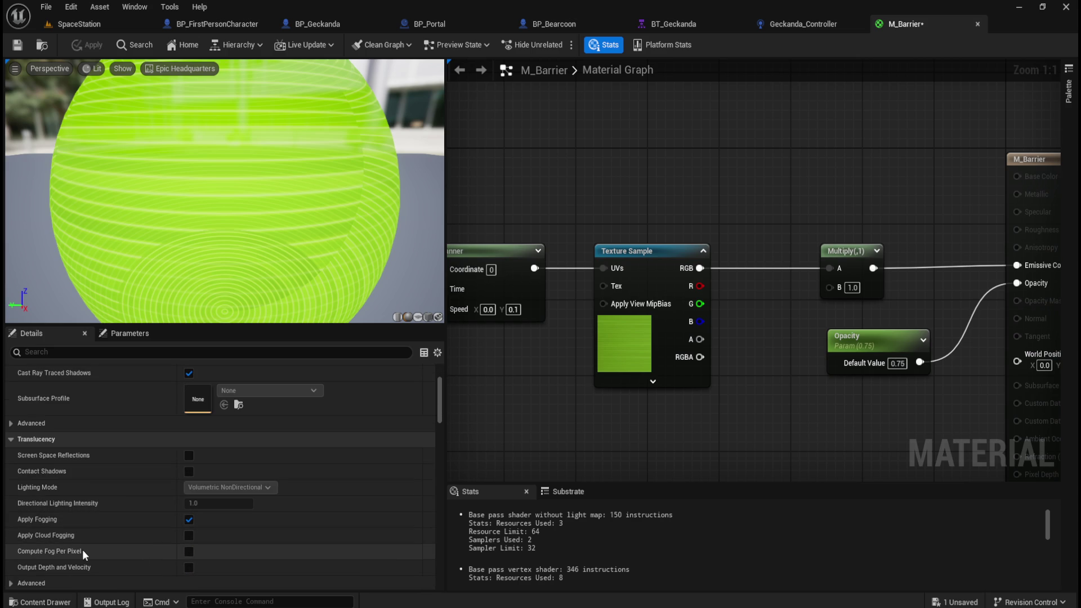
{"action": "scroll", "coordinate": [93, 549], "scroll_direction": "down", "scroll_amount": 2}
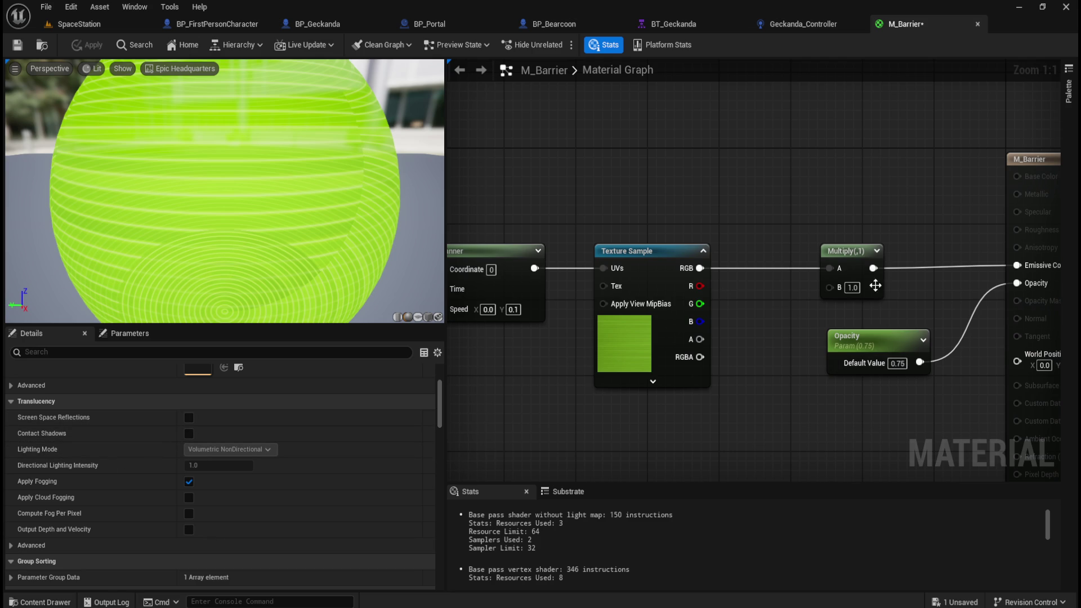
{"action": "left_click", "coordinate": [100, 23]}
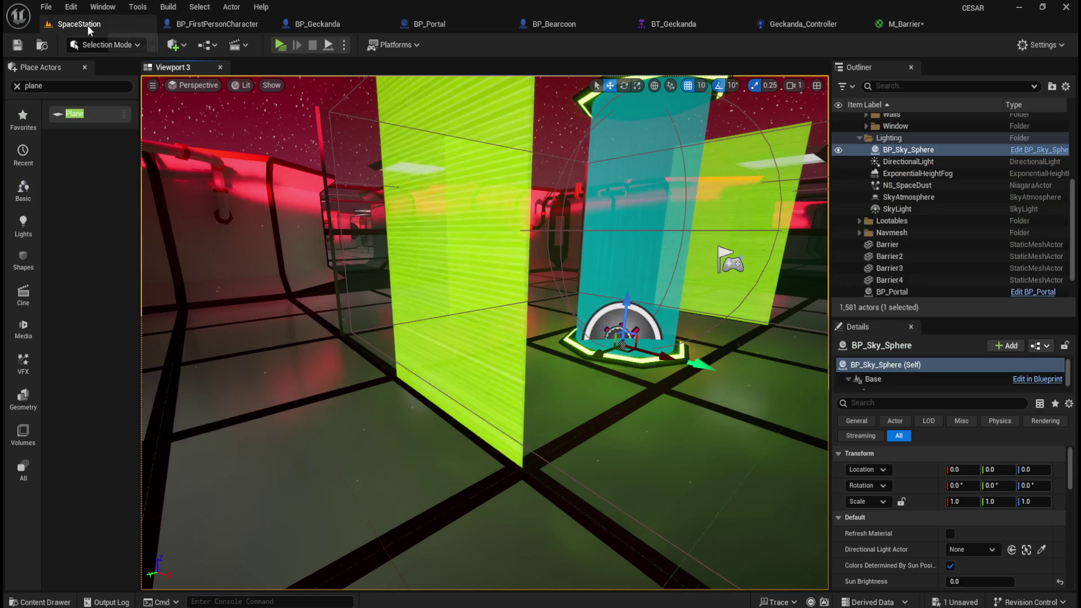
Enable Screen Space Reflections on M_Barrier, apply, and check the barriers in the level.
{"action": "scroll", "coordinate": [617, 419], "scroll_direction": "down", "scroll_amount": 5}
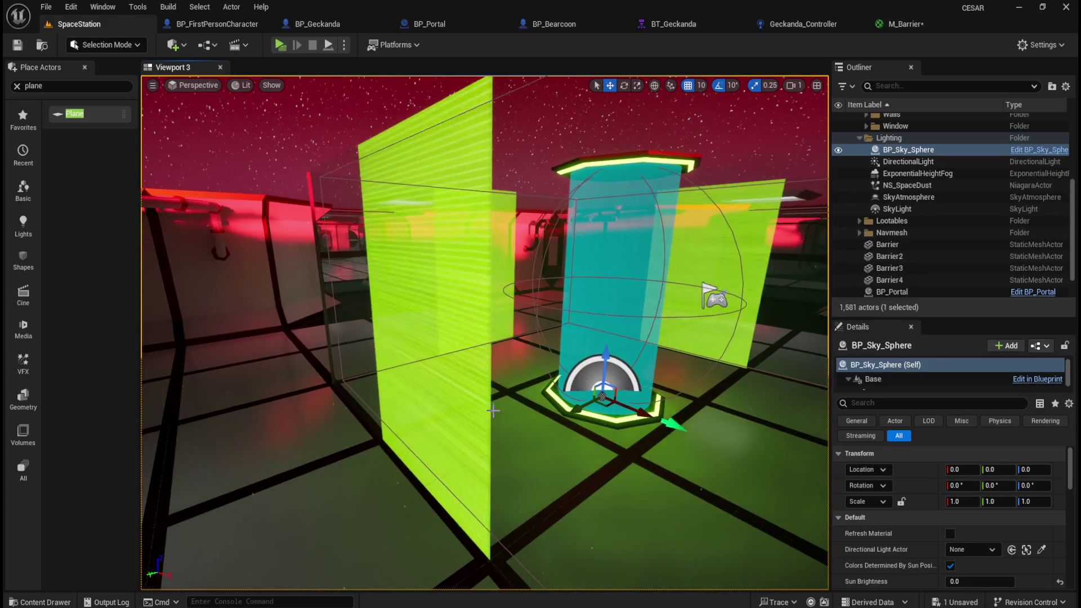
{"action": "mouse_move", "coordinate": [479, 417]}
{"action": "left_mouse_down"}
{"action": "mouse_move", "coordinate": [505, 398]}
{"action": "mouse_move", "coordinate": [507, 415]}
{"action": "left_mouse_up"}
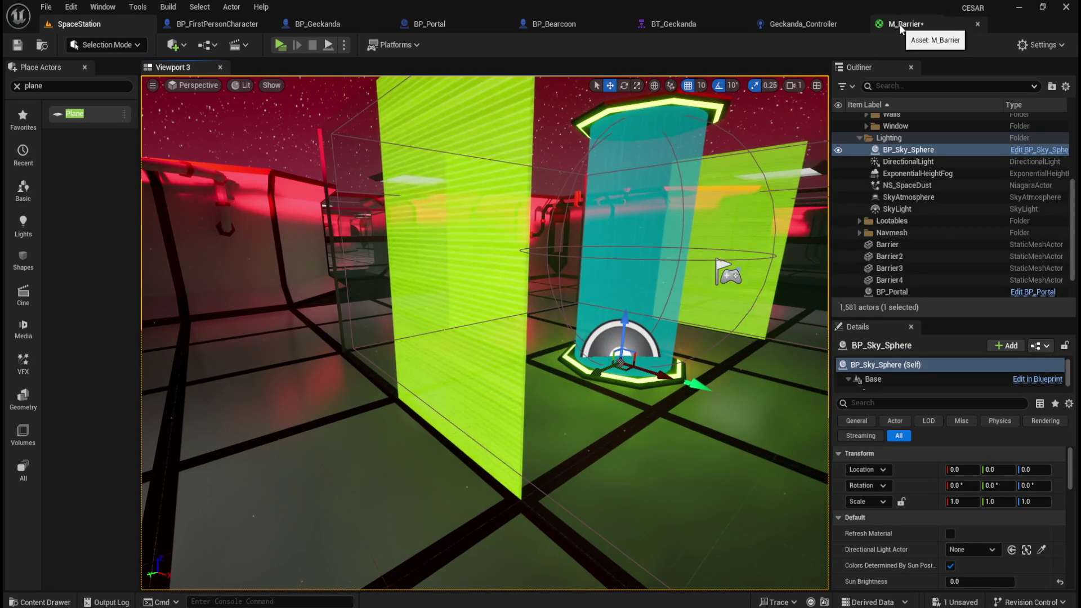
{"action": "left_click", "coordinate": [900, 24]}
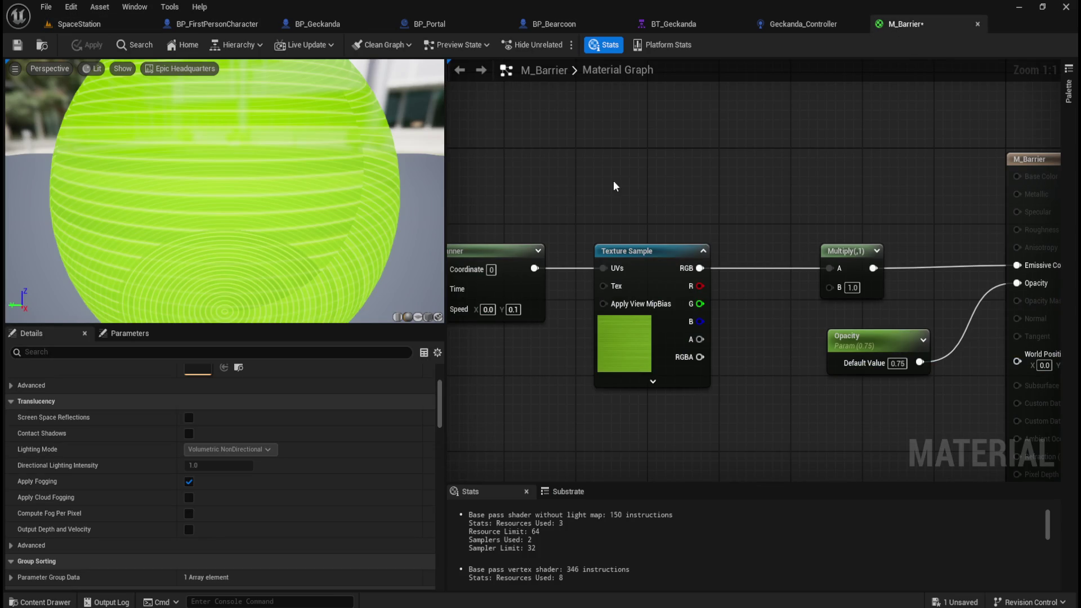
{"action": "mouse_move", "coordinate": [572, 211]}
{"action": "left_mouse_down"}
{"action": "mouse_move", "coordinate": [693, 210]}
{"action": "mouse_move", "coordinate": [674, 215]}
{"action": "left_mouse_up"}
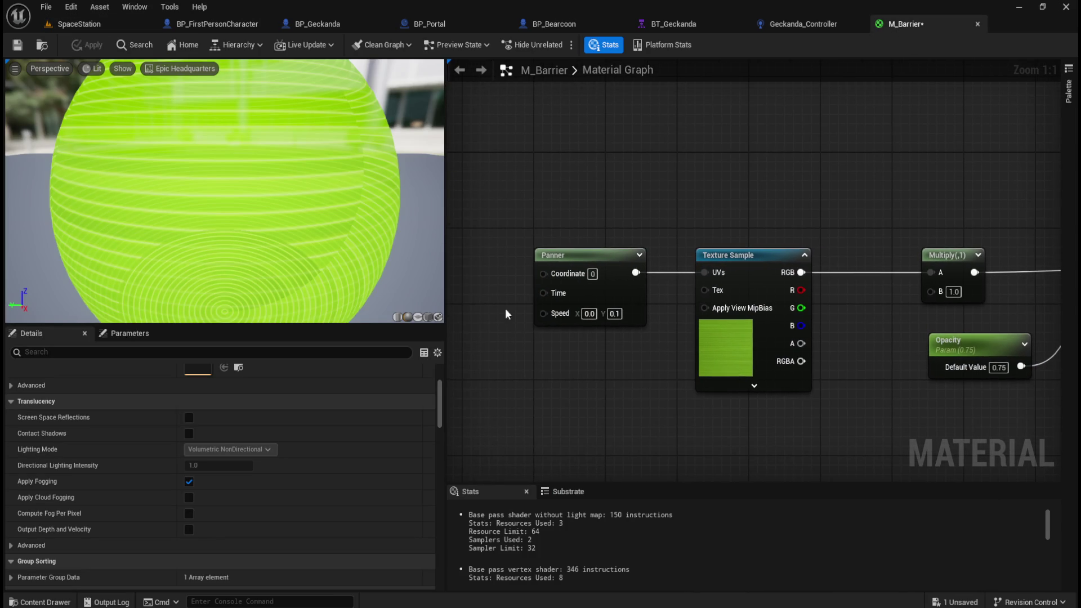
{"action": "left_click", "coordinate": [191, 418]}
{"action": "left_click", "coordinate": [87, 46]}
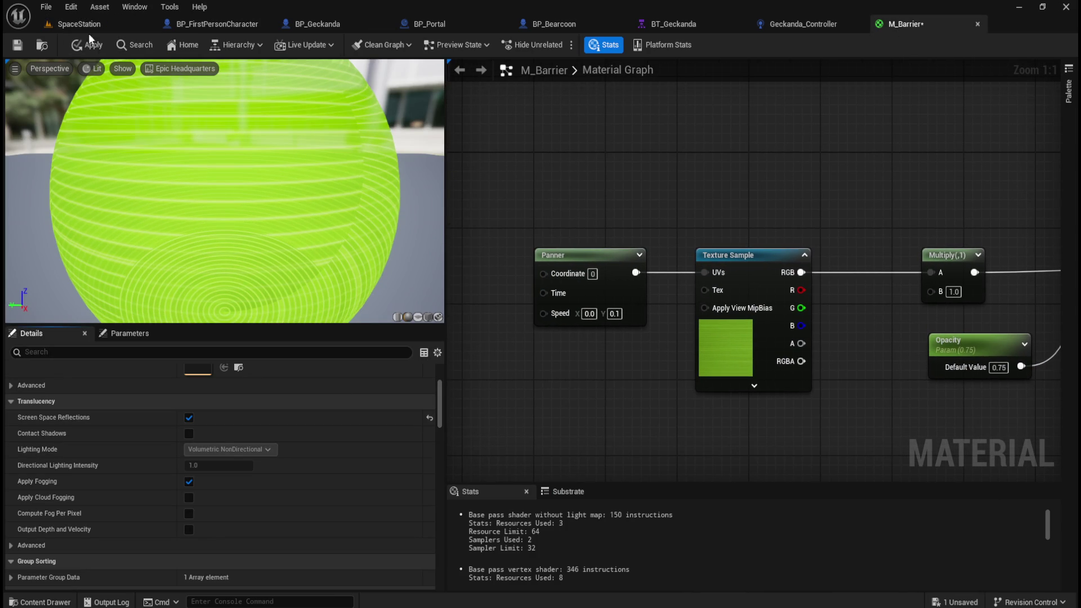
{"action": "left_click", "coordinate": [97, 25]}
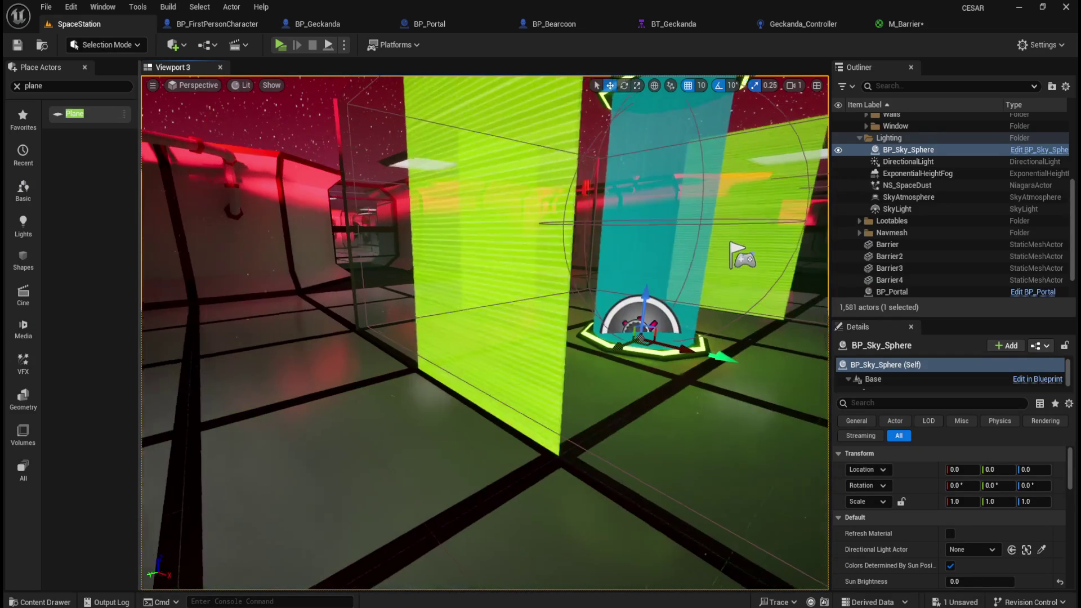
{"action": "left_click_drag", "start_coordinate": [459, 333], "coordinate": [480, 323]}
Turn Screen Space Reflections back off in M_Barrier.
{"action": "left_click", "coordinate": [906, 24]}
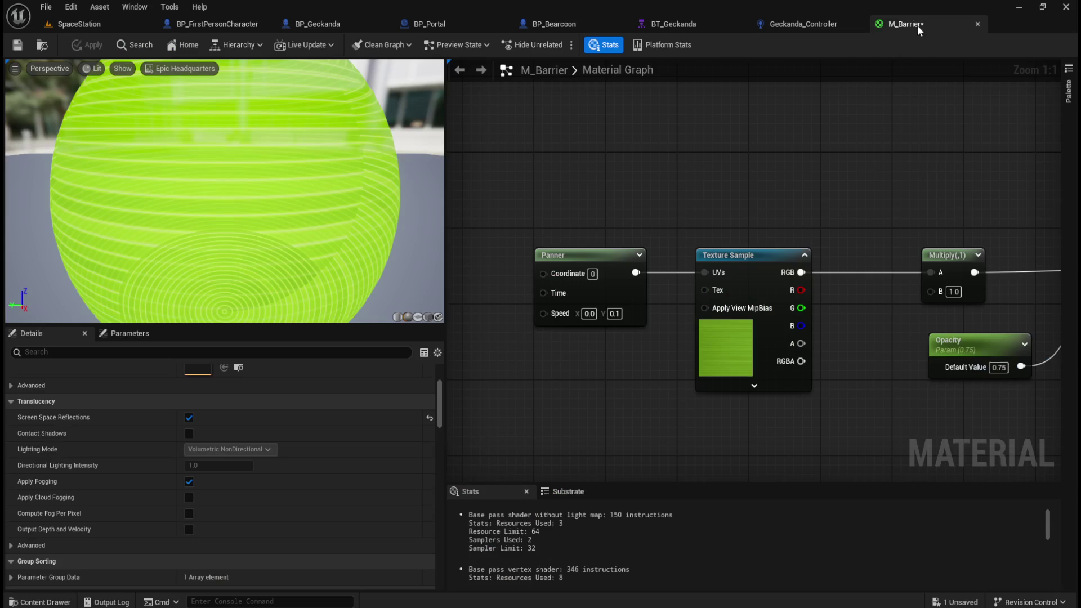
{"action": "left_click", "coordinate": [188, 418]}
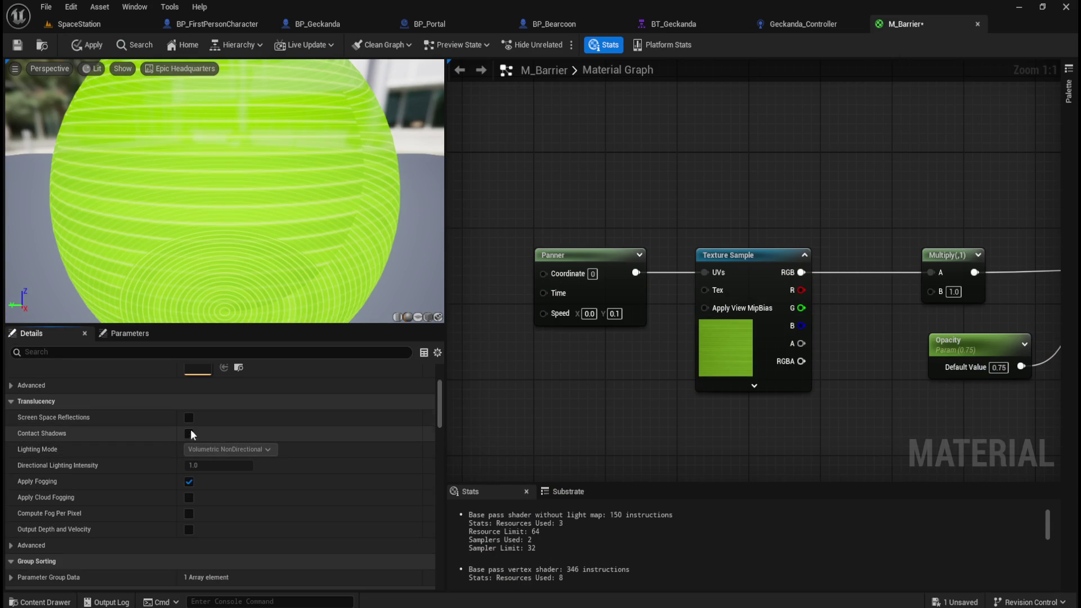
{"action": "scroll", "coordinate": [168, 459], "scroll_direction": "up", "scroll_amount": 5}
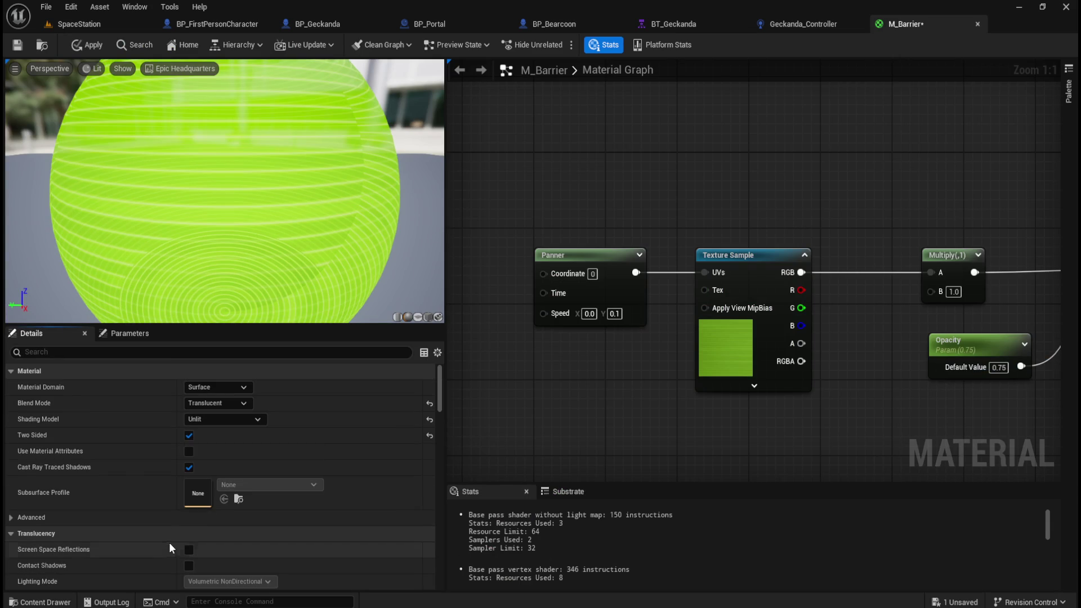
Keep Unlit shading model, Translucent blend mode and Surface material domain.
{"action": "left_click", "coordinate": [229, 419]}
{"action": "left_click", "coordinate": [253, 422]}
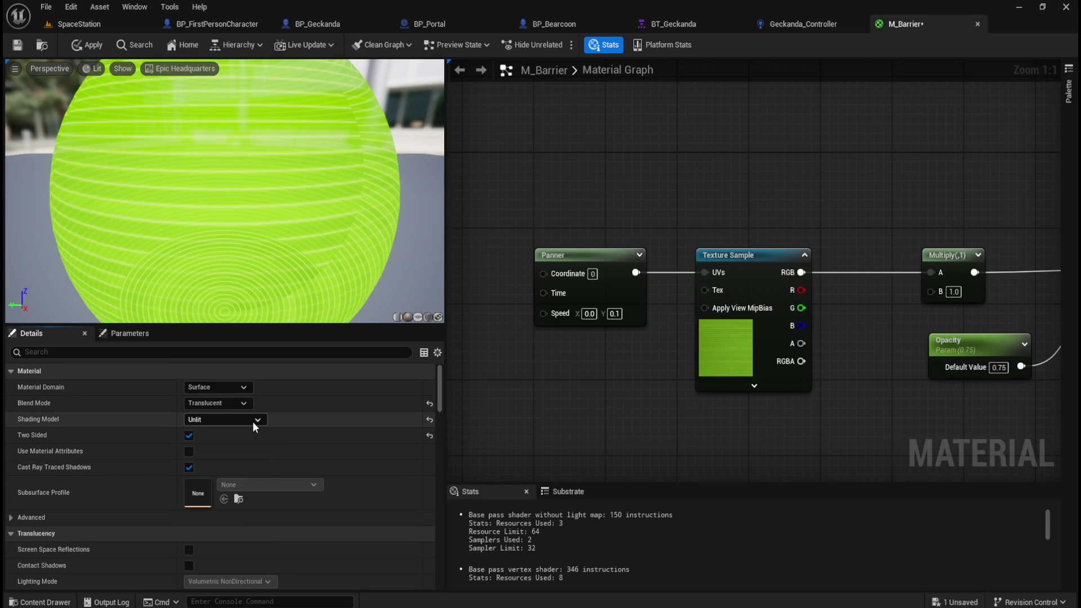
{"action": "scroll", "coordinate": [140, 487], "scroll_direction": "down", "scroll_amount": 2}
{"action": "scroll", "coordinate": [152, 478], "scroll_direction": "up", "scroll_amount": 2}
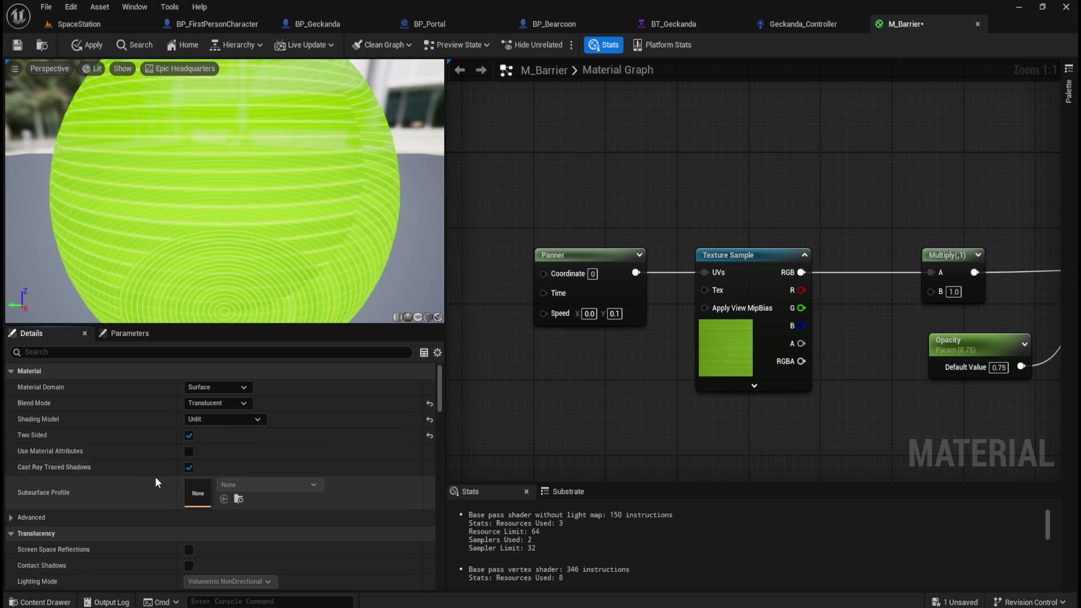
{"action": "left_click", "coordinate": [236, 404]}
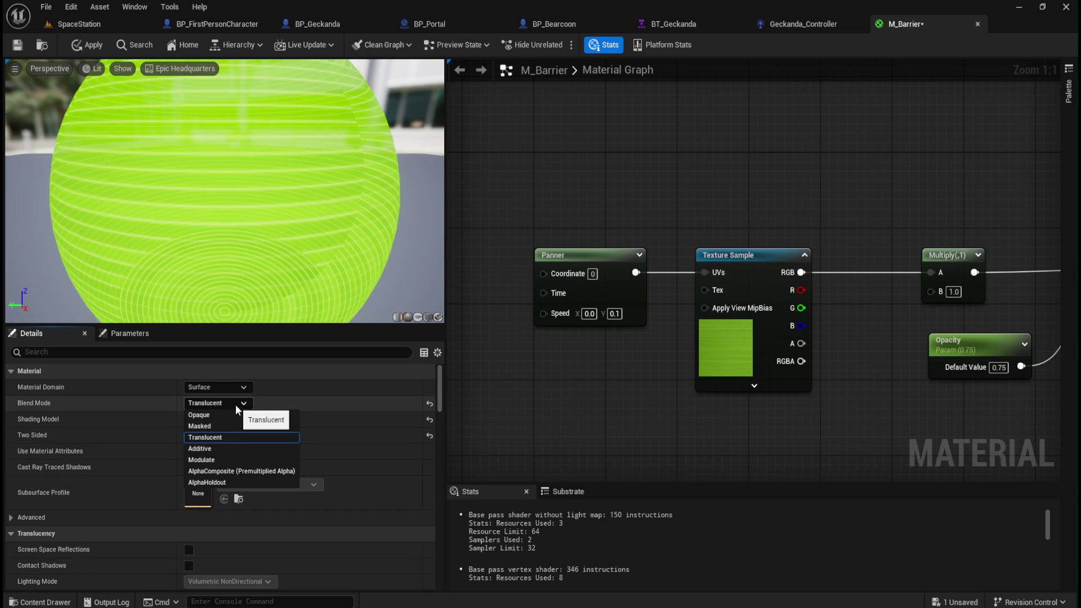
{"action": "left_click", "coordinate": [235, 405]}
{"action": "left_click", "coordinate": [240, 388]}
{"action": "left_click", "coordinate": [237, 401]}
Review the graph's output node, then apply and save the M_Barrier material.
{"action": "scroll", "coordinate": [144, 491], "scroll_direction": "down", "scroll_amount": 5}
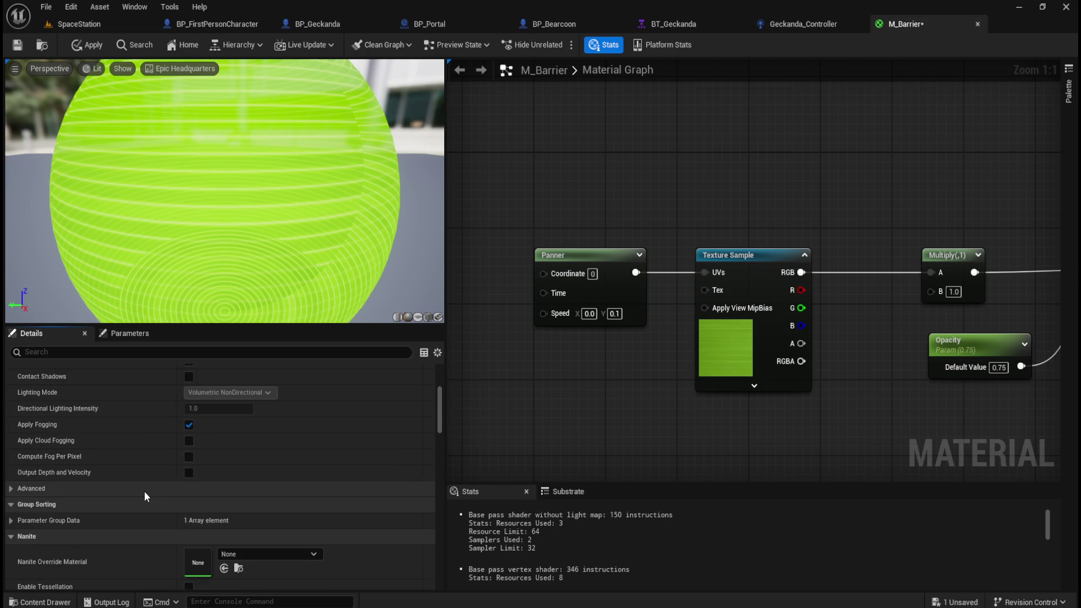
{"action": "scroll", "coordinate": [145, 491], "scroll_direction": "down", "scroll_amount": 5}
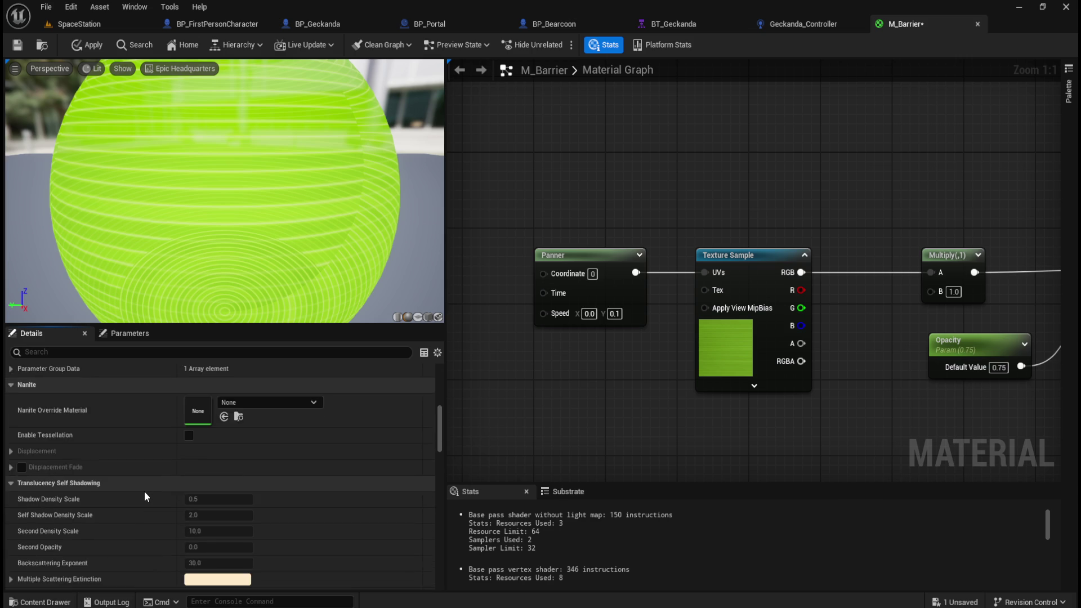
{"action": "scroll", "coordinate": [145, 491], "scroll_direction": "down", "scroll_amount": 1}
{"action": "scroll", "coordinate": [144, 475], "scroll_direction": "down", "scroll_amount": 2}
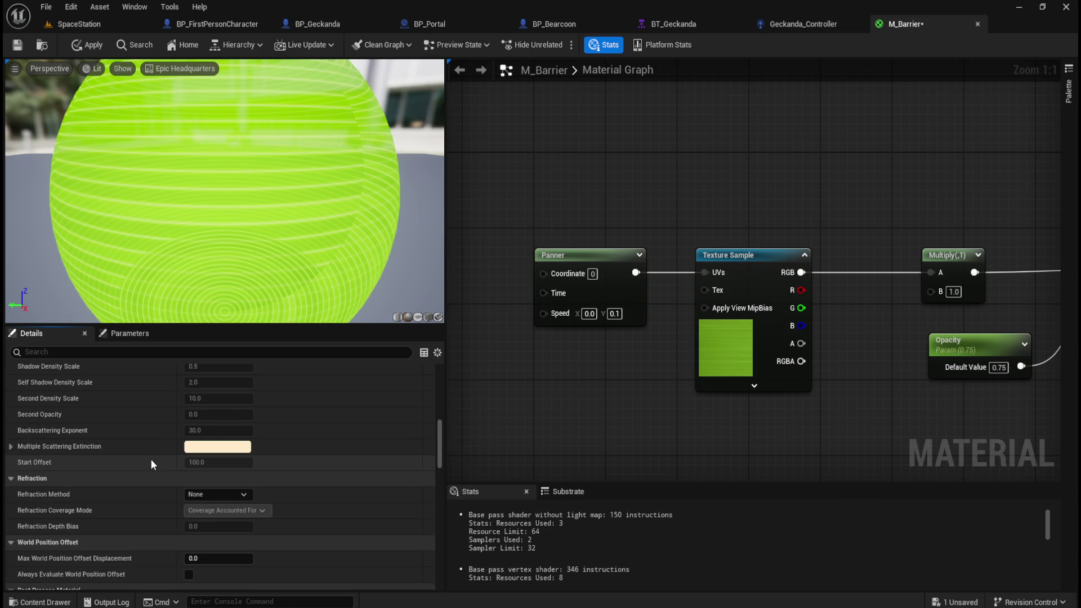
{"action": "scroll", "coordinate": [151, 463], "scroll_direction": "down", "scroll_amount": 5}
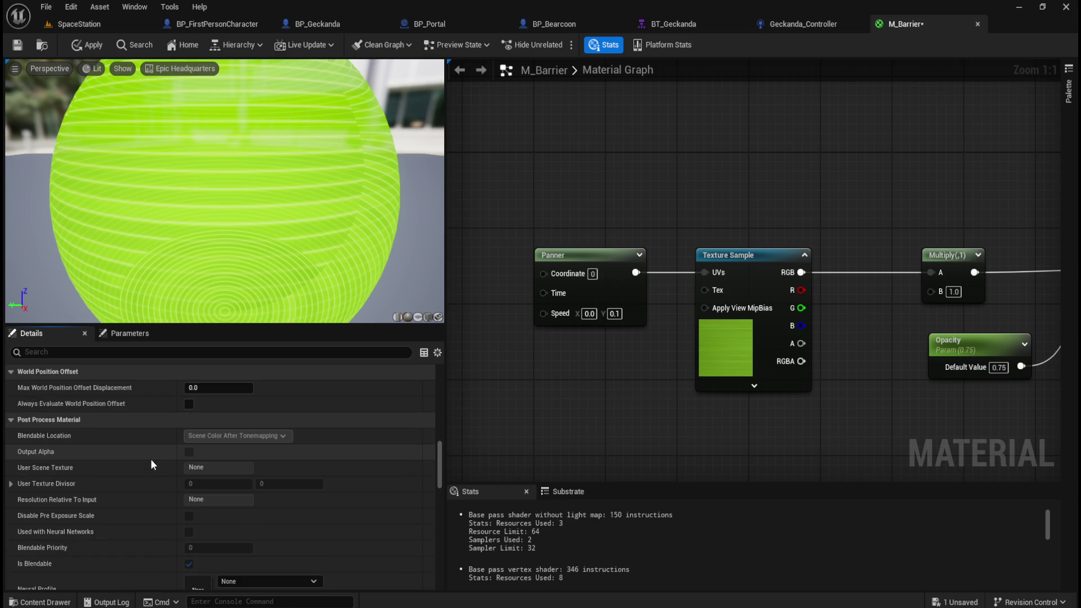
{"action": "scroll", "coordinate": [151, 461], "scroll_direction": "down", "scroll_amount": 6}
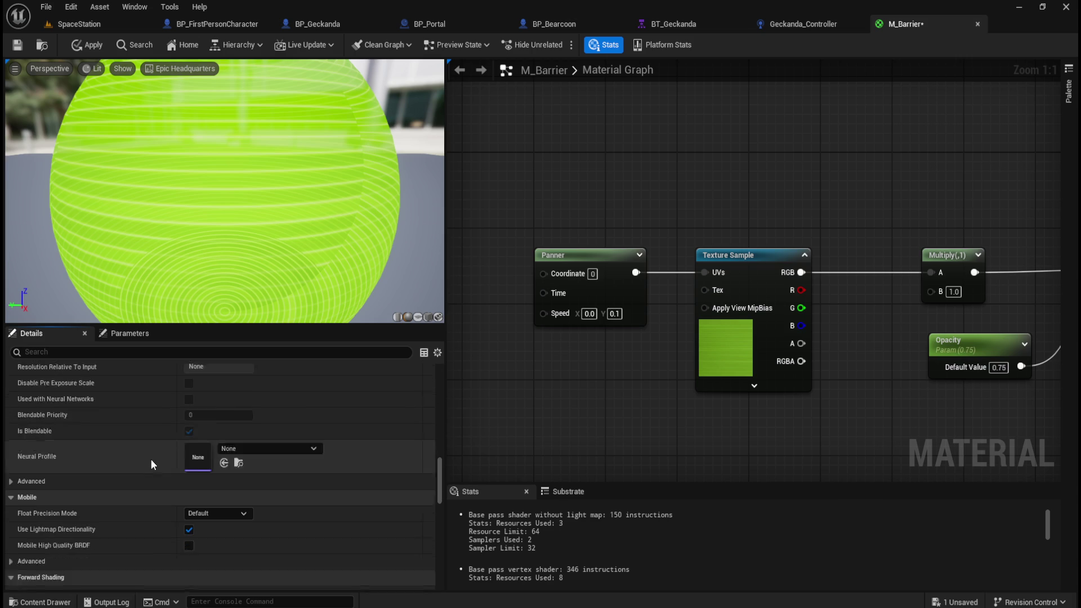
{"action": "scroll", "coordinate": [151, 463], "scroll_direction": "down", "scroll_amount": 6}
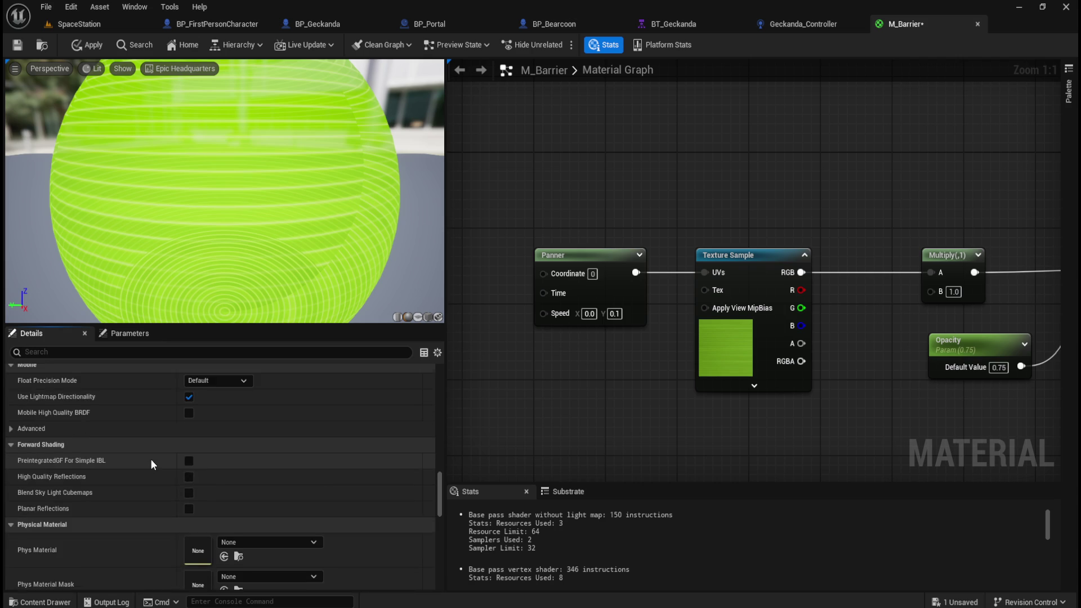
{"action": "scroll", "coordinate": [151, 461], "scroll_direction": "down", "scroll_amount": 5}
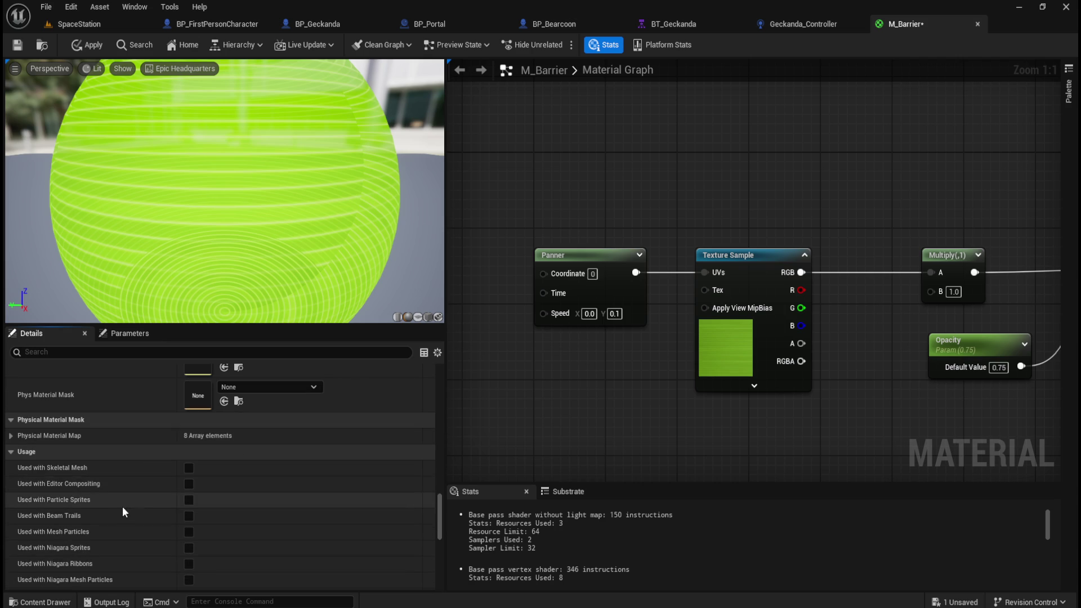
{"action": "scroll", "coordinate": [125, 503], "scroll_direction": "down", "scroll_amount": 2}
{"action": "scroll", "coordinate": [126, 504], "scroll_direction": "down", "scroll_amount": 10}
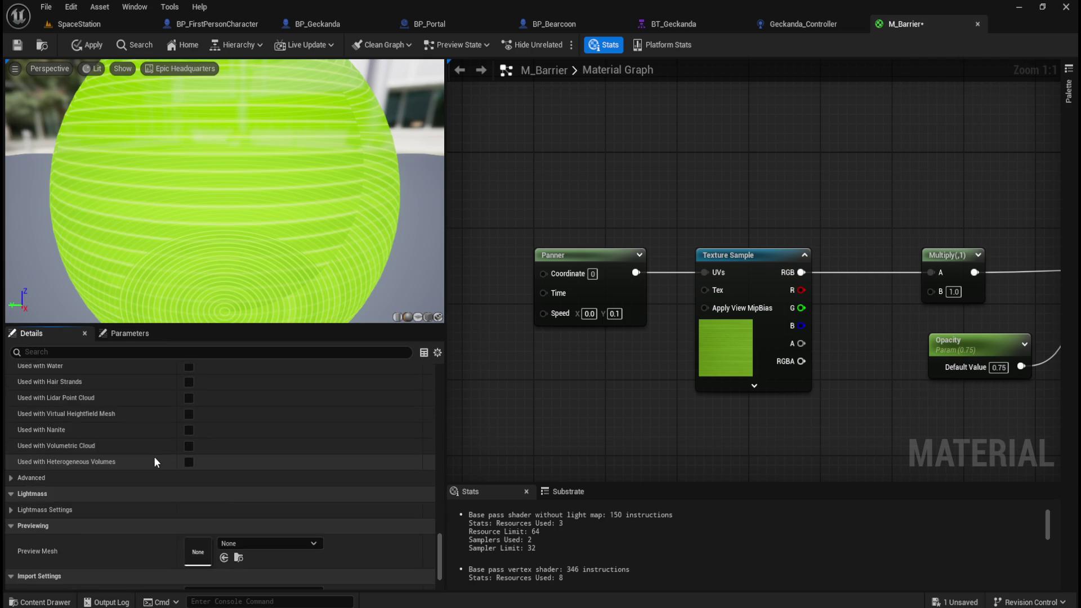
{"action": "scroll", "coordinate": [154, 457], "scroll_direction": "down", "scroll_amount": 2}
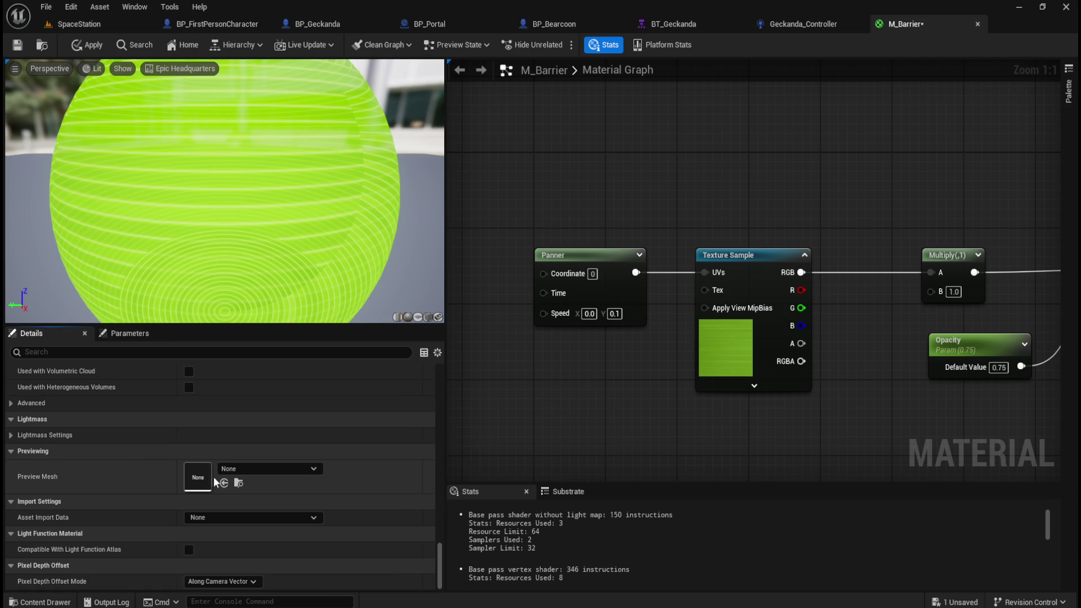
{"action": "mouse_move", "coordinate": [691, 440]}
{"action": "left_mouse_down"}
{"action": "mouse_move", "coordinate": [610, 434]}
{"action": "mouse_move", "coordinate": [509, 407]}
{"action": "mouse_move", "coordinate": [520, 402]}
{"action": "left_mouse_up"}
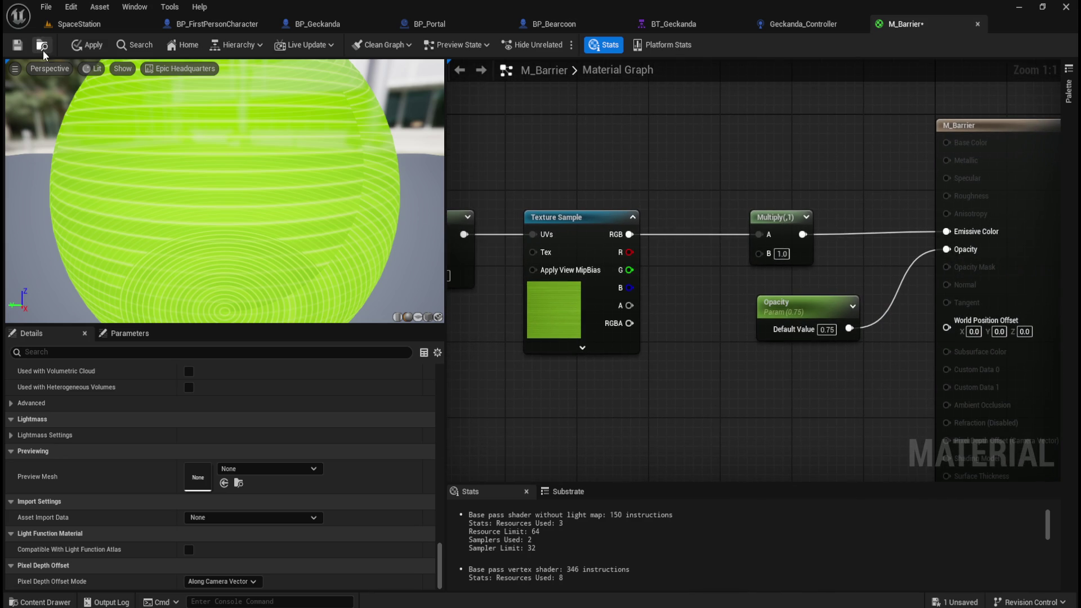
{"action": "left_click", "coordinate": [85, 45]}
{"action": "left_click", "coordinate": [17, 45]}
Fly the level view toward the cyan portal and bring up the project's assets.
{"action": "left_click", "coordinate": [79, 23]}
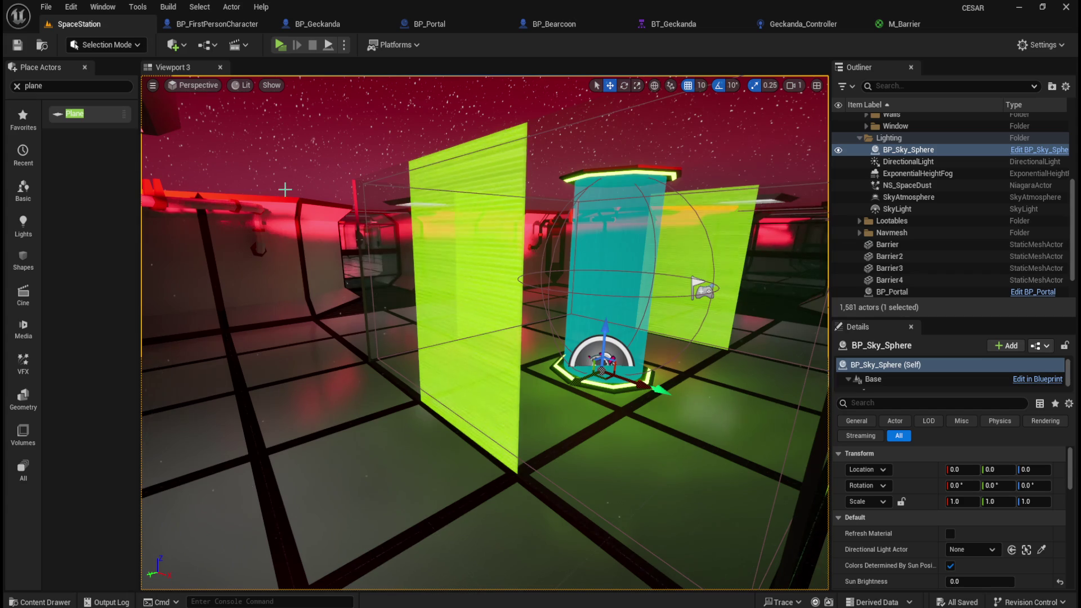
{"action": "mouse_move", "coordinate": [468, 378]}
{"action": "left_mouse_down"}
{"action": "mouse_move", "coordinate": [483, 362]}
{"action": "mouse_move", "coordinate": [519, 387]}
{"action": "mouse_move", "coordinate": [540, 410]}
{"action": "mouse_move", "coordinate": [521, 430]}
{"action": "left_mouse_up"}
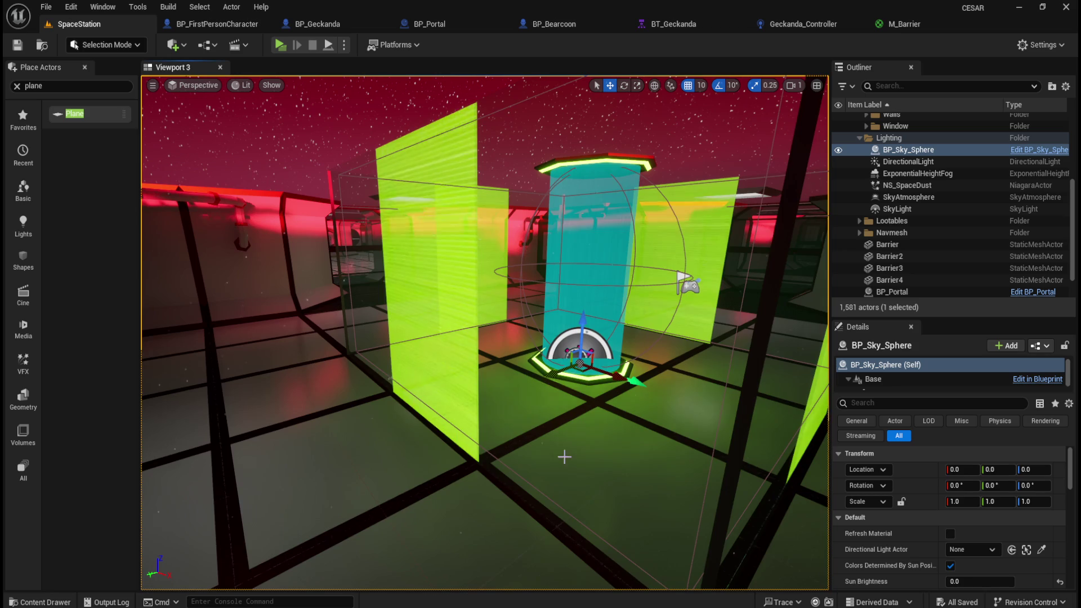
{"action": "left_click_drag", "start_coordinate": [562, 454], "coordinate": [556, 458]}
{"action": "key", "text": "ctrl+space"}
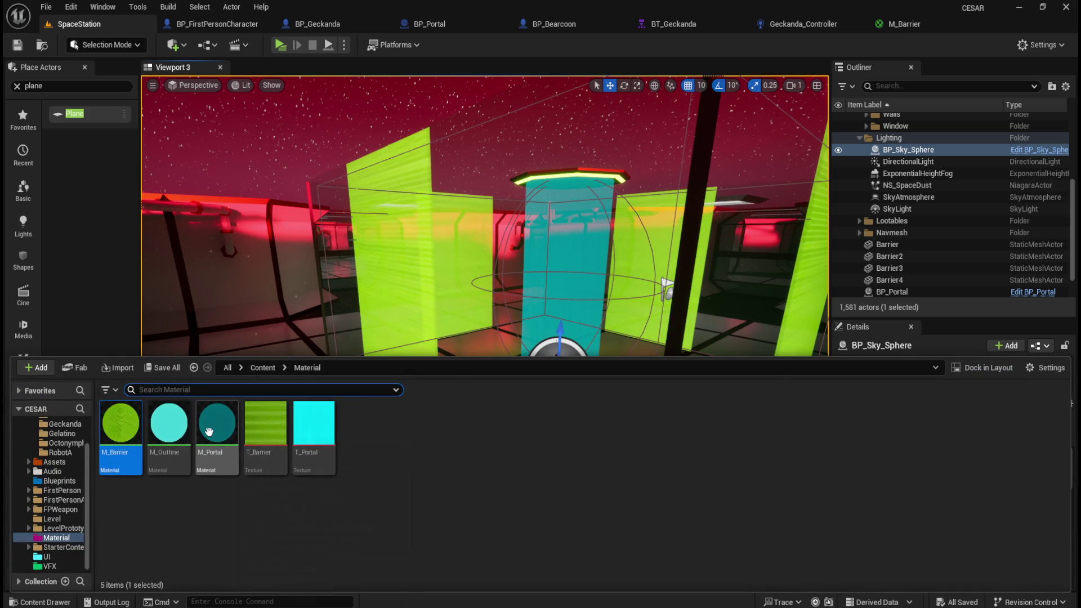
Open M_Portal, set its Multiply B to 1, apply, and view the portal.
{"action": "left_click", "coordinate": [230, 425]}
{"action": "double_click", "coordinate": [229, 424]}
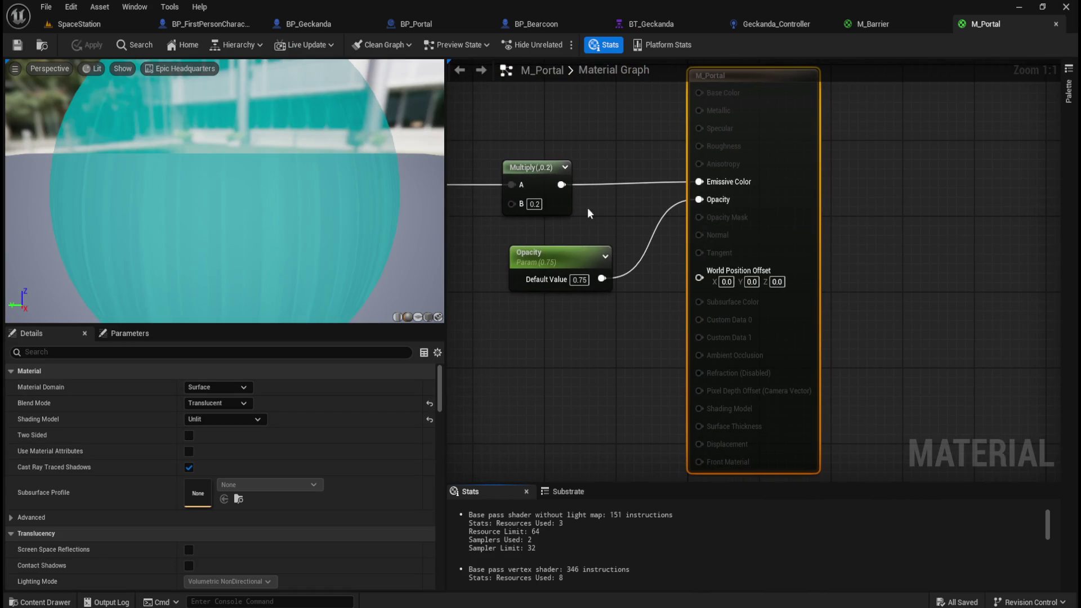
{"action": "type", "text": "1"}
{"action": "key", "text": "Return"}
{"action": "left_click", "coordinate": [86, 45]}
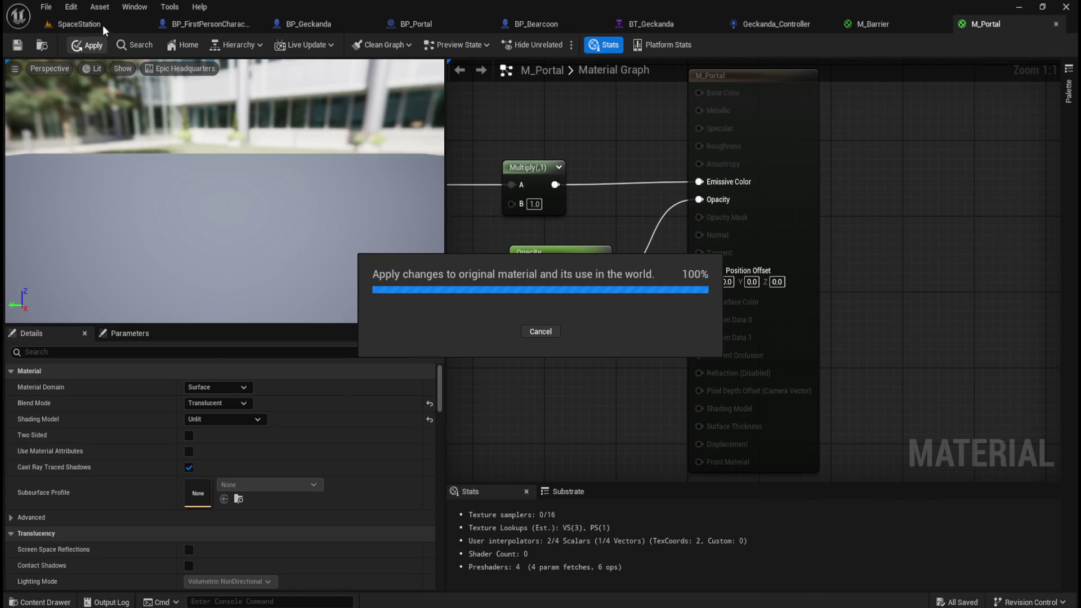
{"action": "left_click", "coordinate": [104, 22]}
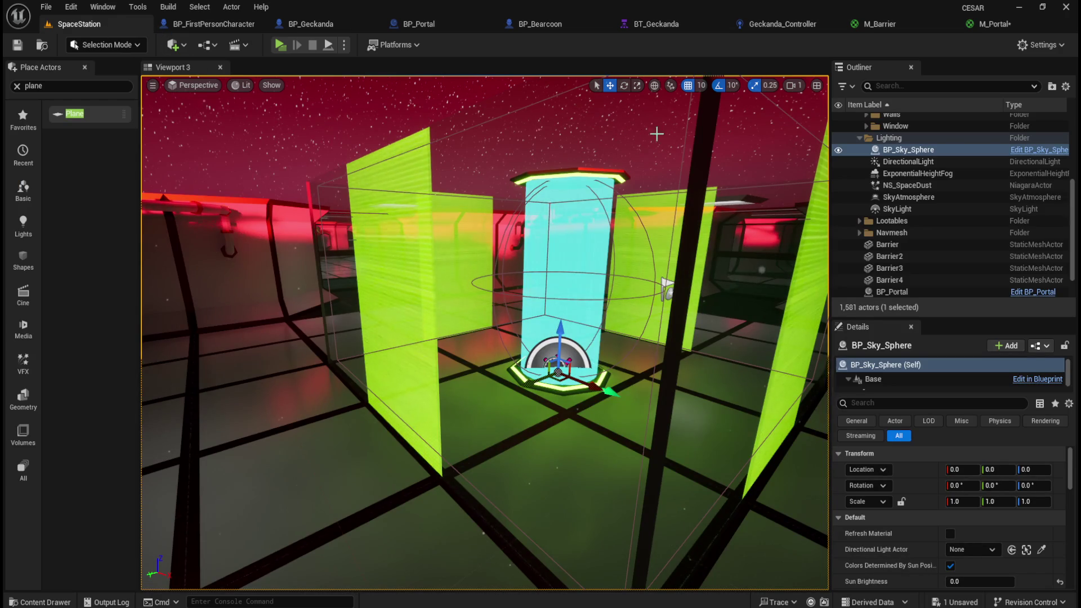
Set M_Portal's Multiply B to 0.4, apply, and check the portal in the level.
{"action": "left_click", "coordinate": [988, 24]}
{"action": "type", "text": "0.4"}
{"action": "key", "text": "Return"}
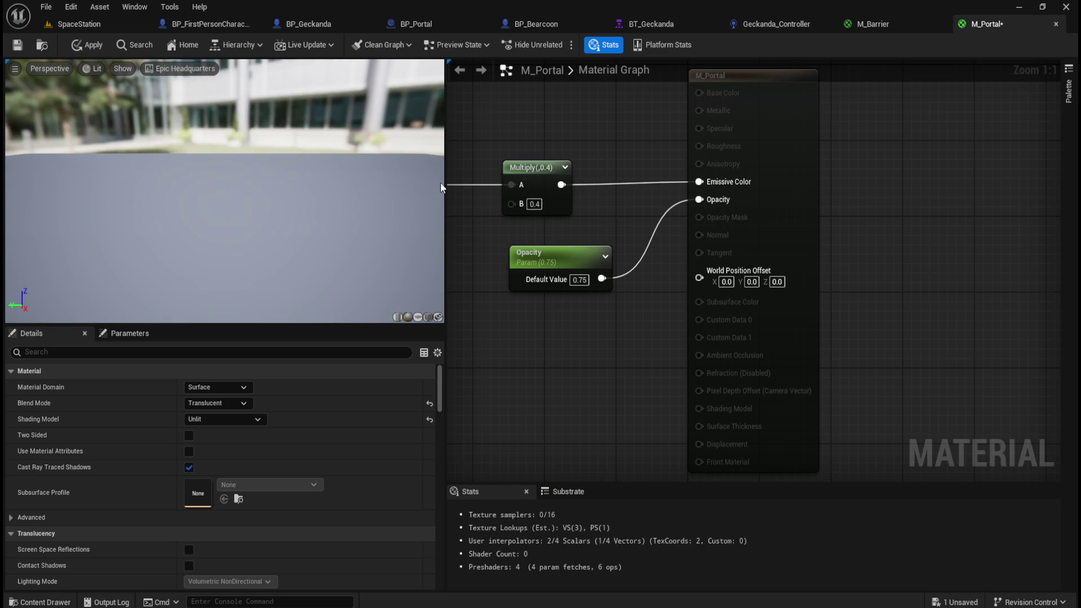
{"action": "left_click", "coordinate": [82, 45]}
{"action": "left_click", "coordinate": [95, 24]}
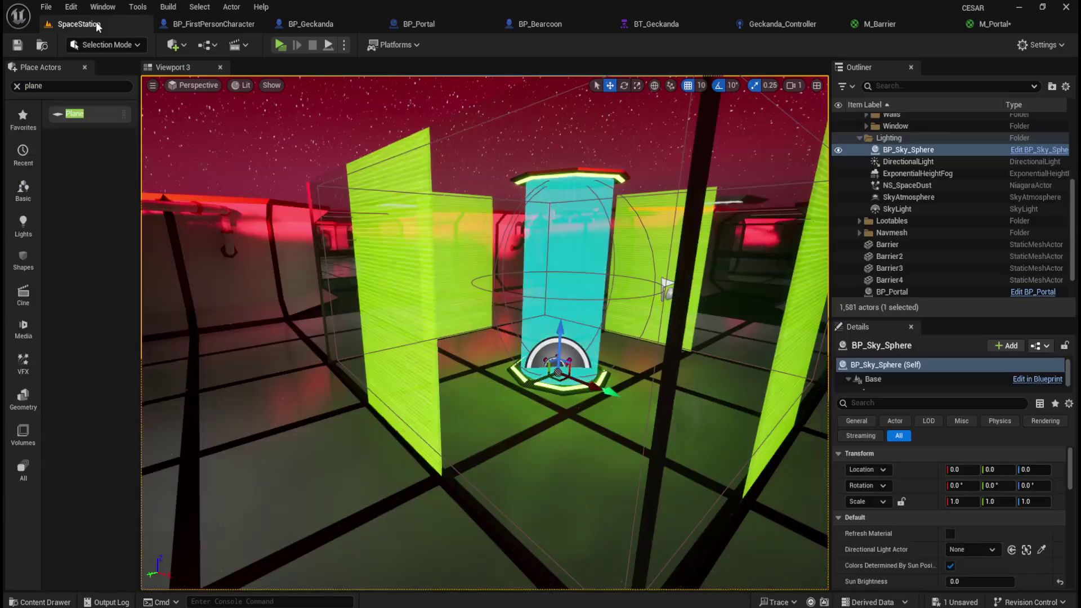
{"action": "scroll", "coordinate": [606, 326], "scroll_direction": "up", "scroll_amount": 5}
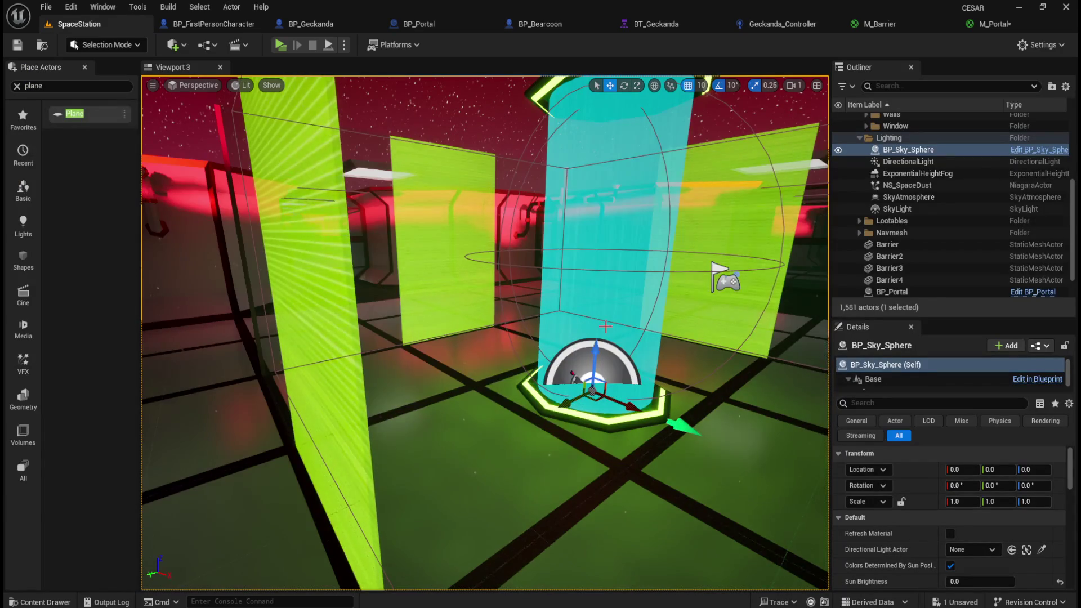
{"action": "scroll", "coordinate": [605, 326], "scroll_direction": "down", "scroll_amount": 3}
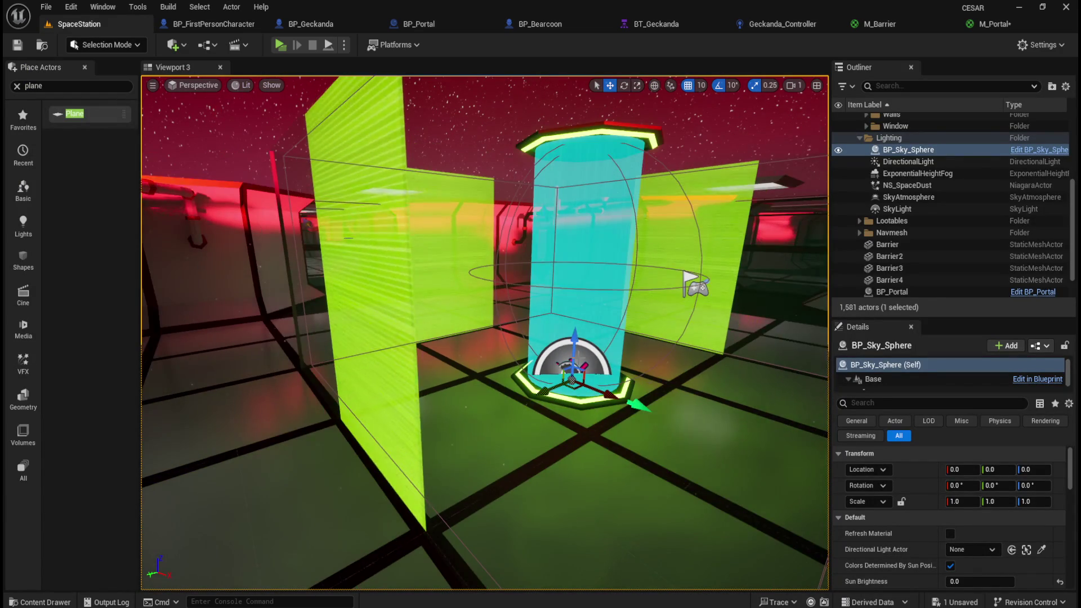
Dim the portal by setting Multiply B to 0.1 and applying.
{"action": "left_click", "coordinate": [994, 25]}
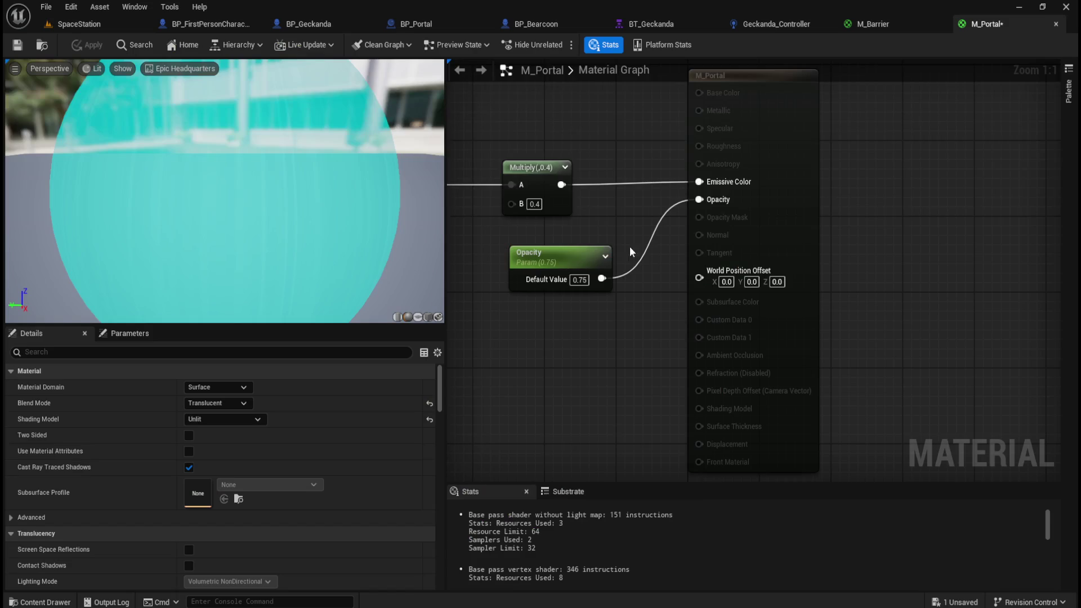
{"action": "left_click", "coordinate": [535, 204]}
{"action": "key", "text": "BackSpace"}
{"action": "type", "text": "0.1"}
{"action": "key", "text": "Return"}
{"action": "left_click", "coordinate": [100, 44]}
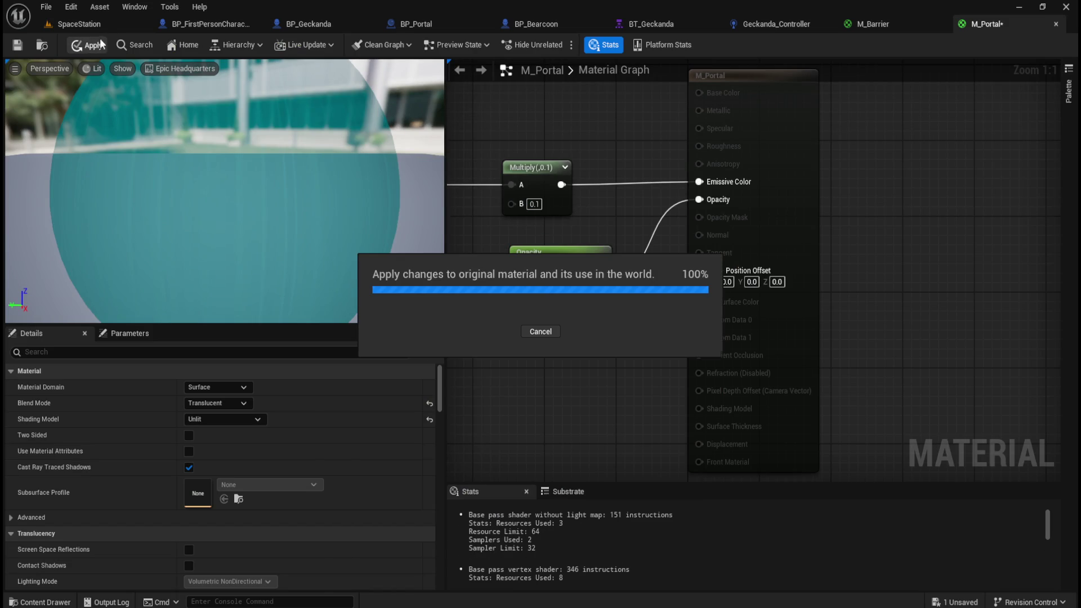
{"action": "left_click", "coordinate": [109, 22]}
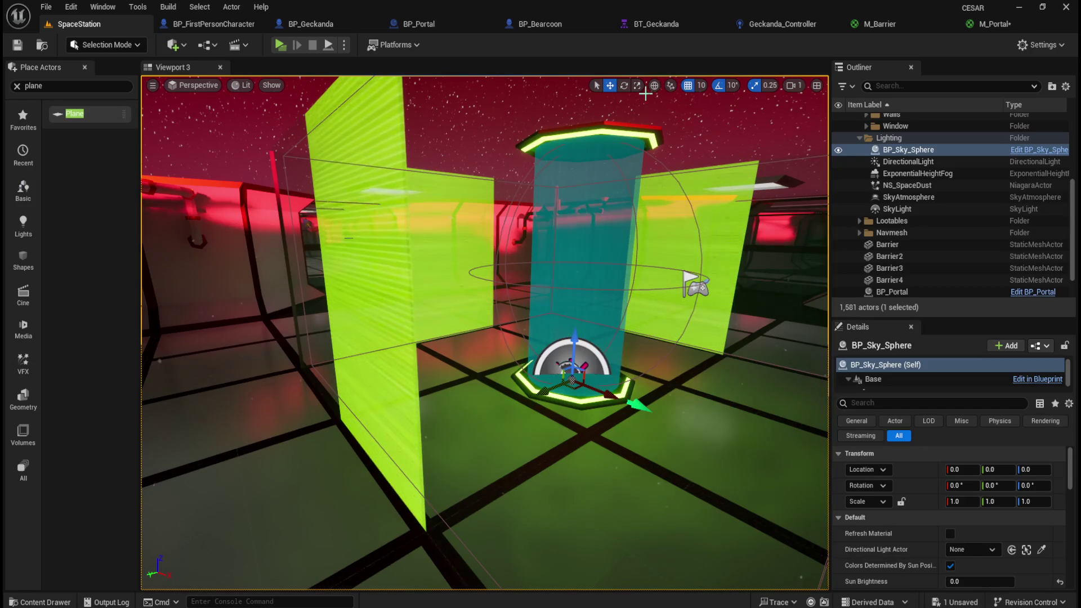
Restore Multiply B to 0.4, apply, and look around the portal pillar.
{"action": "left_click", "coordinate": [987, 25]}
{"action": "key", "text": "BackSpace"}
{"action": "type", "text": "4"}
{"action": "key", "text": "Return"}
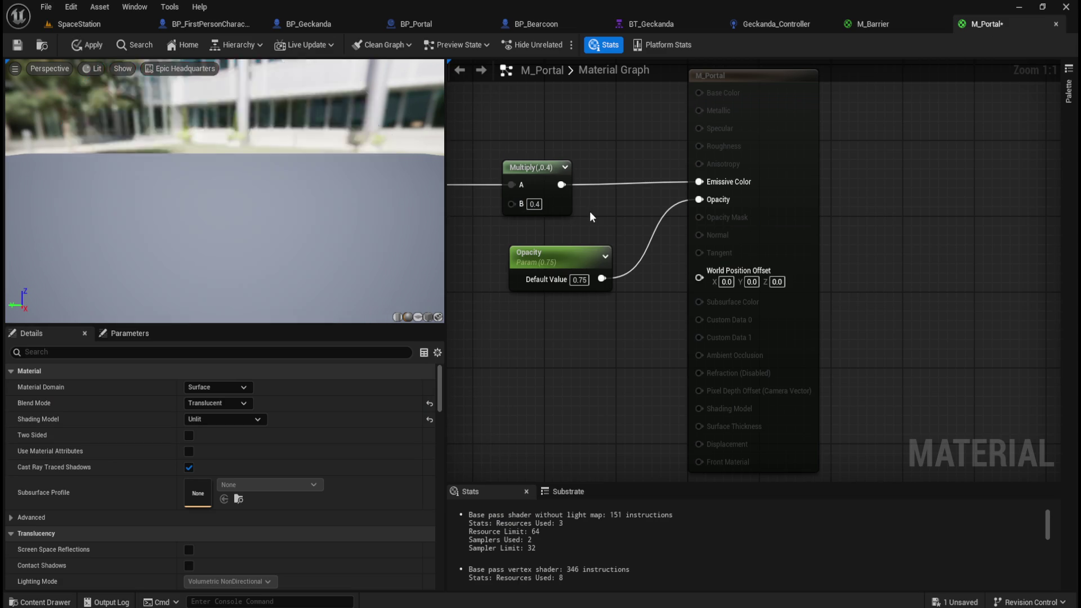
{"action": "left_click", "coordinate": [87, 45]}
{"action": "left_click", "coordinate": [79, 24]}
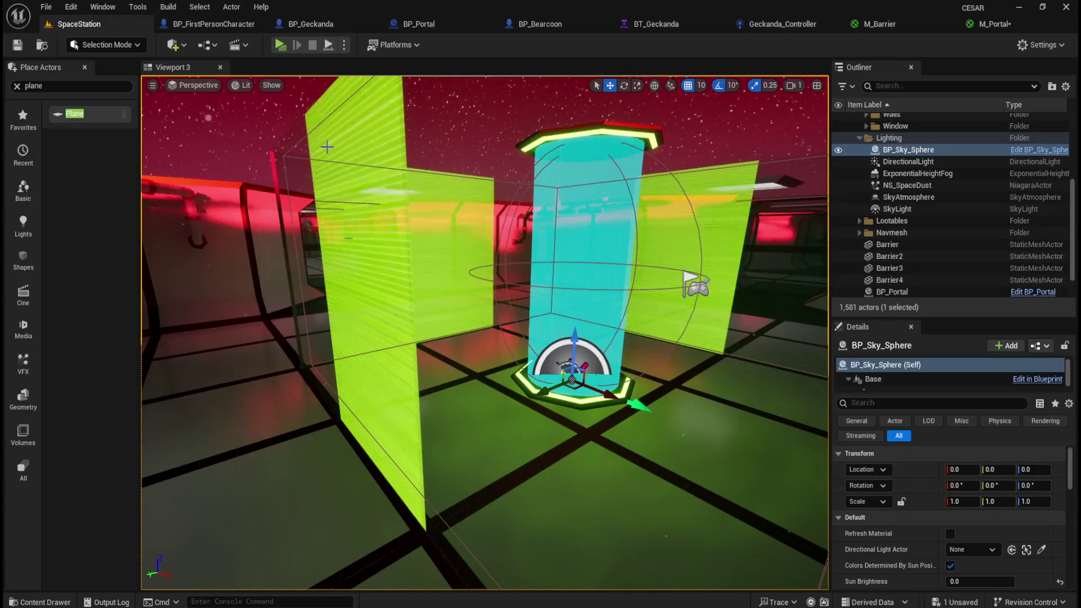
{"action": "mouse_move", "coordinate": [326, 146]}
{"action": "left_mouse_down"}
{"action": "mouse_move", "coordinate": [509, 353]}
{"action": "mouse_move", "coordinate": [549, 451]}
{"action": "mouse_move", "coordinate": [569, 434]}
{"action": "left_mouse_up"}
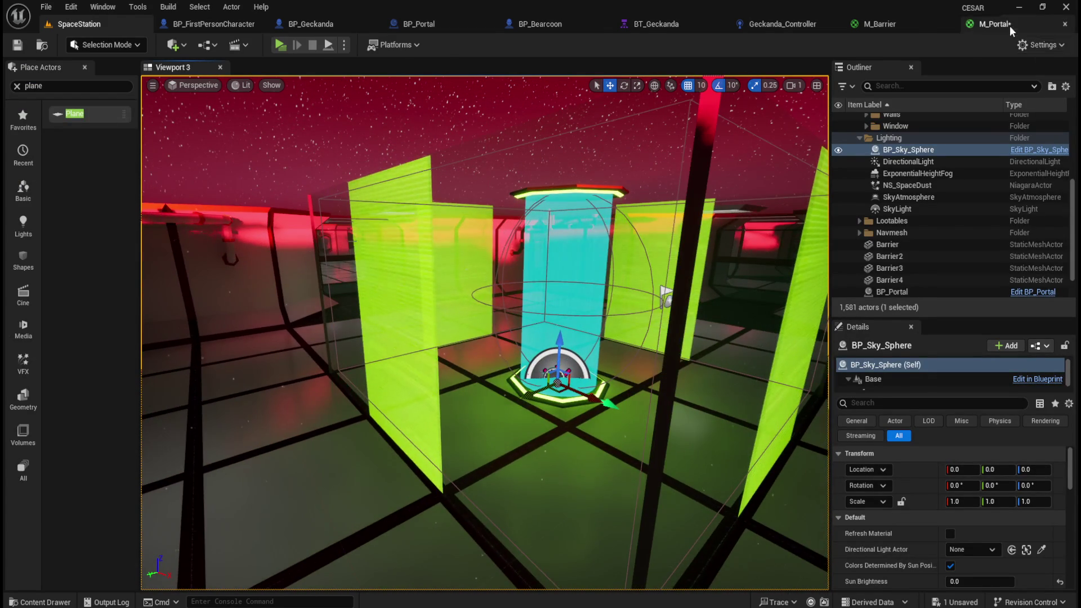
Close the M_Portal and M_Barrier editor tabs, returning to SpaceStation.
{"action": "left_click", "coordinate": [1009, 26]}
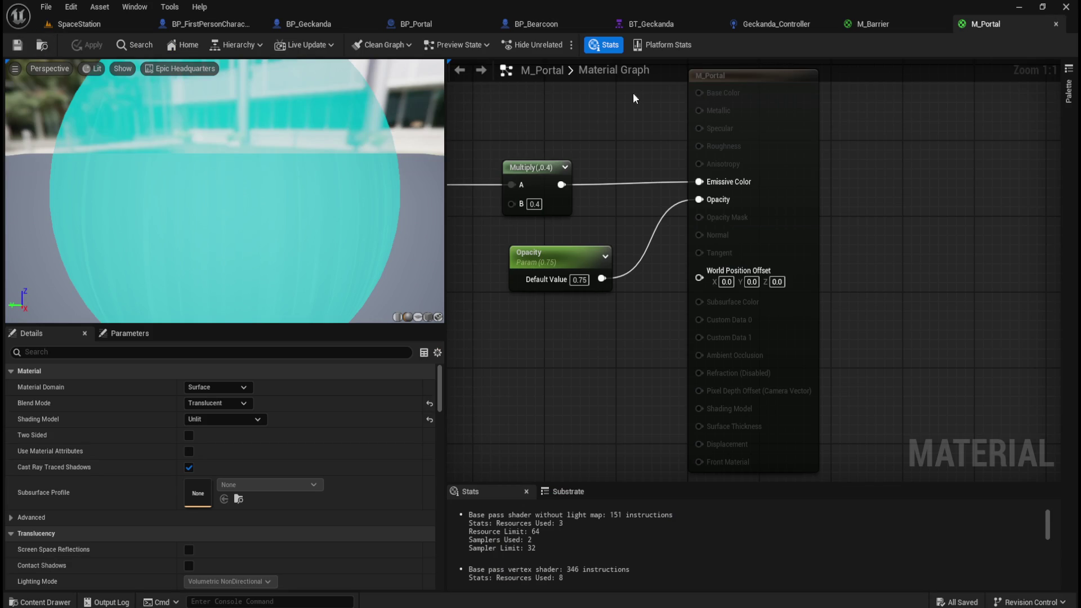
{"action": "left_click", "coordinate": [1056, 24]}
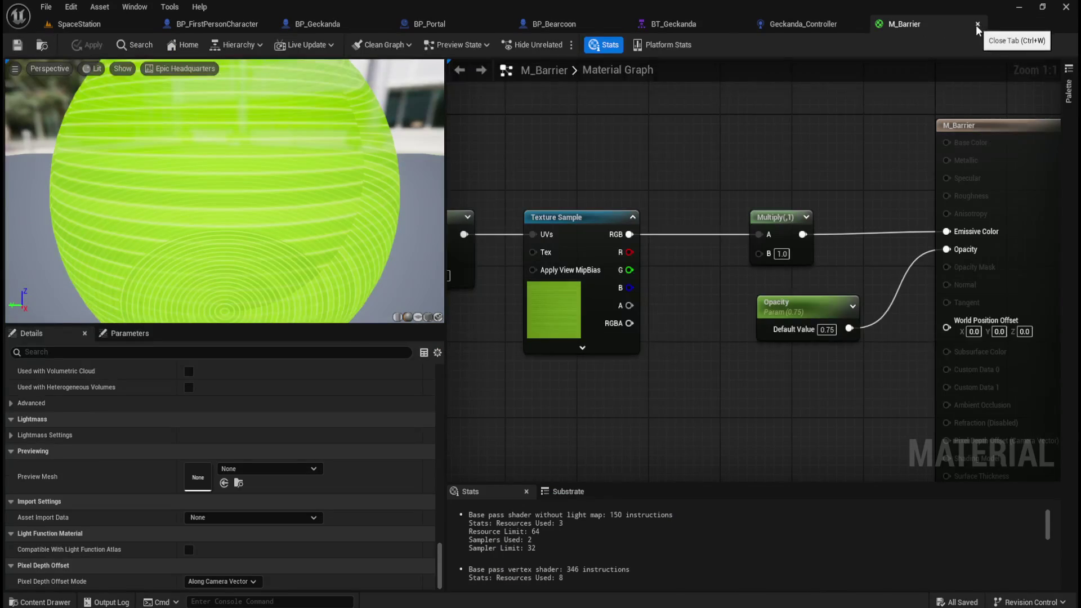
{"action": "left_click", "coordinate": [977, 25]}
{"action": "left_click", "coordinate": [79, 24]}
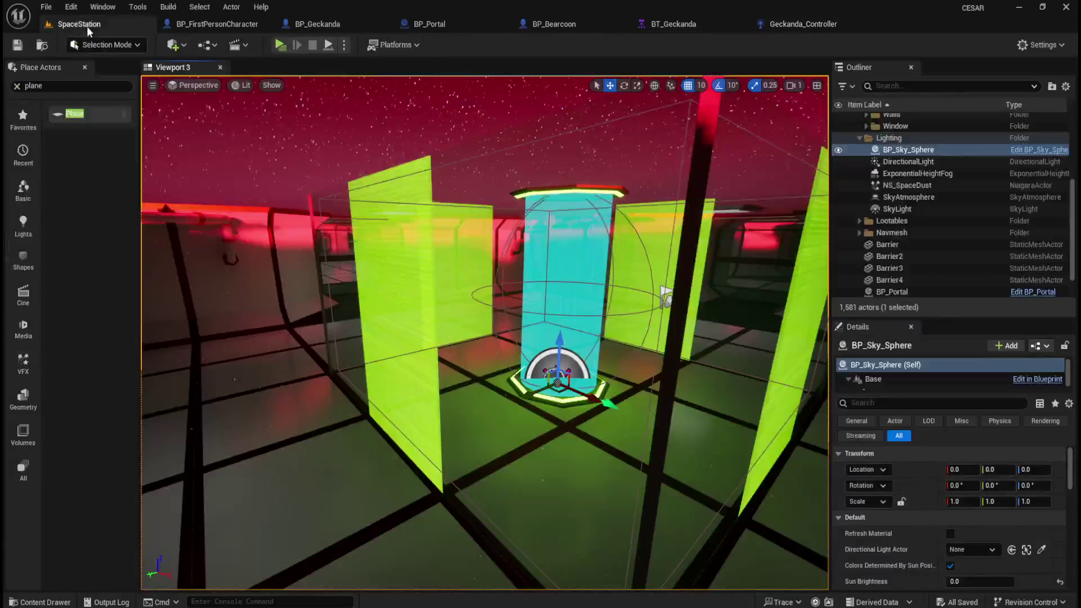
{"action": "left_click", "coordinate": [281, 44]}
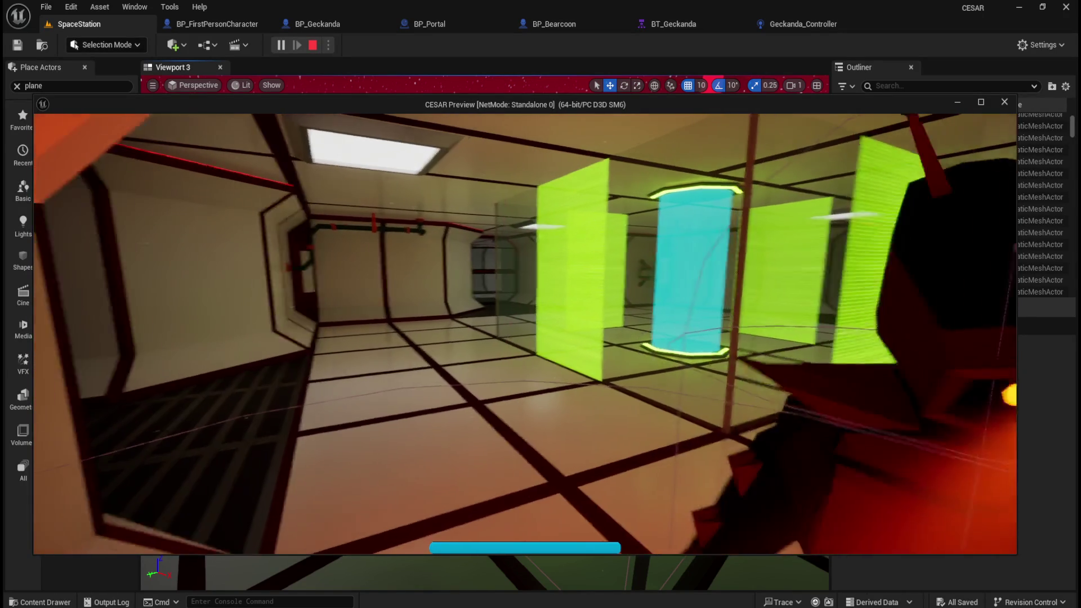
{"action": "key", "text": "Escape"}
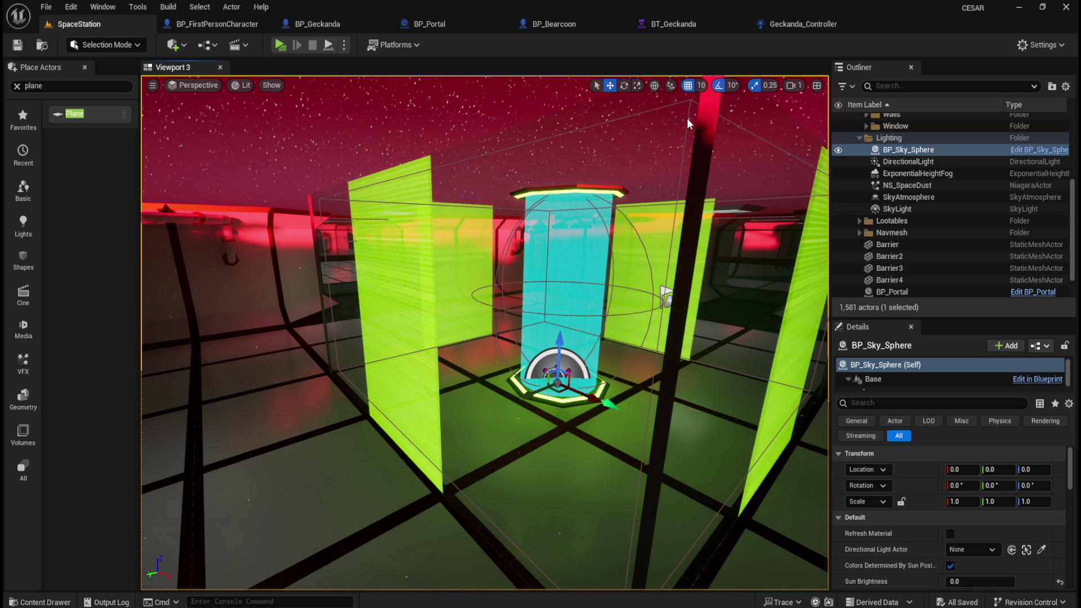
Browse the Content Drawer to the Content/Audio/SFX folder.
{"action": "left_click_drag", "start_coordinate": [800, 165], "coordinate": [766, 141]}
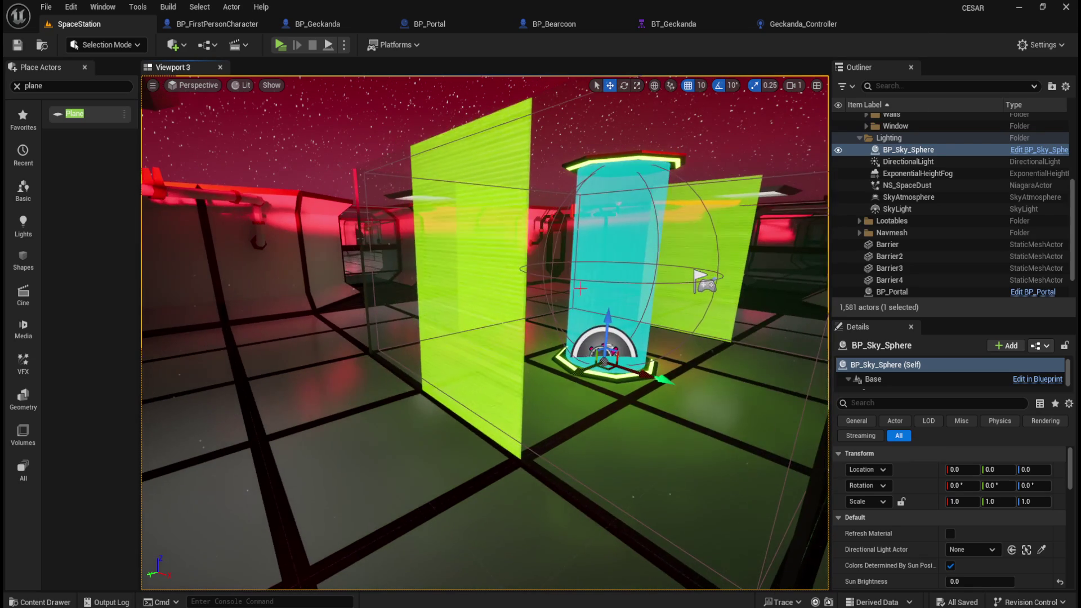
{"action": "left_click", "coordinate": [46, 6]}
{"action": "key", "text": "Escape"}
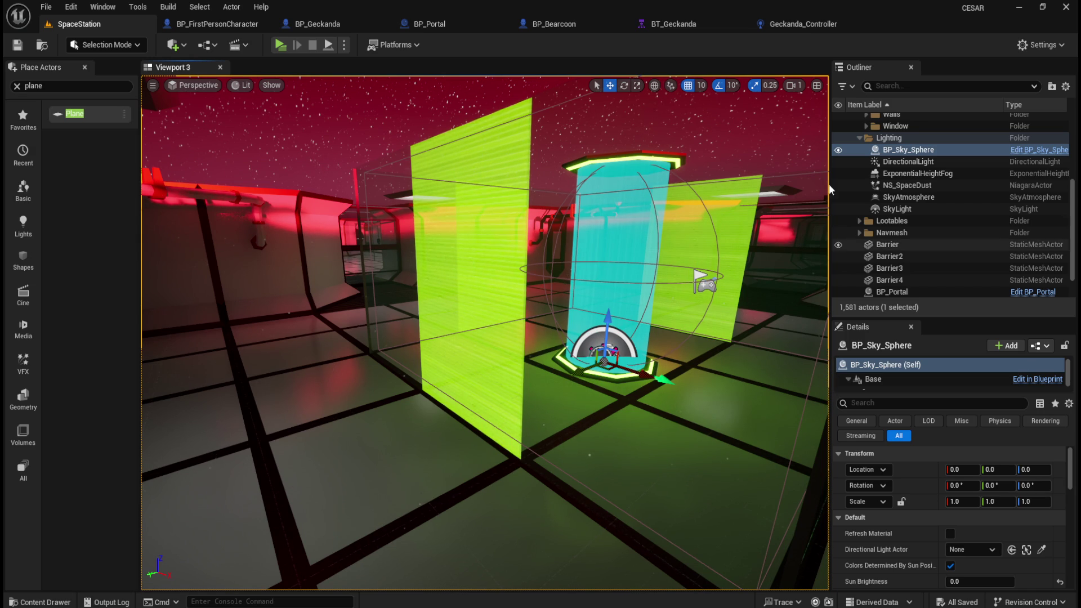
{"action": "key", "text": "ctrl+space"}
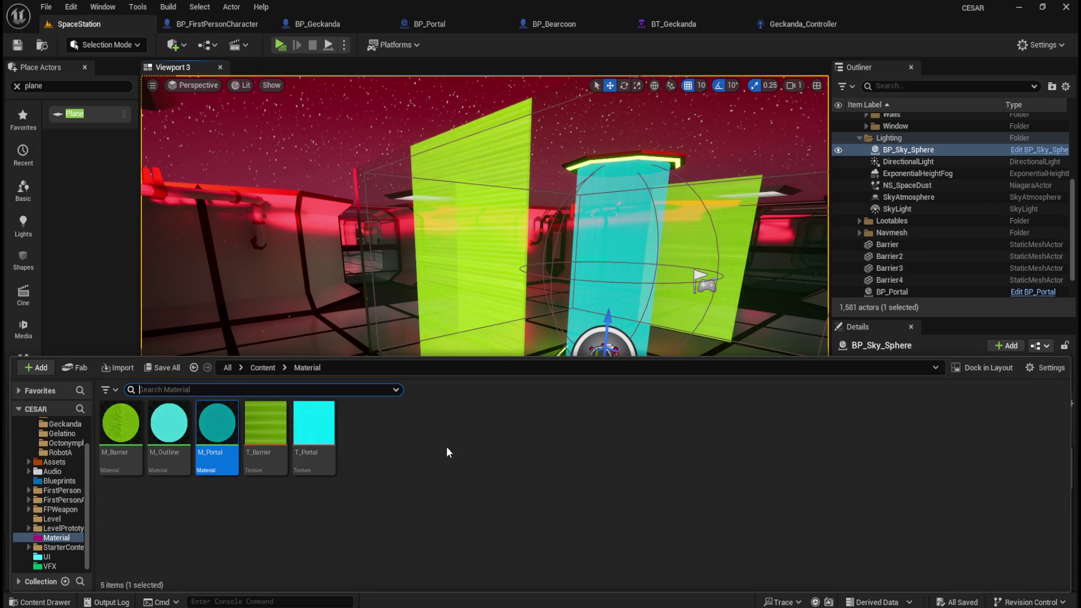
{"action": "left_click", "coordinate": [266, 367]}
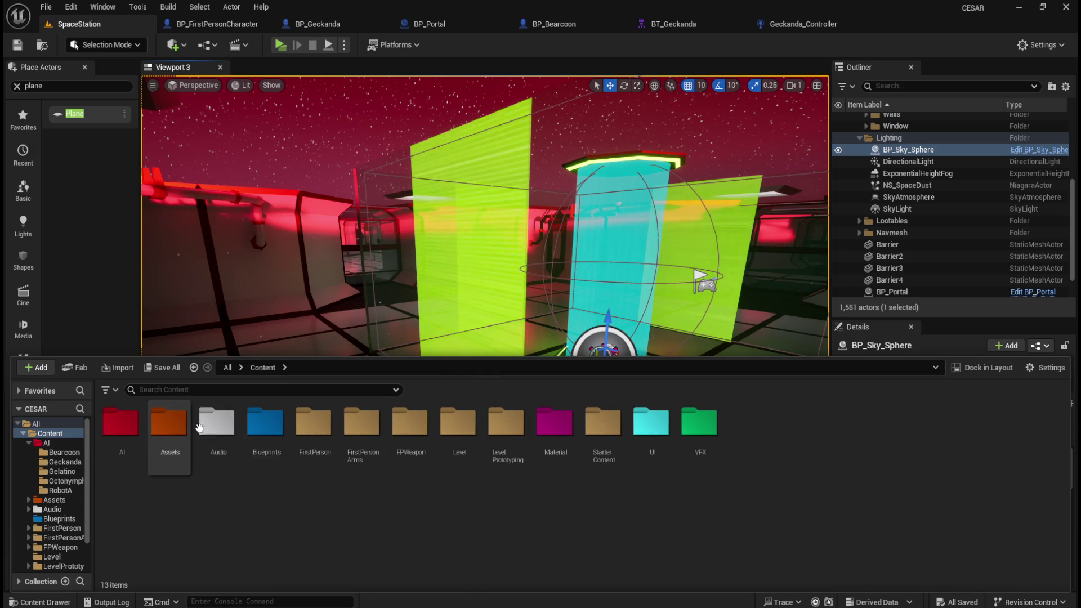
{"action": "double_click", "coordinate": [216, 427]}
{"action": "double_click", "coordinate": [268, 426]}
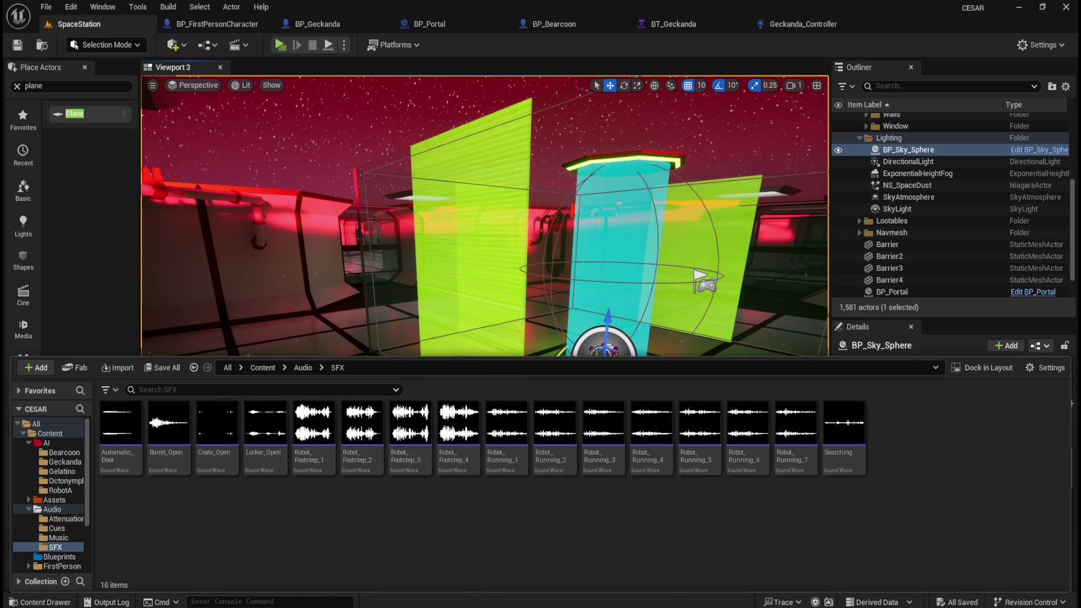
Import the Ventilation_Fan .wav into SFX, preview it, and save it.
{"action": "left_click_drag", "start_coordinate": [1080, 451], "coordinate": [913, 474]}
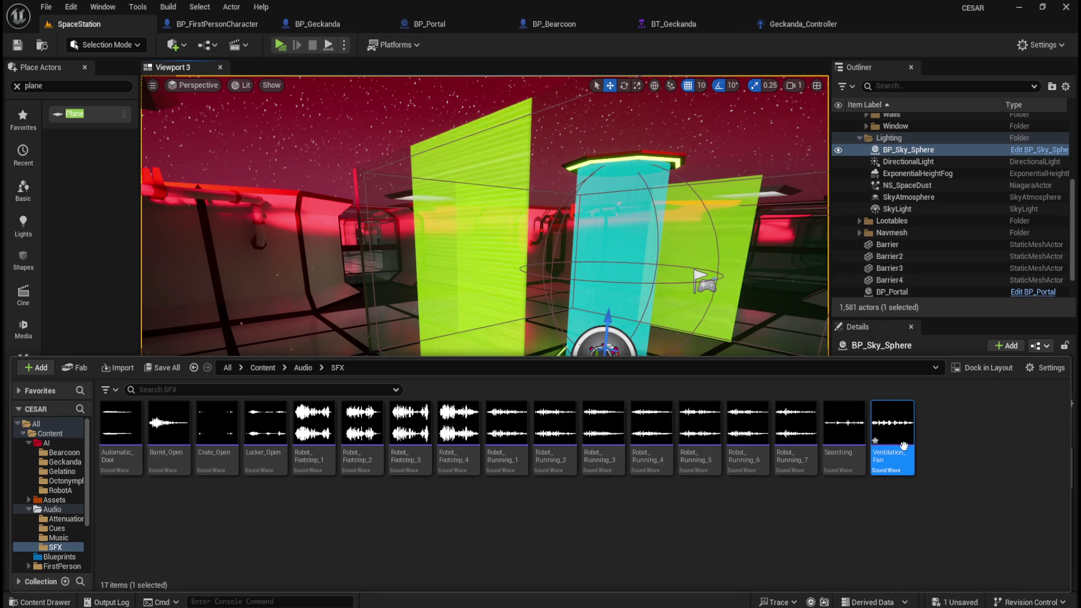
{"action": "left_click", "coordinate": [895, 426]}
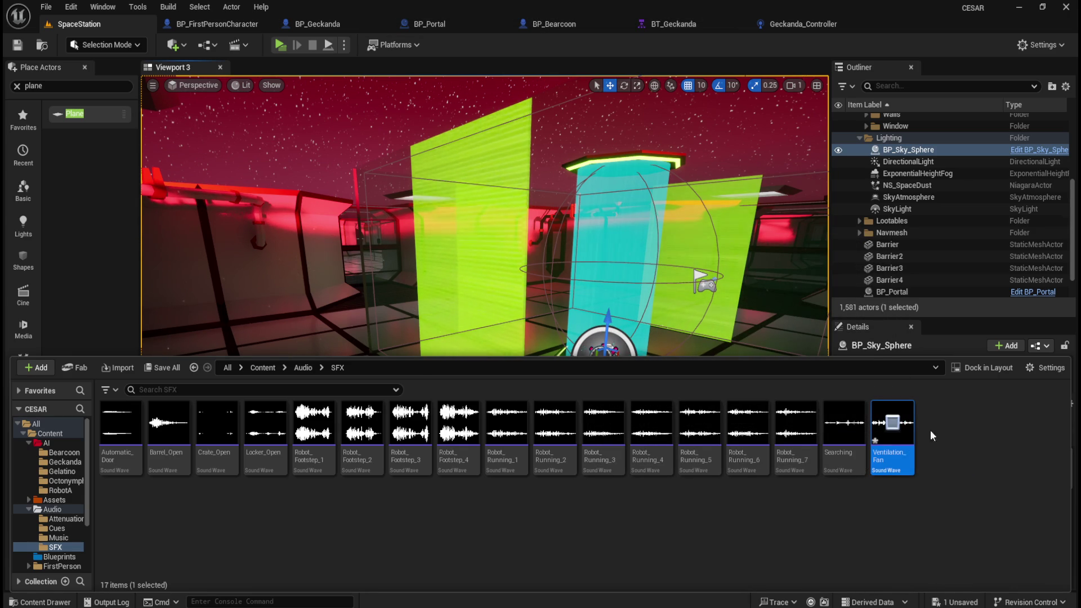
{"action": "left_click", "coordinate": [900, 427]}
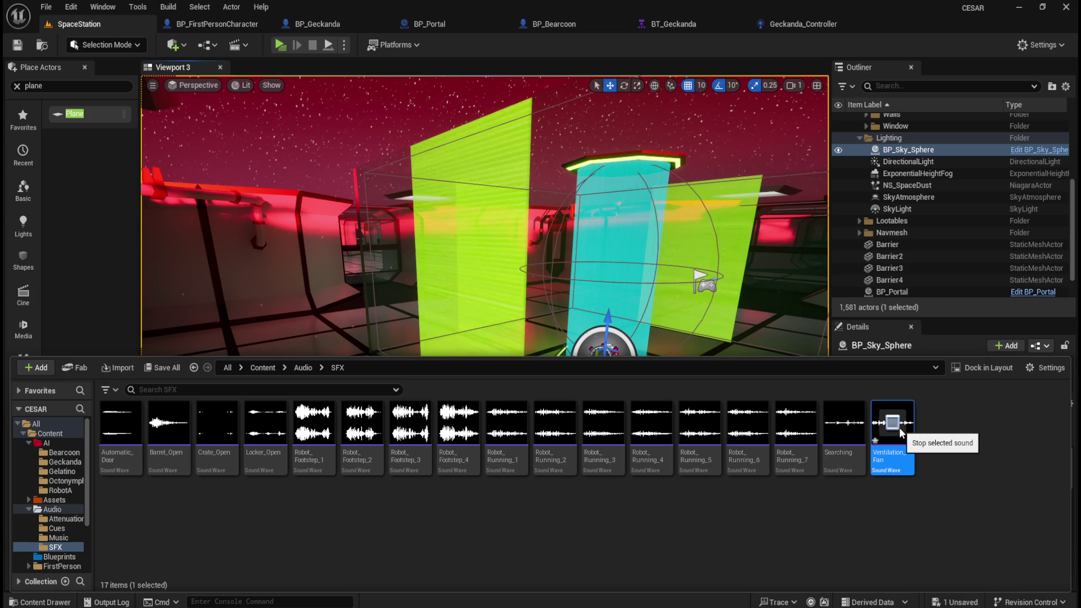
{"action": "left_click", "coordinate": [899, 428]}
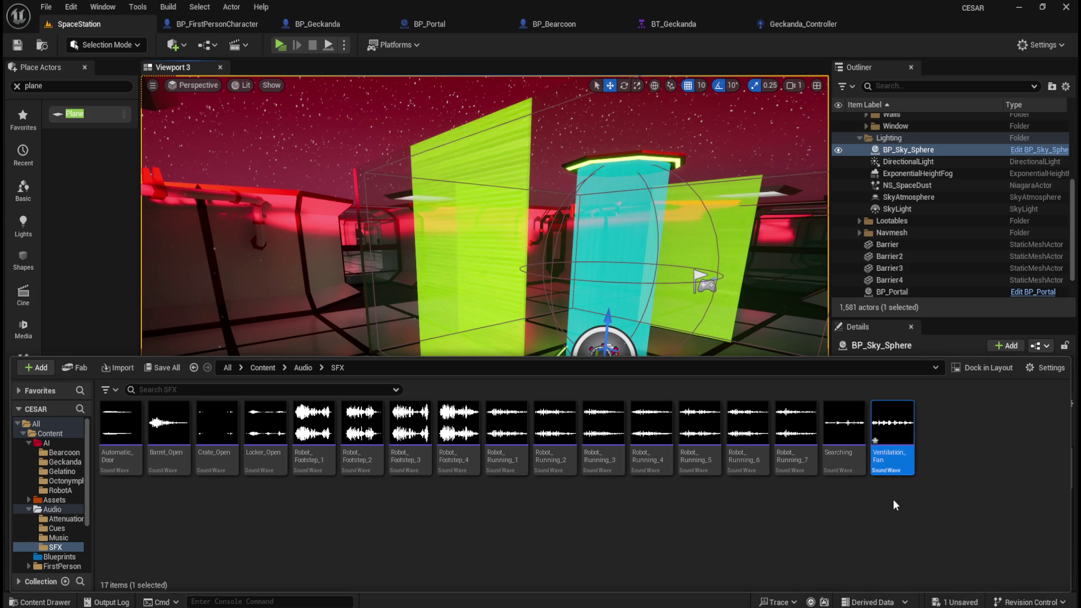
{"action": "key", "text": "ctrl+s"}
Create sound cue SCUE_Fan from Ventilation_Fan and move it into Audio/Cues.
{"action": "right_click", "coordinate": [892, 457]}
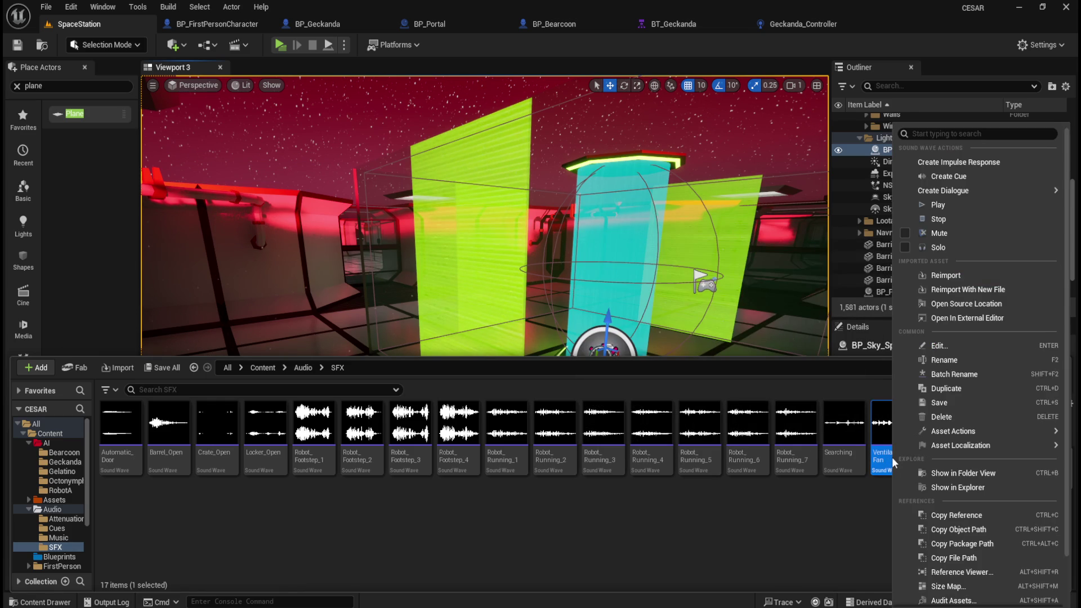
{"action": "left_click", "coordinate": [952, 178]}
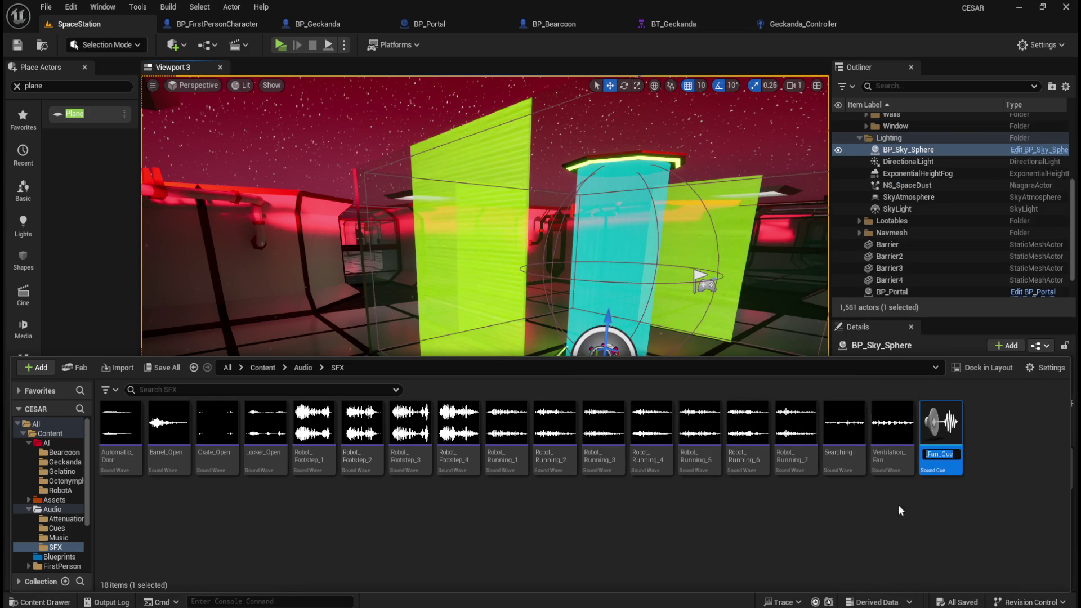
{"action": "type", "text": "SCUE_Fan"}
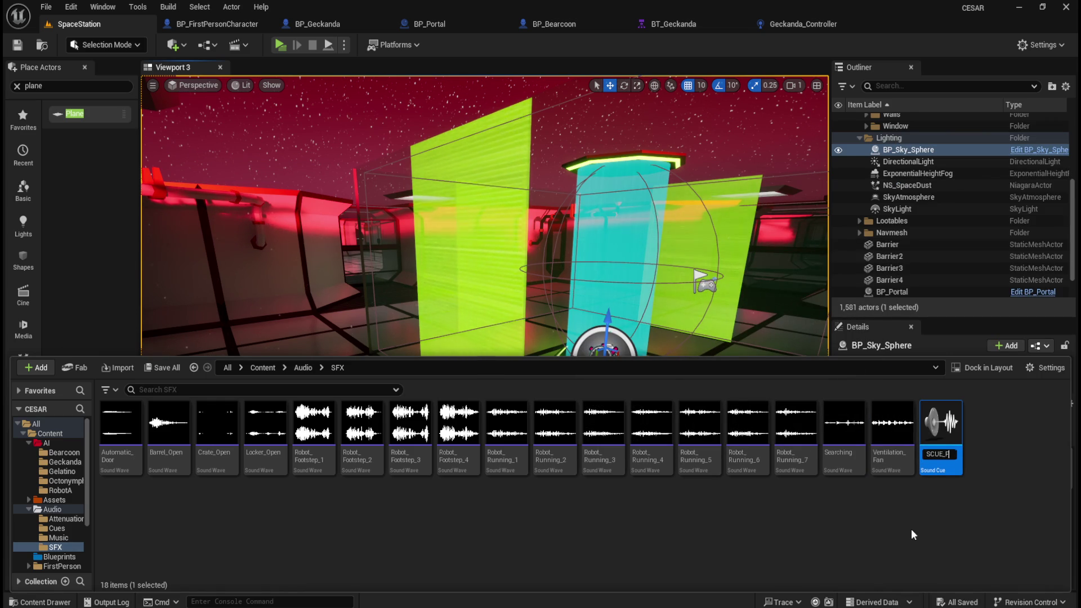
{"action": "key", "text": "Return"}
{"action": "mouse_move", "coordinate": [845, 439]}
{"action": "left_mouse_down"}
{"action": "mouse_move", "coordinate": [266, 538]}
{"action": "mouse_move", "coordinate": [56, 532]}
{"action": "left_mouse_up"}
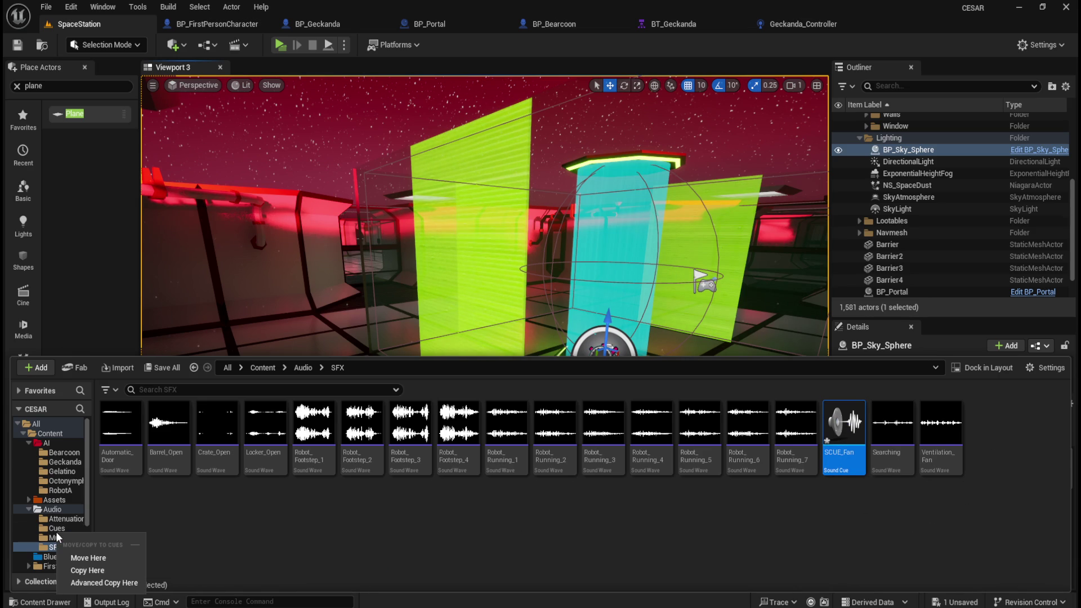
{"action": "left_click", "coordinate": [78, 558]}
{"action": "left_click", "coordinate": [56, 529]}
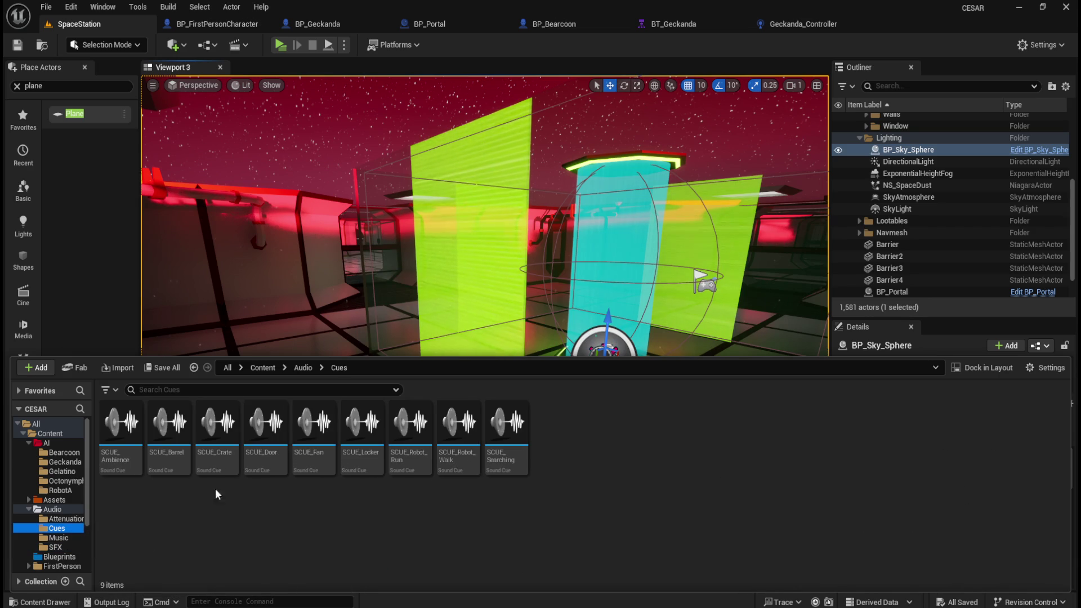
Open SCUE_Fan and set its Volume Multiplier to 1.0.
{"action": "left_click", "coordinate": [310, 471]}
{"action": "double_click", "coordinate": [310, 470]}
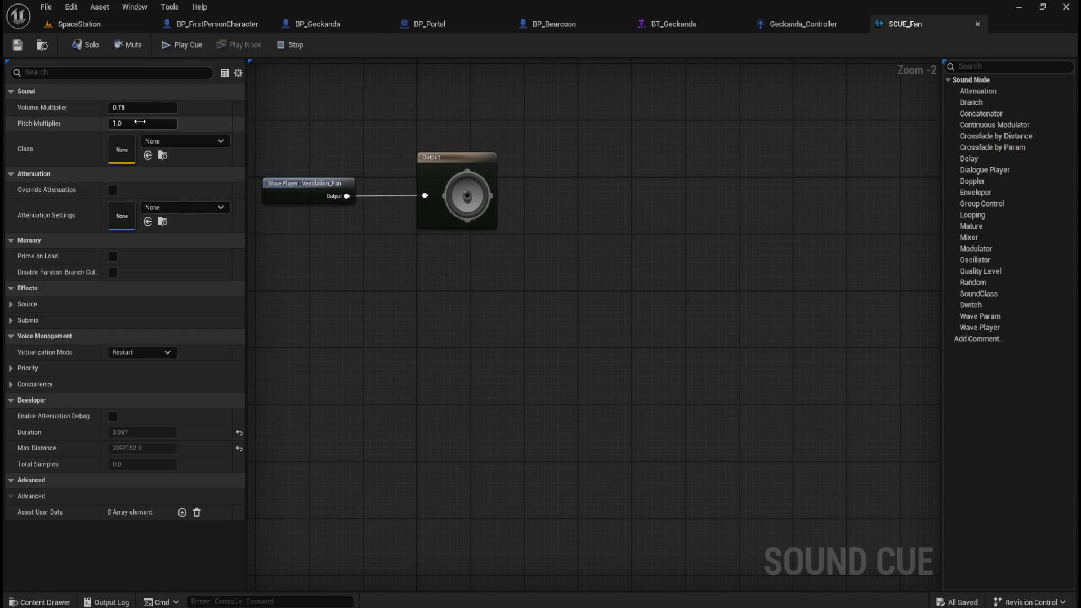
{"action": "left_click", "coordinate": [142, 107]}
{"action": "type", "text": "1"}
{"action": "key", "text": "Return"}
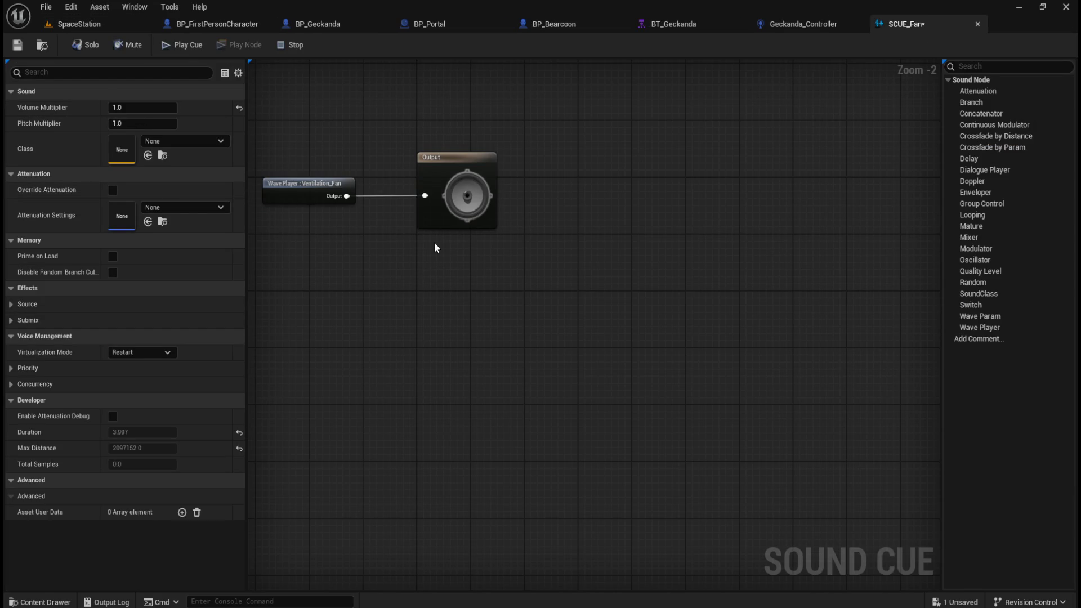
{"action": "left_click", "coordinate": [203, 142]}
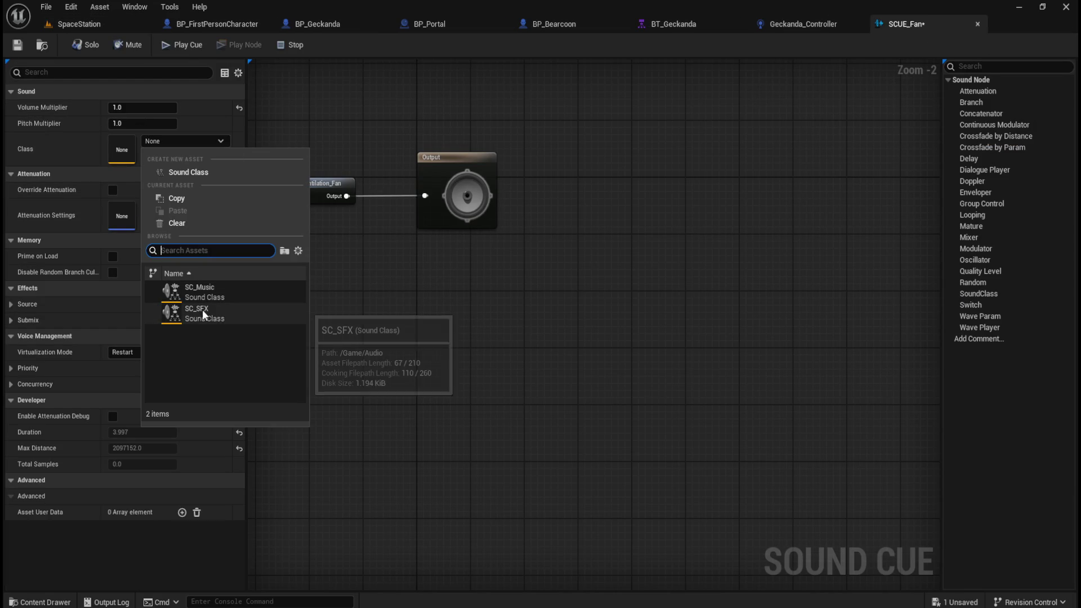
Set SCUE_Fan's sound class to SC_SFX and save the cue.
{"action": "left_click", "coordinate": [220, 320]}
{"action": "left_click", "coordinate": [17, 45]}
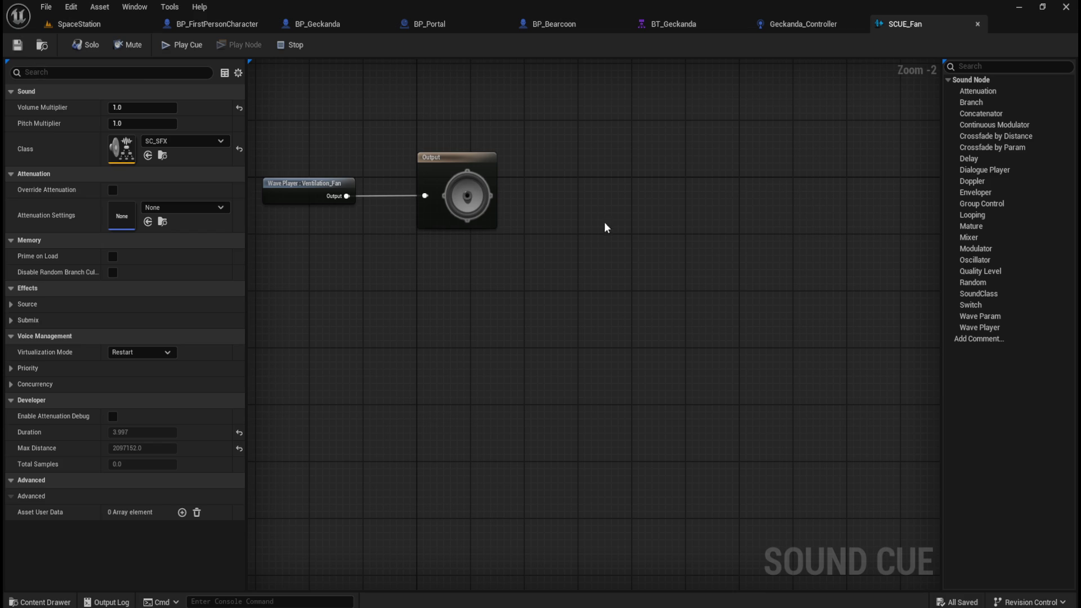
{"action": "scroll", "coordinate": [605, 227], "scroll_direction": "up", "scroll_amount": 2}
Deselect the graph nodes and browse the Content Drawer up to the Audio folder.
{"action": "left_click_drag", "start_coordinate": [648, 219], "coordinate": [648, 220]}
{"action": "left_click", "coordinate": [601, 357]}
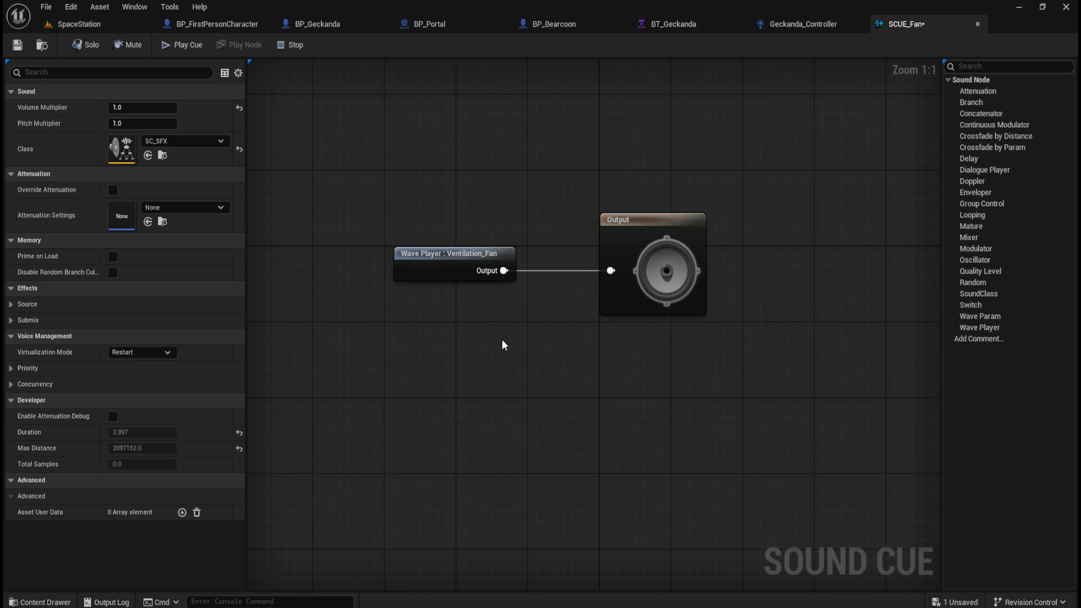
{"action": "key", "text": "ctrl+space"}
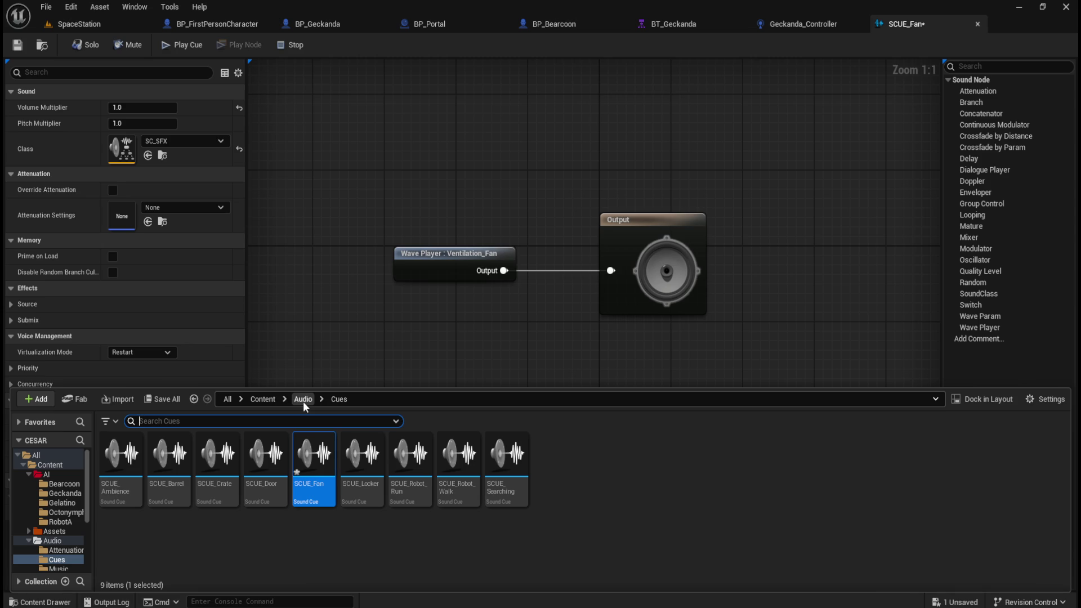
{"action": "left_click", "coordinate": [303, 399]}
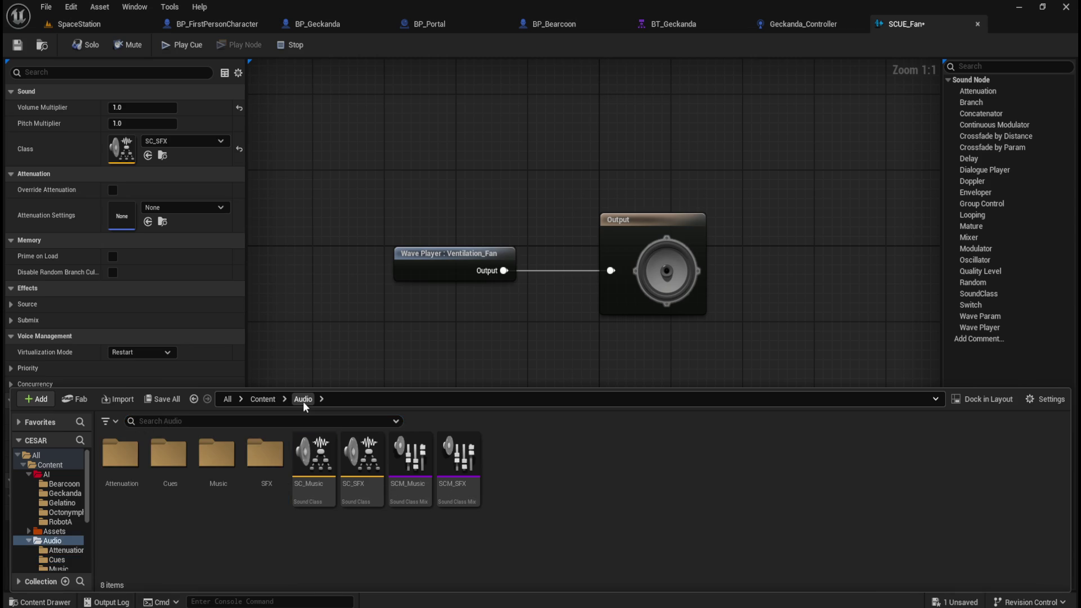
Duplicate ATT_Door in the Attenuation folder as a new asset named ATT_Fan.
{"action": "double_click", "coordinate": [120, 456]}
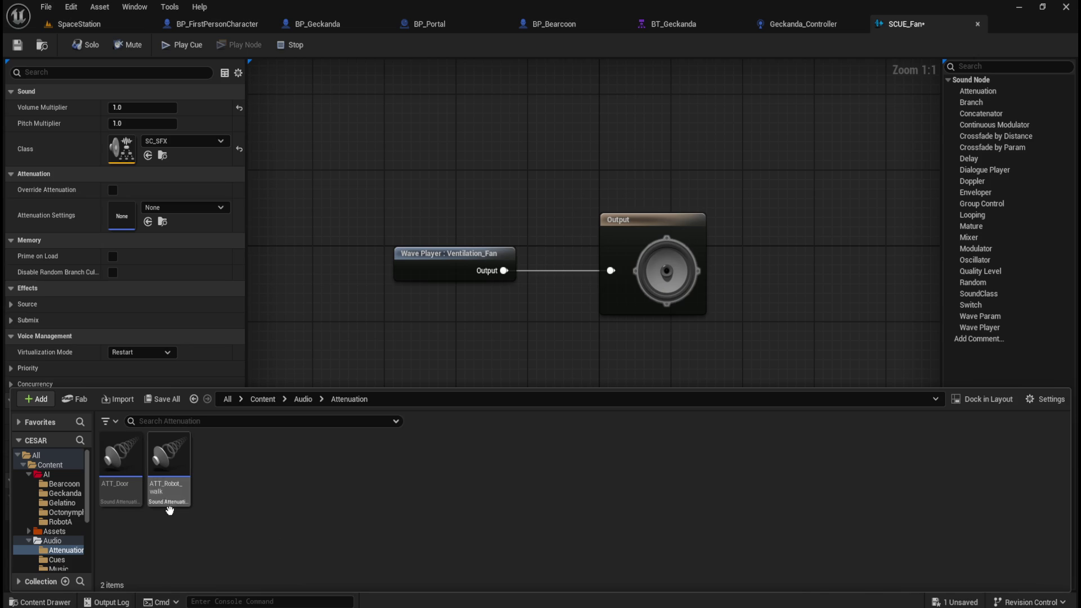
{"action": "left_click", "coordinate": [121, 459]}
{"action": "left_click", "coordinate": [174, 494]}
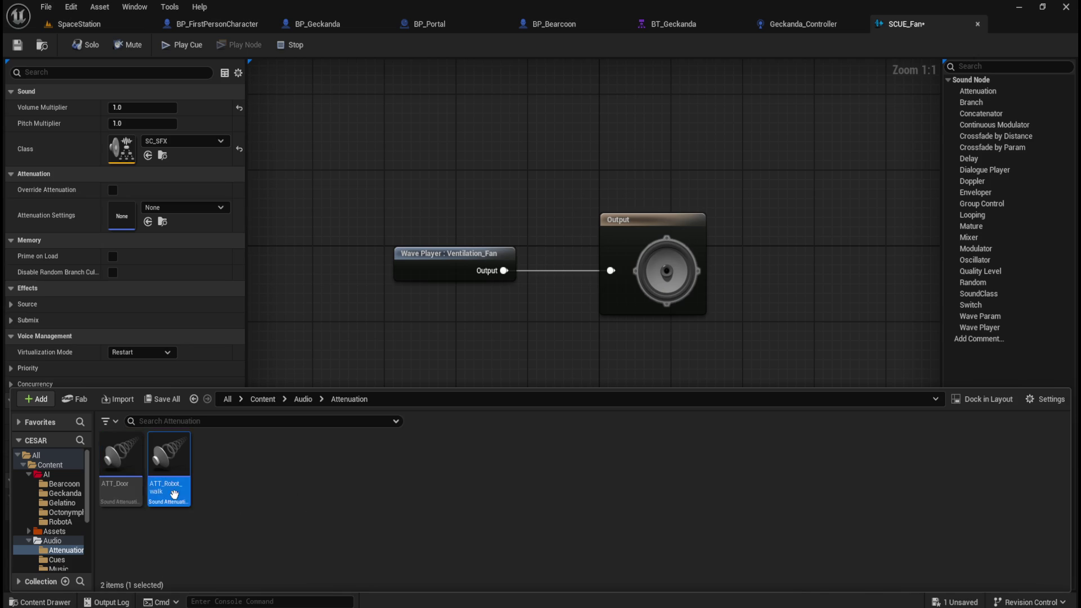
{"action": "left_click", "coordinate": [120, 467]}
{"action": "key", "text": "ctrl+d"}
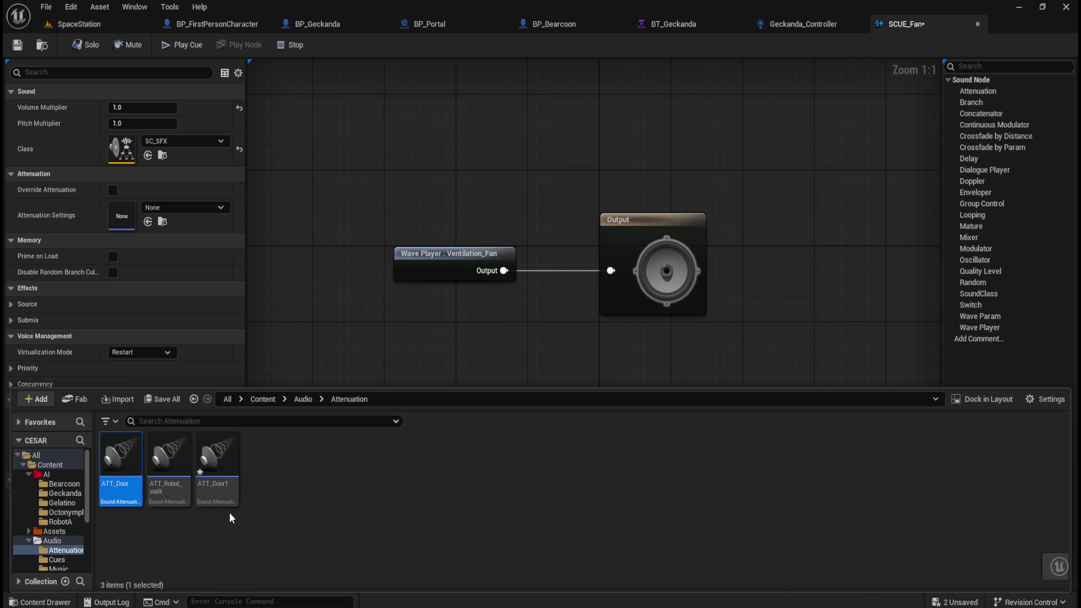
{"action": "type", "text": "ATT_FA"}
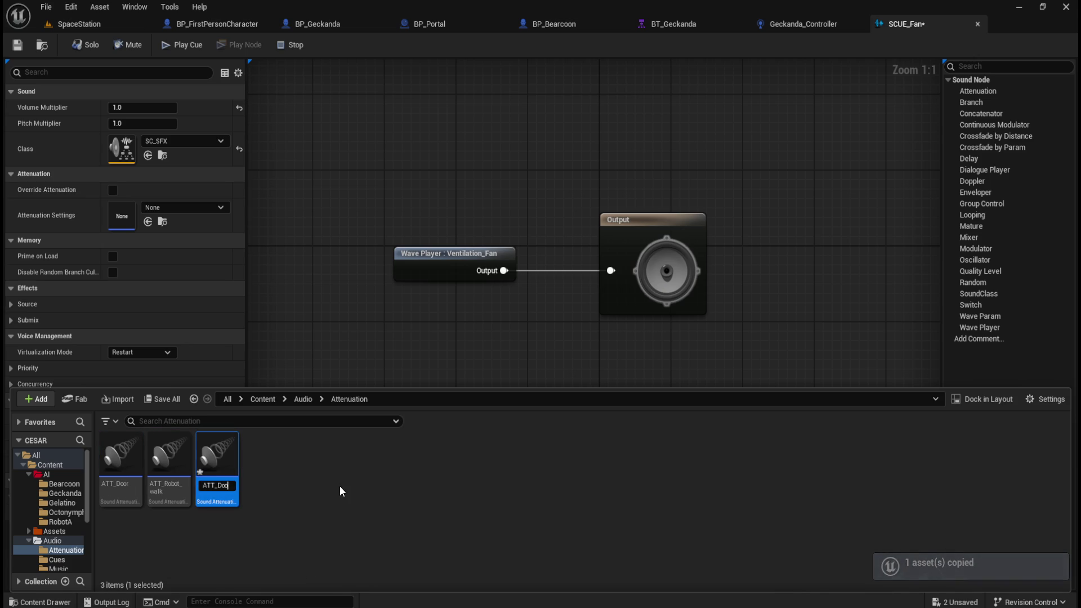
{"action": "type", "text": "n"}
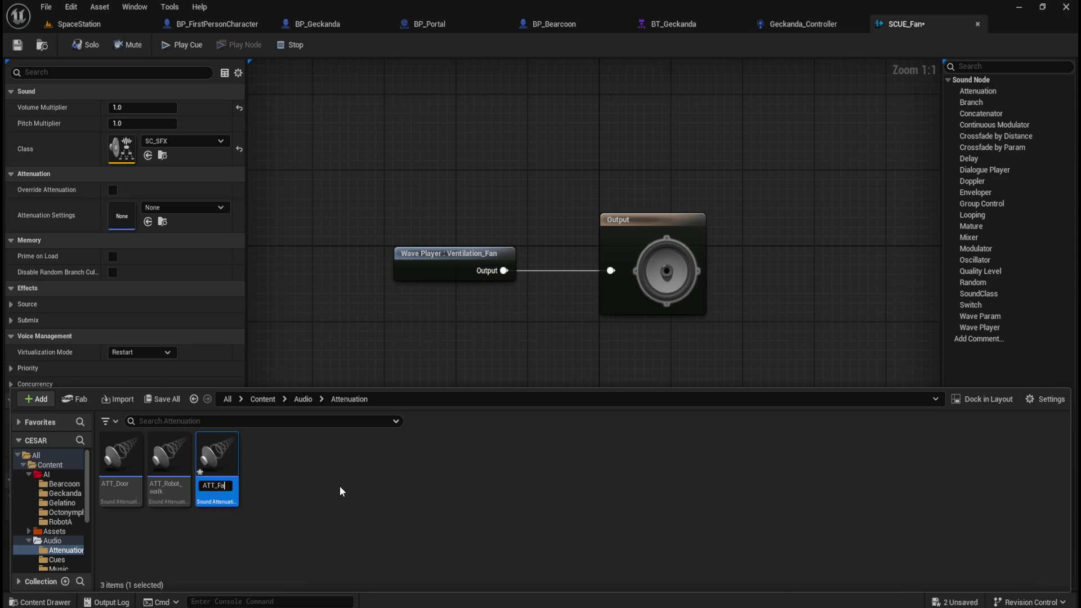
{"action": "key", "text": "Return"}
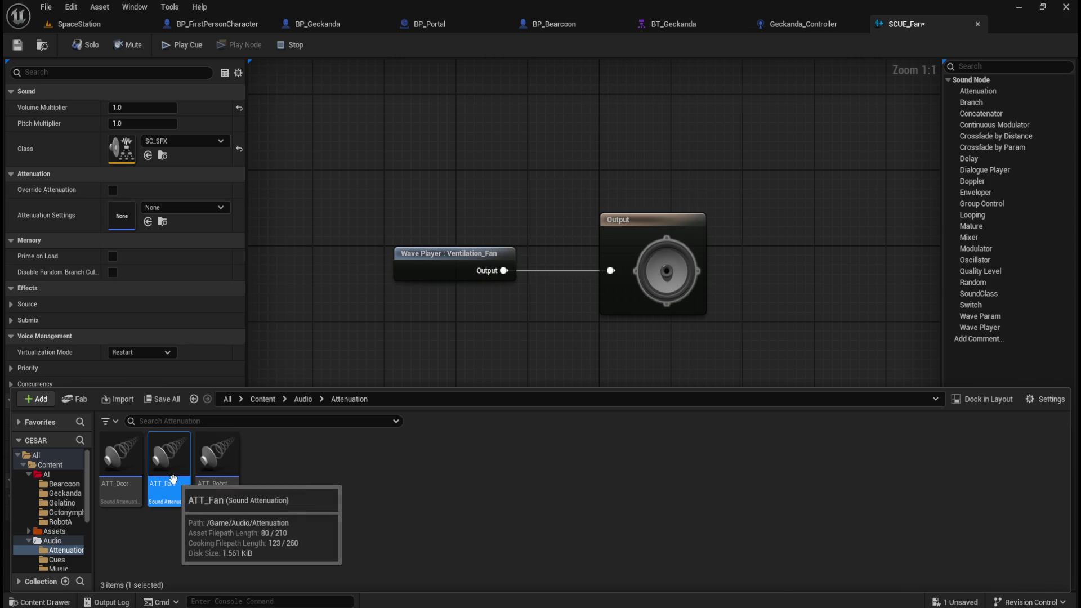
Inspect the ATT_Robot_walk and ATT_Door attenuation settings for comparison.
{"action": "double_click", "coordinate": [214, 492]}
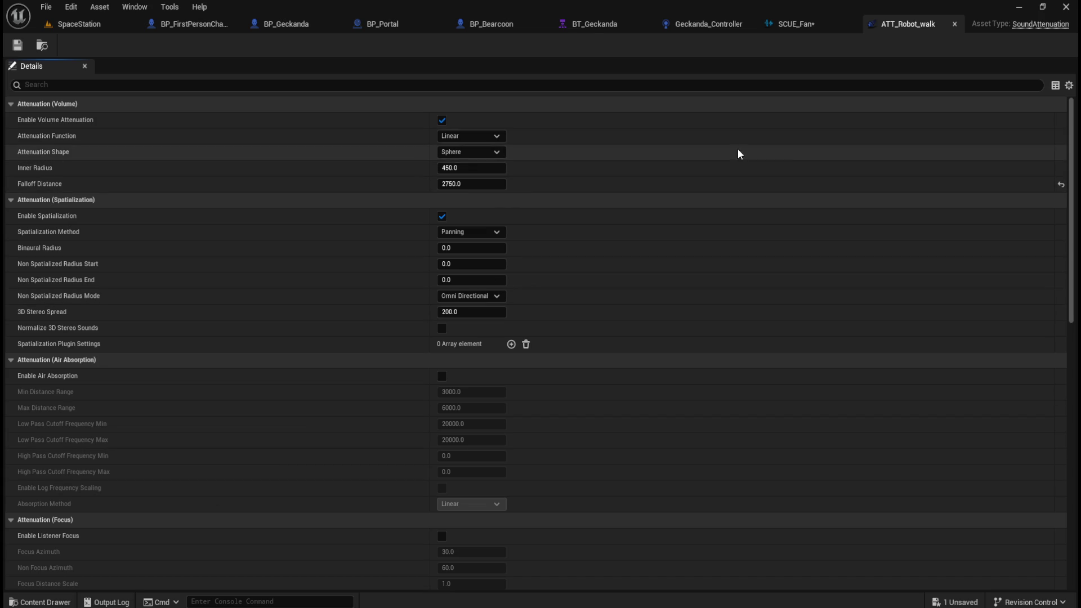
{"action": "left_click", "coordinate": [955, 25]}
{"action": "key", "text": "ctrl+space"}
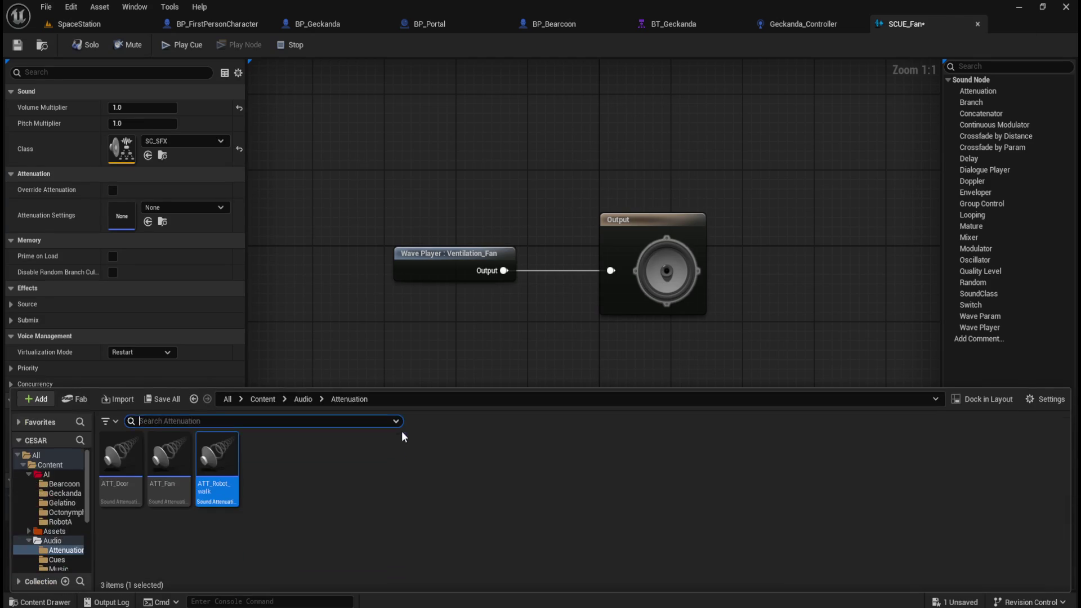
{"action": "double_click", "coordinate": [137, 490]}
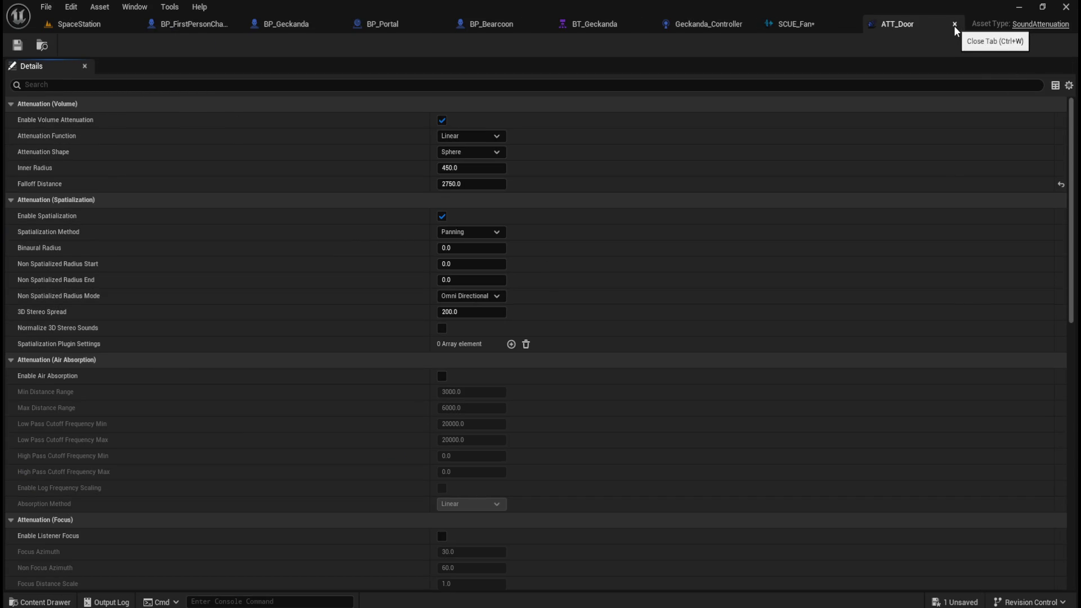
{"action": "left_click", "coordinate": [956, 29]}
{"action": "key", "text": "ctrl+space"}
Check ATT_Fan's settings, assign it as the cue's Attenuation Settings, and preview the cue.
{"action": "double_click", "coordinate": [169, 496]}
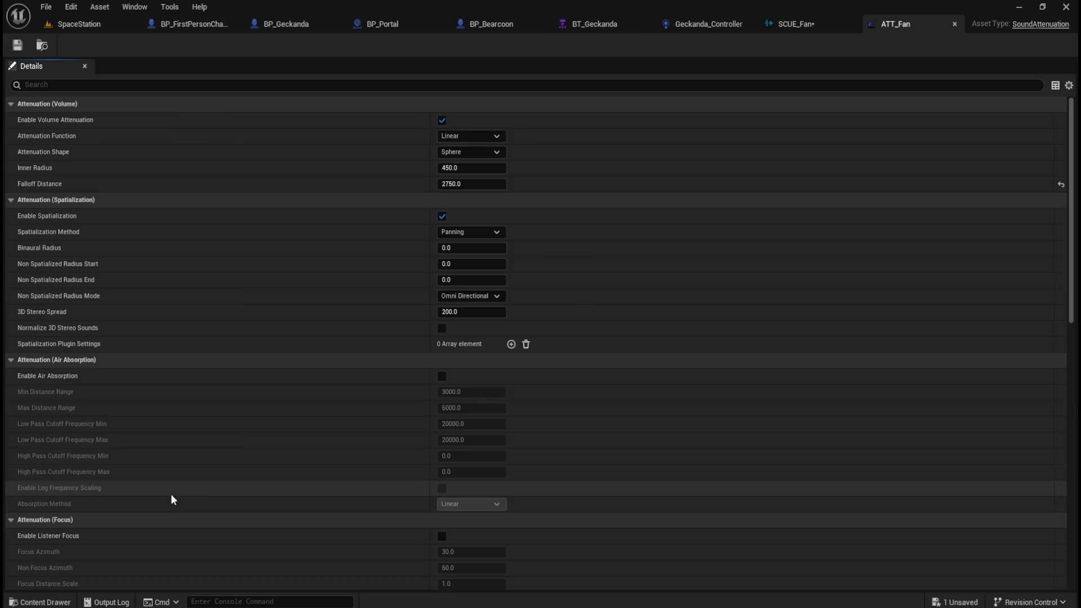
{"action": "left_click", "coordinate": [955, 26]}
{"action": "key", "text": "ctrl+space"}
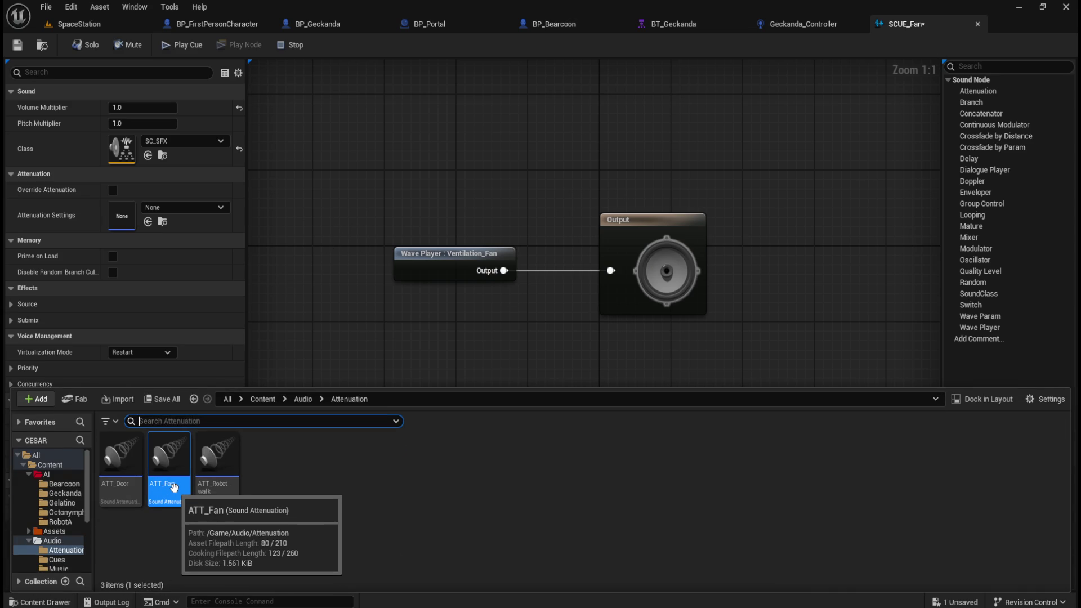
{"action": "mouse_move", "coordinate": [176, 491]}
{"action": "left_mouse_down"}
{"action": "mouse_move", "coordinate": [173, 352]}
{"action": "mouse_move", "coordinate": [212, 217]}
{"action": "mouse_move", "coordinate": [172, 214]}
{"action": "left_mouse_up"}
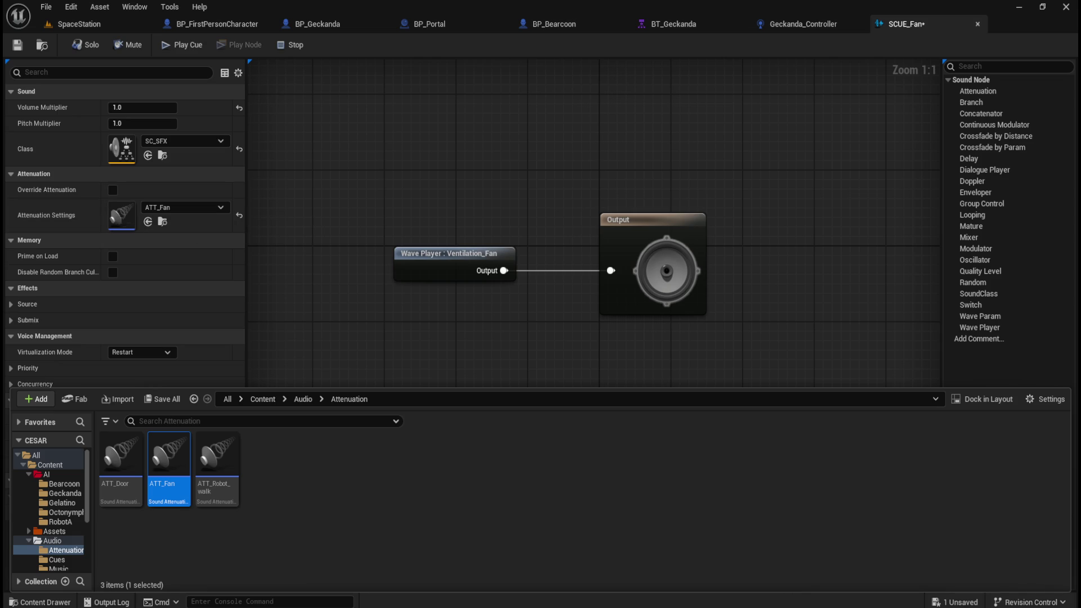
{"action": "left_click", "coordinate": [192, 49]}
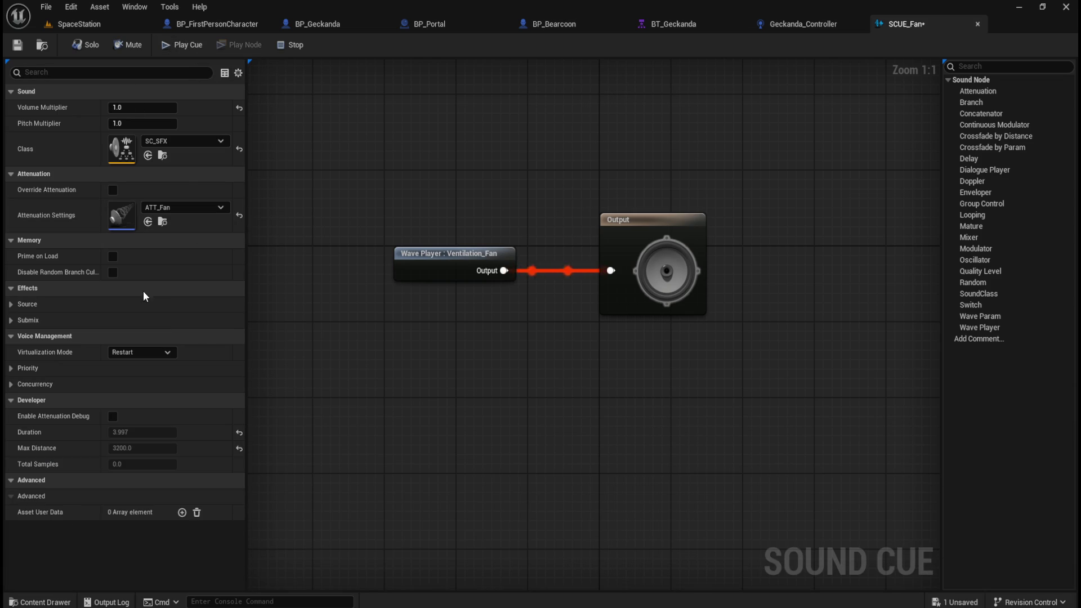
Make the Ventilation_Fan wave player loop, save the cue, and start a preview.
{"action": "left_click", "coordinate": [459, 253]}
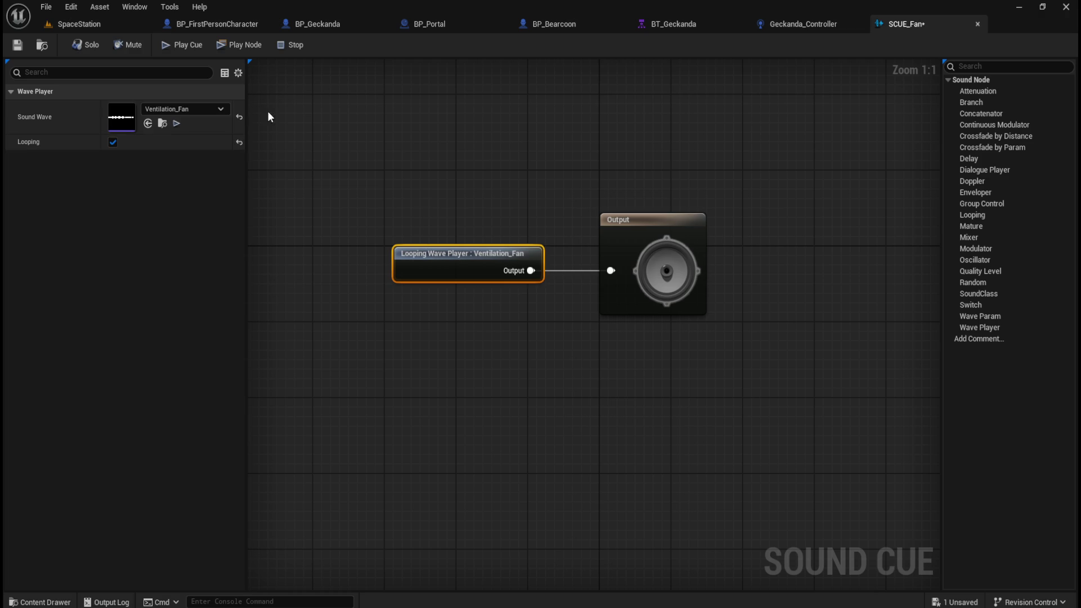
{"action": "left_click", "coordinate": [17, 45]}
{"action": "left_click", "coordinate": [538, 193]}
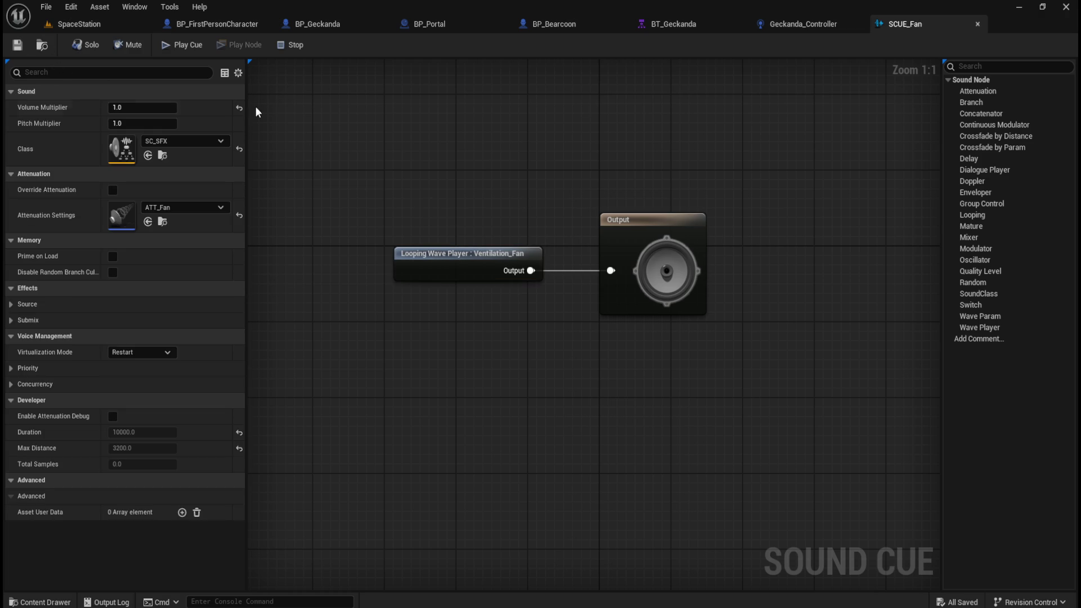
{"action": "left_click", "coordinate": [179, 46]}
Set the cue's Volume Multiplier to 2.0 while listening.
{"action": "mouse_move", "coordinate": [143, 107]}
{"action": "left_mouse_down"}
{"action": "mouse_move", "coordinate": [169, 107]}
{"action": "mouse_move", "coordinate": [146, 109]}
{"action": "left_mouse_up"}
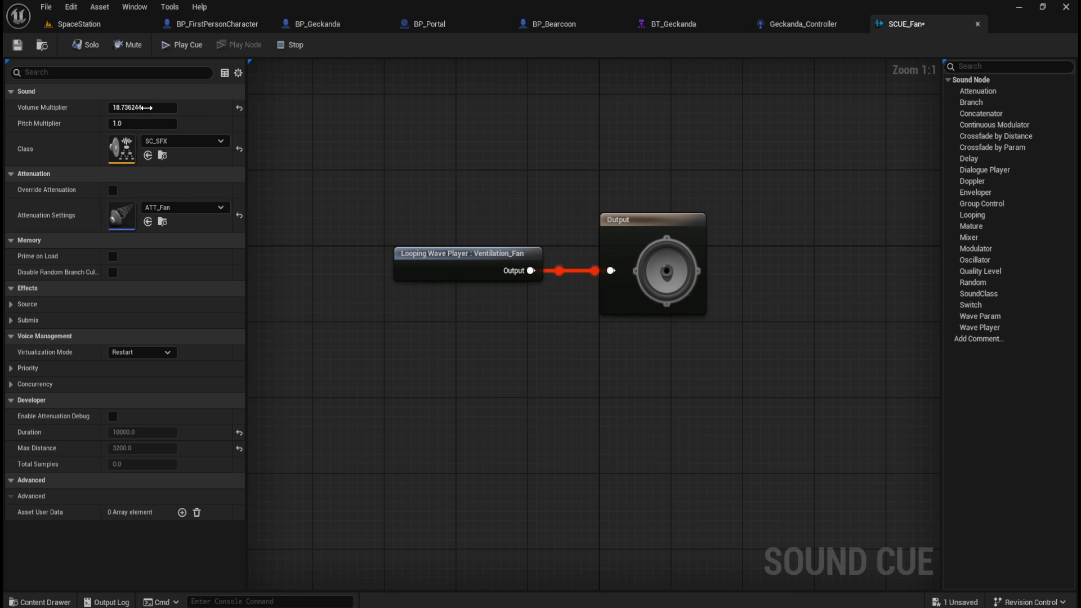
{"action": "left_click", "coordinate": [145, 107]}
{"action": "type", "text": "1"}
{"action": "left_click", "coordinate": [417, 150]}
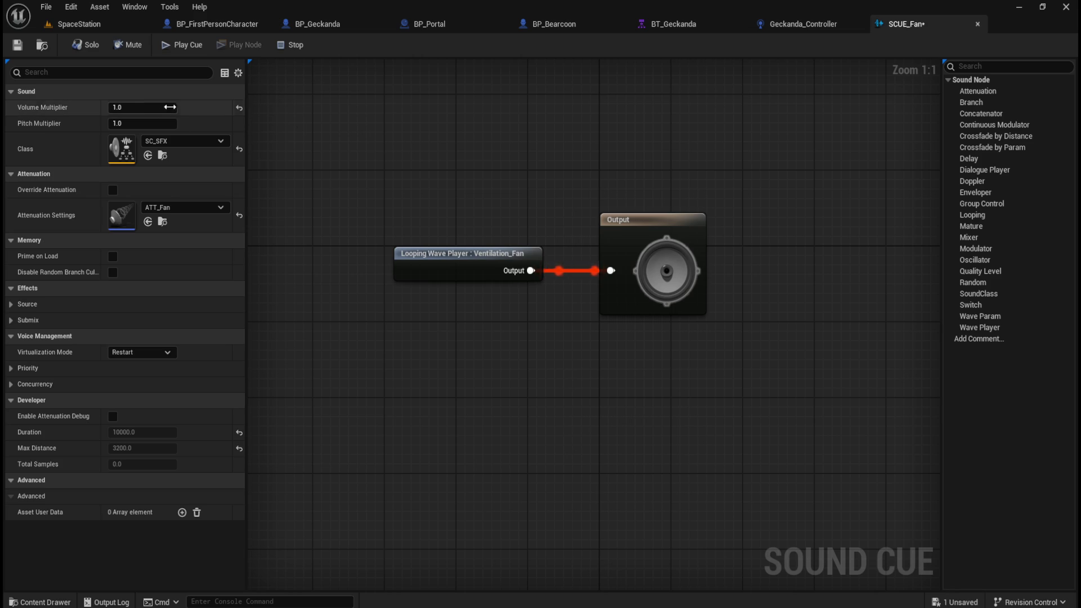
{"action": "type", "text": "2"}
{"action": "key", "text": "Return"}
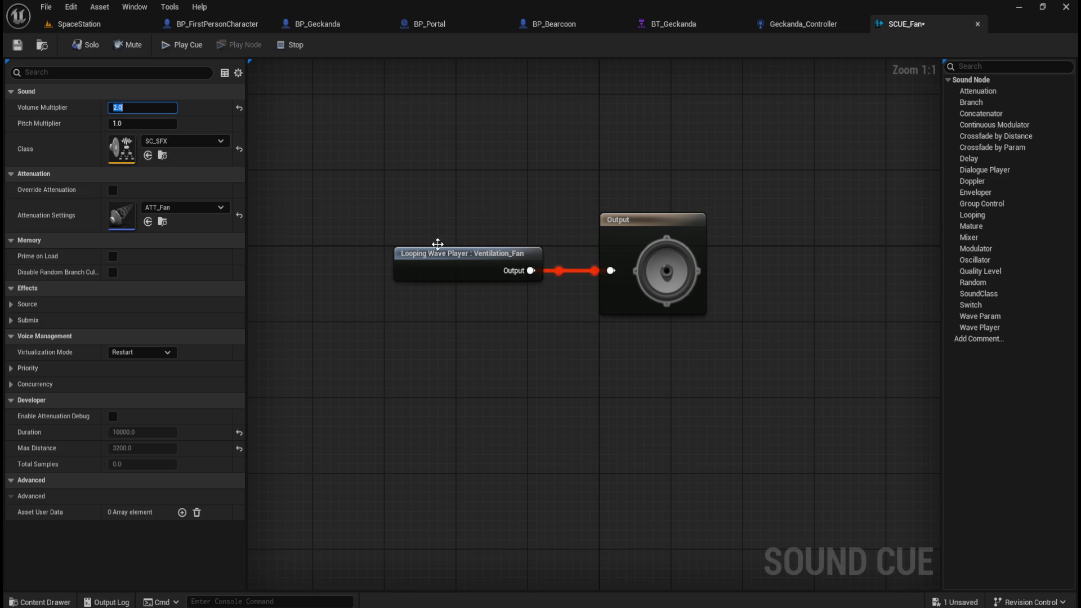
Test a lower pitch, reset Pitch Multiplier to 1.0, and shift the wave player left.
{"action": "left_click_drag", "start_coordinate": [146, 126], "coordinate": [147, 128]}
{"action": "type", "text": "0.76"}
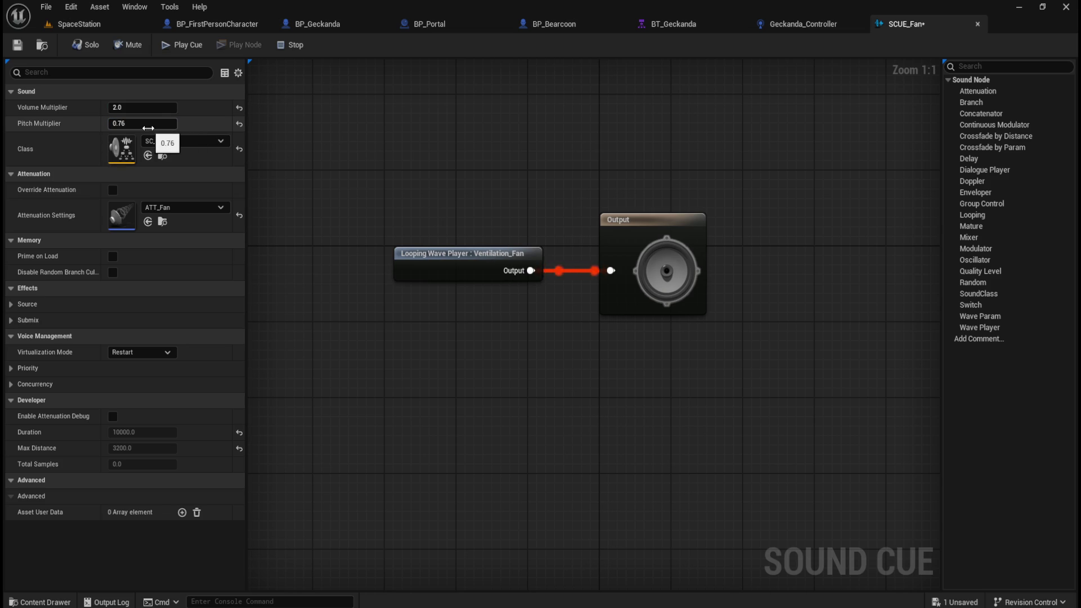
{"action": "left_click", "coordinate": [240, 124]}
{"action": "left_click", "coordinate": [164, 111]}
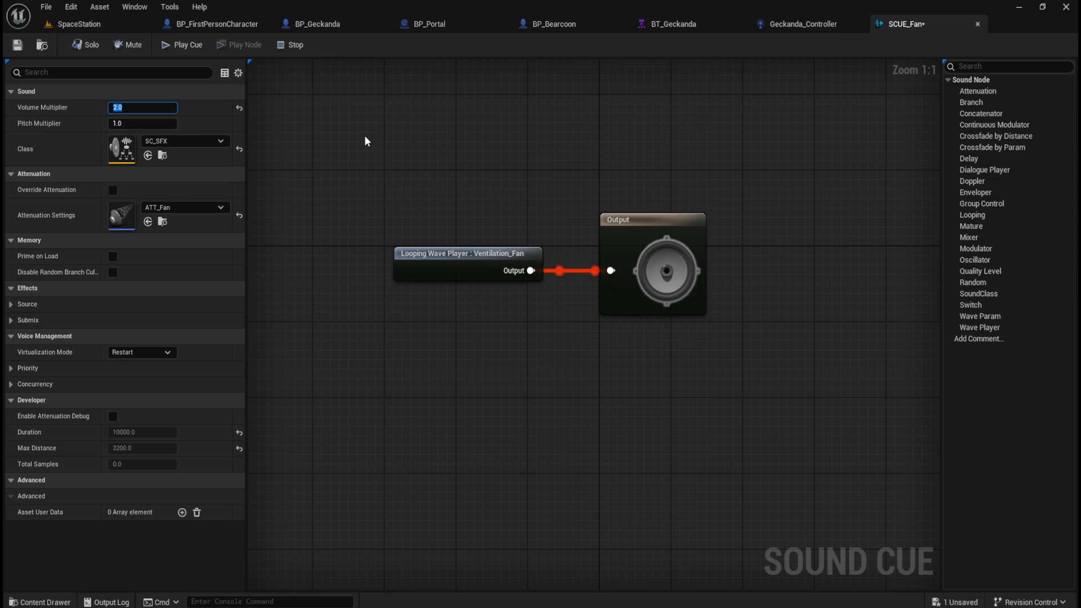
{"action": "left_click", "coordinate": [411, 139]}
{"action": "left_click_drag", "start_coordinate": [460, 256], "coordinate": [392, 249]}
{"action": "left_click", "coordinate": [440, 213]}
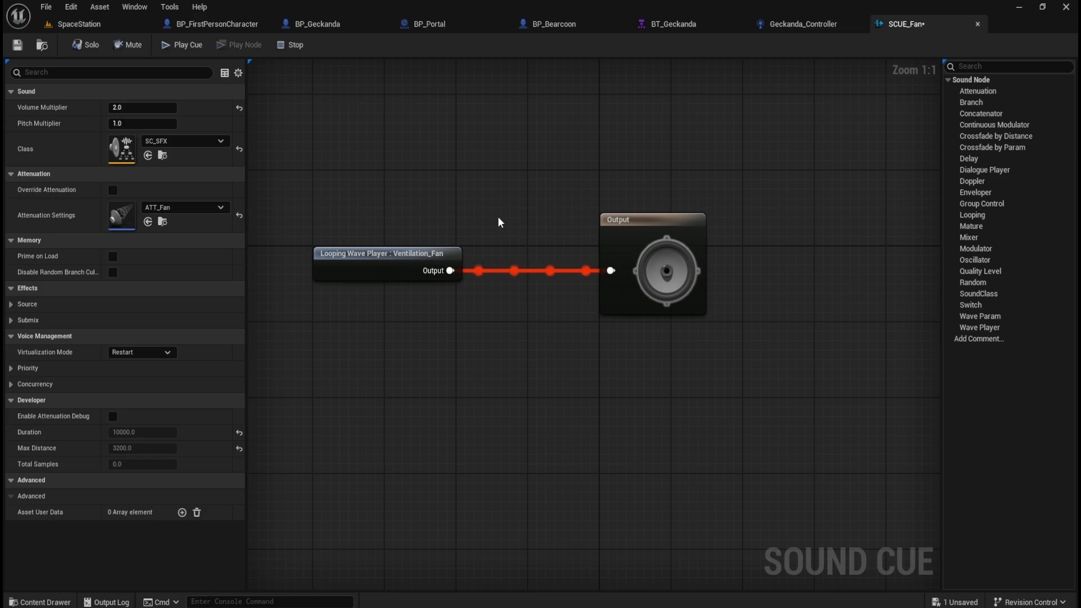
Add a Modulator node wired to Output and lower its minimum pitch.
{"action": "mouse_move", "coordinate": [994, 255]}
{"action": "left_mouse_down"}
{"action": "mouse_move", "coordinate": [874, 273]}
{"action": "mouse_move", "coordinate": [498, 194]}
{"action": "mouse_move", "coordinate": [535, 260]}
{"action": "left_mouse_up"}
{"action": "left_click", "coordinate": [499, 195]}
{"action": "left_click_drag", "start_coordinate": [451, 271], "coordinate": [613, 275]}
{"action": "left_click", "coordinate": [520, 198]}
{"action": "left_click", "coordinate": [496, 253]}
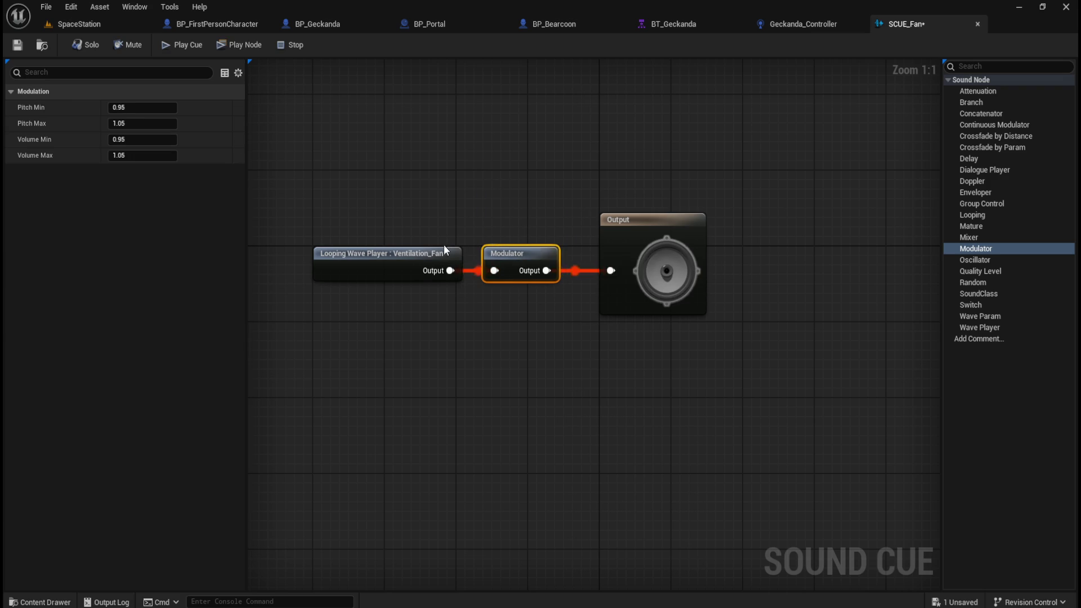
{"action": "left_click_drag", "start_coordinate": [445, 250], "coordinate": [445, 191]}
{"action": "key", "text": "ctrl+z"}
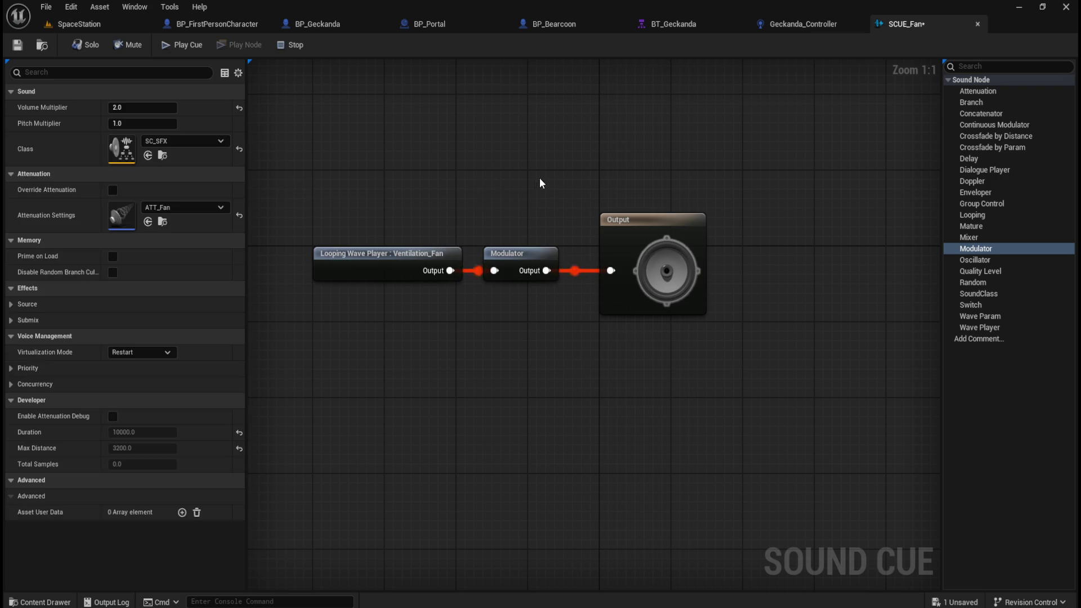
{"action": "left_click", "coordinate": [523, 253]}
{"action": "mouse_move", "coordinate": [148, 109]}
{"action": "left_mouse_down"}
{"action": "mouse_move", "coordinate": [124, 108]}
{"action": "mouse_move", "coordinate": [162, 123]}
{"action": "left_mouse_up"}
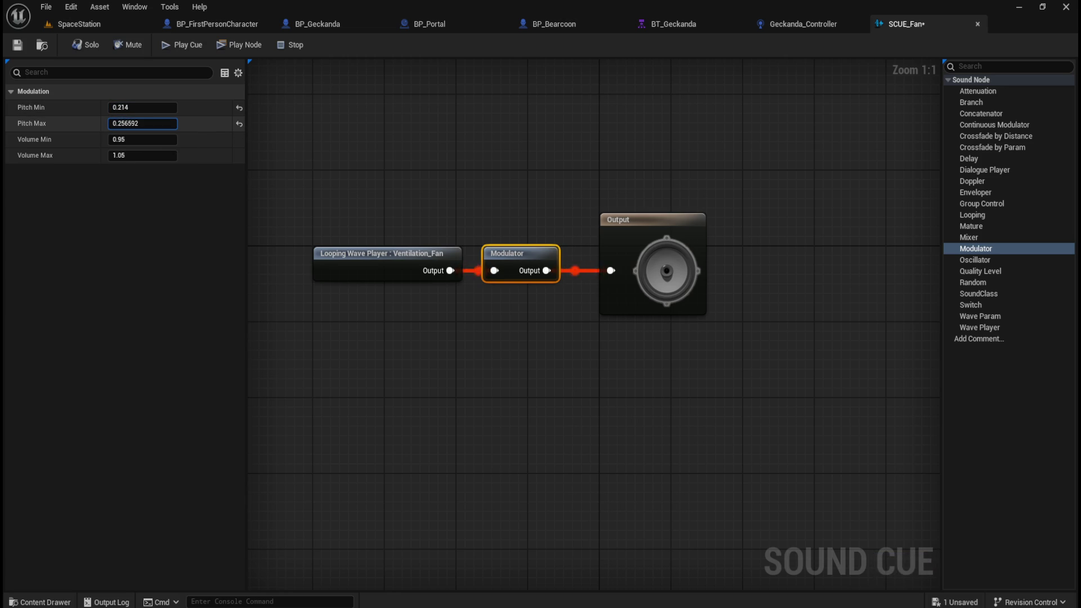
{"action": "left_click", "coordinate": [293, 124]}
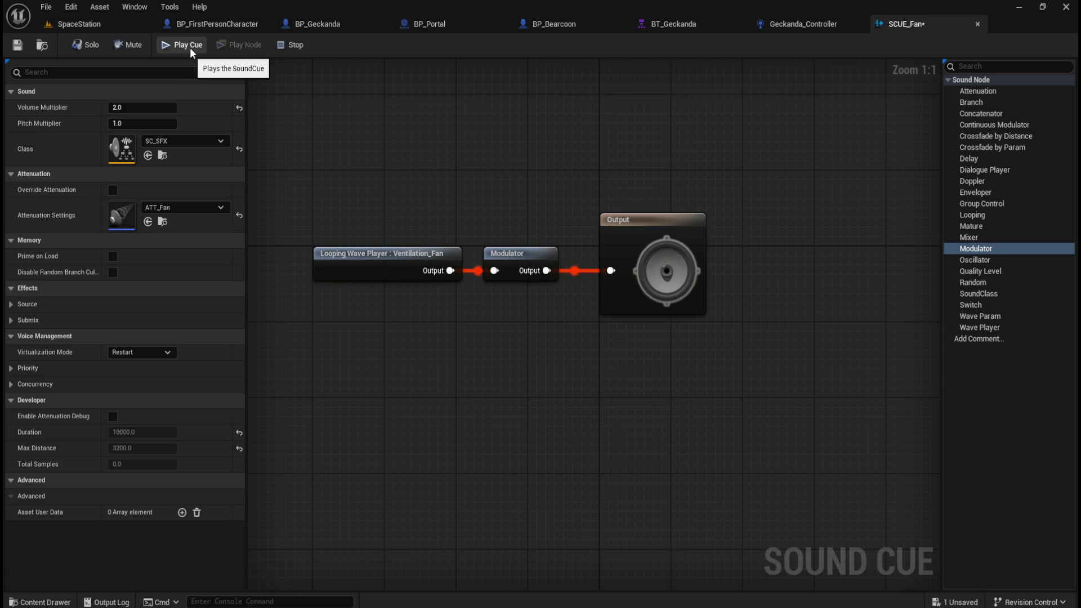
Reset the Modulator's Pitch Min to 0.95 and Pitch Max to 1.05.
{"action": "left_click", "coordinate": [505, 252]}
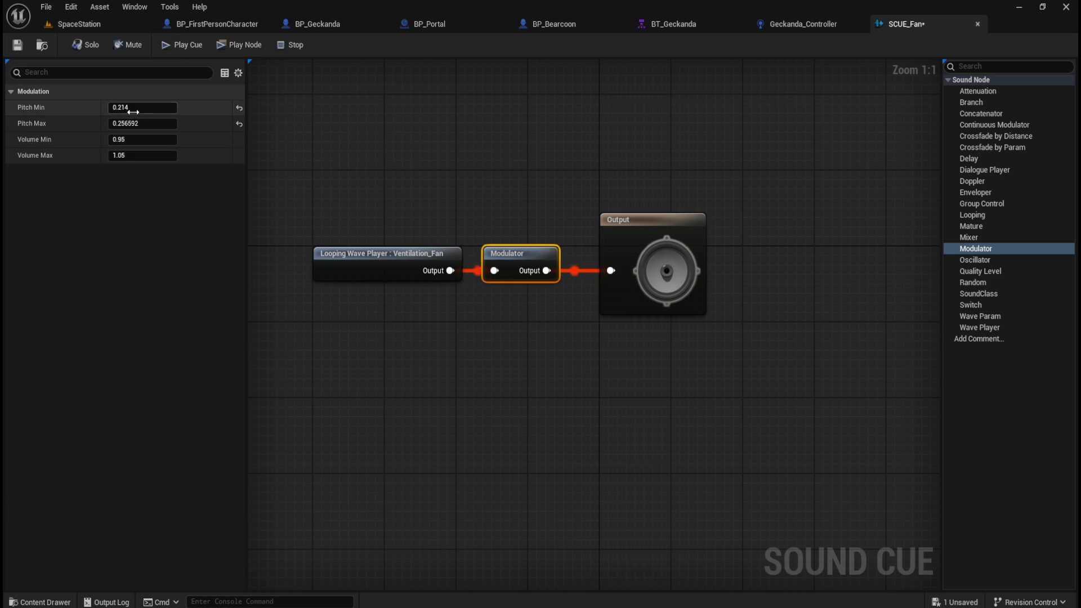
{"action": "left_click", "coordinate": [240, 108]}
{"action": "left_click", "coordinate": [240, 122]}
{"action": "left_click", "coordinate": [520, 204]}
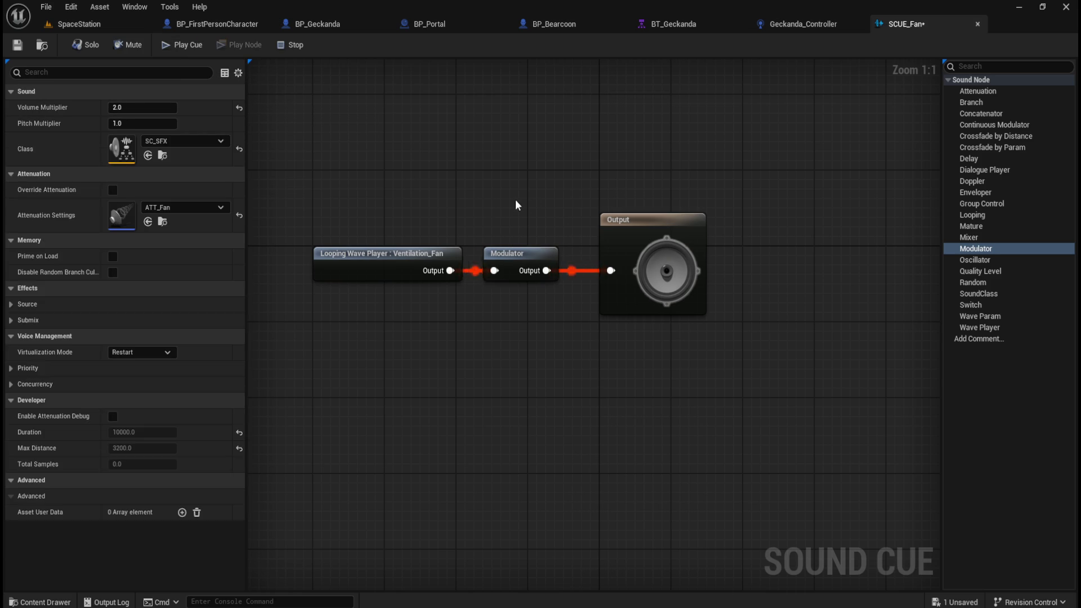
{"action": "left_click", "coordinate": [436, 248]}
{"action": "left_click", "coordinate": [517, 254]}
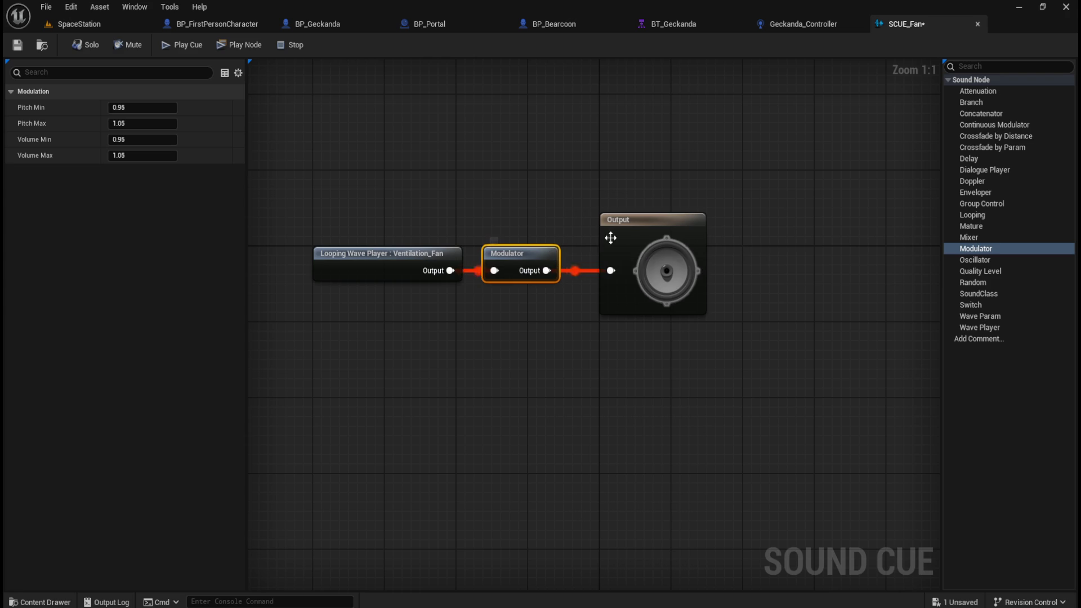
{"action": "left_click", "coordinate": [658, 228]}
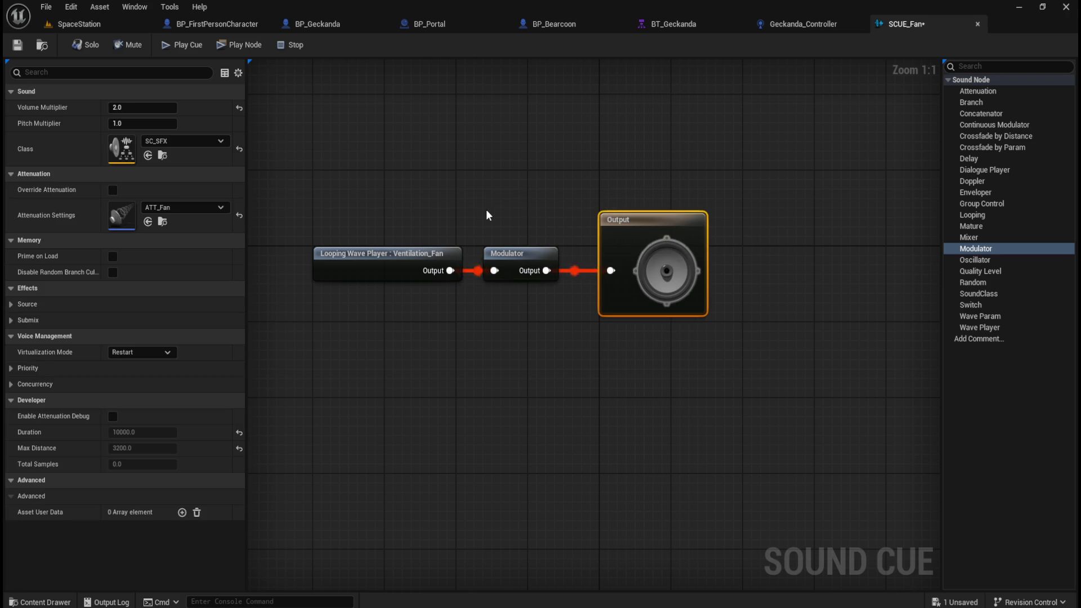
{"action": "left_click", "coordinate": [531, 254]}
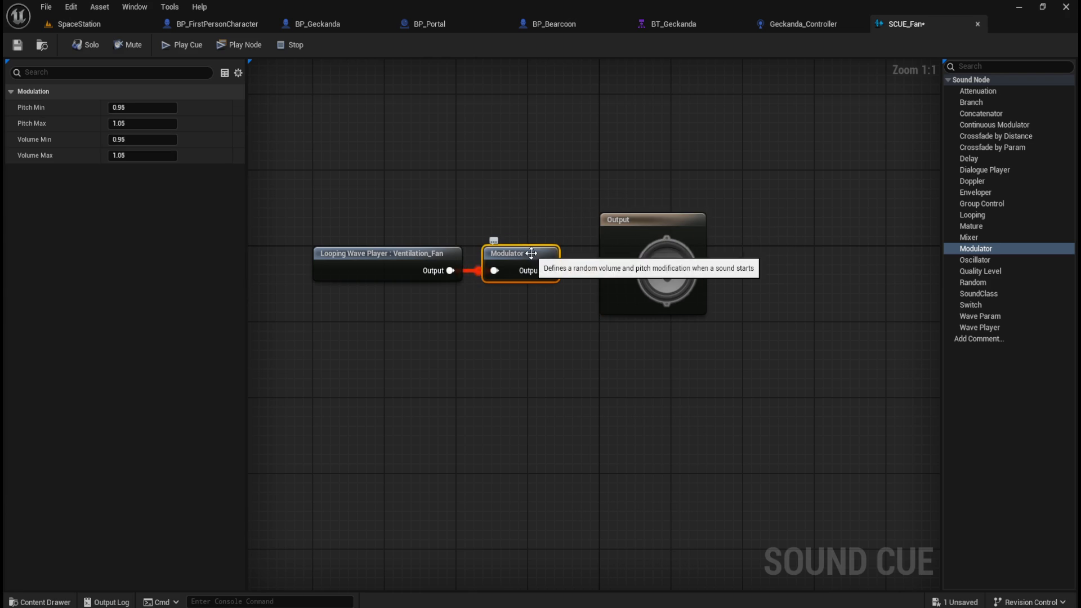
Adjust Pitch Min once more, then box-select the Modulator and delete it.
{"action": "mouse_move", "coordinate": [135, 107]}
{"action": "left_mouse_down"}
{"action": "mouse_move", "coordinate": [147, 107]}
{"action": "mouse_move", "coordinate": [145, 138]}
{"action": "left_mouse_up"}
{"action": "left_click", "coordinate": [512, 244]}
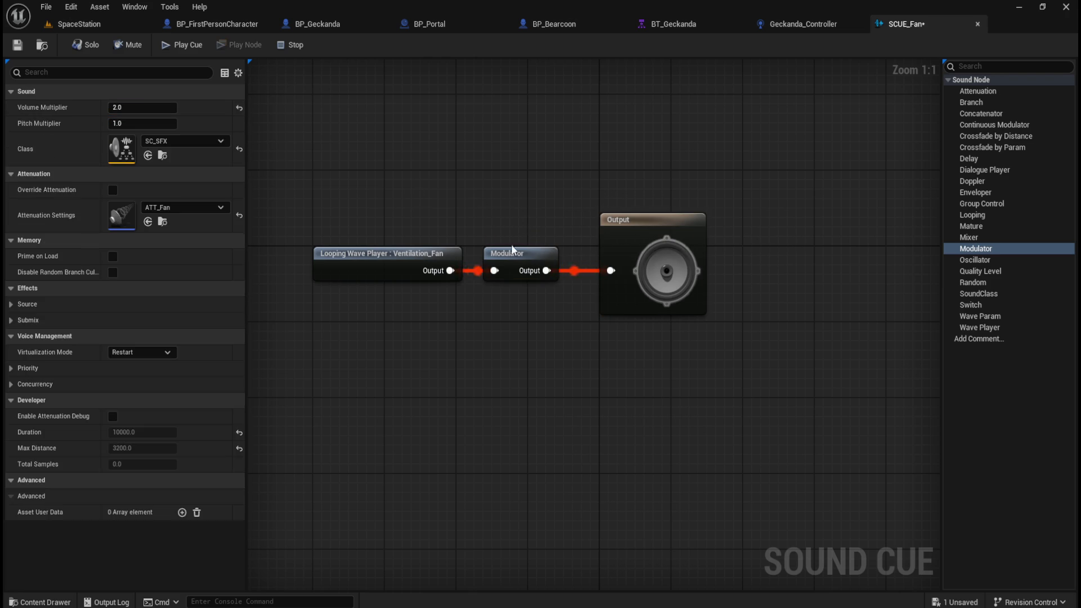
{"action": "left_click_drag", "start_coordinate": [522, 244], "coordinate": [518, 257]}
{"action": "key", "text": "Delete"}
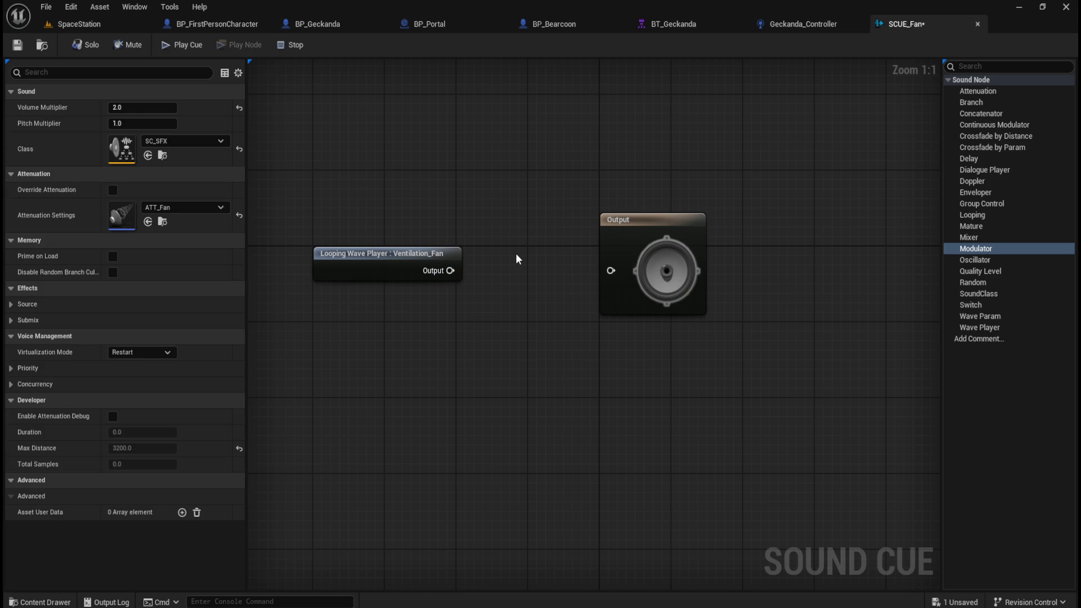
Re-add a Modulator between the wave player and Output and preview the cue.
{"action": "left_click_drag", "start_coordinate": [450, 271], "coordinate": [611, 271]}
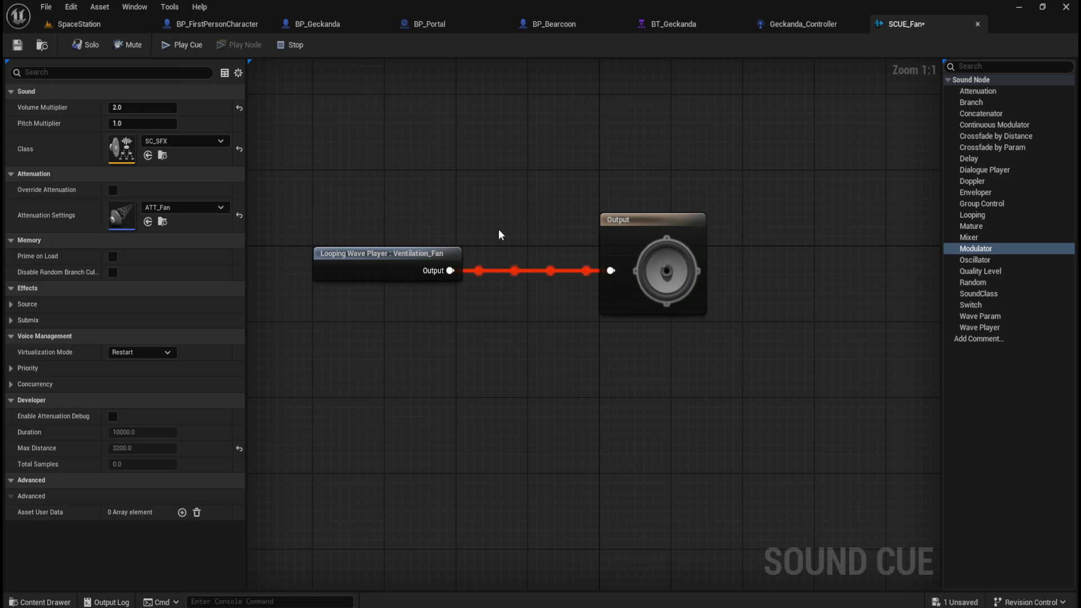
{"action": "left_click_drag", "start_coordinate": [987, 254], "coordinate": [499, 163]}
{"action": "left_click", "coordinate": [296, 47]}
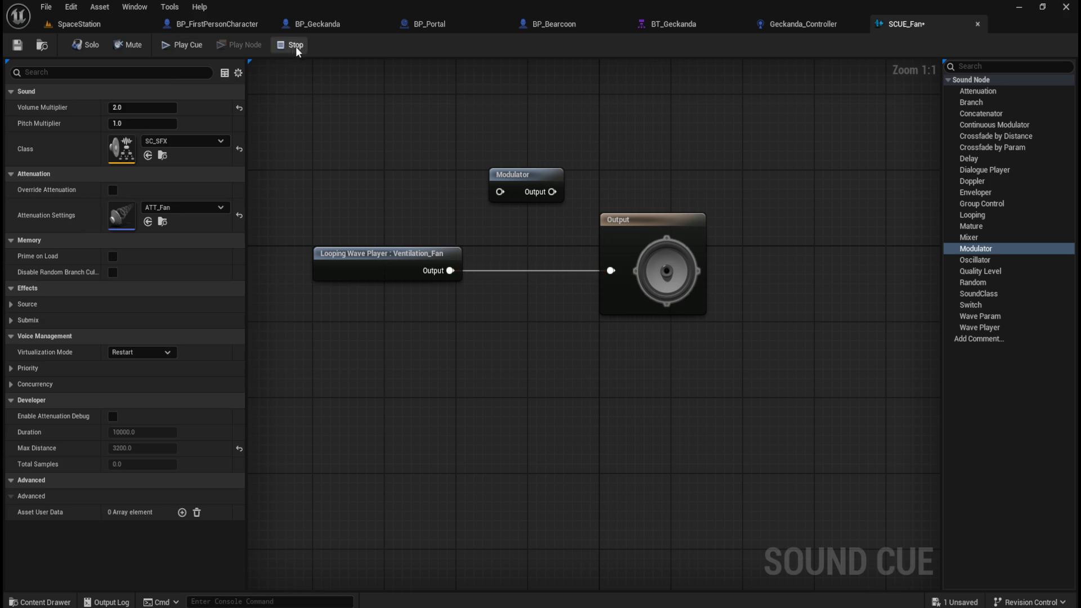
{"action": "mouse_move", "coordinate": [450, 270]}
{"action": "left_mouse_down"}
{"action": "mouse_move", "coordinate": [500, 192]}
{"action": "mouse_move", "coordinate": [611, 270]}
{"action": "left_mouse_up"}
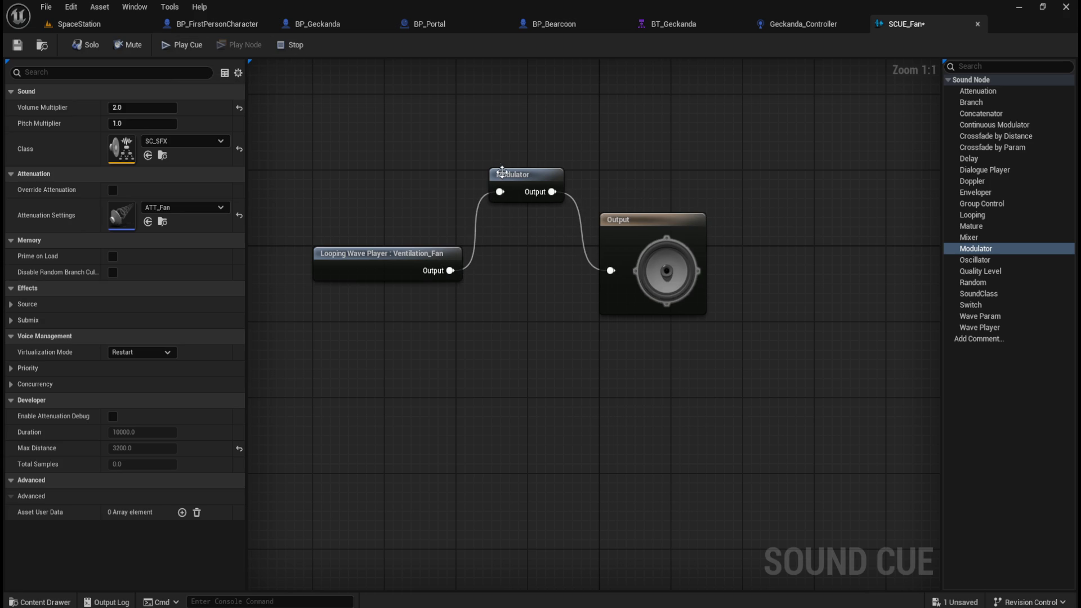
{"action": "left_click", "coordinate": [188, 45]}
{"action": "left_click", "coordinate": [510, 175]}
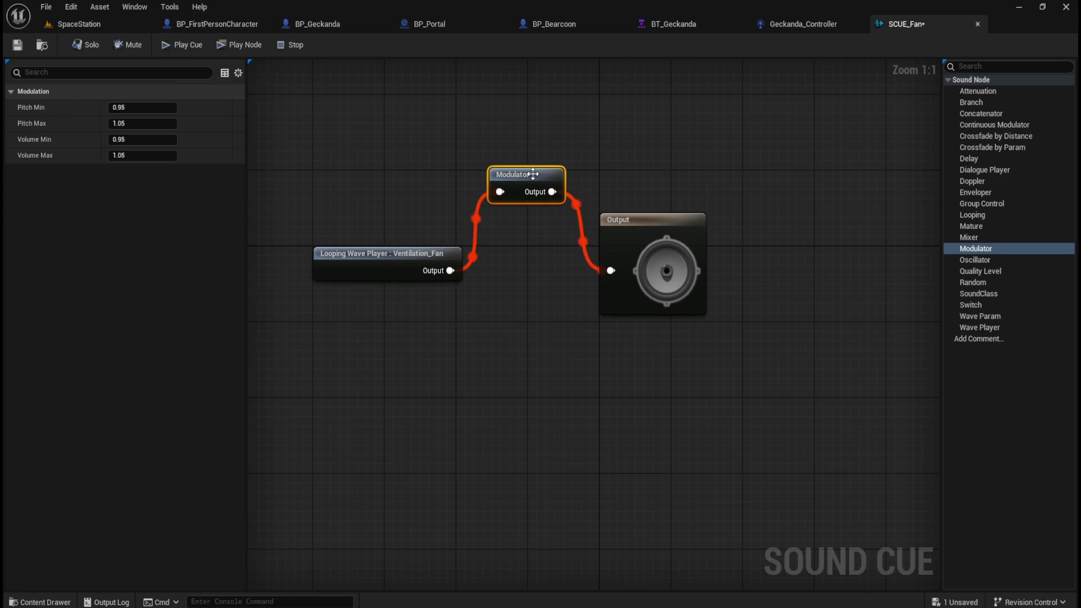
{"action": "left_click_drag", "start_coordinate": [133, 107], "coordinate": [146, 125]}
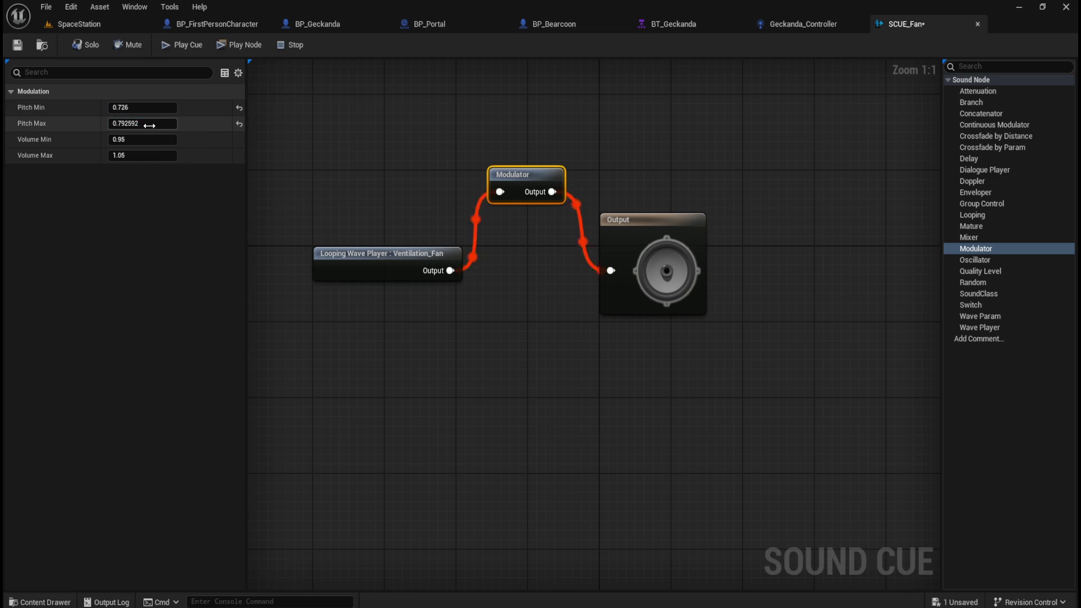
Set the Modulator's Pitch Min to 0.5.
{"action": "left_click", "coordinate": [156, 109]}
{"action": "type", "text": "0.5"}
{"action": "key", "text": "Tab"}
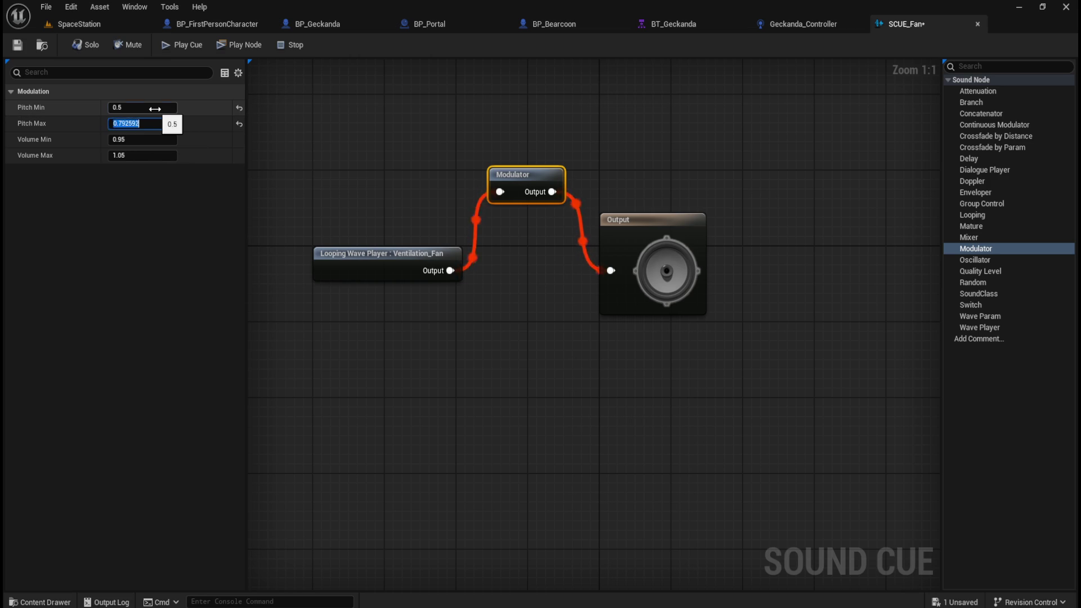
{"action": "left_click", "coordinate": [125, 107]}
Set the cue's Volume Multiplier to 2.0.
{"action": "left_click", "coordinate": [403, 246]}
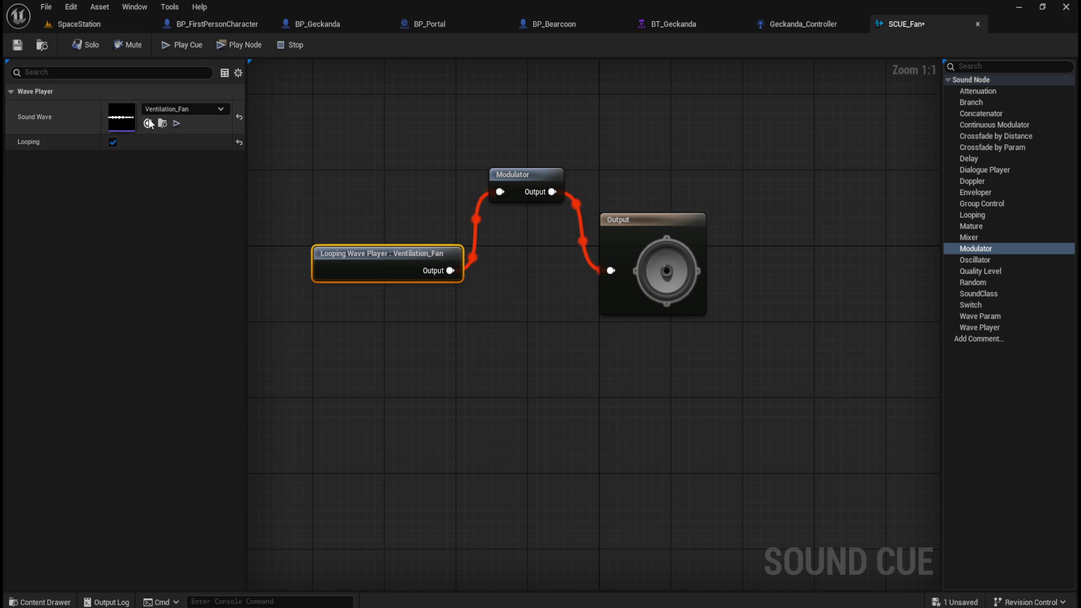
{"action": "left_click", "coordinate": [446, 172]}
{"action": "left_click_drag", "start_coordinate": [150, 111], "coordinate": [191, 111]}
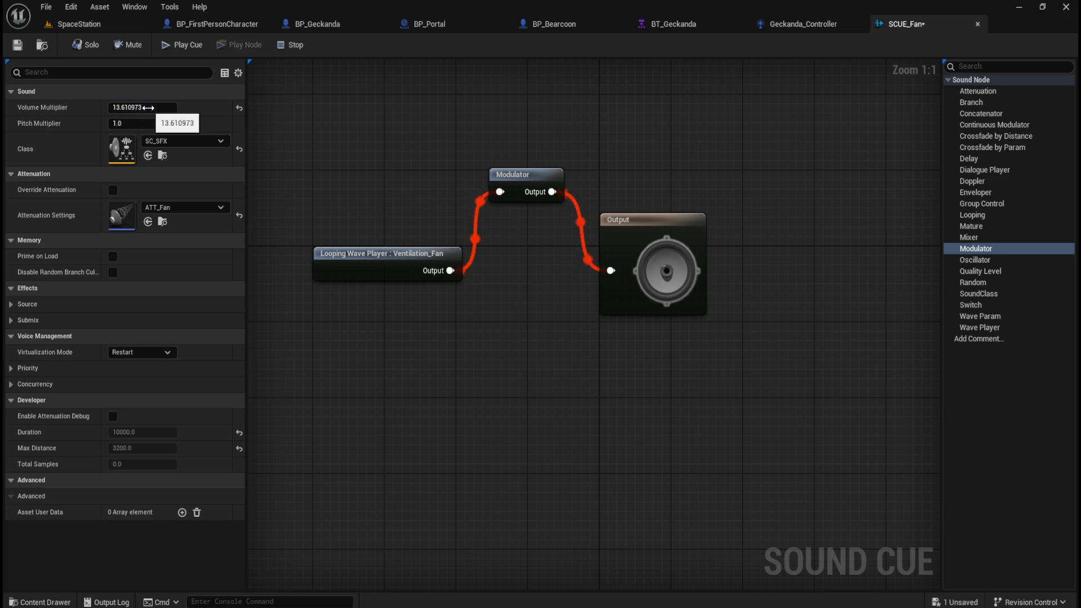
{"action": "left_click", "coordinate": [238, 108]}
{"action": "type", "text": "2"}
{"action": "key", "text": "Return"}
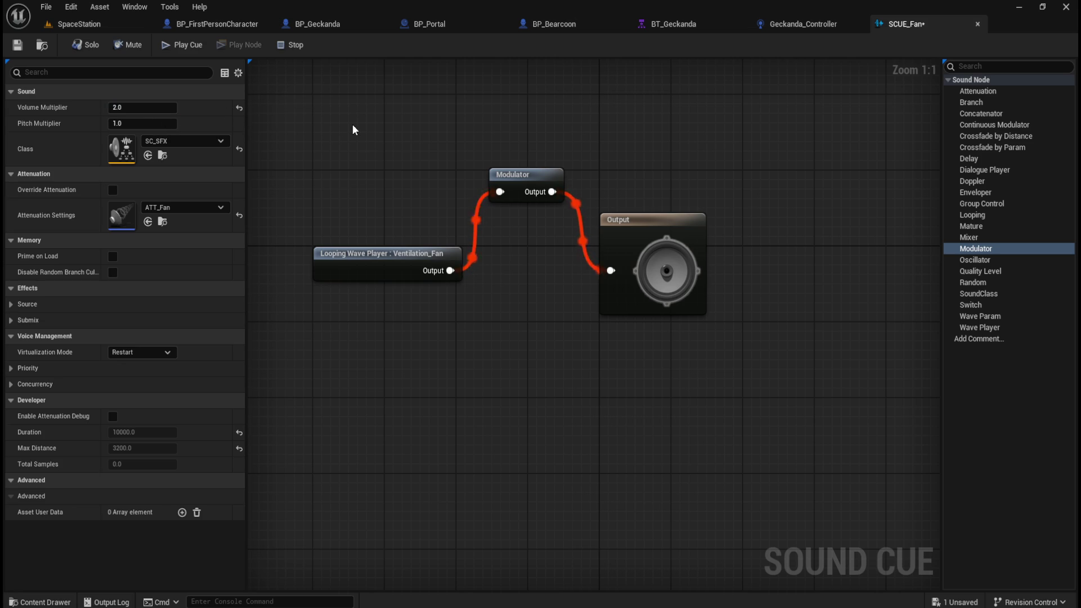
Delete the Modulator and wire the Looping Wave Player directly into Output.
{"action": "left_click", "coordinate": [499, 188]}
{"action": "key", "text": "Delete"}
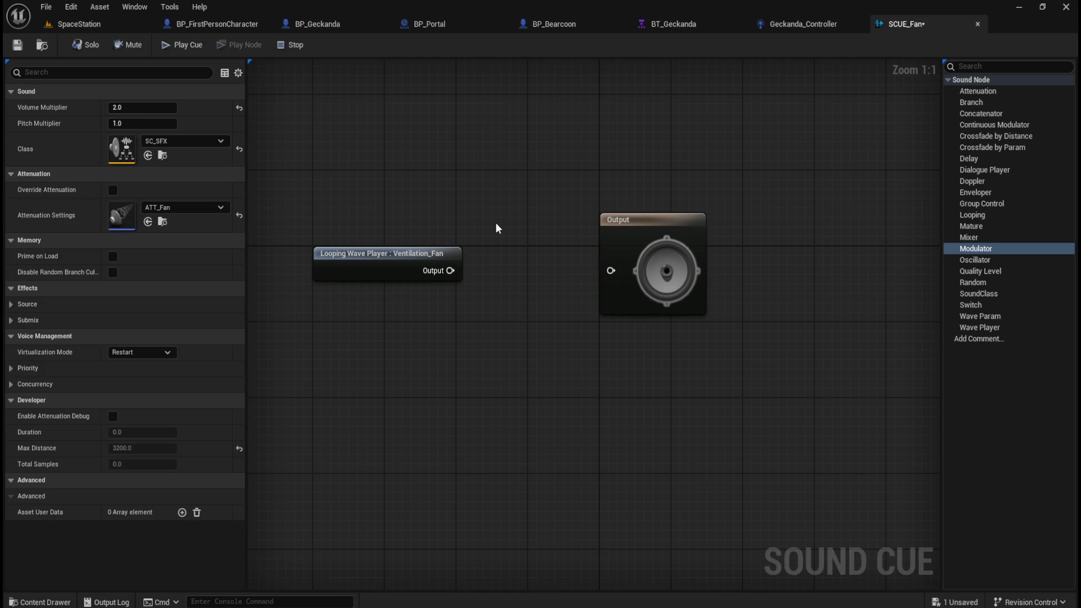
{"action": "left_click_drag", "start_coordinate": [450, 271], "coordinate": [610, 271]}
{"action": "left_click_drag", "start_coordinate": [445, 162], "coordinate": [701, 299]}
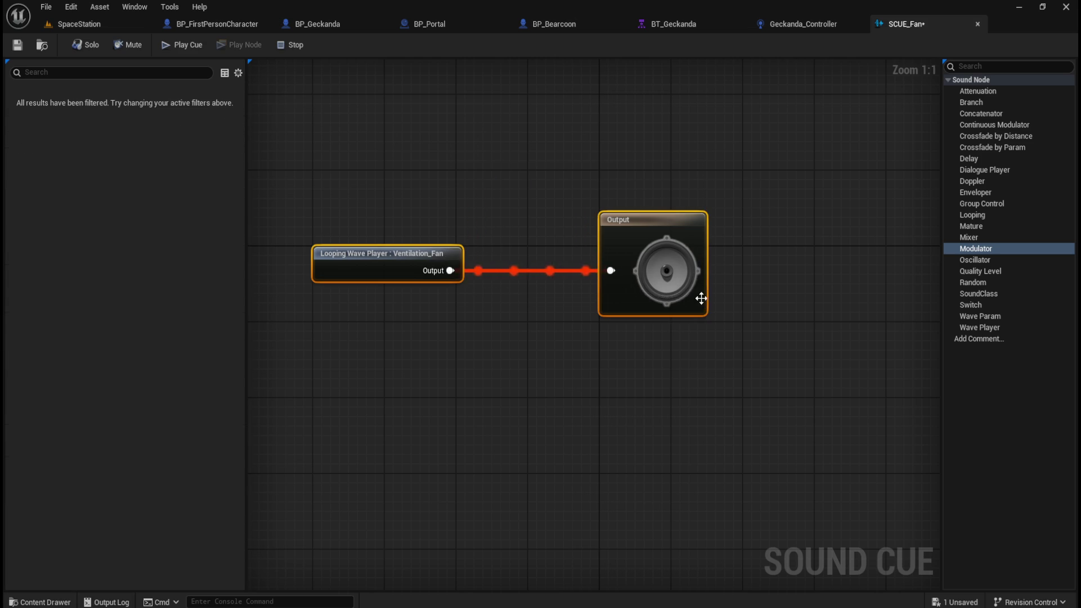
{"action": "left_click", "coordinate": [426, 251]}
{"action": "left_click_drag", "start_coordinate": [425, 251], "coordinate": [494, 258]}
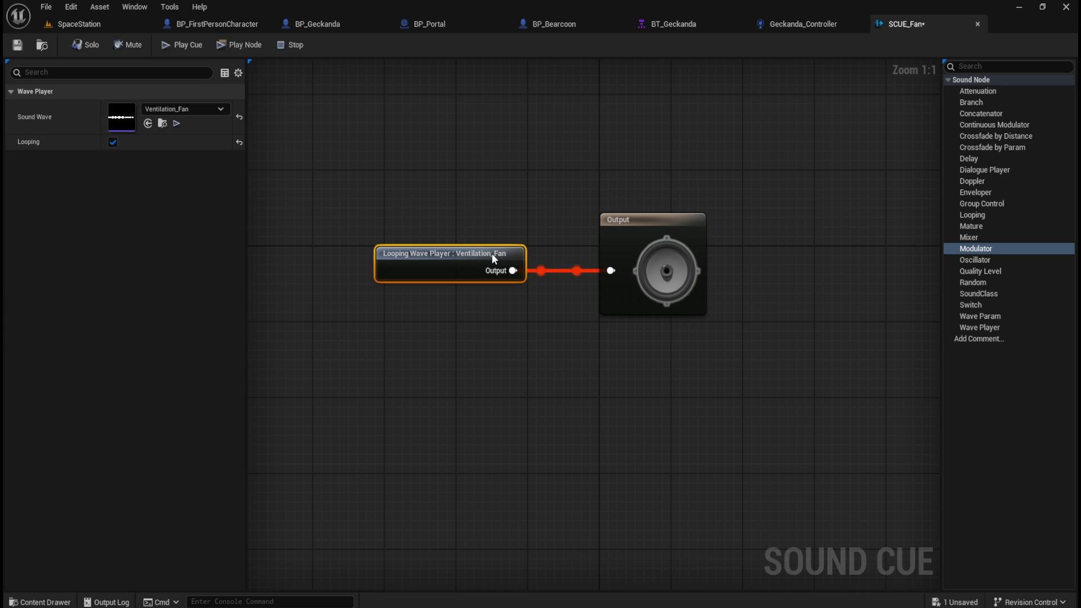
{"action": "left_click", "coordinate": [514, 214]}
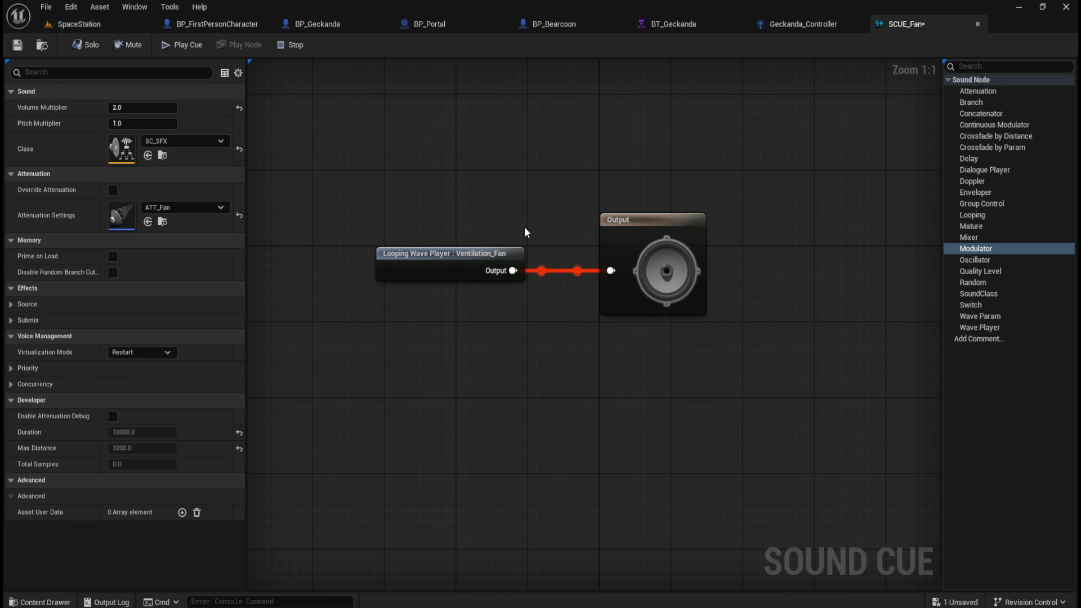
Raise the Volume Multiplier to 3.0 and save the cue.
{"action": "left_click", "coordinate": [511, 255]}
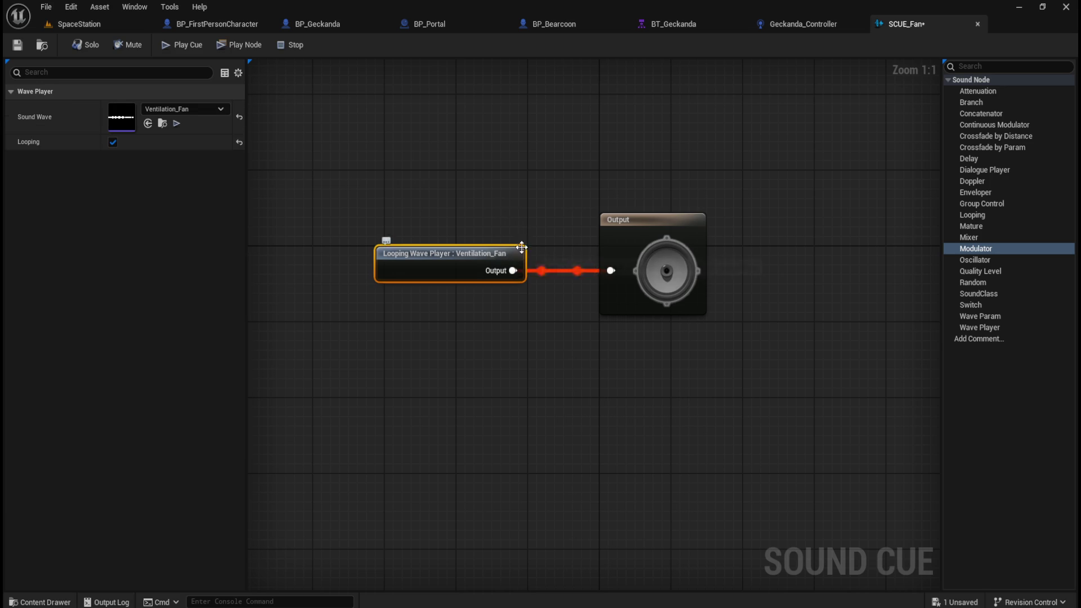
{"action": "left_click", "coordinate": [337, 167]}
{"action": "left_click_drag", "start_coordinate": [168, 107], "coordinate": [532, 170]}
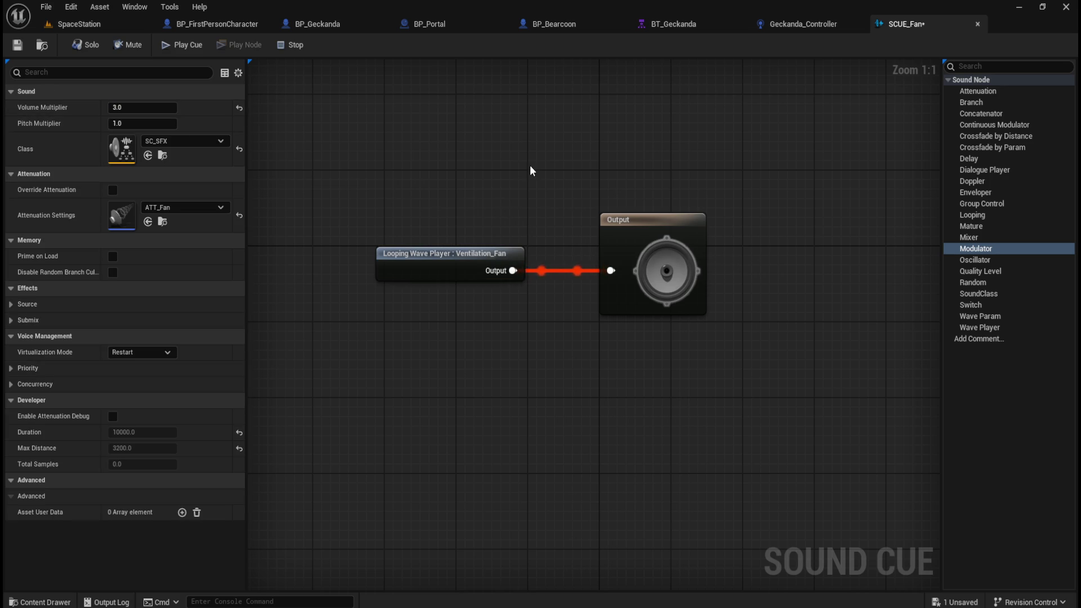
{"action": "left_click", "coordinate": [17, 45]}
{"action": "left_click", "coordinate": [293, 45]}
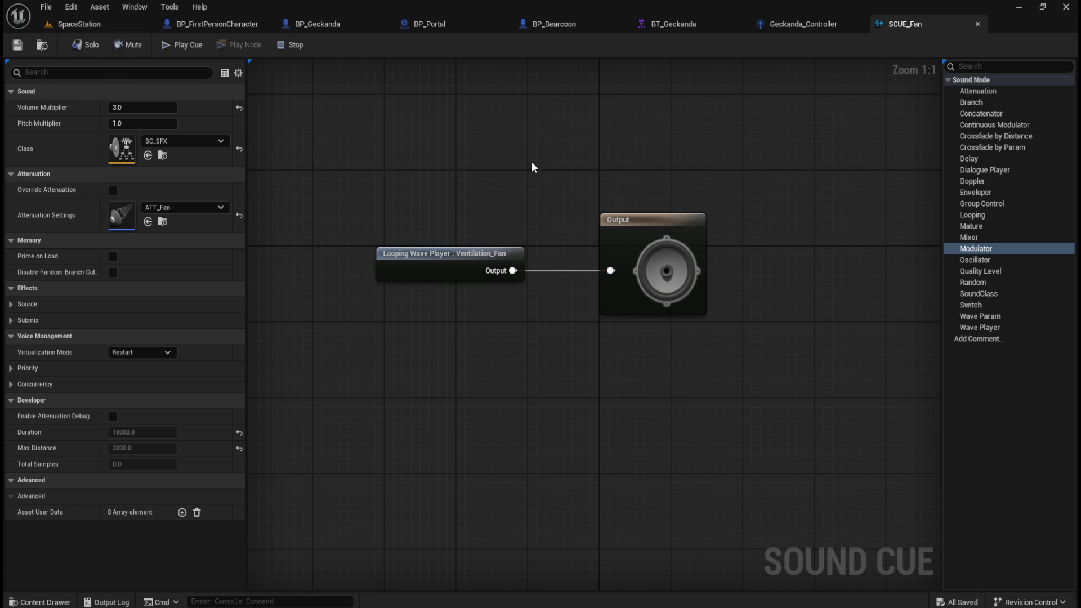
Nudge the wave player node, save again, and close the SCUE_Fan editor.
{"action": "left_click_drag", "start_coordinate": [477, 253], "coordinate": [486, 257]}
{"action": "left_click_drag", "start_coordinate": [443, 176], "coordinate": [733, 316]}
{"action": "left_click", "coordinate": [544, 133]}
{"action": "left_click", "coordinate": [17, 45]}
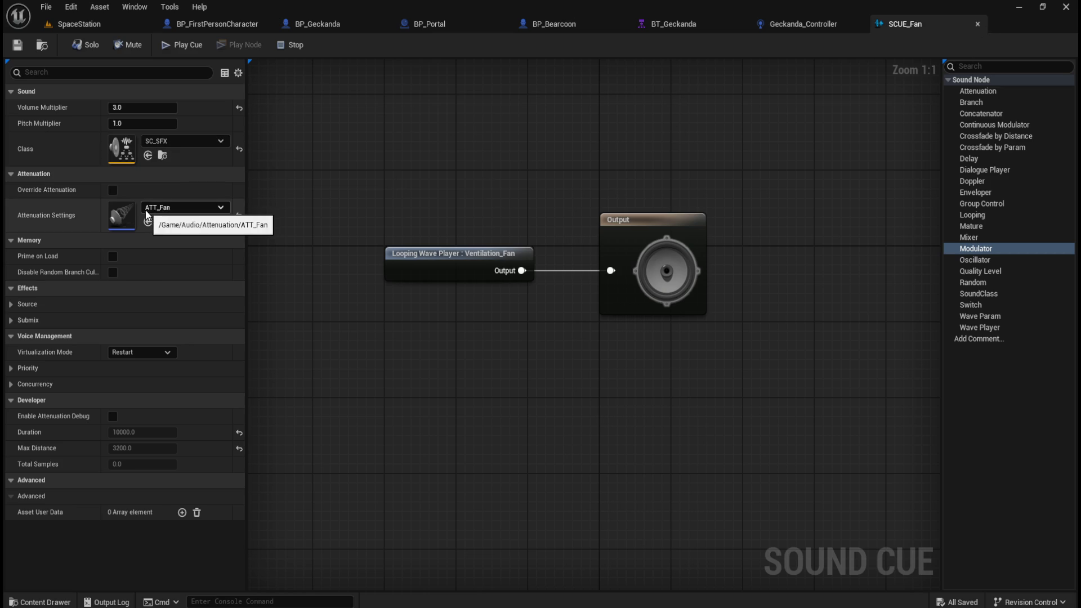
{"action": "left_click", "coordinate": [978, 25]}
{"action": "key", "text": "ctrl+space"}
Open BP_Door from Content > Blueprints and frame its Play Sound at Location nodes.
{"action": "left_click", "coordinate": [263, 427]}
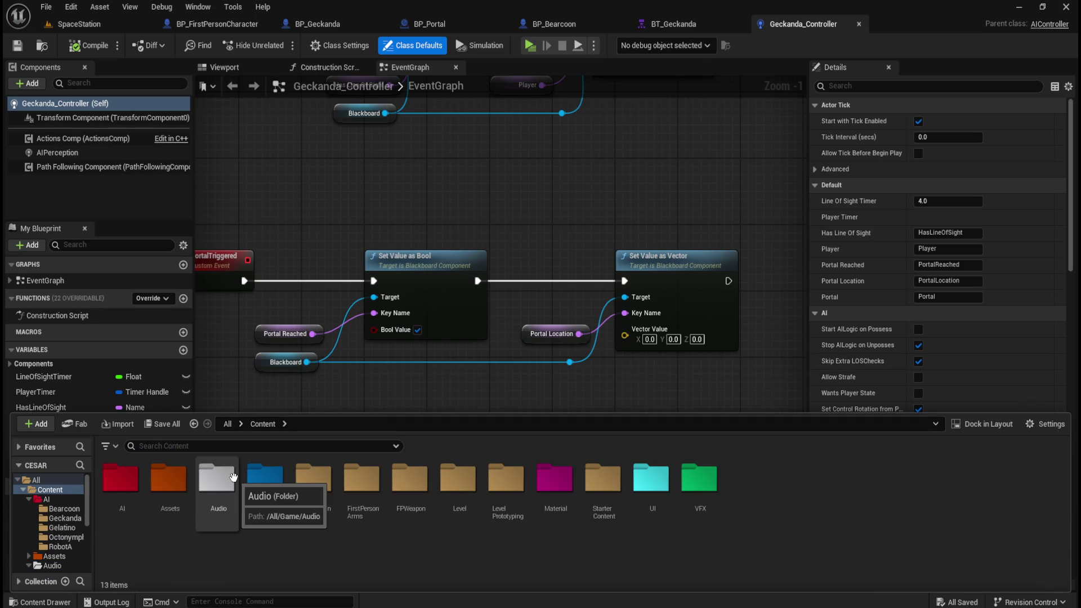
{"action": "double_click", "coordinate": [263, 476]}
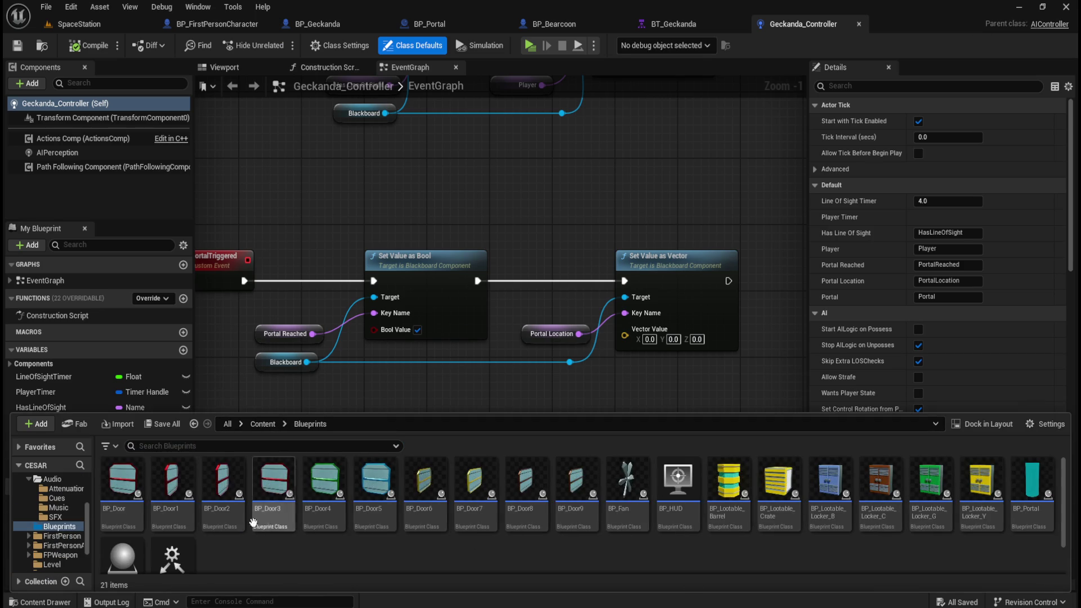
{"action": "double_click", "coordinate": [118, 488]}
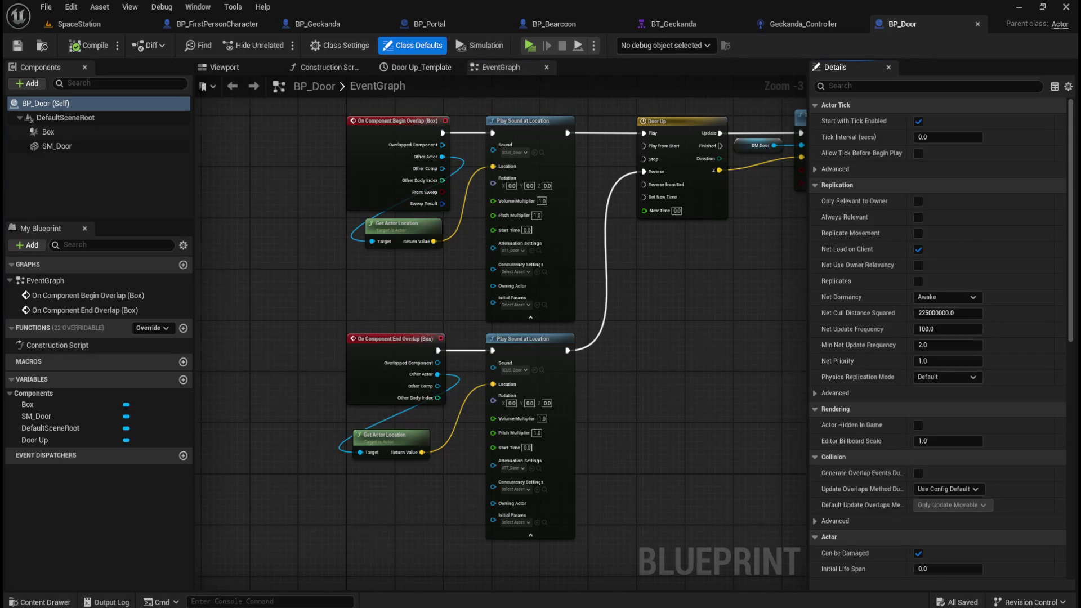
{"action": "scroll", "coordinate": [535, 278], "scroll_direction": "up", "scroll_amount": 2}
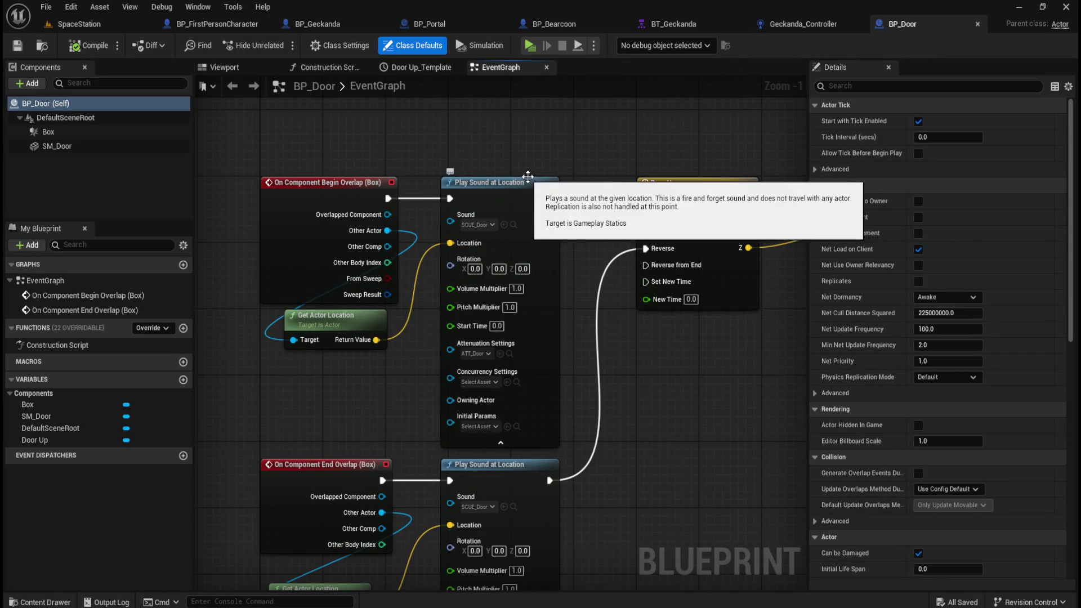
{"action": "mouse_move", "coordinate": [662, 458]}
{"action": "left_mouse_down"}
{"action": "mouse_move", "coordinate": [631, 406]}
{"action": "mouse_move", "coordinate": [637, 393]}
{"action": "left_mouse_up"}
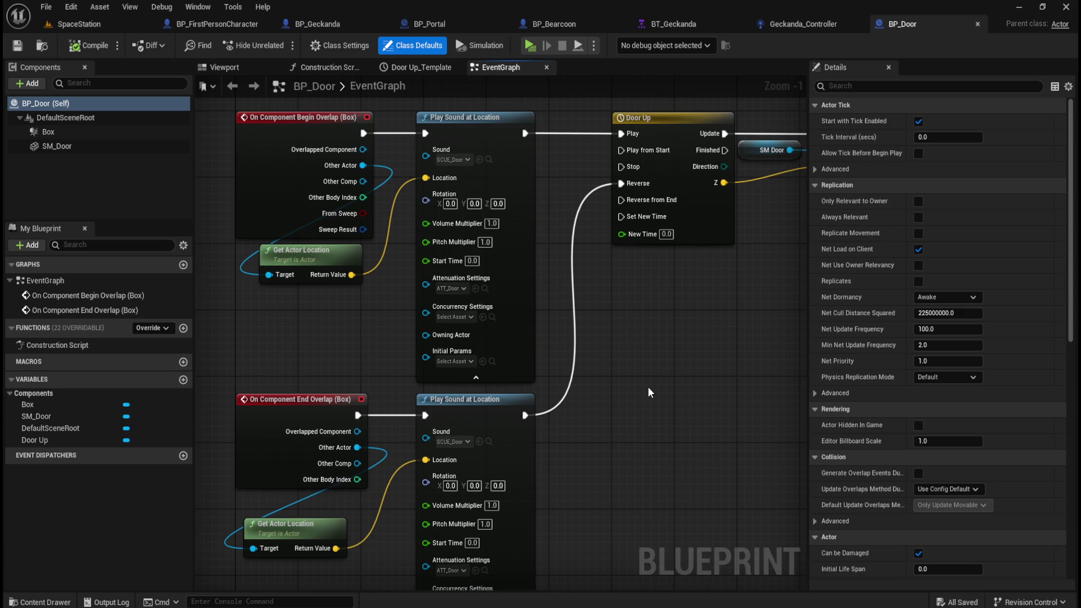
{"action": "left_click_drag", "start_coordinate": [660, 356], "coordinate": [663, 405]}
{"action": "left_click", "coordinate": [480, 168]}
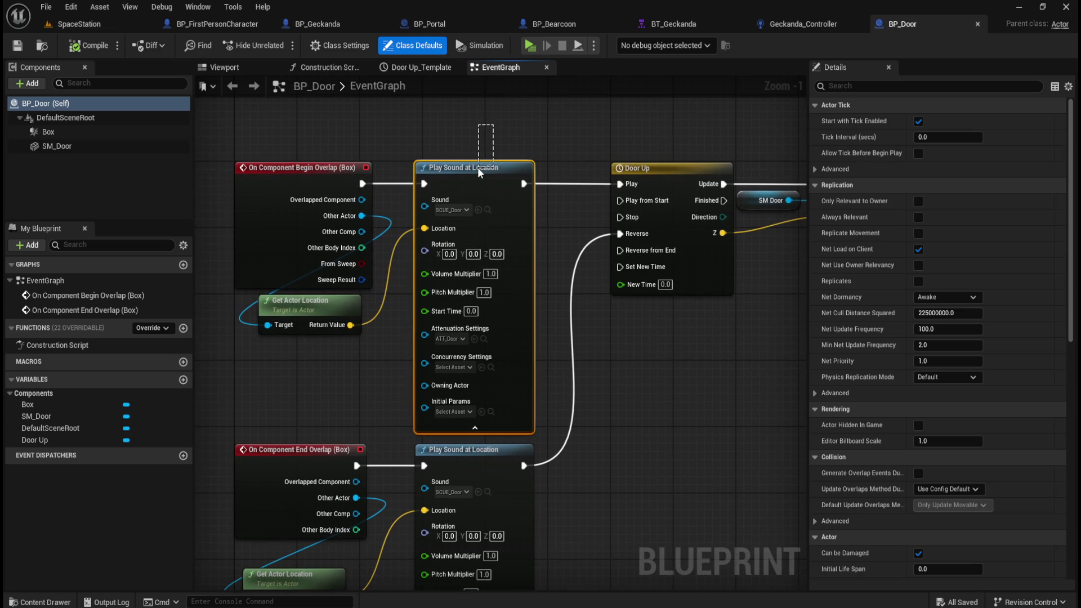
{"action": "left_click", "coordinate": [517, 135]}
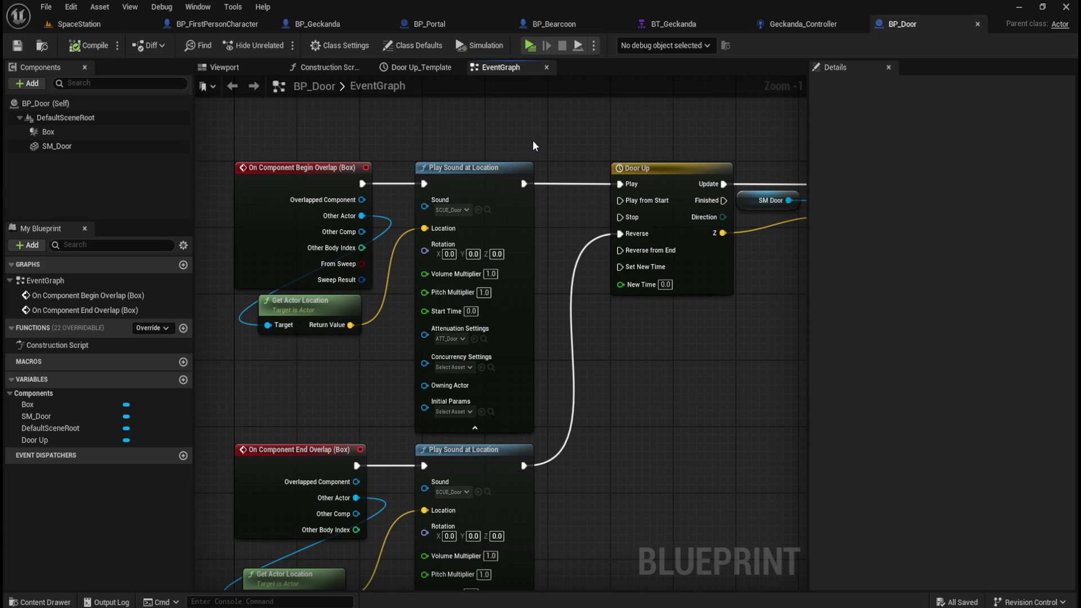
{"action": "key", "text": "ctrl+space"}
Open BP_Fan and delete its three default event nodes.
{"action": "left_click", "coordinate": [625, 500]}
{"action": "double_click", "coordinate": [625, 500]}
{"action": "mouse_move", "coordinate": [285, 126]}
{"action": "left_mouse_down"}
{"action": "mouse_move", "coordinate": [583, 449]}
{"action": "mouse_move", "coordinate": [589, 483]}
{"action": "left_mouse_up"}
{"action": "key", "text": "Delete"}
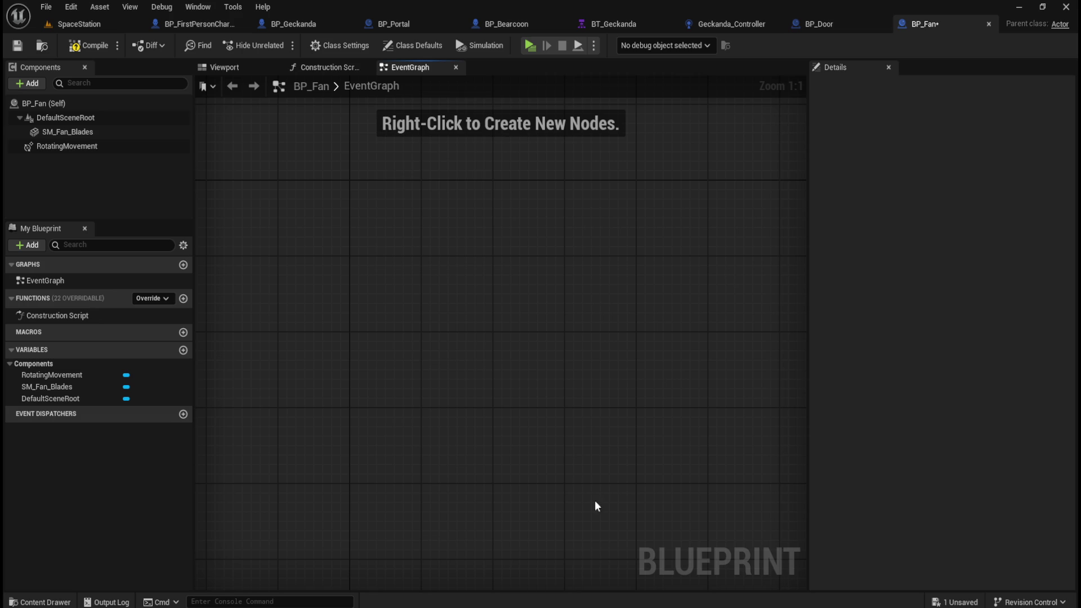
Add a single Event BeginPlay node to the empty BP_Fan event graph.
{"action": "right_click", "coordinate": [380, 295]}
{"action": "type", "text": "event"}
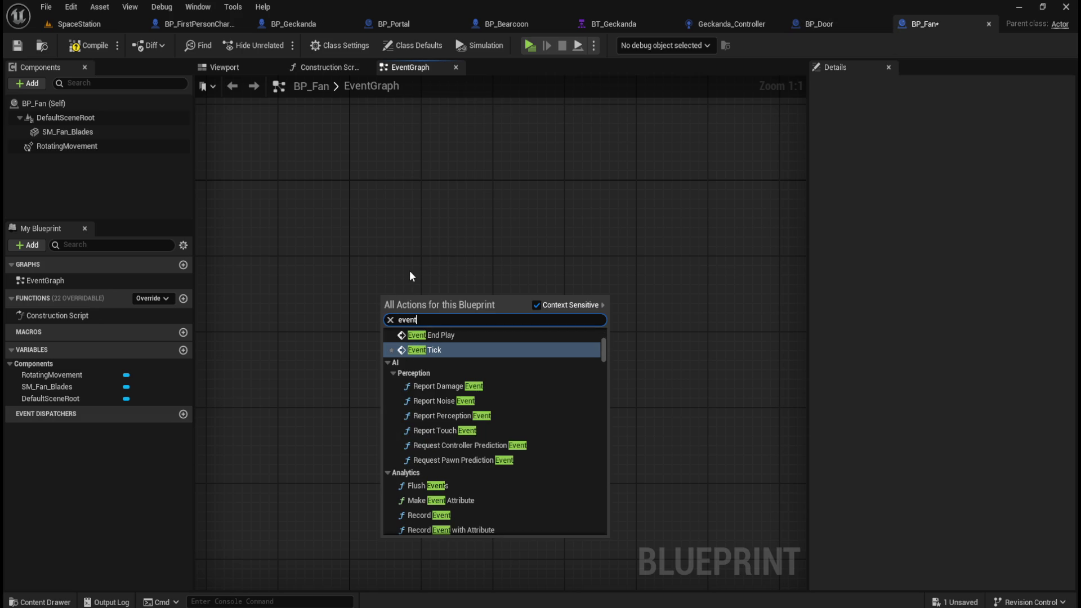
{"action": "key", "text": "BackSpace"}
{"action": "key", "text": "BackSpace"}
{"action": "key", "text": "BackSpace"}
{"action": "type", "text": "begin"}
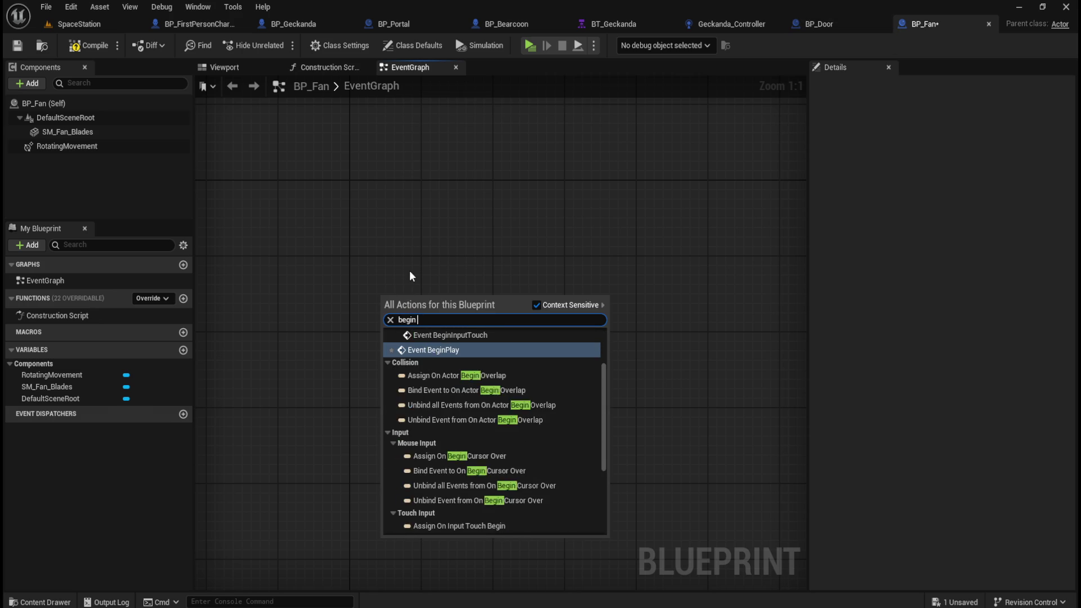
{"action": "key", "text": "Return"}
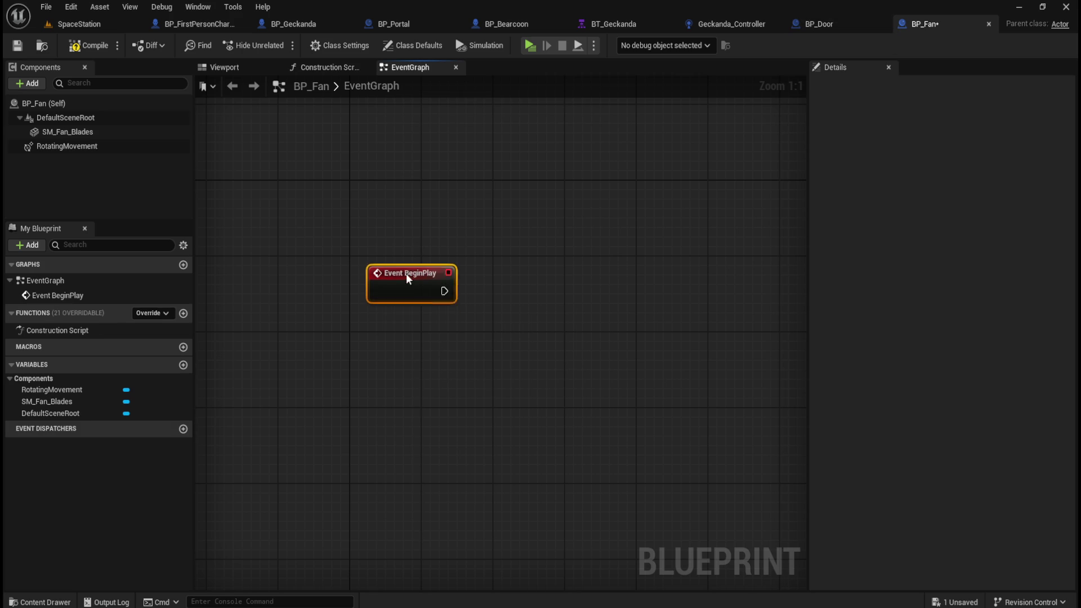
{"action": "left_click_drag", "start_coordinate": [407, 274], "coordinate": [395, 265]}
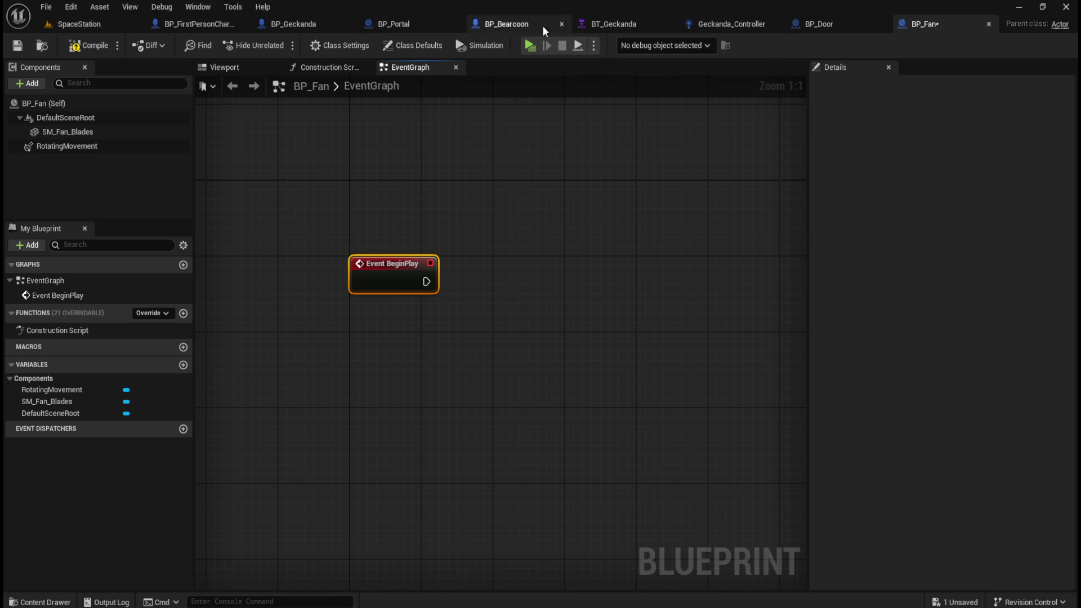
{"action": "left_click", "coordinate": [439, 25]}
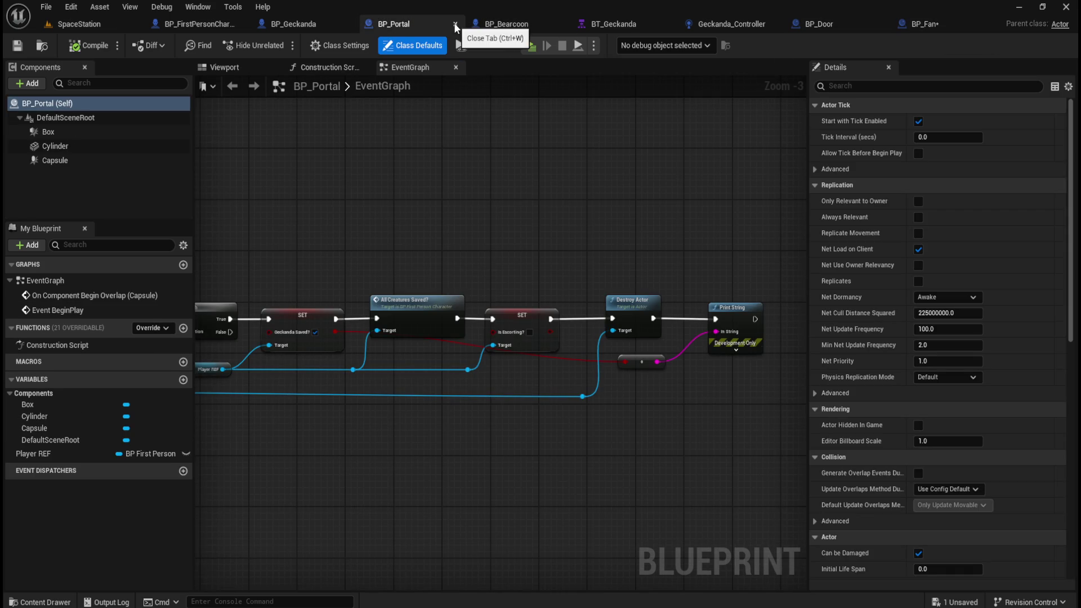
Pan through BP_Portal's overlap logic for reference.
{"action": "scroll", "coordinate": [657, 215], "scroll_direction": "down", "scroll_amount": 4}
{"action": "scroll", "coordinate": [584, 164], "scroll_direction": "up", "scroll_amount": 4}
{"action": "left_click_drag", "start_coordinate": [671, 272], "coordinate": [286, 213]}
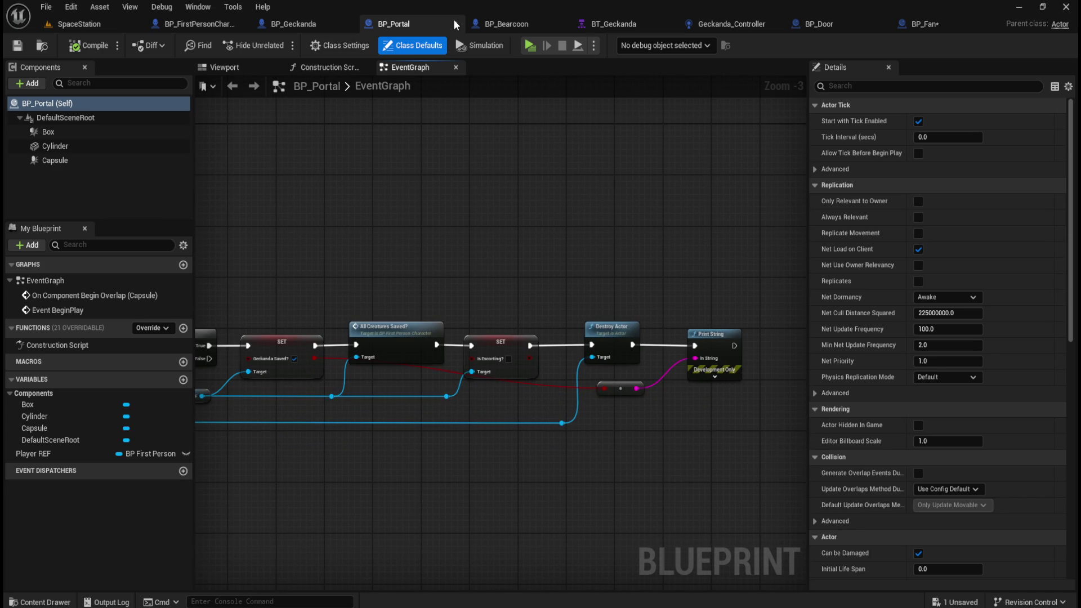
{"action": "mouse_move", "coordinate": [372, 243]}
{"action": "left_mouse_down"}
{"action": "mouse_move", "coordinate": [635, 235]}
{"action": "mouse_move", "coordinate": [466, 191]}
{"action": "left_mouse_up"}
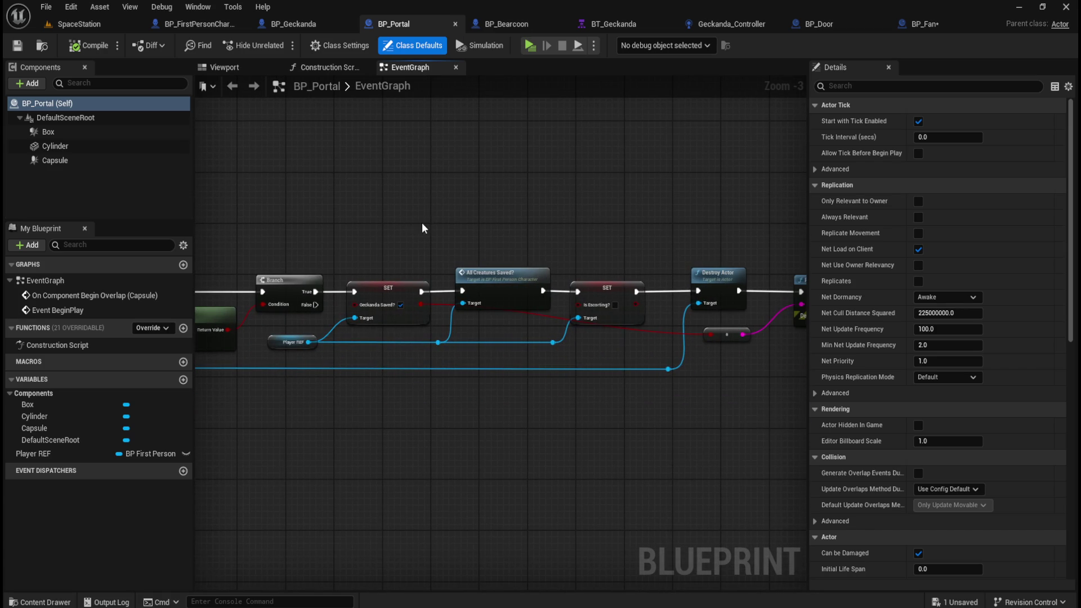
{"action": "left_click_drag", "start_coordinate": [348, 218], "coordinate": [612, 234]}
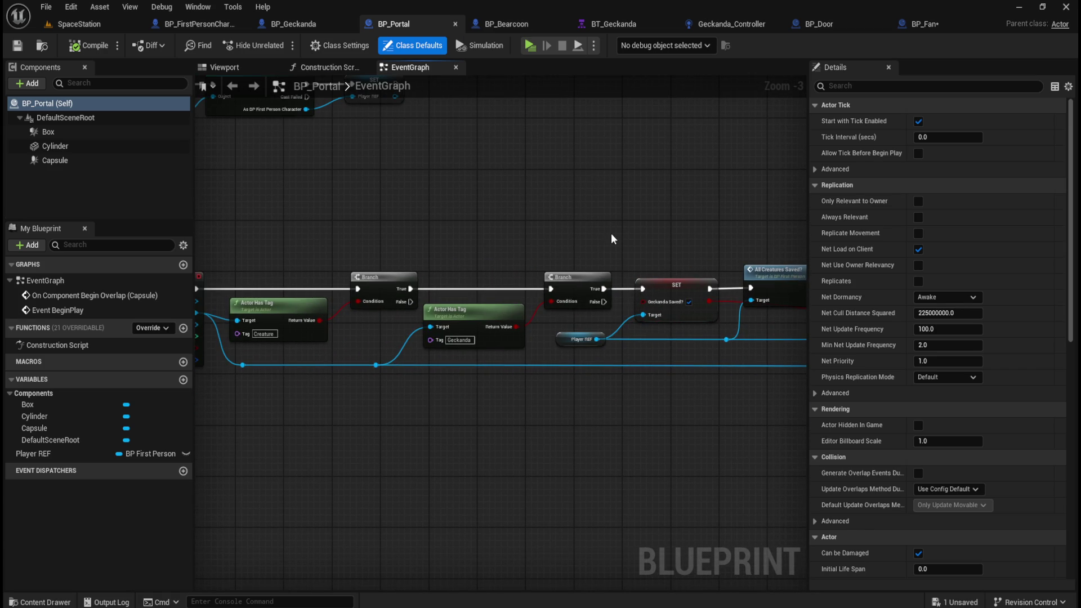
{"action": "mouse_move", "coordinate": [595, 224]}
{"action": "left_mouse_down"}
{"action": "mouse_move", "coordinate": [442, 232]}
{"action": "mouse_move", "coordinate": [529, 145]}
{"action": "left_mouse_up"}
Copy BP_Door's Play Sound at Location and Get Actor Location nodes into BP_Fan.
{"action": "left_click", "coordinate": [531, 26]}
{"action": "left_click", "coordinate": [613, 23]}
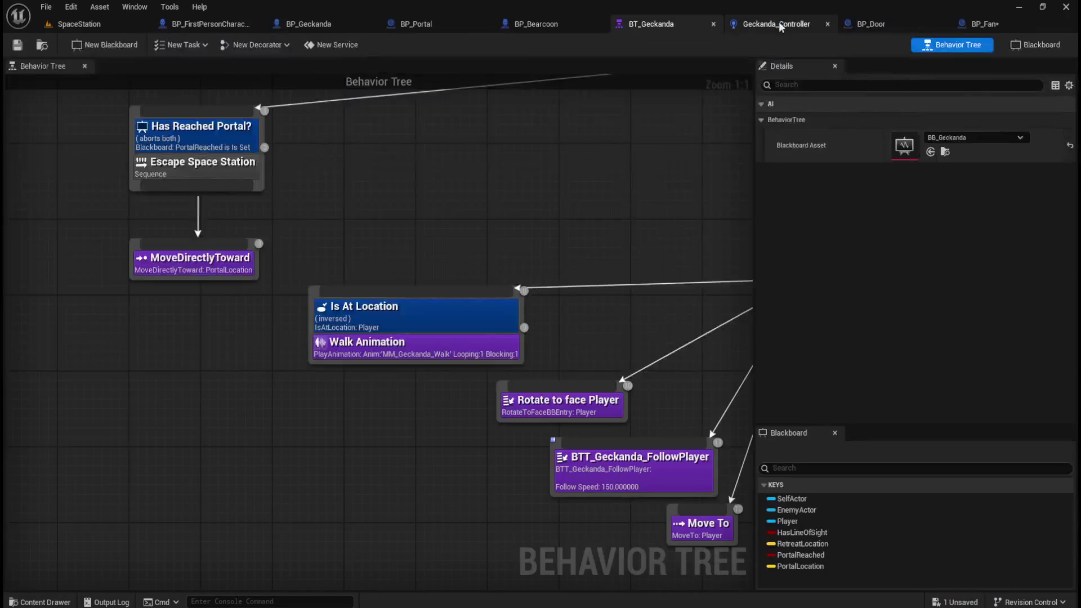
{"action": "left_click", "coordinate": [780, 23]}
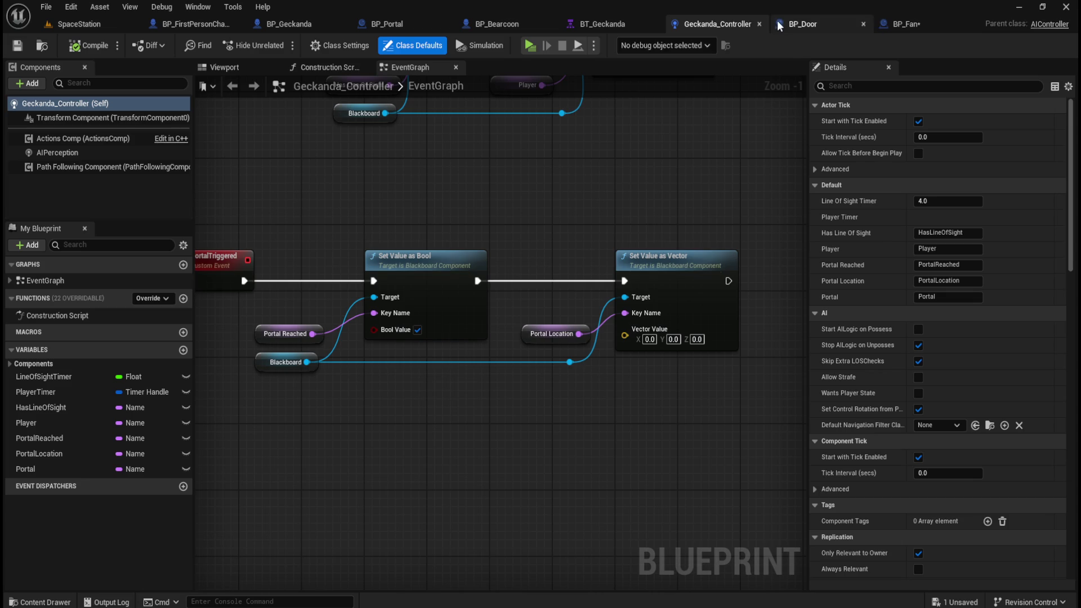
{"action": "left_click", "coordinate": [809, 29]}
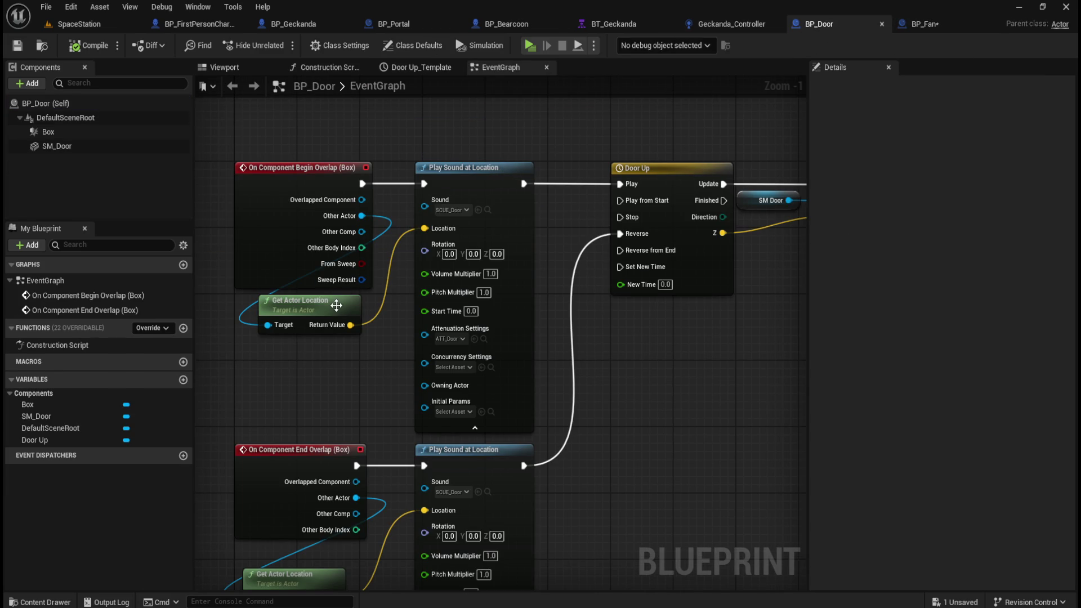
{"action": "left_click", "coordinate": [513, 173], "text": "ctrl"}
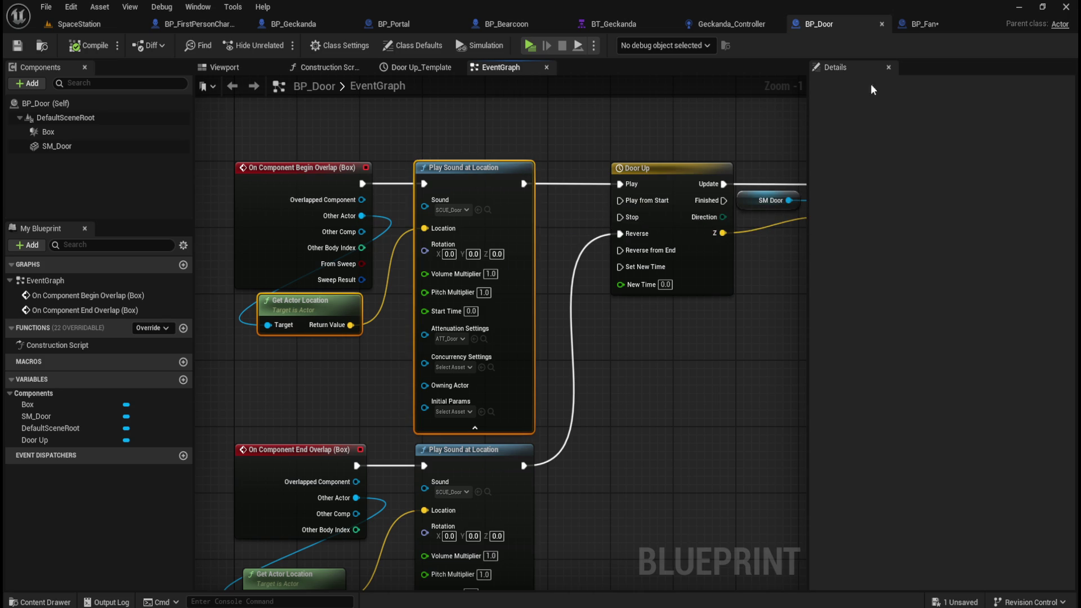
{"action": "left_click", "coordinate": [924, 24]}
{"action": "key", "text": "ctrl+v"}
Place the pasted nodes beside Event BeginPlay, connect its exec pin, and pick SCUE_Fan and ATT_Fan.
{"action": "mouse_move", "coordinate": [724, 244]}
{"action": "left_mouse_down"}
{"action": "mouse_move", "coordinate": [552, 261]}
{"action": "mouse_move", "coordinate": [566, 261]}
{"action": "left_mouse_up"}
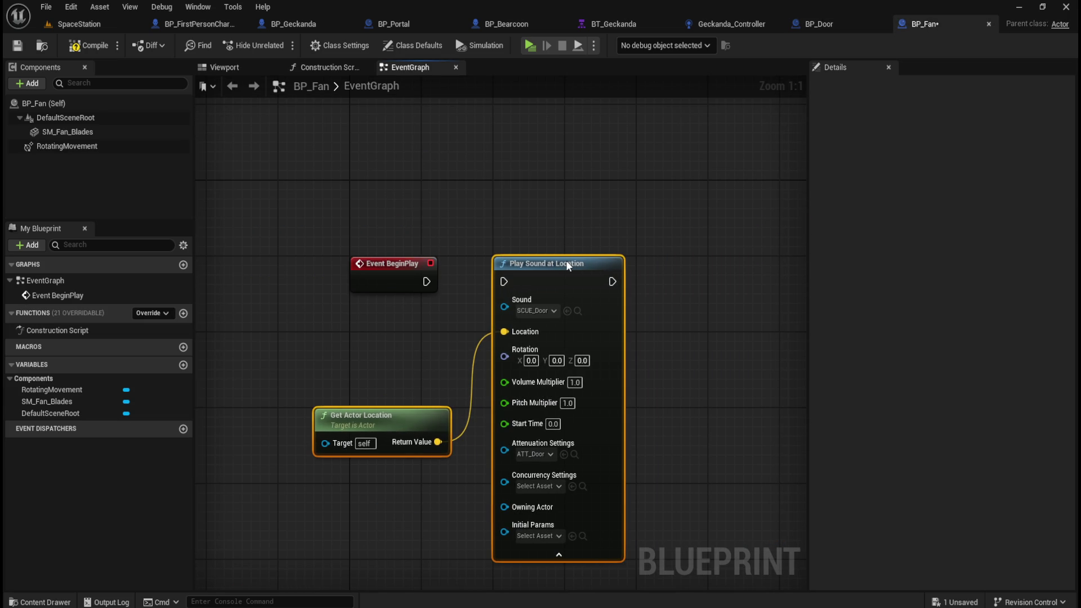
{"action": "left_click_drag", "start_coordinate": [427, 282], "coordinate": [495, 282]}
{"action": "left_click", "coordinate": [377, 276]}
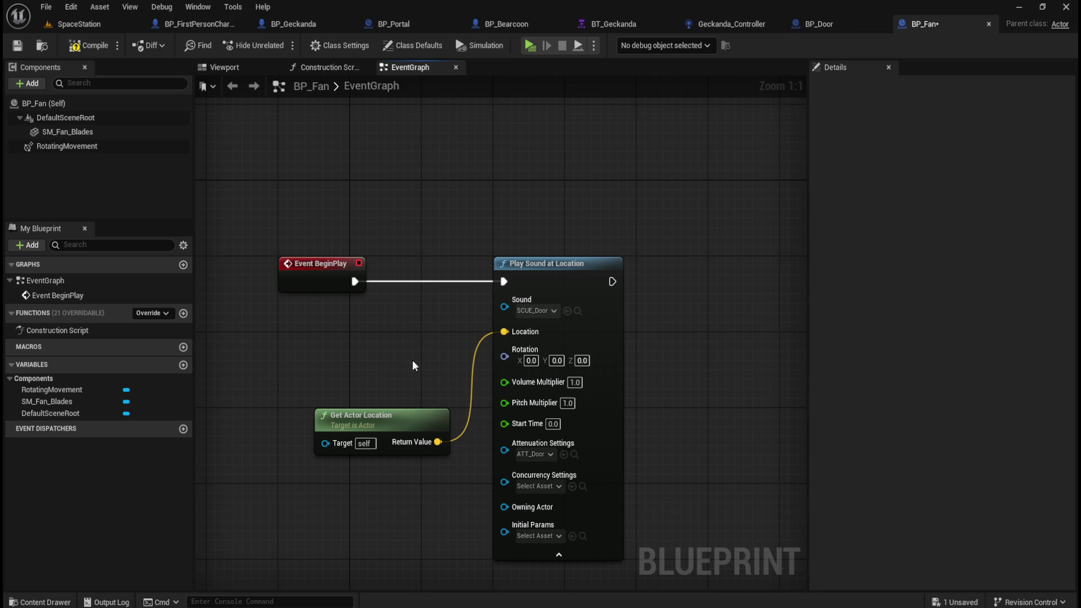
{"action": "left_click", "coordinate": [551, 313]}
{"action": "type", "text": "n"}
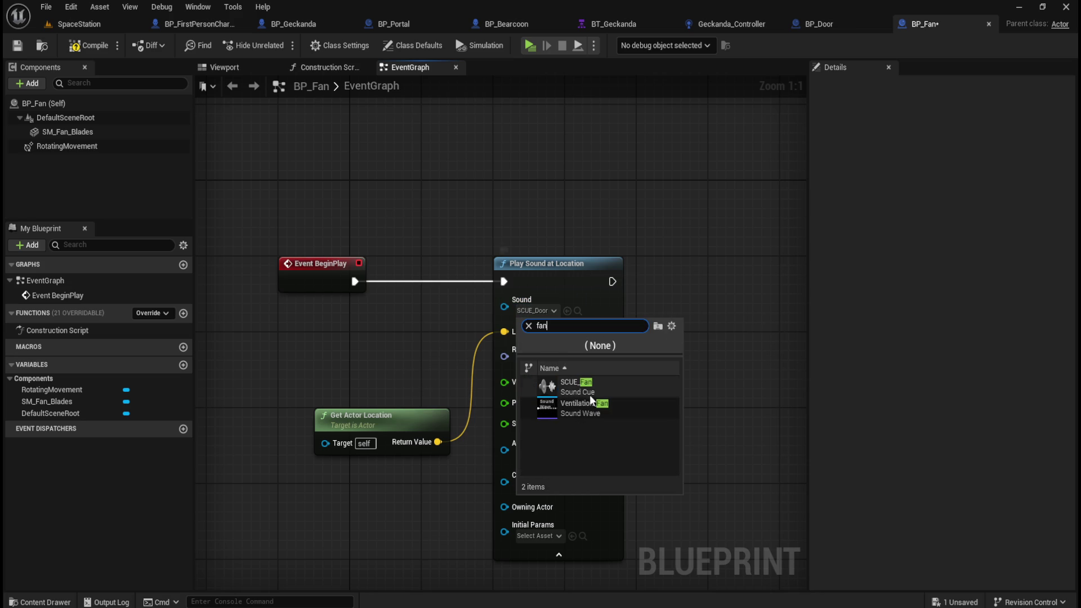
{"action": "left_click", "coordinate": [591, 386]}
{"action": "left_click", "coordinate": [536, 455]}
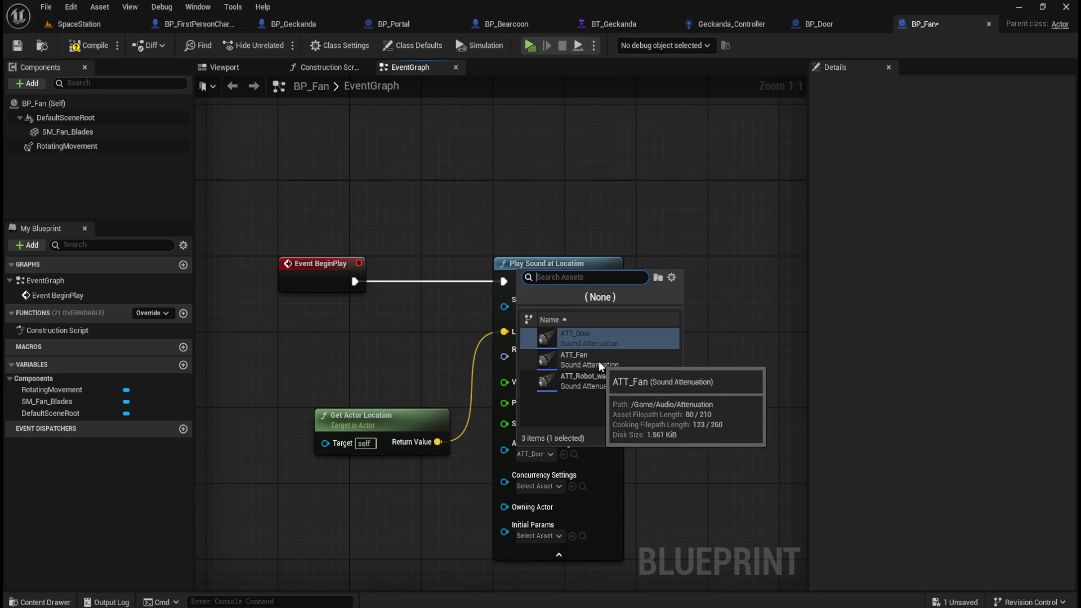
{"action": "left_click", "coordinate": [599, 360]}
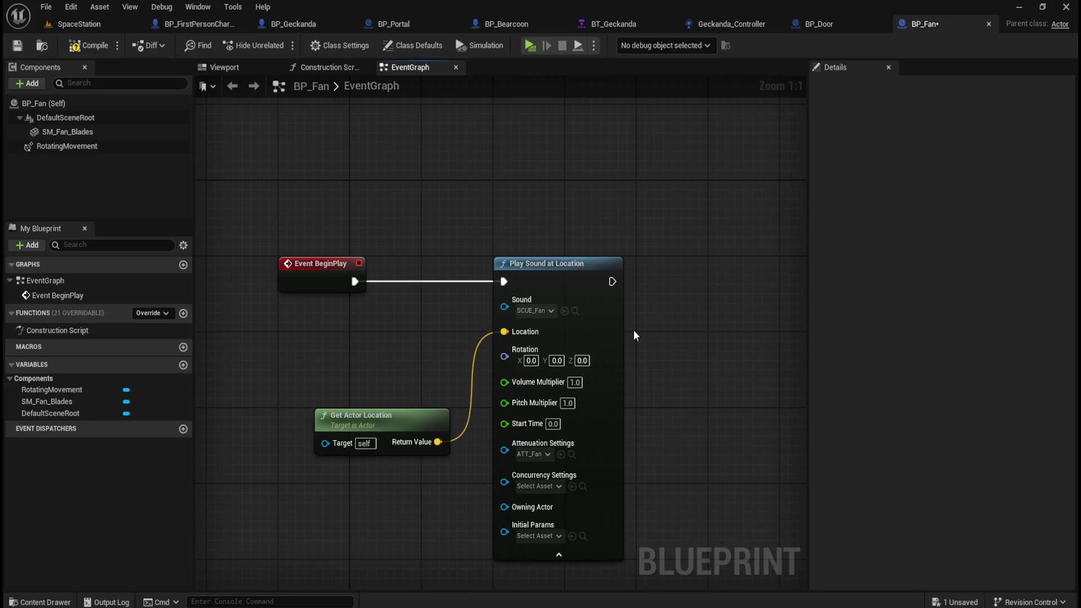
{"action": "key", "text": "ctrl+space"}
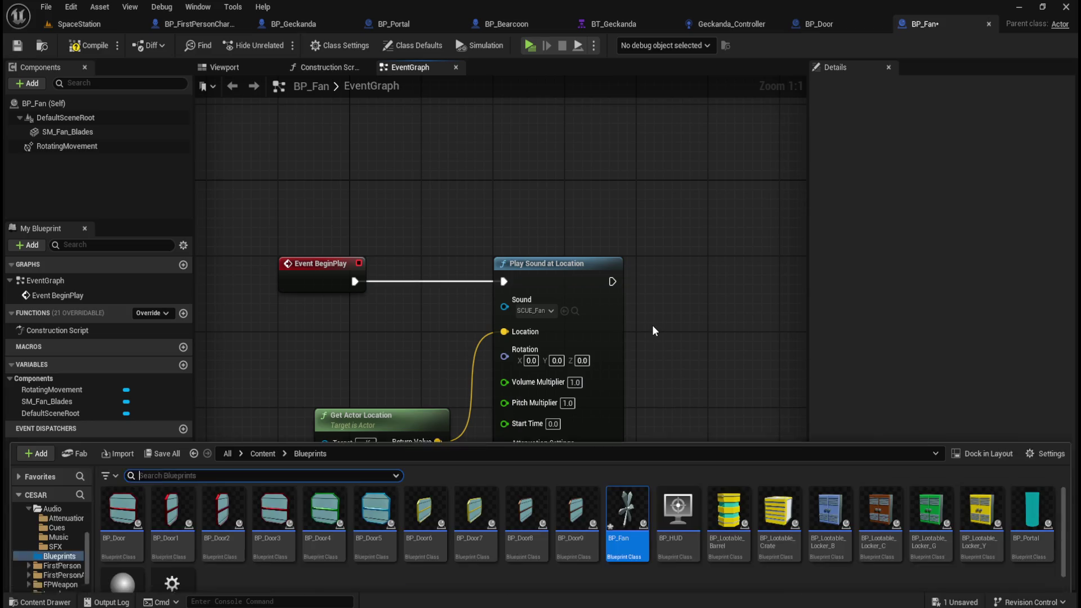
{"action": "double_click", "coordinate": [222, 489]}
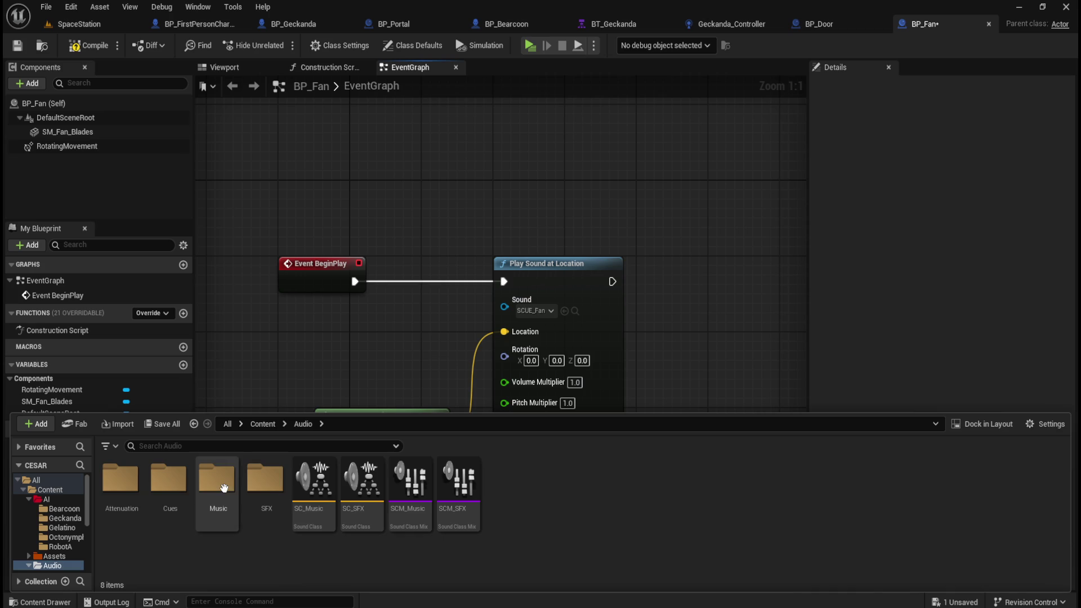
{"action": "left_click", "coordinate": [273, 489]}
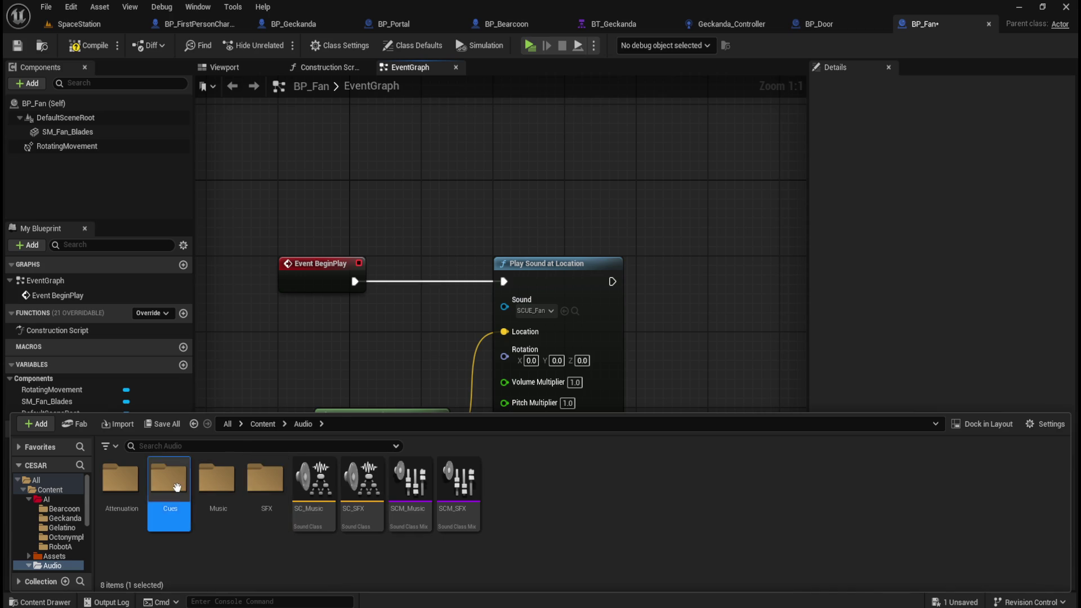
{"action": "double_click", "coordinate": [169, 483]}
{"action": "double_click", "coordinate": [314, 509]}
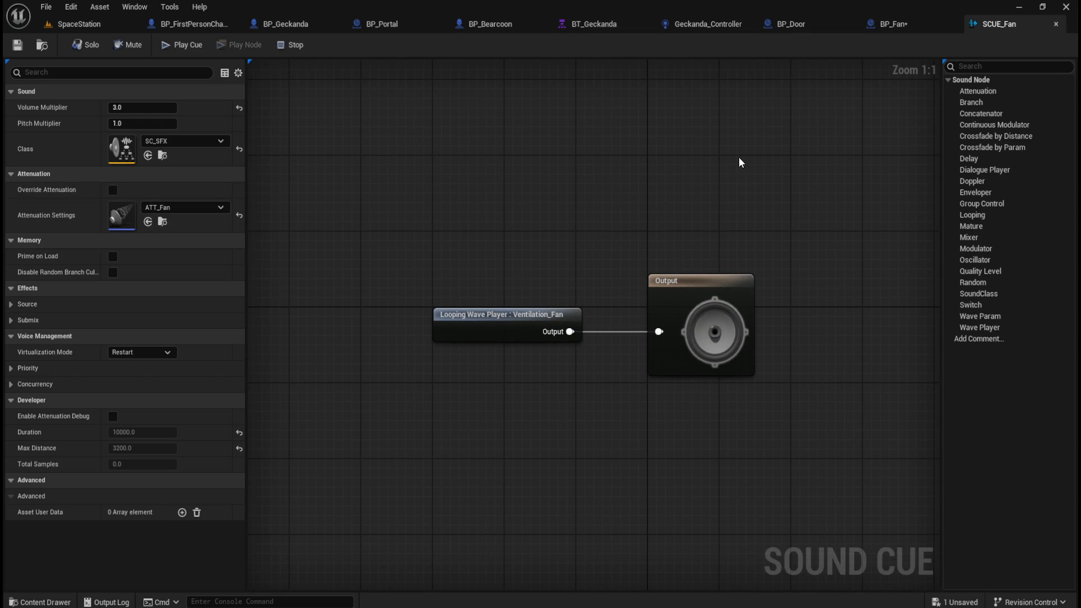
{"action": "left_click", "coordinate": [1056, 24]}
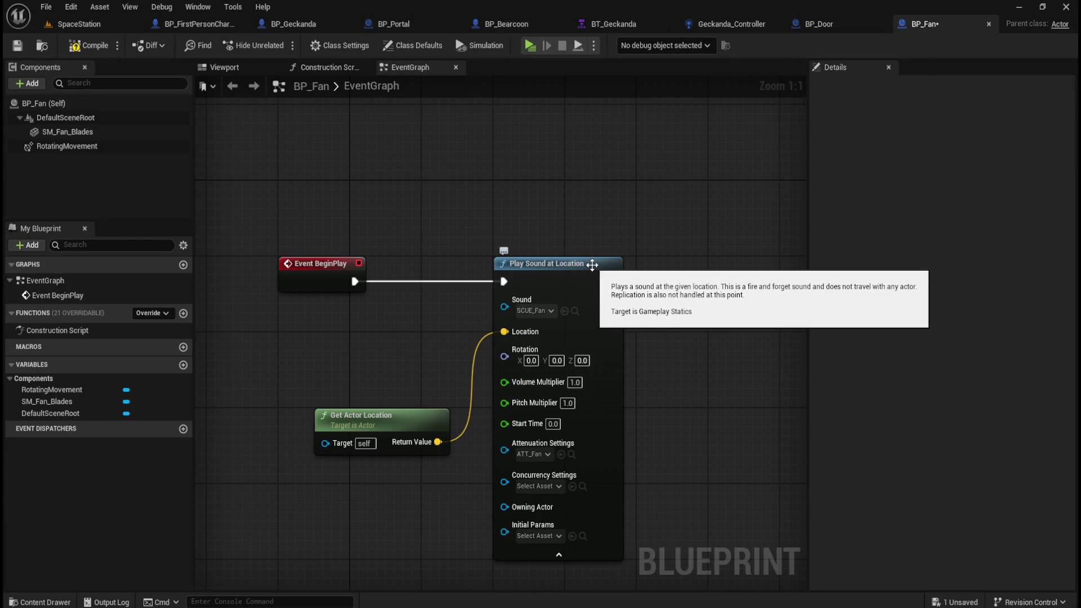
{"action": "left_click_drag", "start_coordinate": [693, 437], "coordinate": [686, 368]}
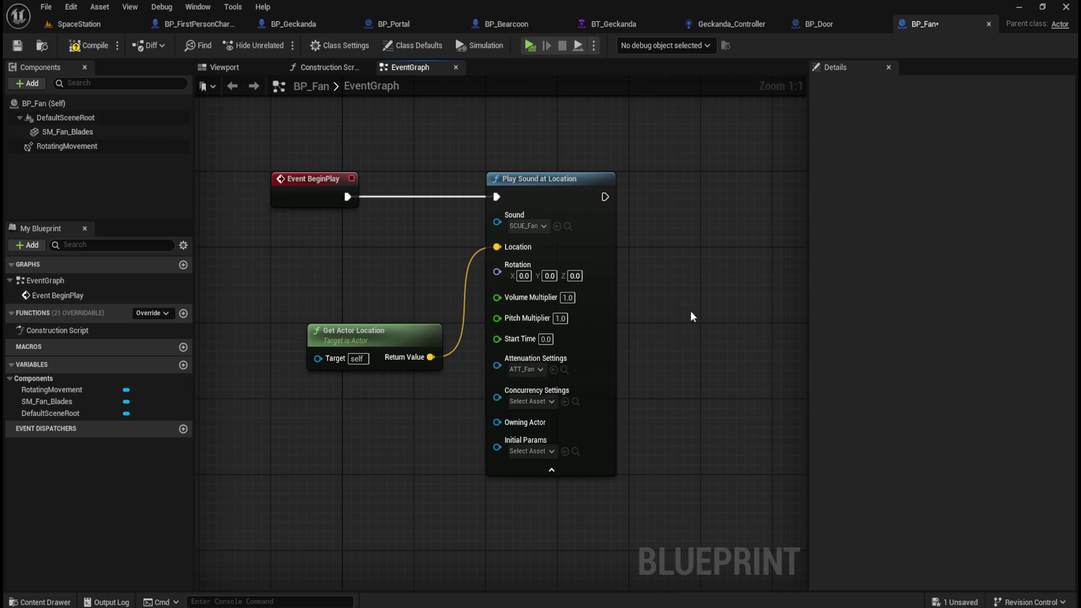
{"action": "key", "text": "ctrl+space"}
{"action": "double_click", "coordinate": [320, 523]}
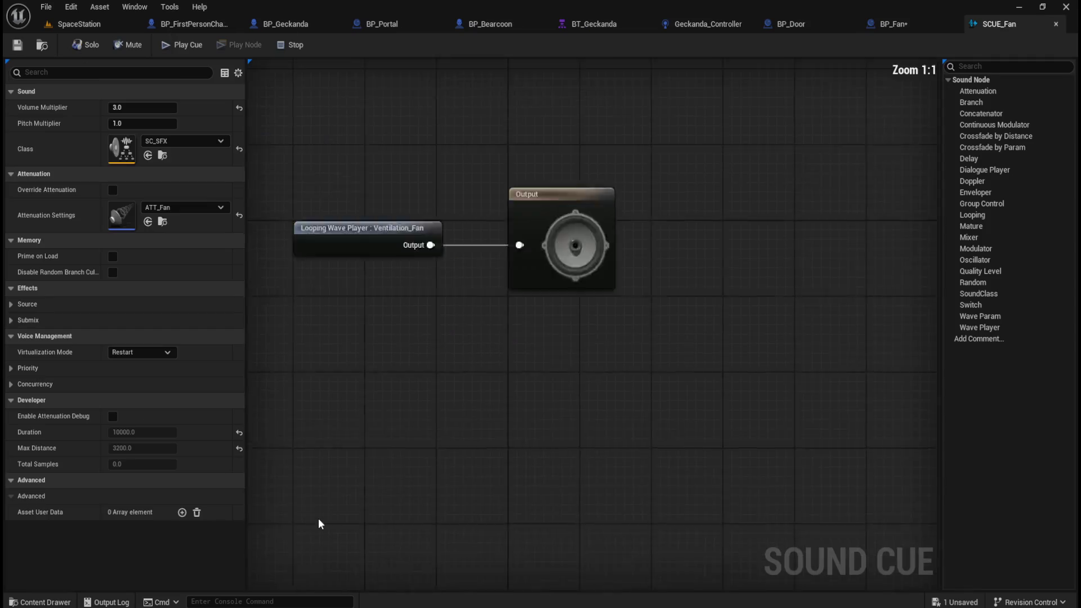
{"action": "left_click", "coordinate": [549, 312]}
{"action": "left_click", "coordinate": [544, 303]}
{"action": "left_click", "coordinate": [493, 321]}
{"action": "left_click", "coordinate": [866, 86]}
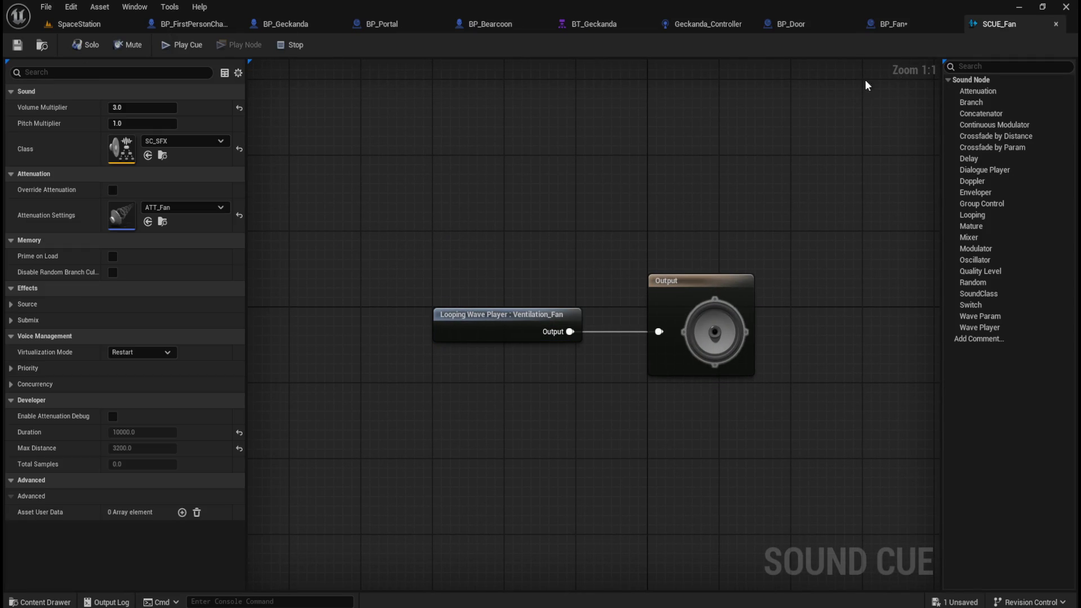
{"action": "left_click", "coordinate": [1057, 24]}
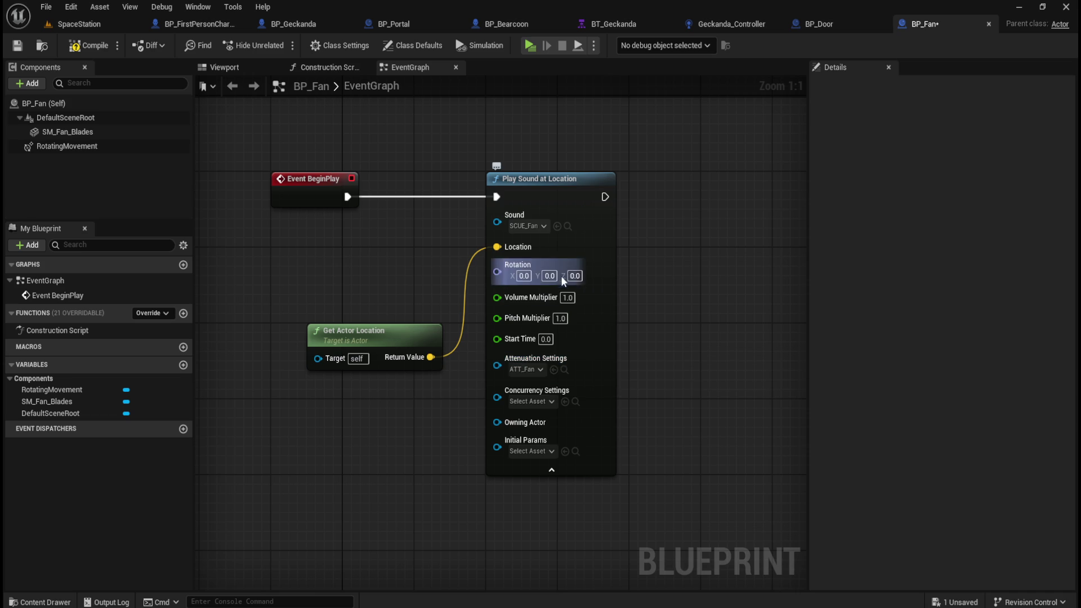
{"action": "left_click", "coordinate": [17, 46]}
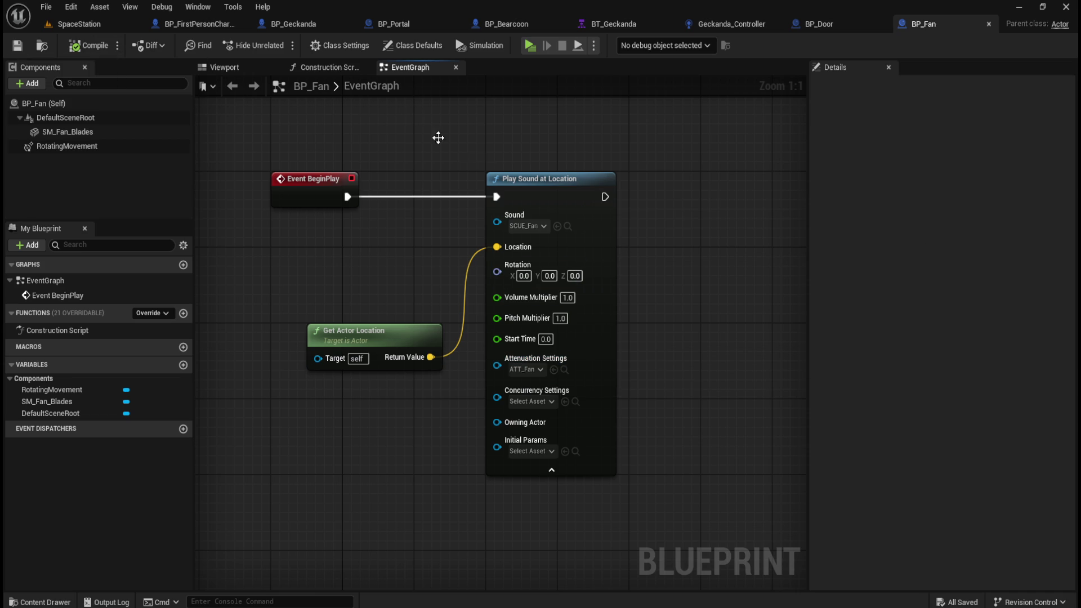
Play the SpaceStation level and walk forward down the corridor to hear the fan.
{"action": "left_click", "coordinate": [90, 25]}
{"action": "left_click", "coordinate": [280, 45]}
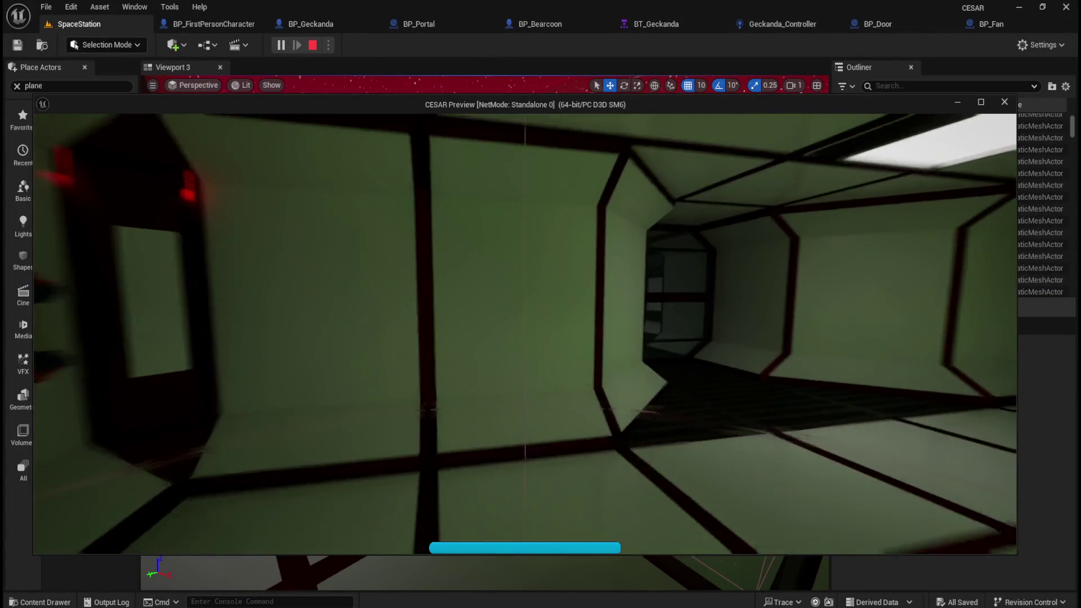
{"action": "key", "text": "w"}
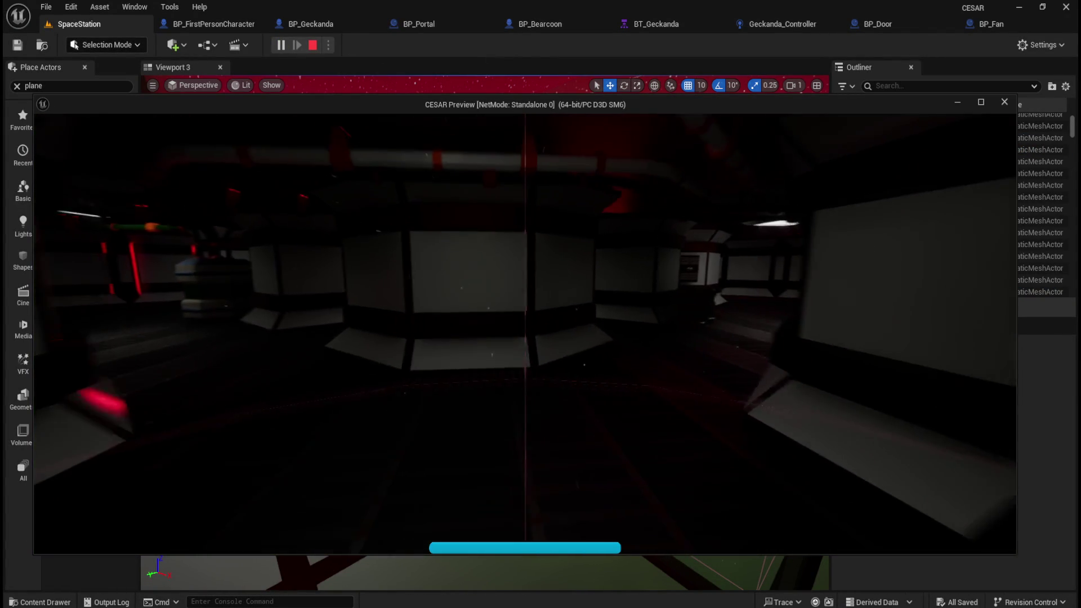
{"action": "key", "text": "w"}
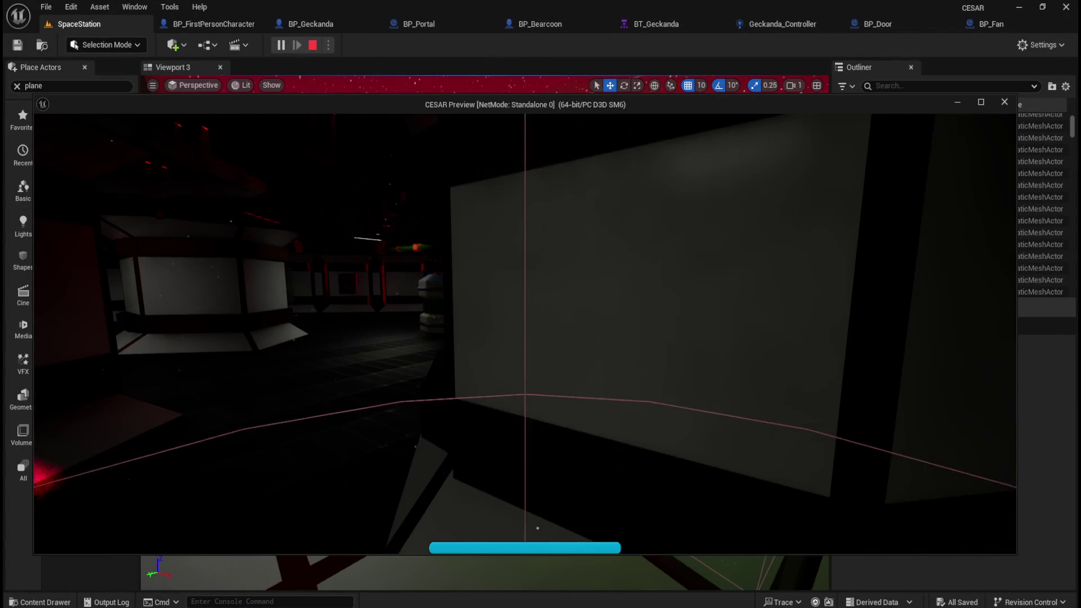
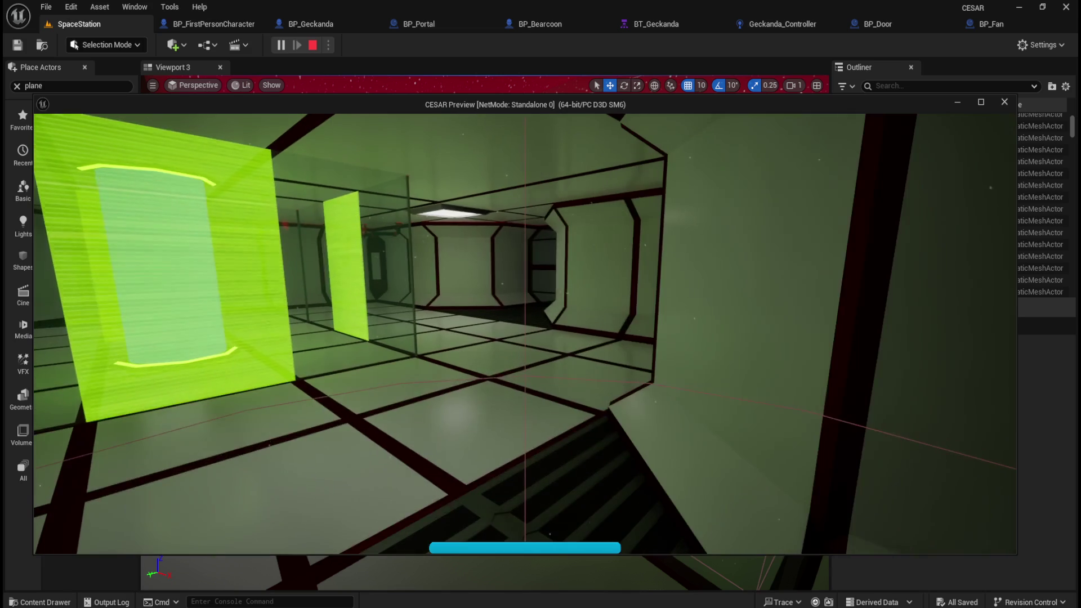
Stop the game preview and open ATT_Fan from the Content Drawer's Audio > Attenuation folder.
{"action": "key", "text": "Escape"}
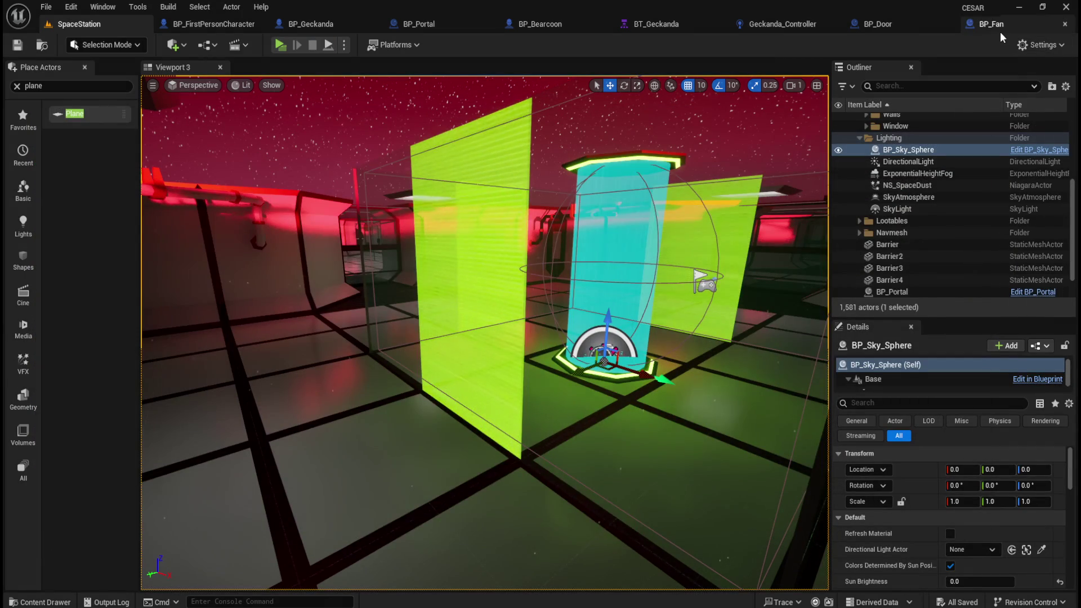
{"action": "key", "text": "ctrl+space"}
{"action": "mouse_move", "coordinate": [319, 429]}
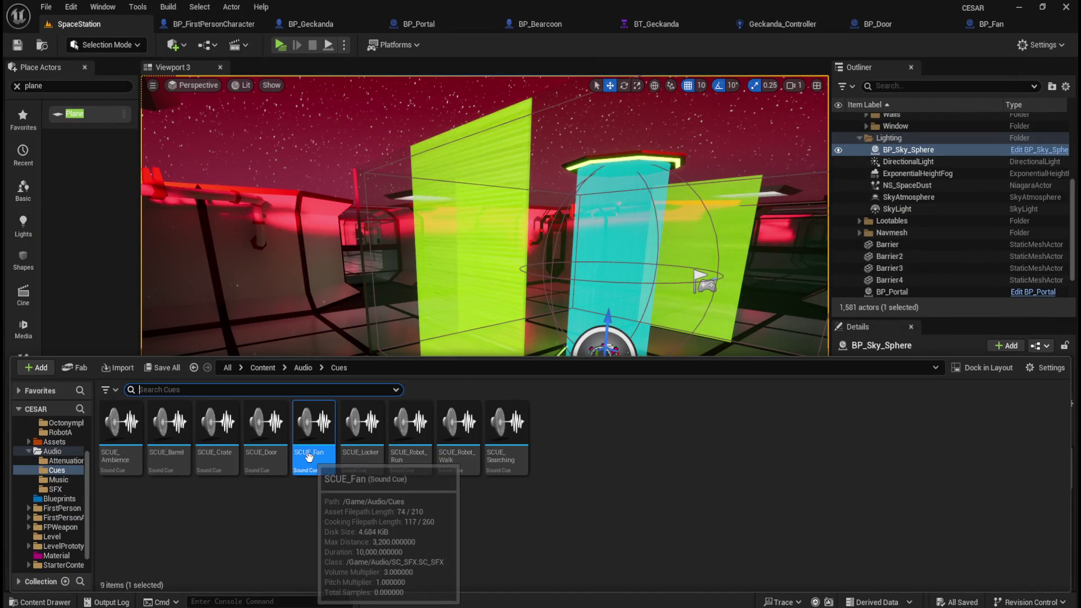
{"action": "left_click", "coordinate": [303, 367]}
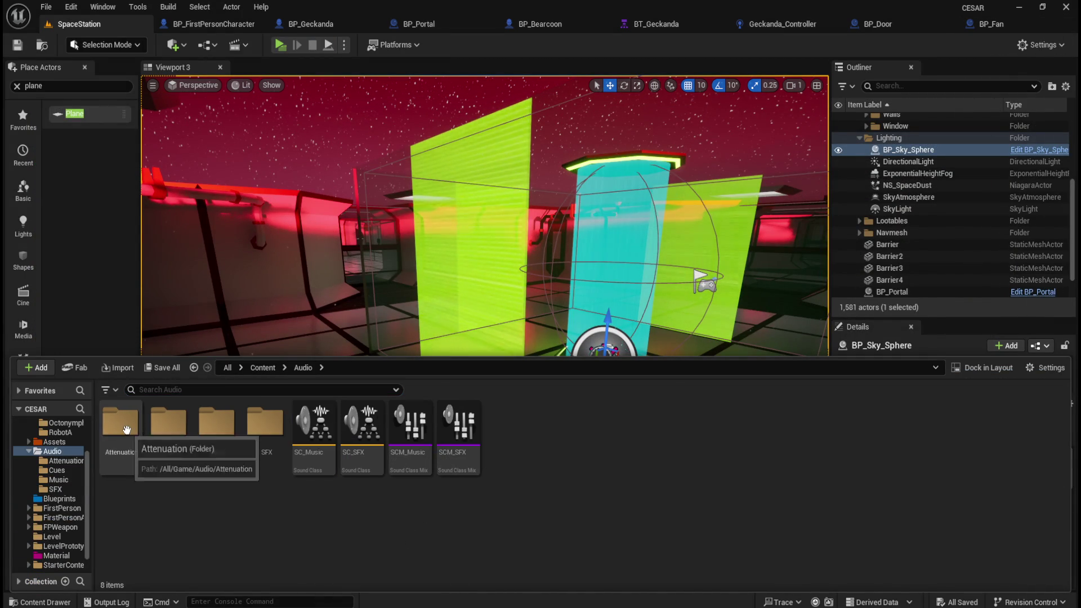
{"action": "double_click", "coordinate": [124, 428]}
{"action": "double_click", "coordinate": [168, 427]}
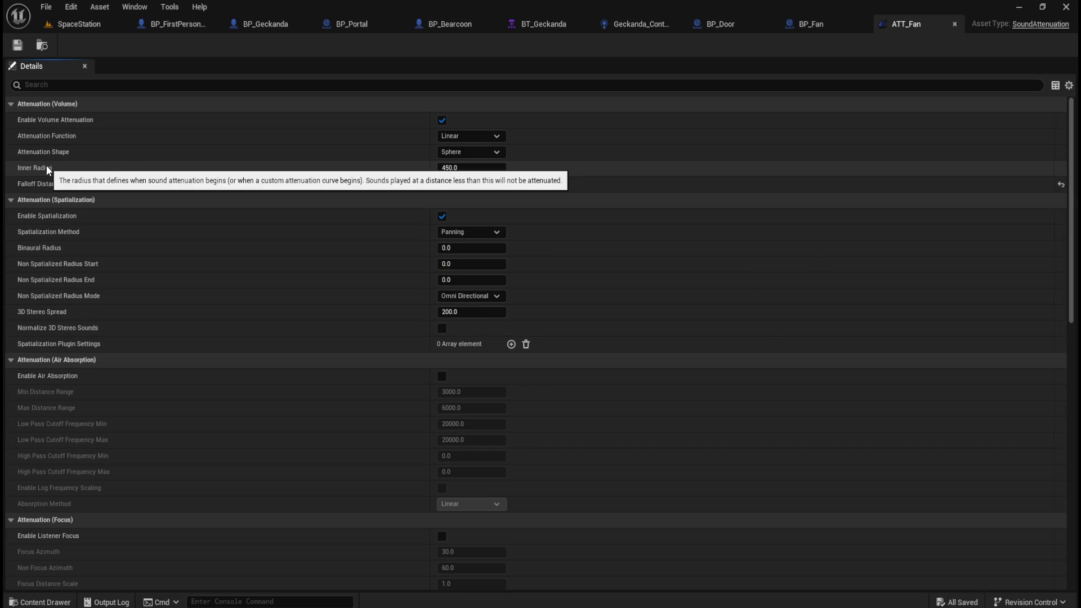
Set ATT_Fan's Falloff Distance to 1500.0 and switch back to the SpaceStation level.
{"action": "mouse_move", "coordinate": [48, 189]}
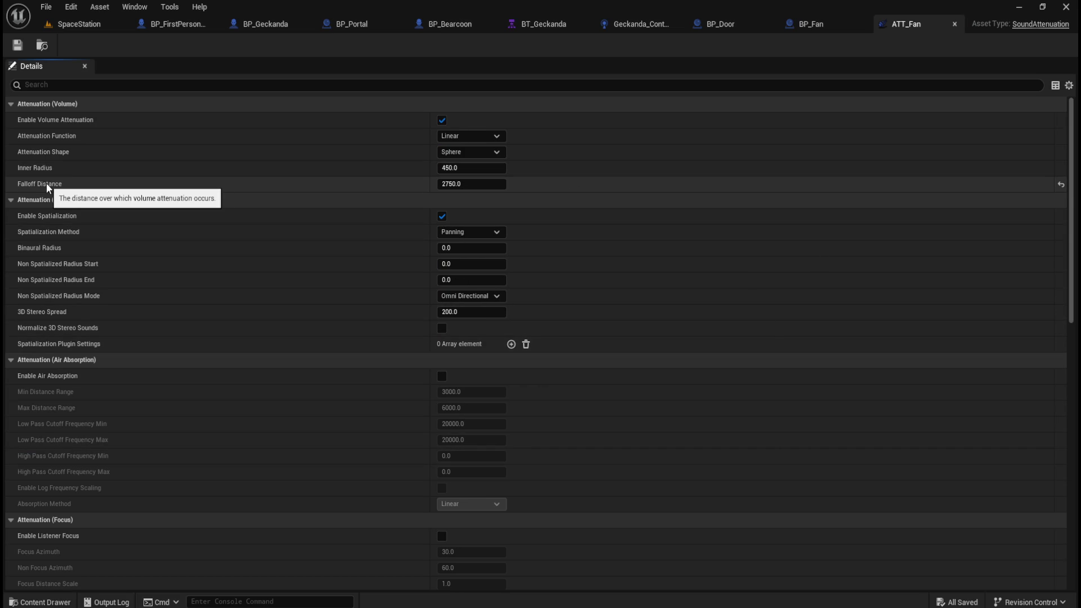
{"action": "left_click", "coordinate": [474, 183]}
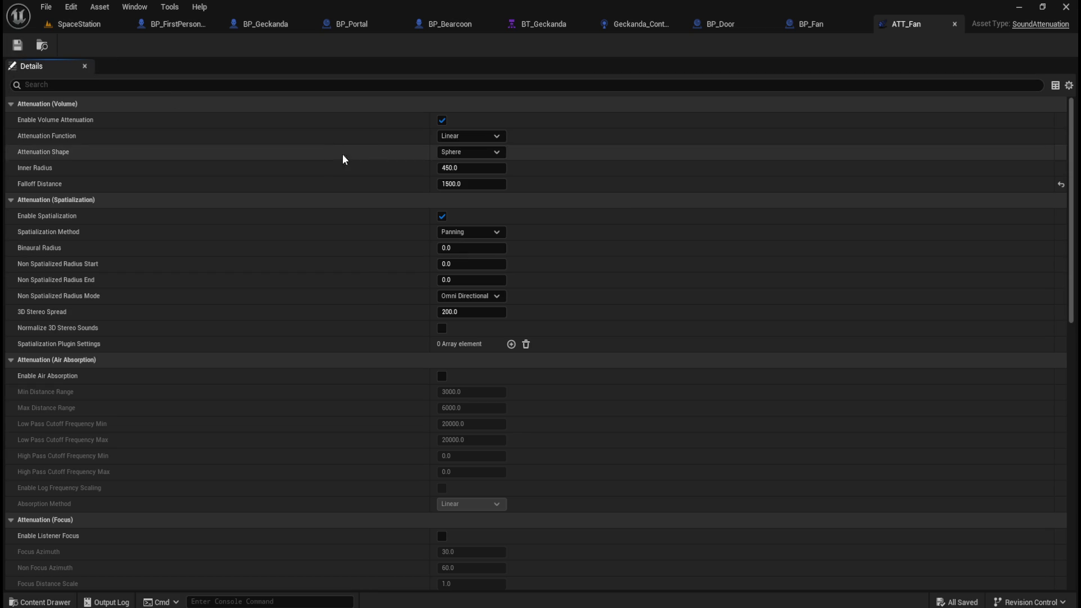
{"action": "left_click", "coordinate": [104, 26]}
{"action": "left_click", "coordinate": [280, 45]}
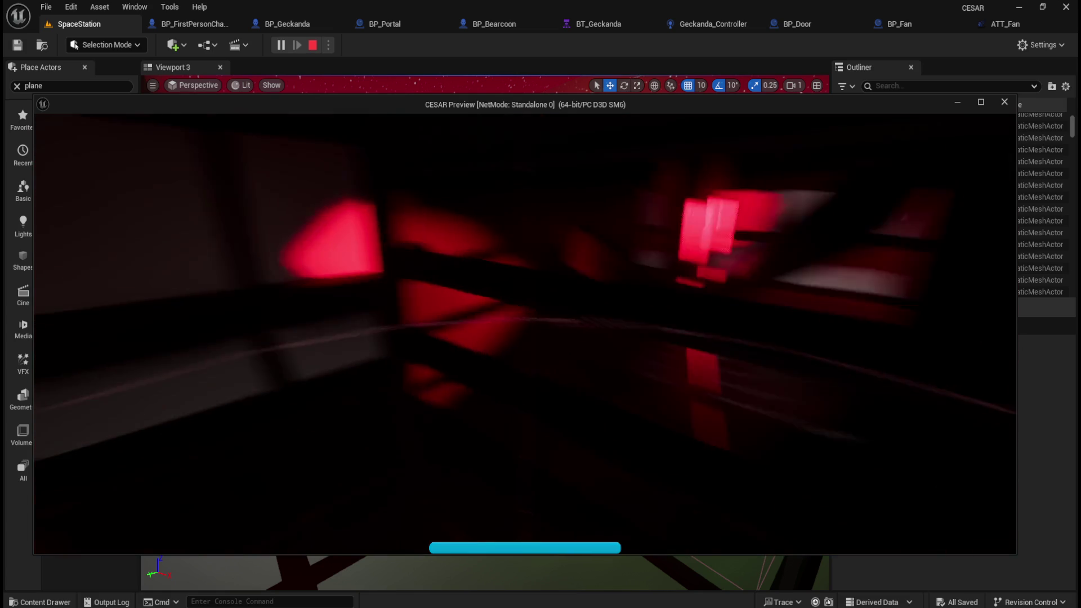
{"action": "key", "text": "Escape"}
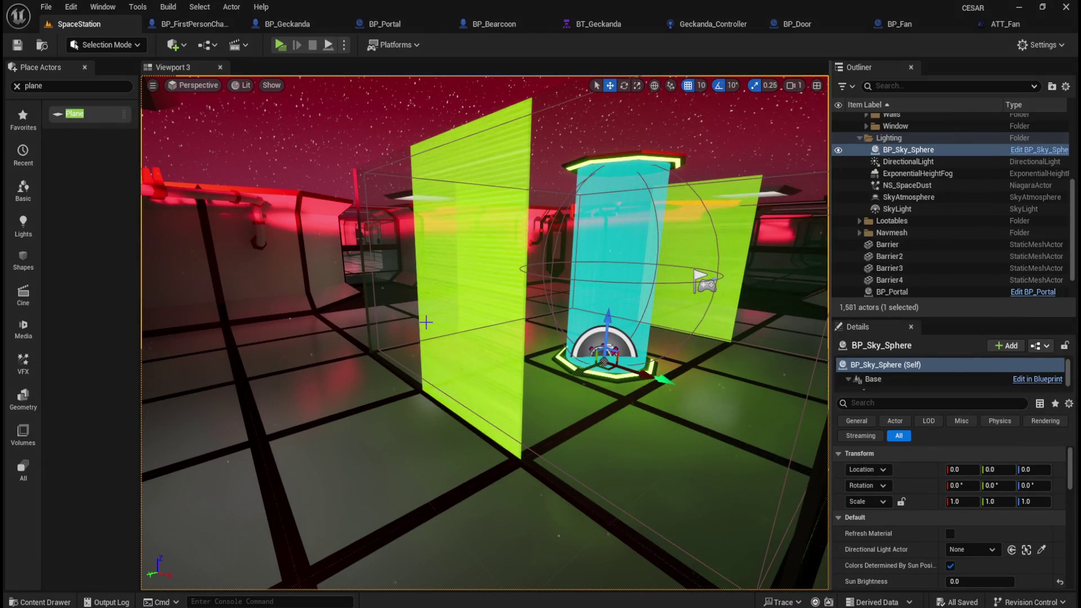
Open SCUE_Fan from Audio > Cues, set its Volume Multiplier to 4, and start a play test.
{"action": "key", "text": "XF86AudioLowerVolume"}
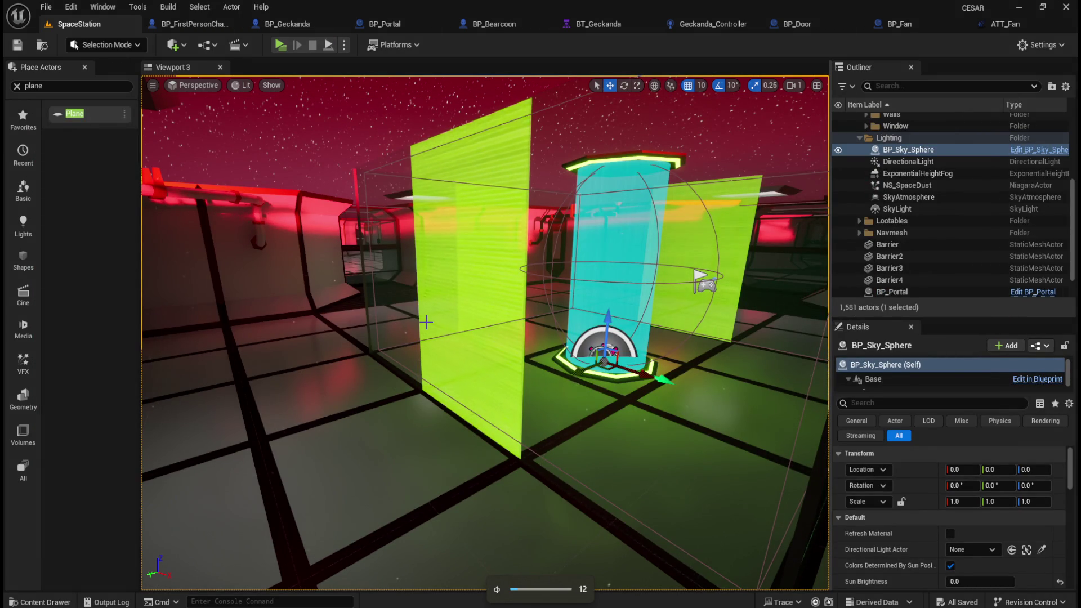
{"action": "key", "text": "ctrl+space"}
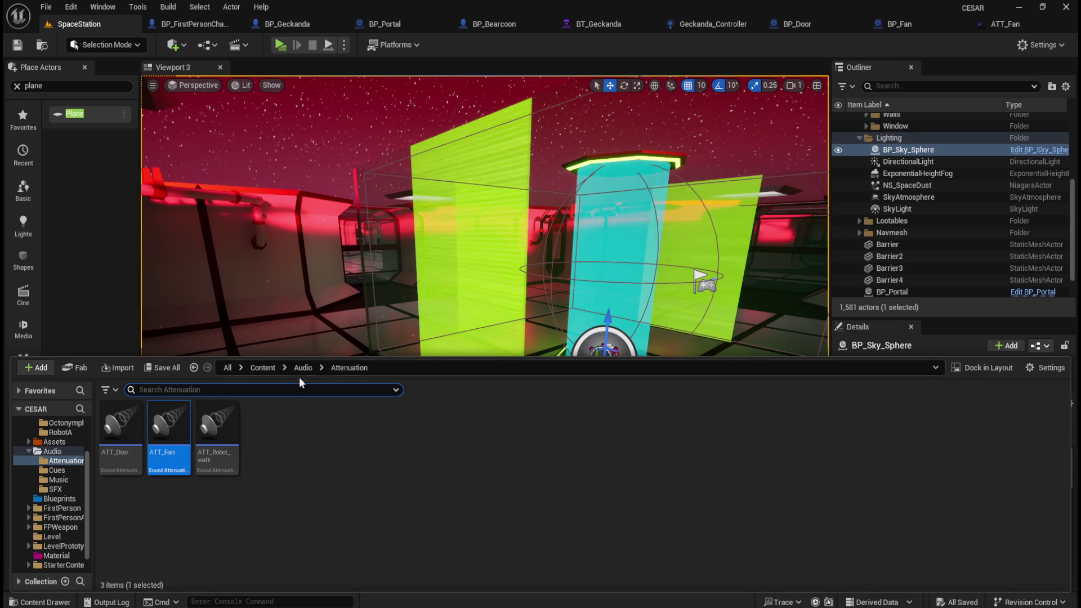
{"action": "left_click", "coordinate": [297, 369]}
{"action": "double_click", "coordinate": [168, 423]}
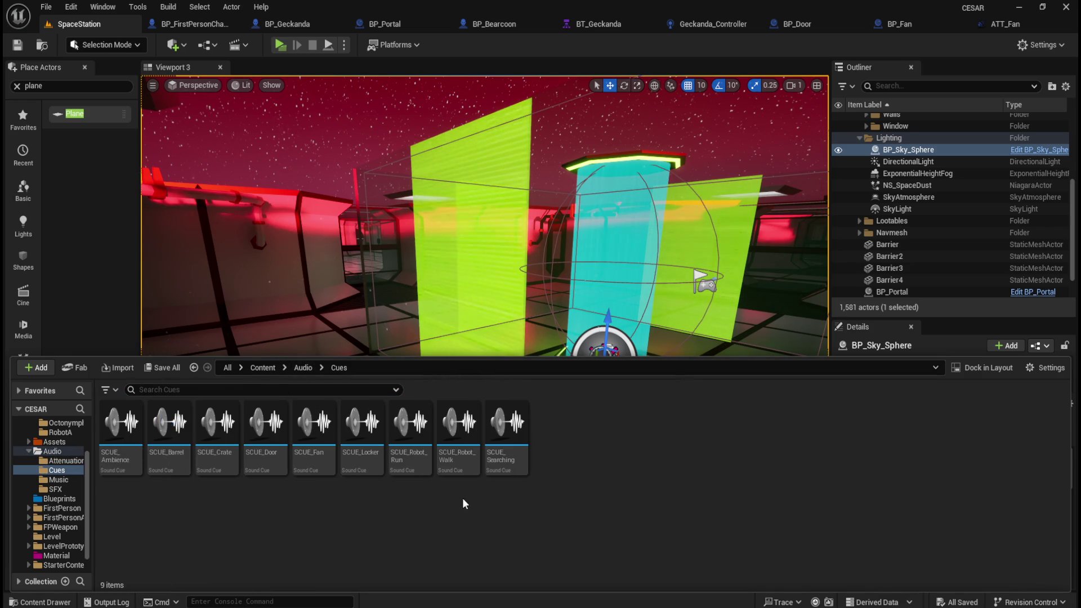
{"action": "double_click", "coordinate": [307, 459]}
{"action": "type", "text": "4"}
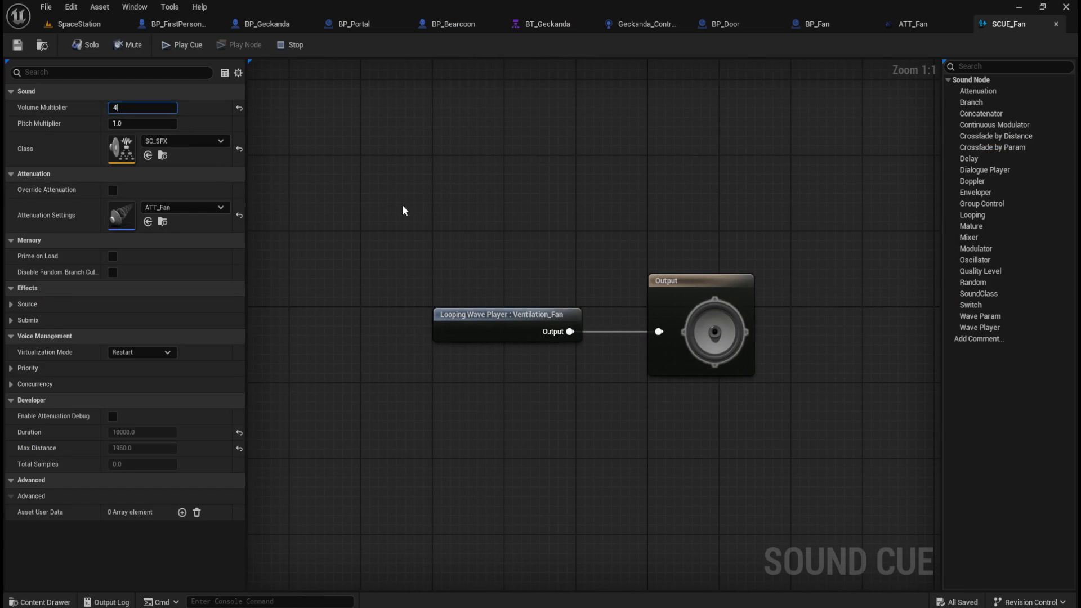
{"action": "left_click", "coordinate": [95, 26]}
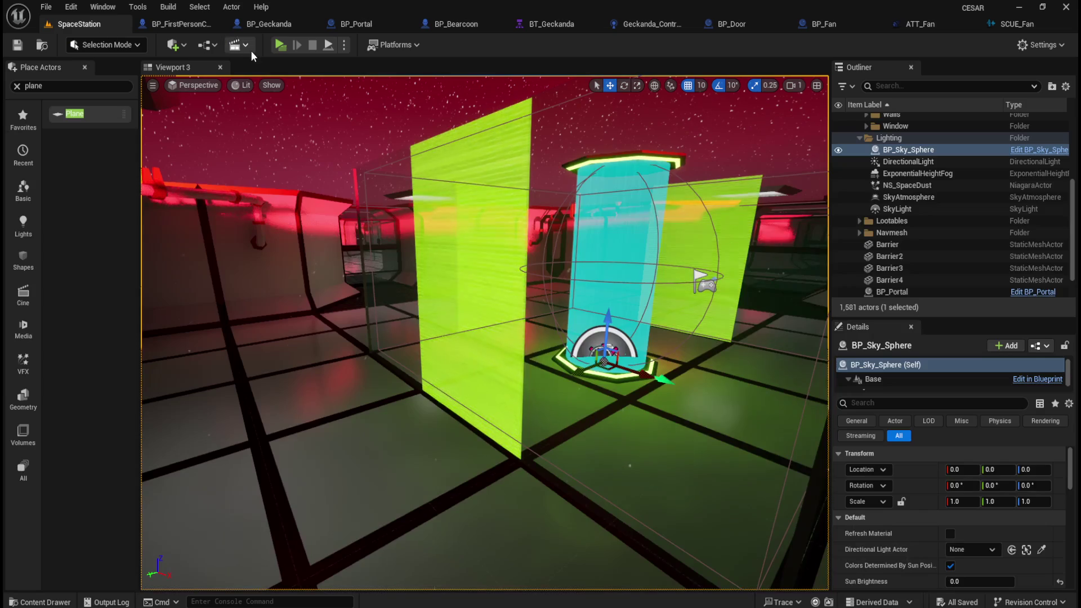
{"action": "left_click", "coordinate": [281, 44]}
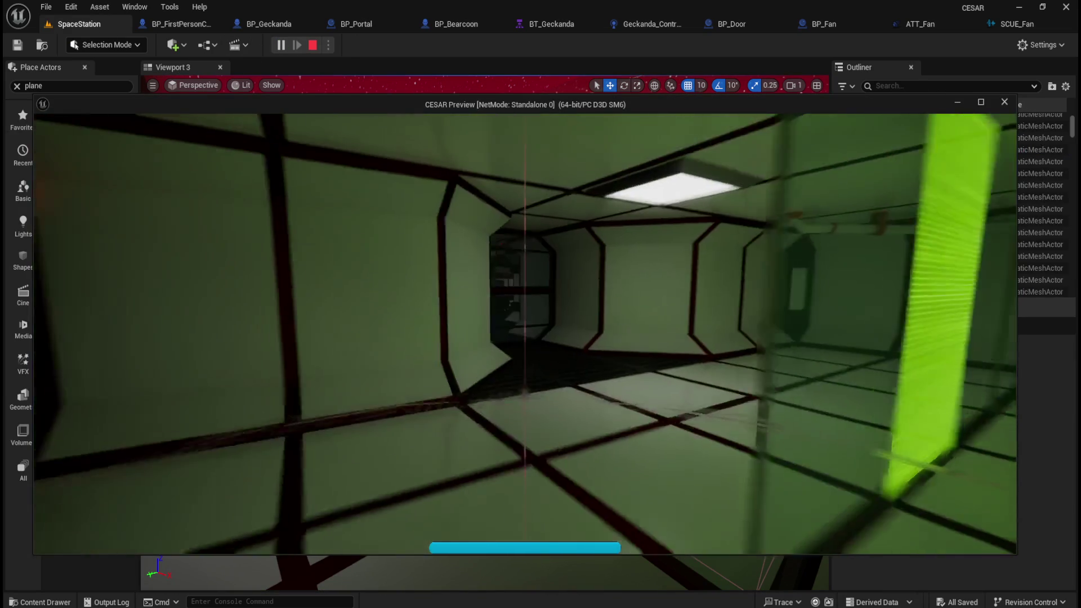
Walk down the corridor and through the red room to the fan grille and nearby shelves.
{"action": "key", "text": "w"}
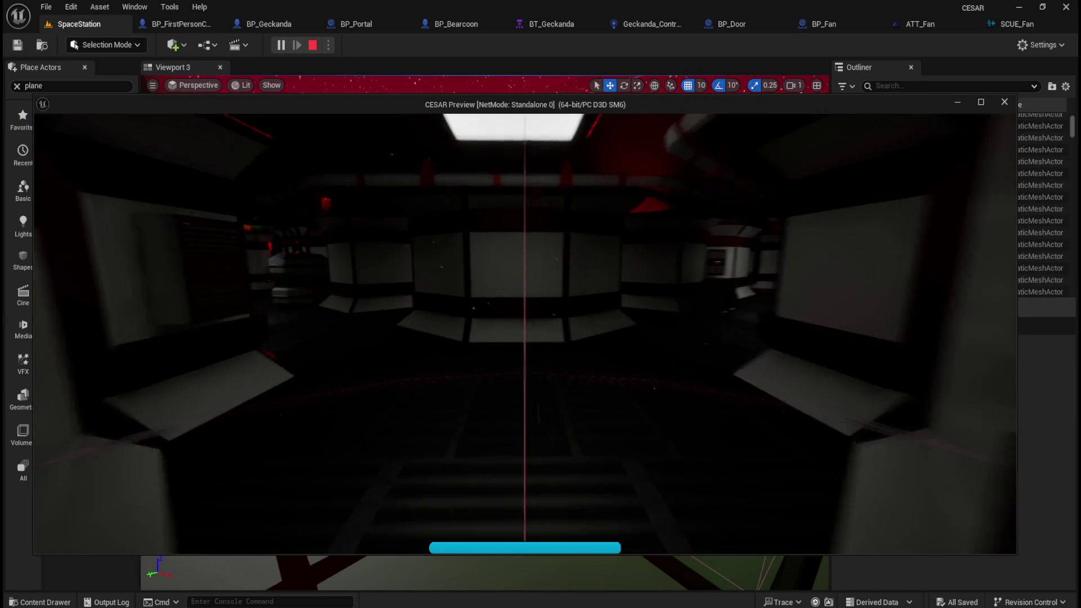
{"action": "key", "text": "w"}
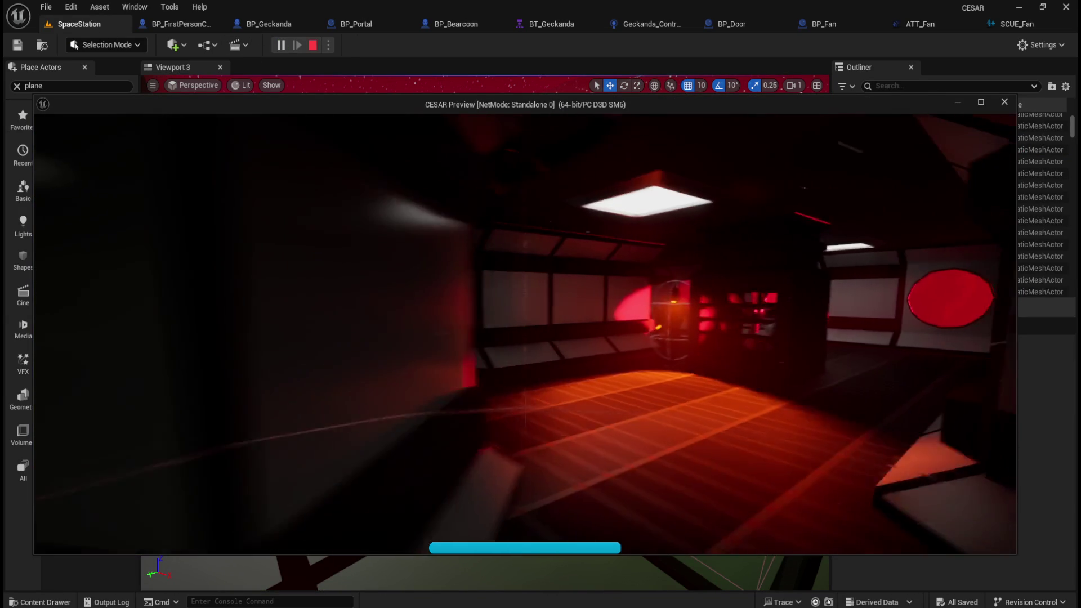
{"action": "key", "text": "w"}
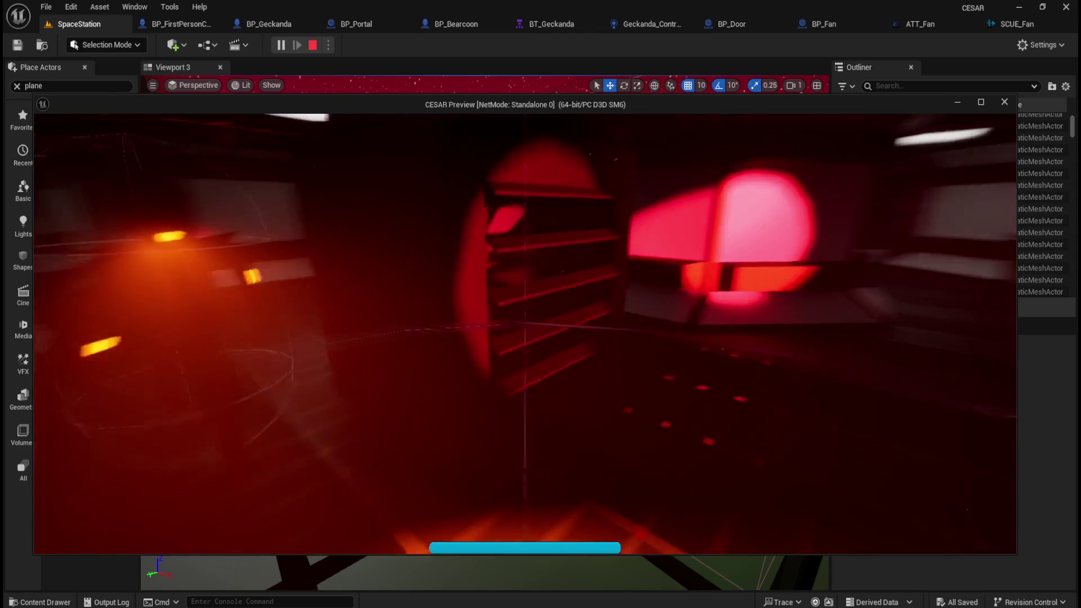
{"action": "key", "text": "w"}
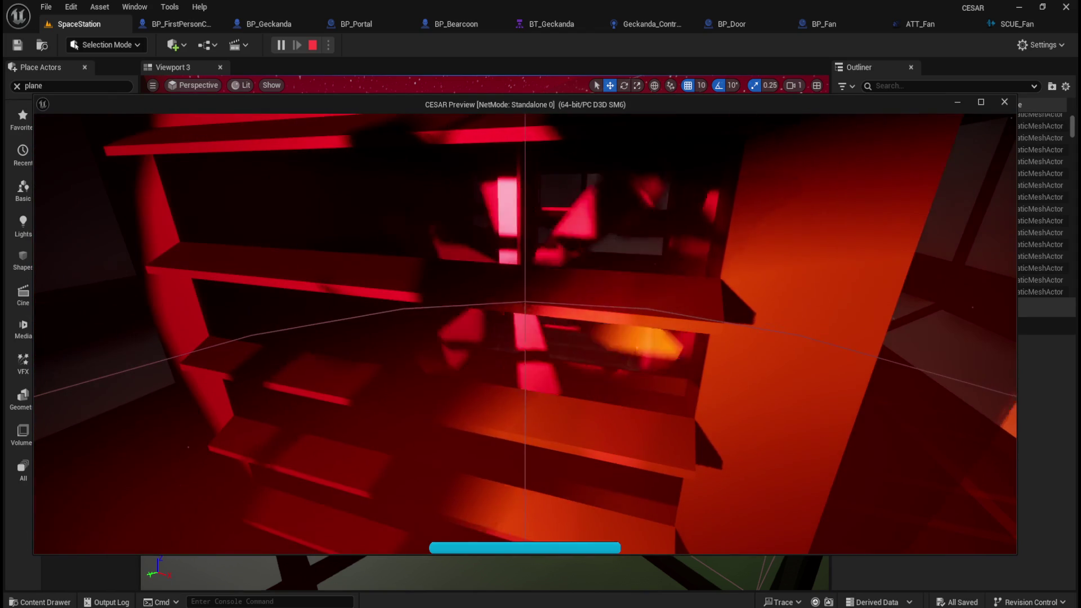
{"action": "key", "text": "w"}
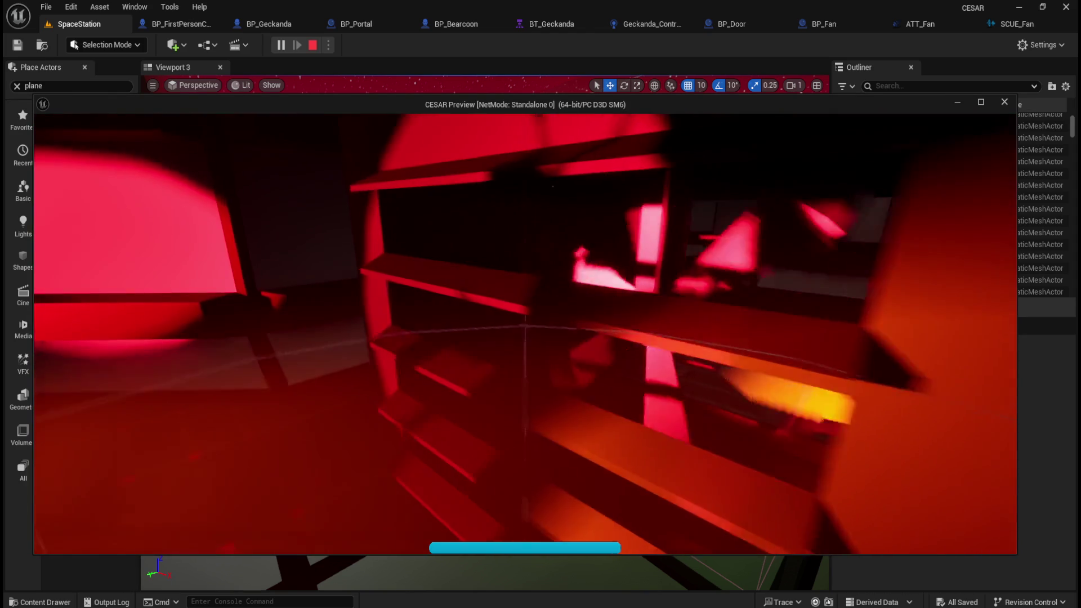
{"action": "key", "text": "w"}
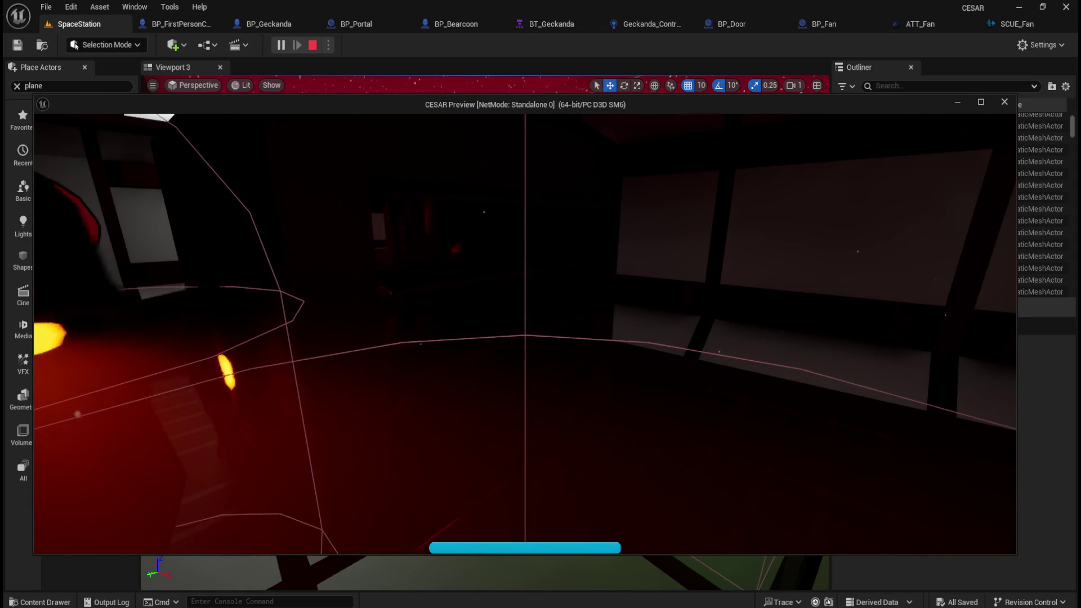
{"action": "key", "text": "w"}
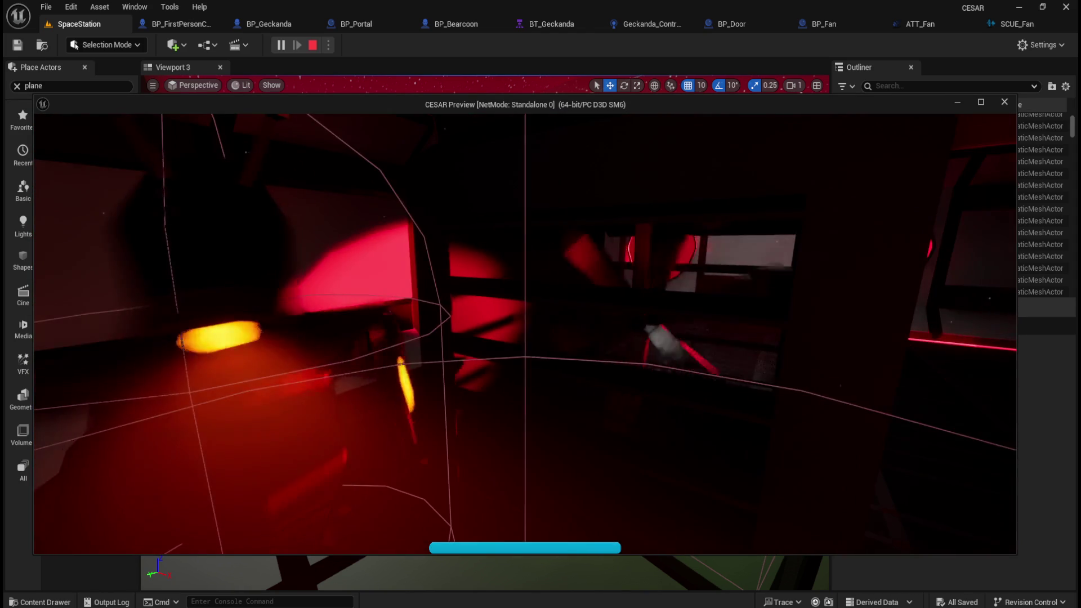
{"action": "key", "text": "w"}
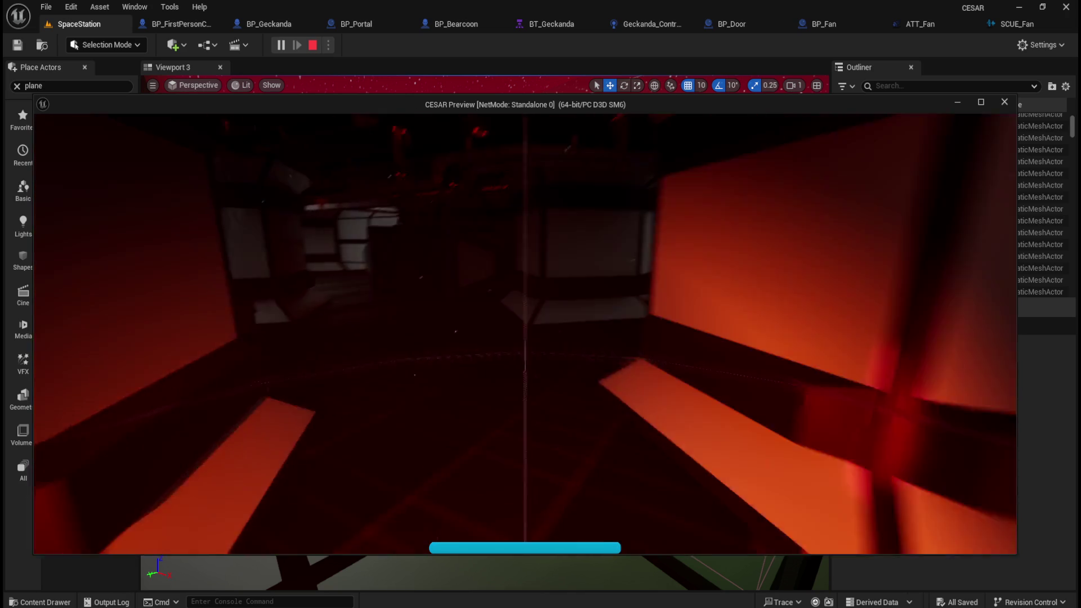
{"action": "key", "text": "w"}
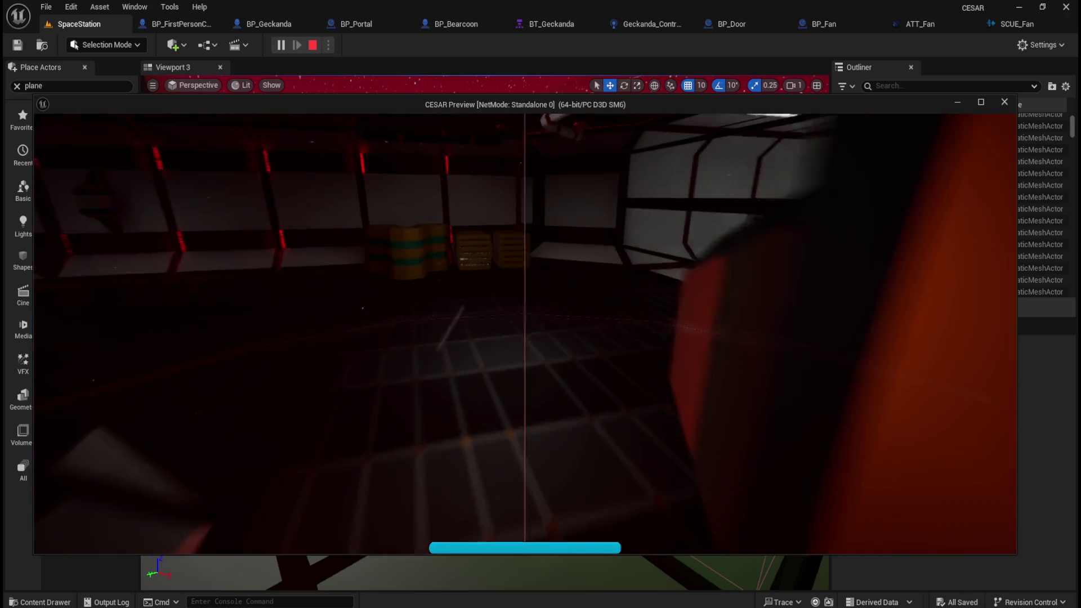
{"action": "key", "text": "w"}
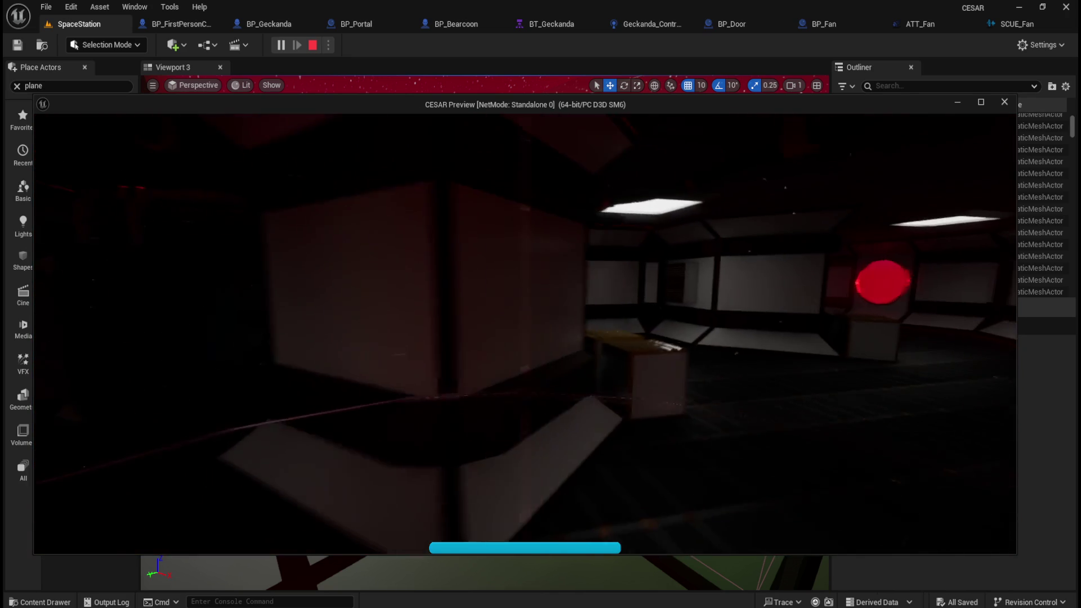
{"action": "key", "text": "w"}
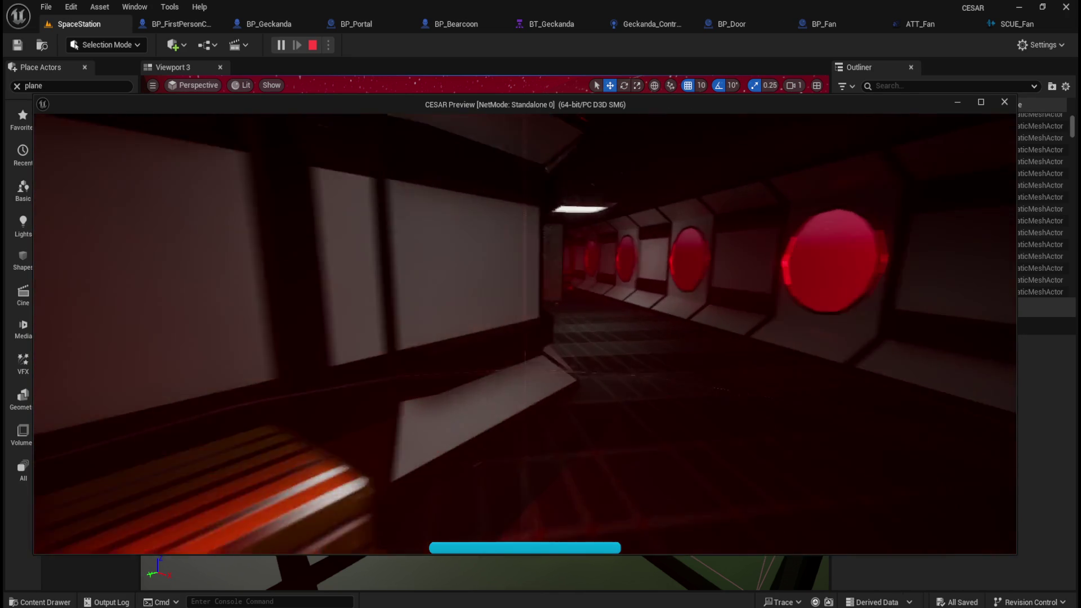
{"action": "key", "text": "w"}
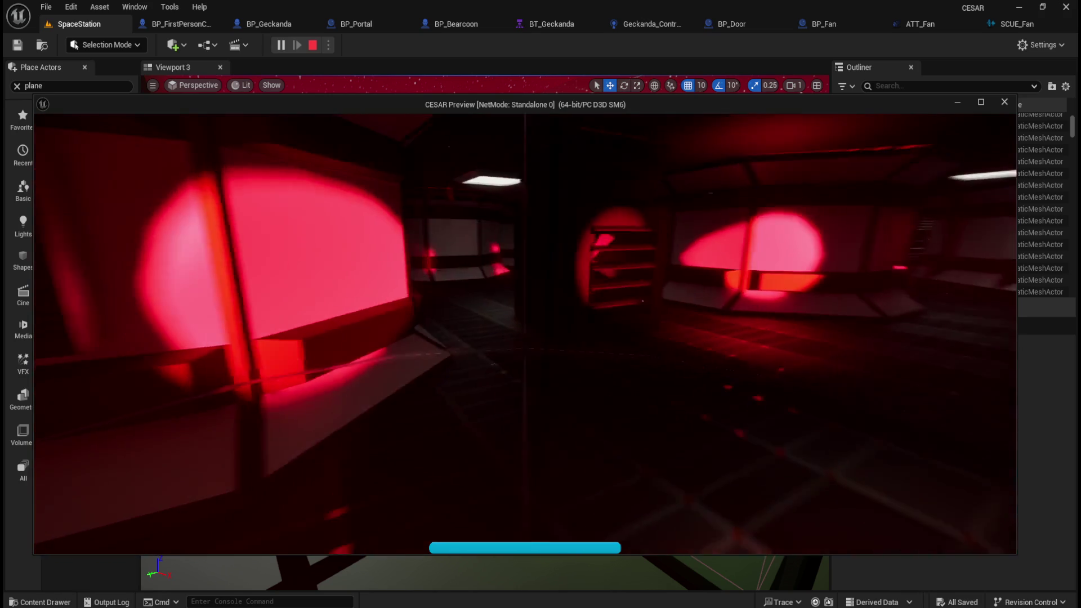
{"action": "key", "text": "w"}
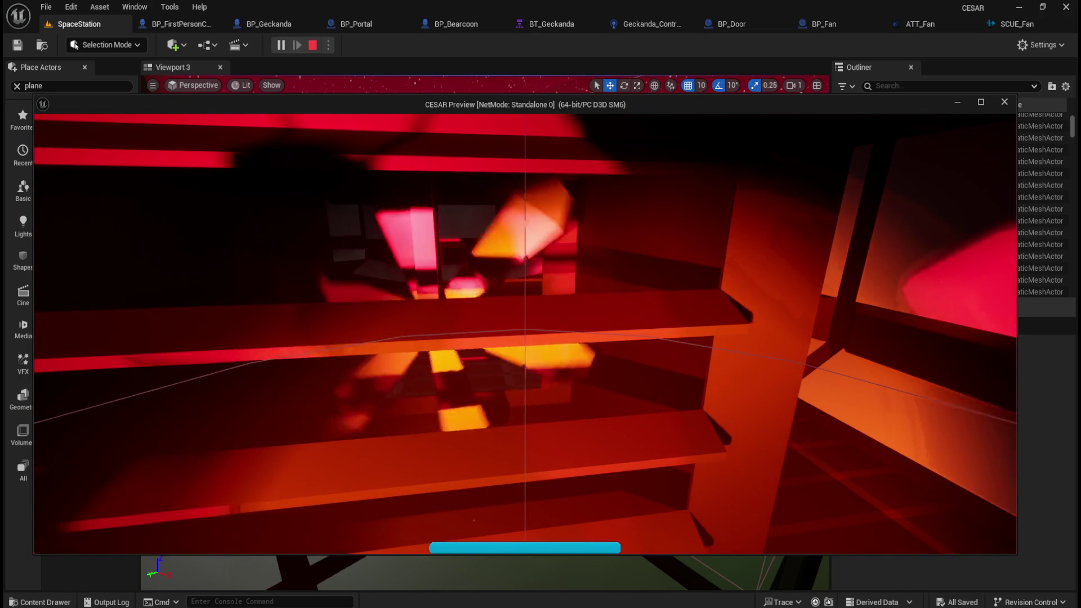
{"action": "key", "text": "w"}
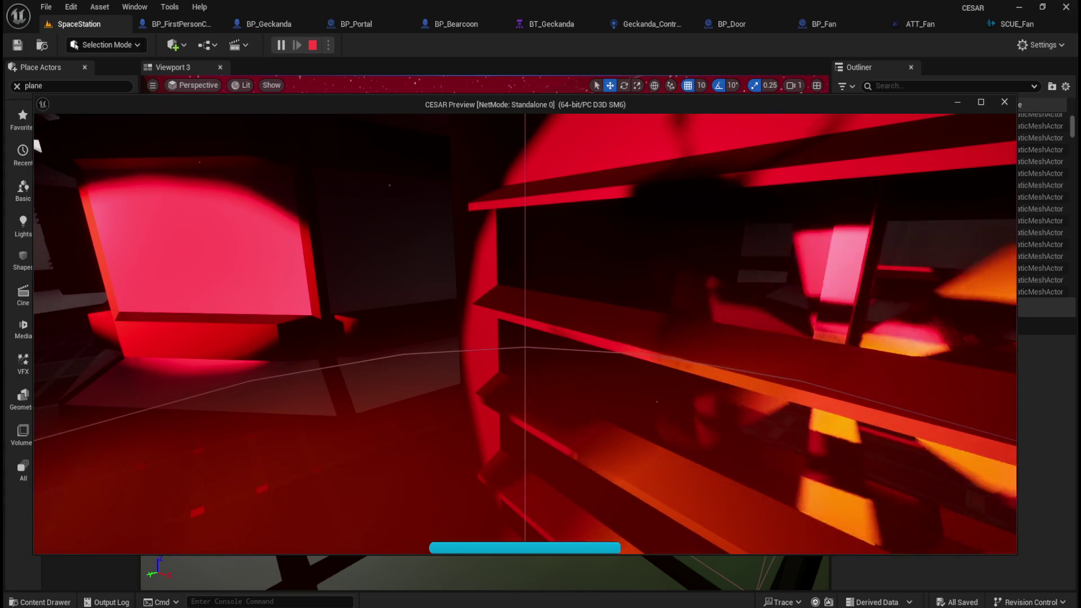
Walk past the glowing lamp and lamp character to the vent grate, porthole room and orange shelves.
{"action": "key", "text": "w"}
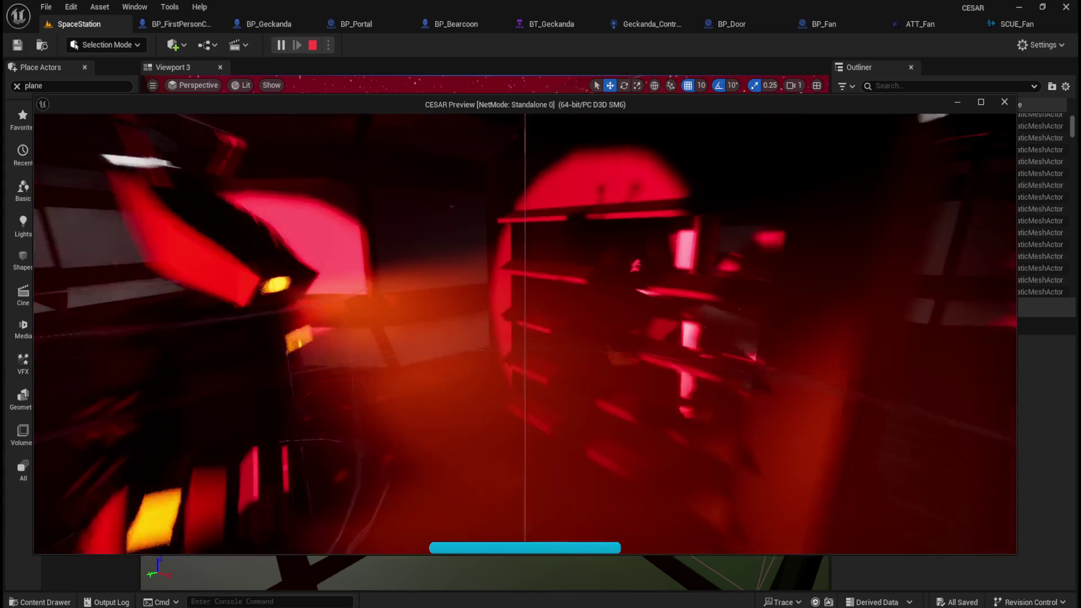
{"action": "key", "text": "w"}
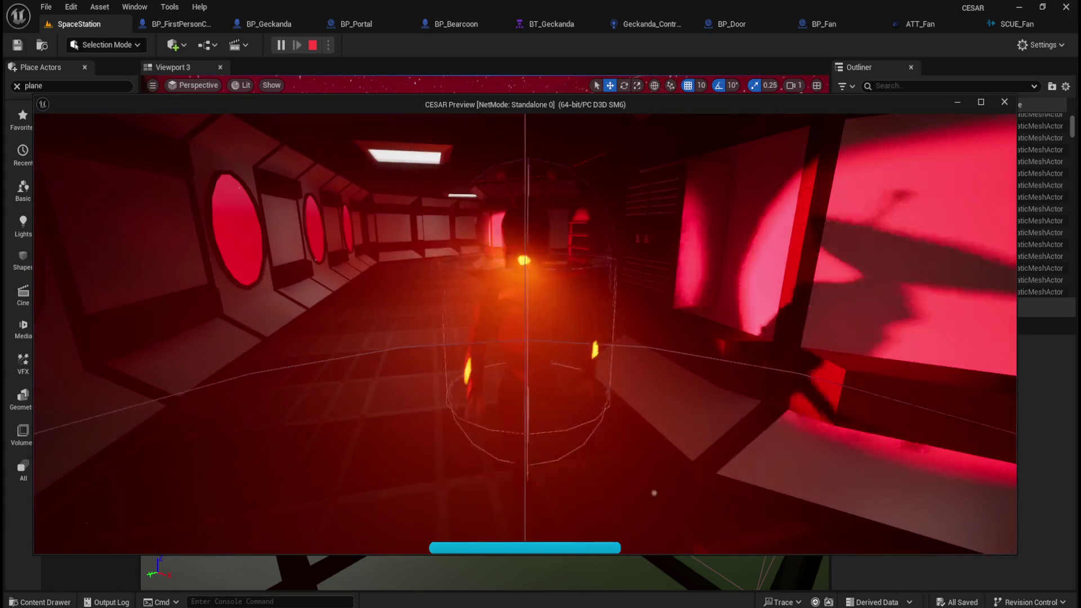
{"action": "key", "text": "w"}
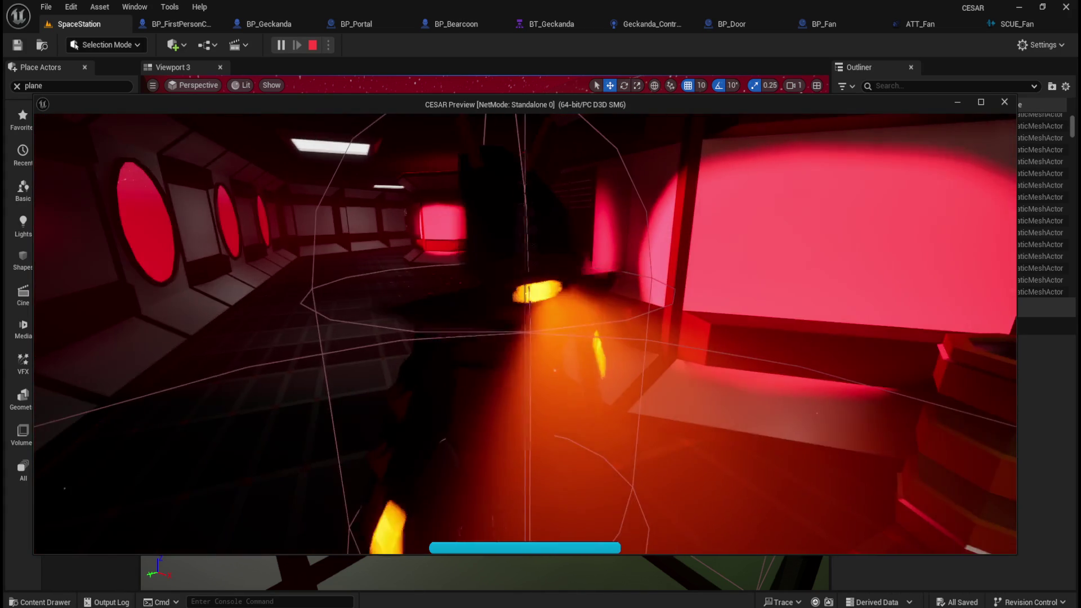
{"action": "key", "text": "w"}
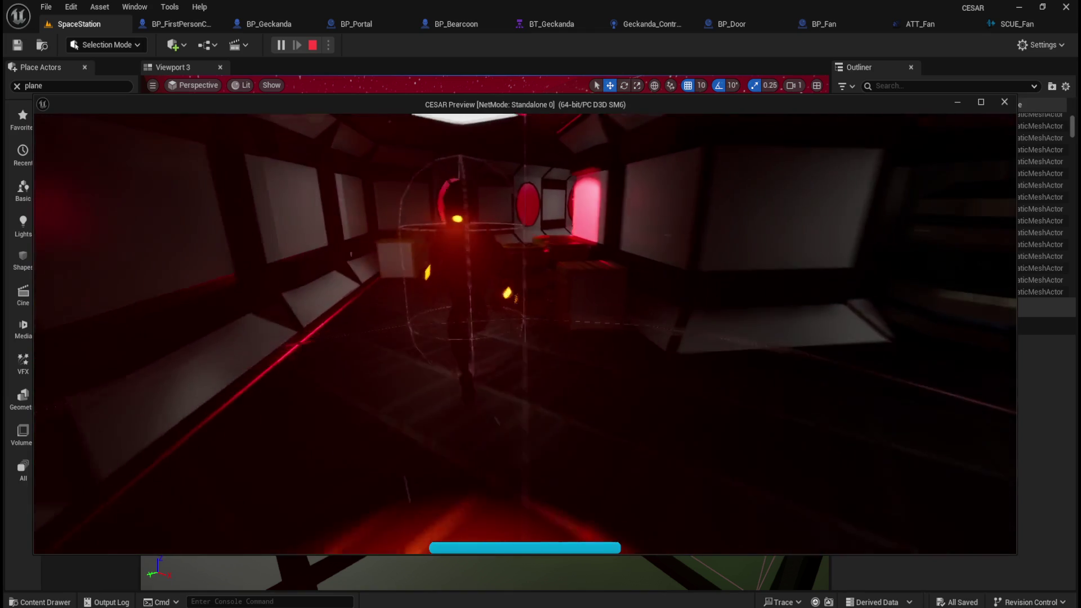
{"action": "key", "text": "w"}
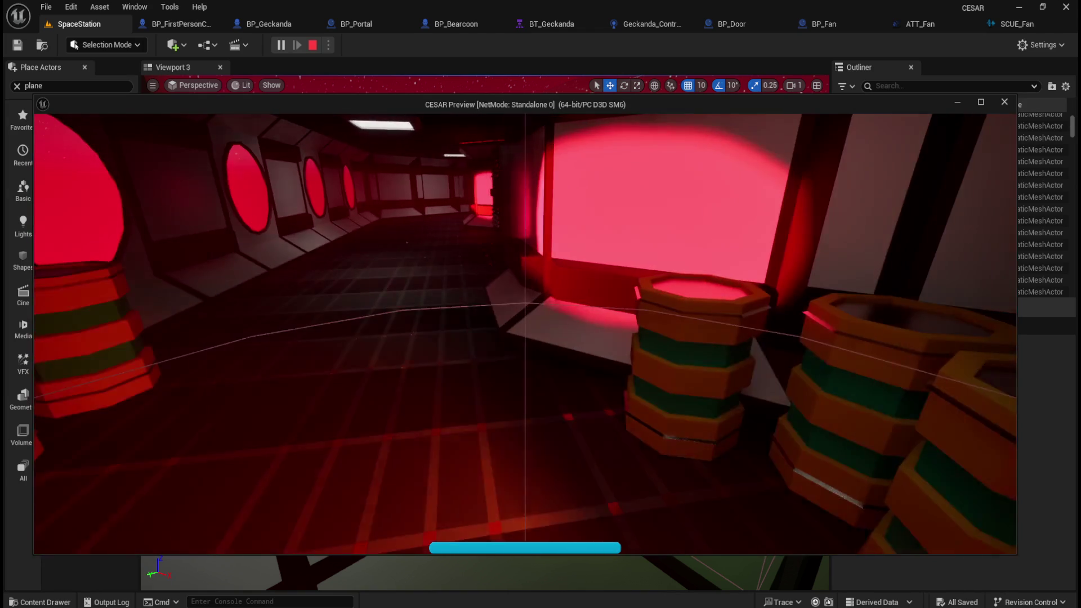
{"action": "key", "text": "w"}
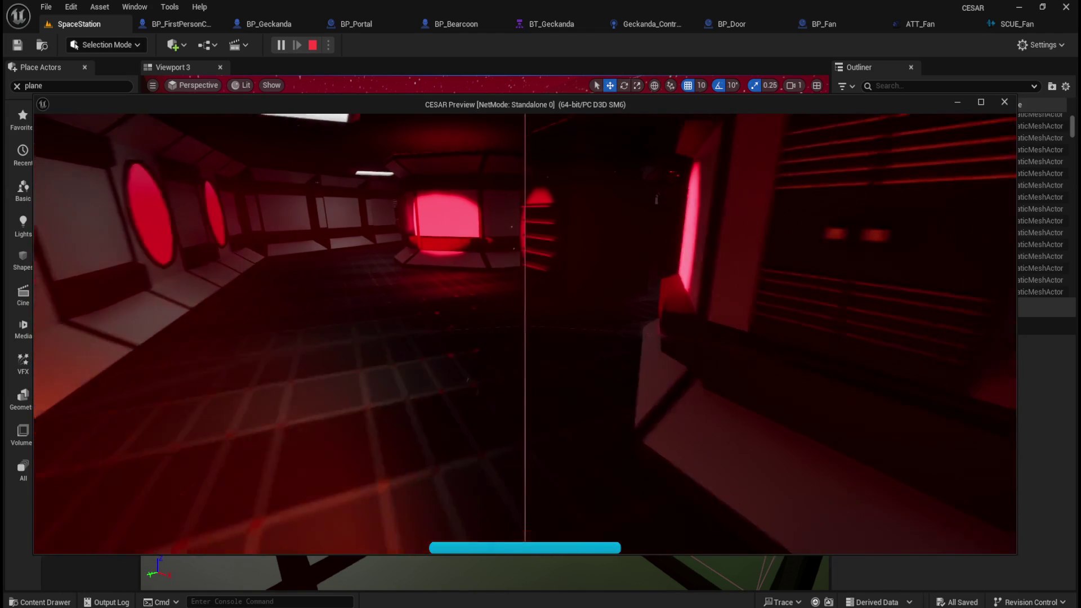
{"action": "key", "text": "w"}
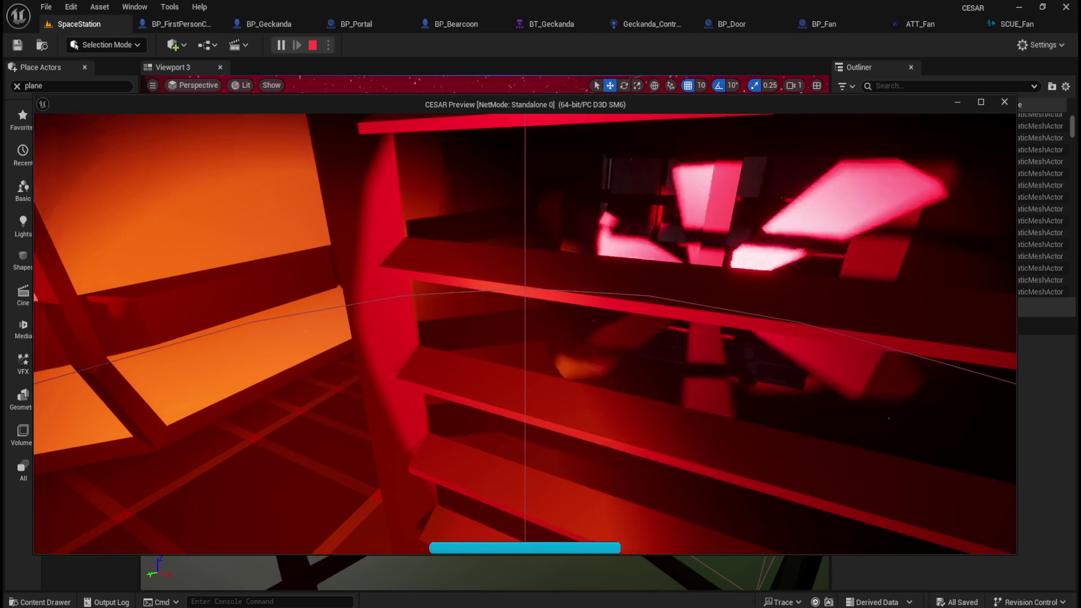
{"action": "key", "text": "s"}
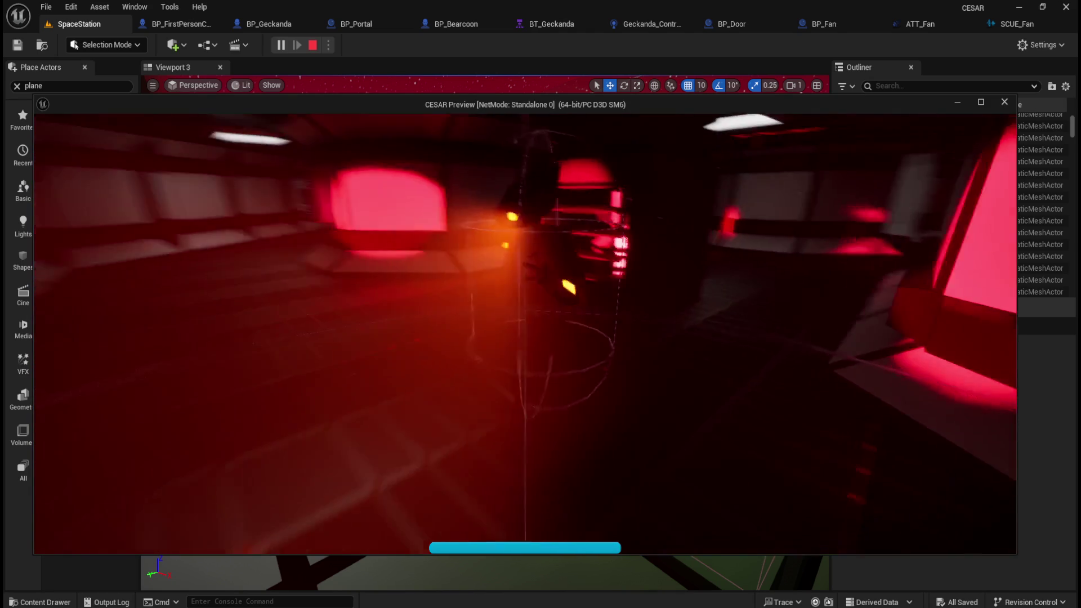
{"action": "key", "text": "w"}
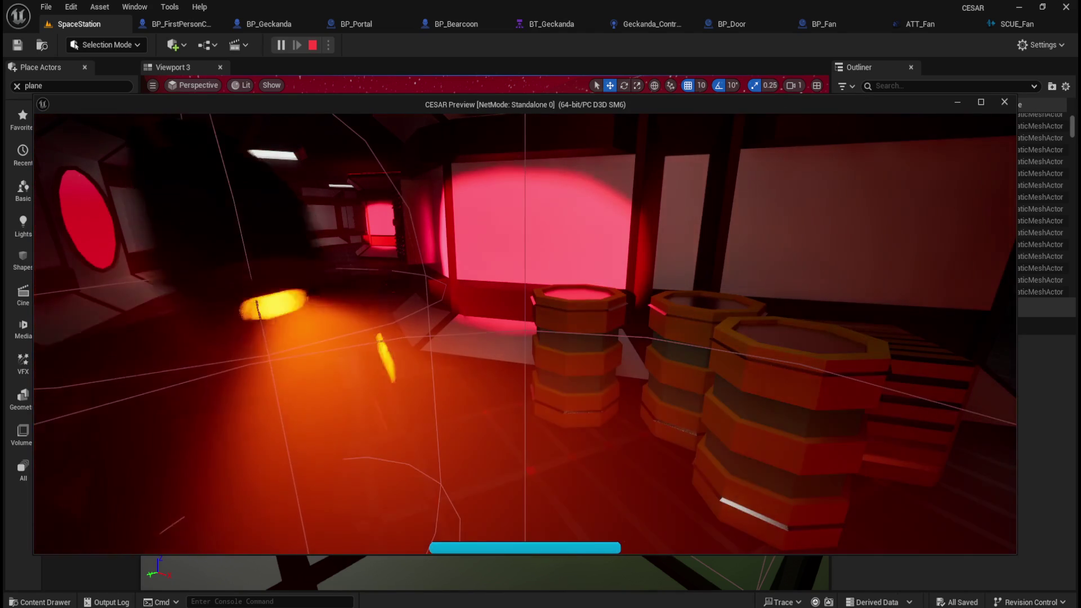
{"action": "key", "text": "s"}
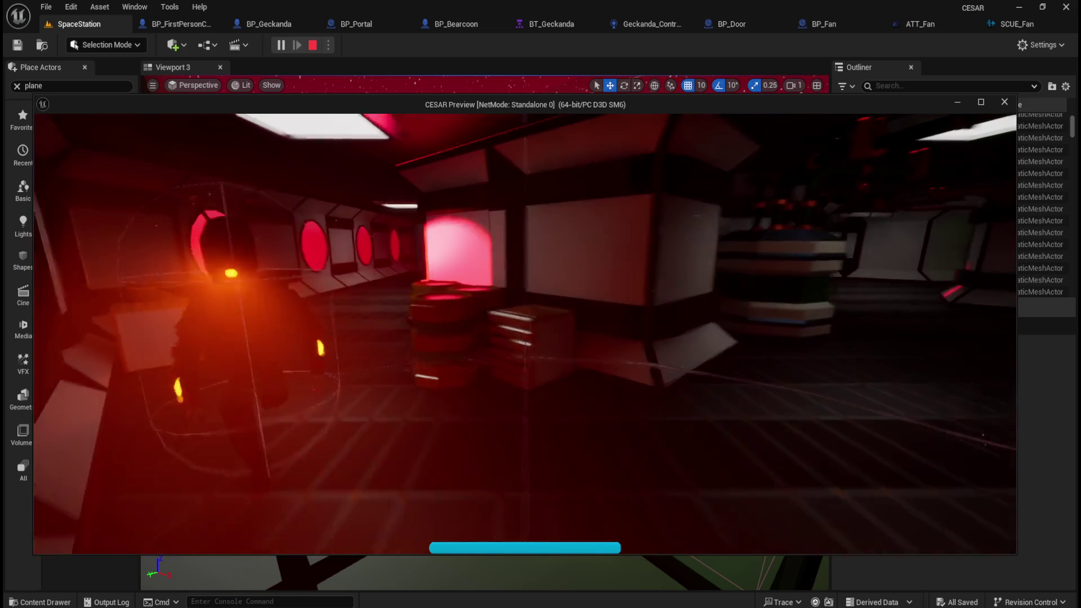
{"action": "key", "text": "w"}
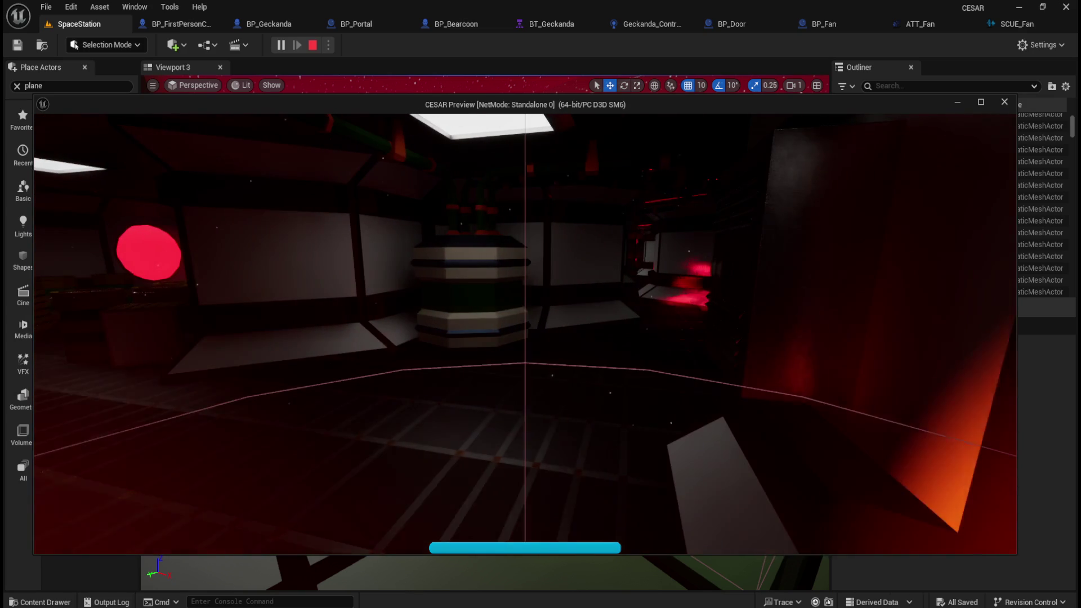
{"action": "key", "text": "w"}
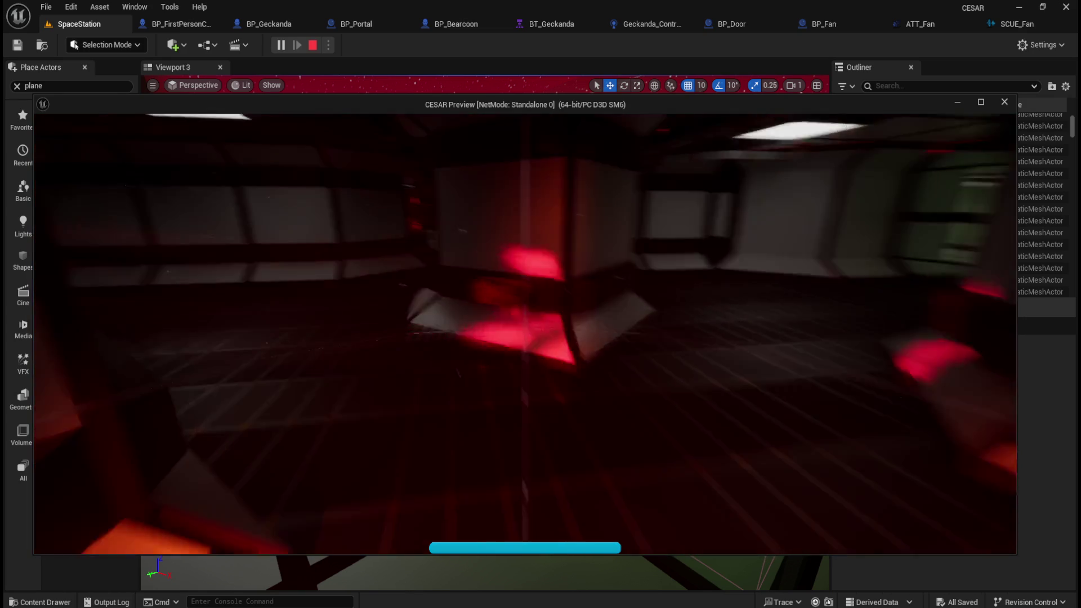
{"action": "key", "text": "w"}
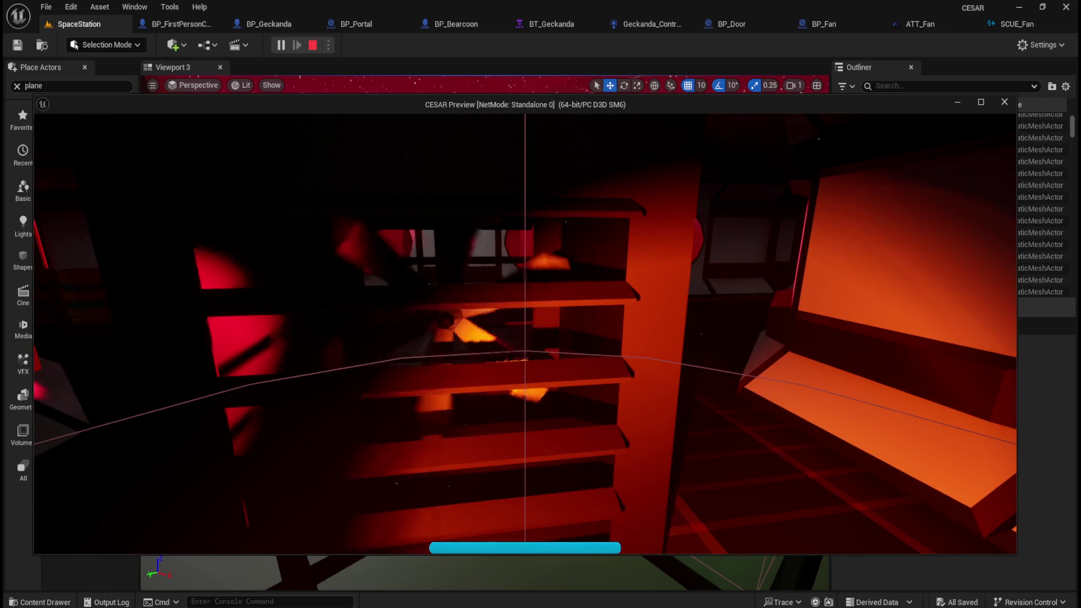
{"action": "key", "text": "w"}
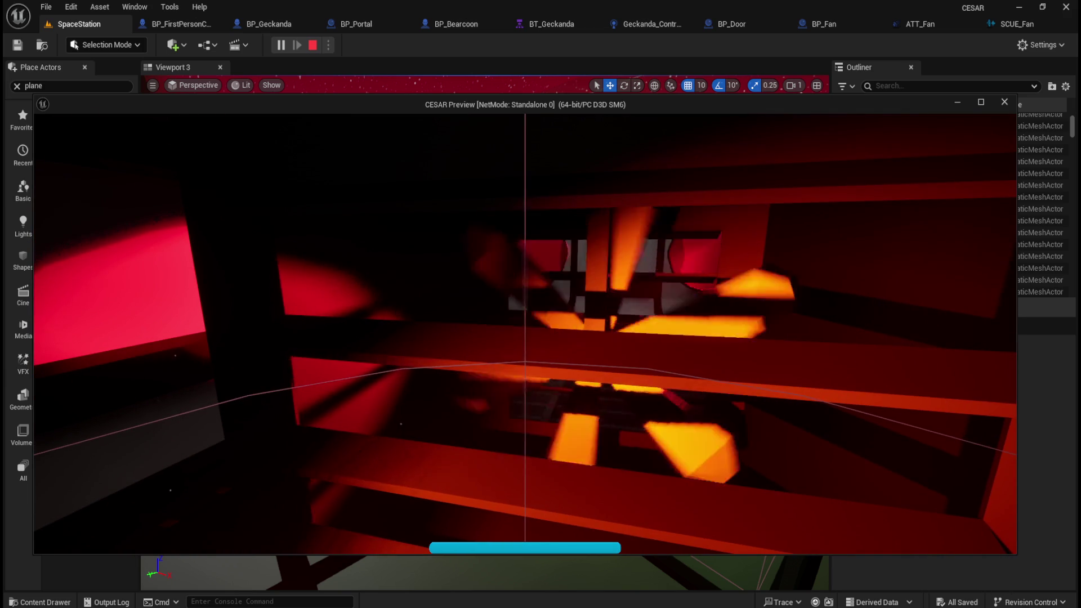
{"action": "key", "text": "w"}
{"action": "key", "text": "w"}
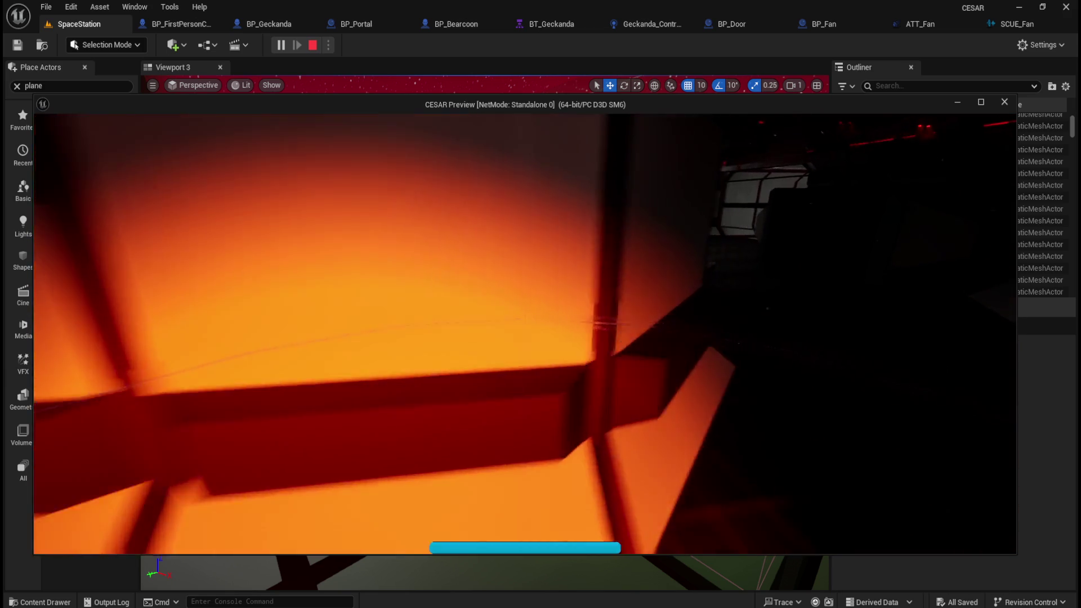
{"action": "key", "text": "w"}
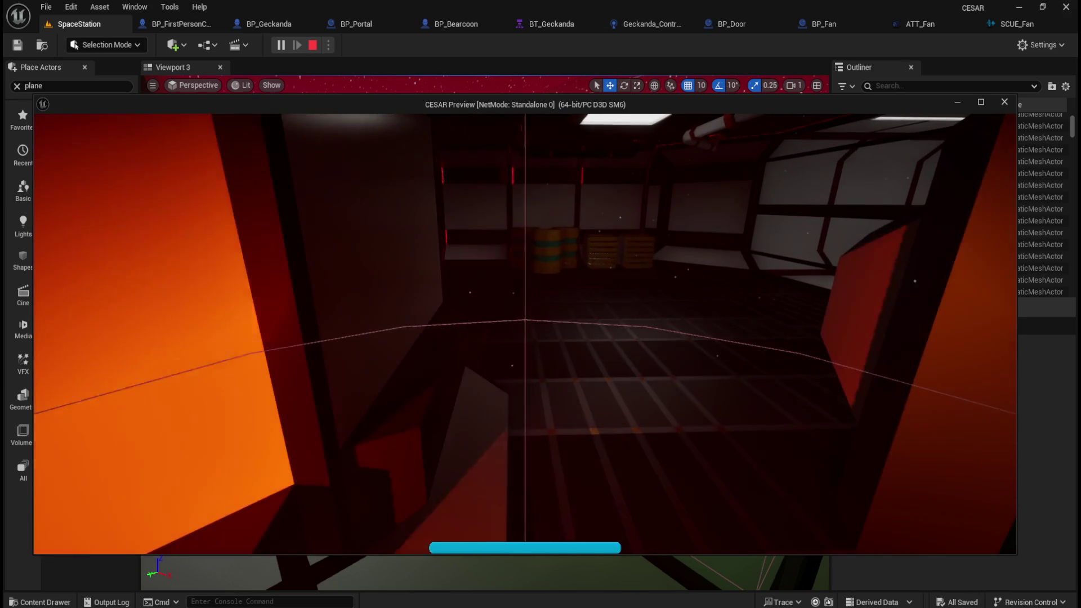
Walk through the glowing fan cylinder to the spinning fan, then stop the play session.
{"action": "key", "text": "s"}
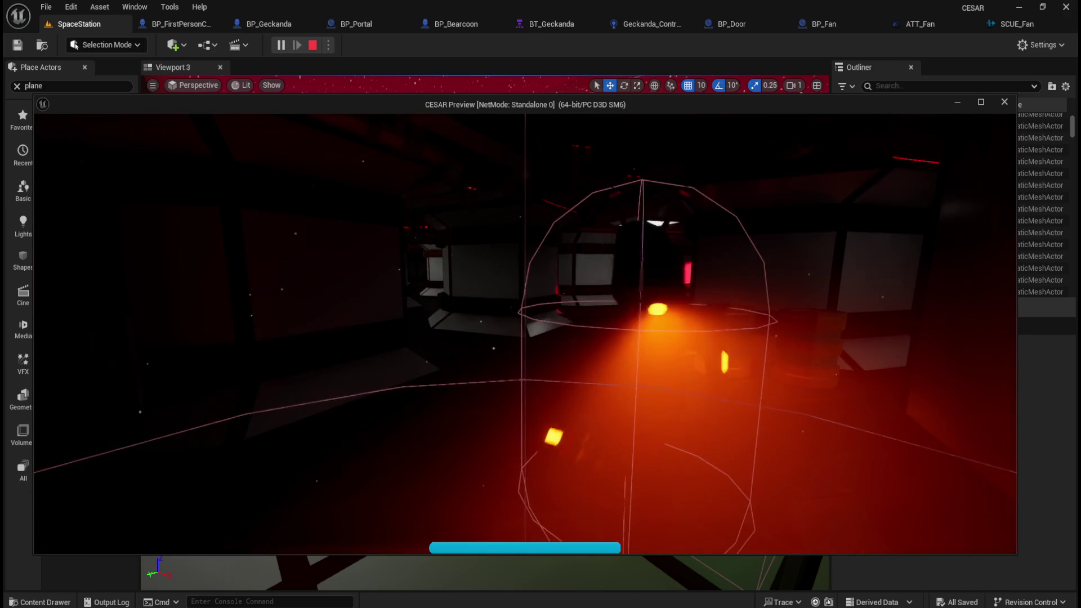
{"action": "key", "text": "w"}
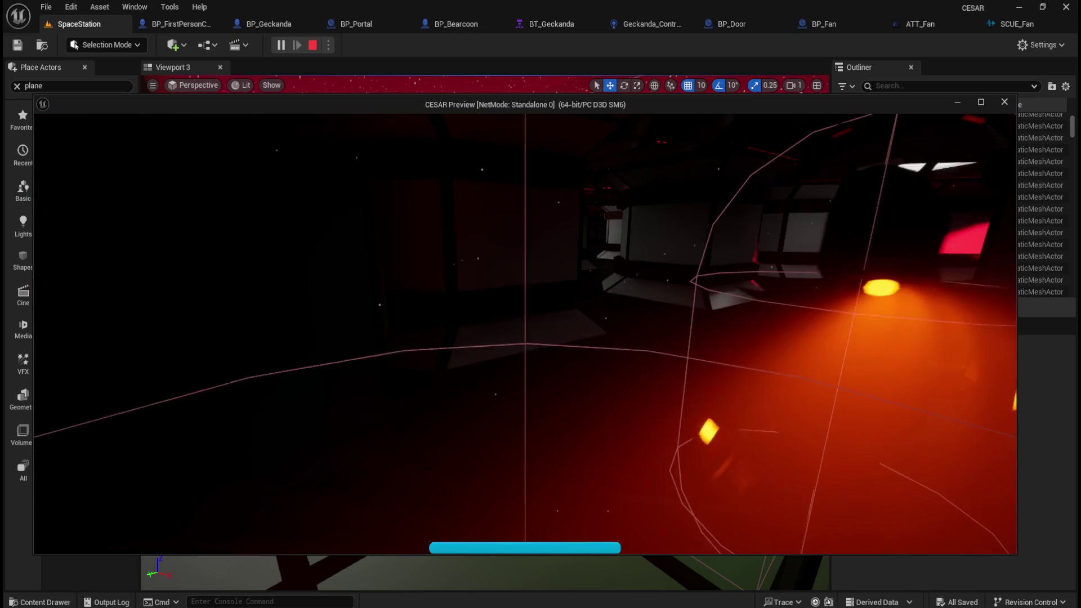
{"action": "key", "text": "w"}
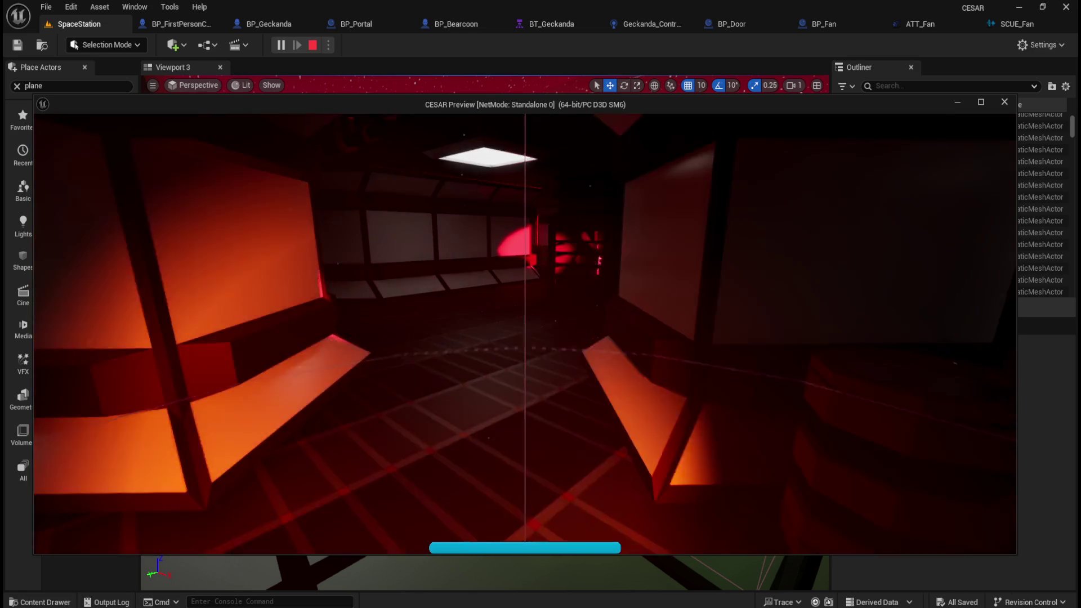
{"action": "key", "text": "w"}
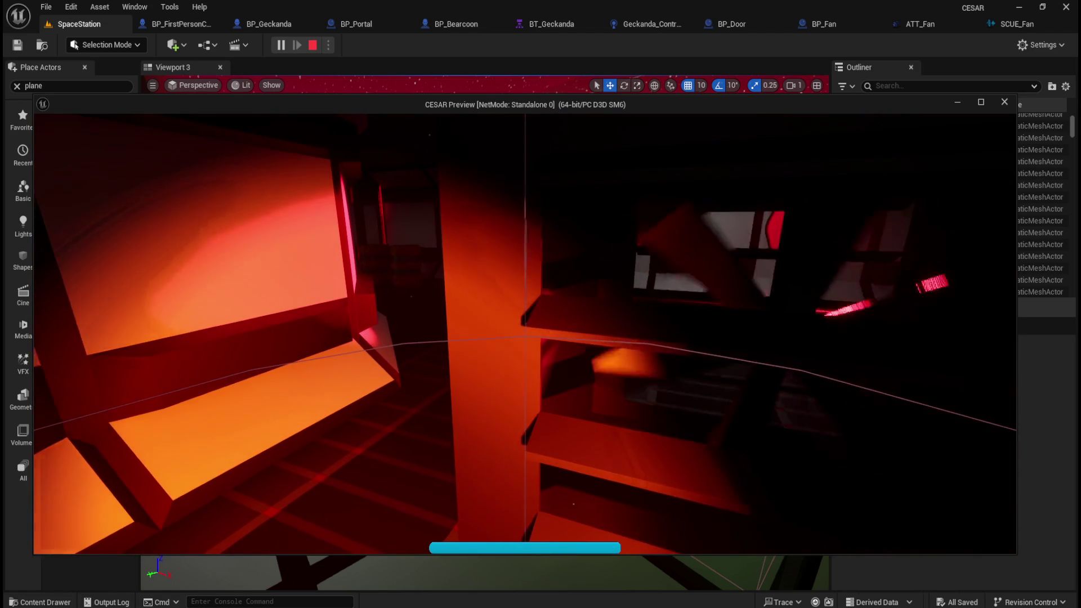
{"action": "key", "text": "w"}
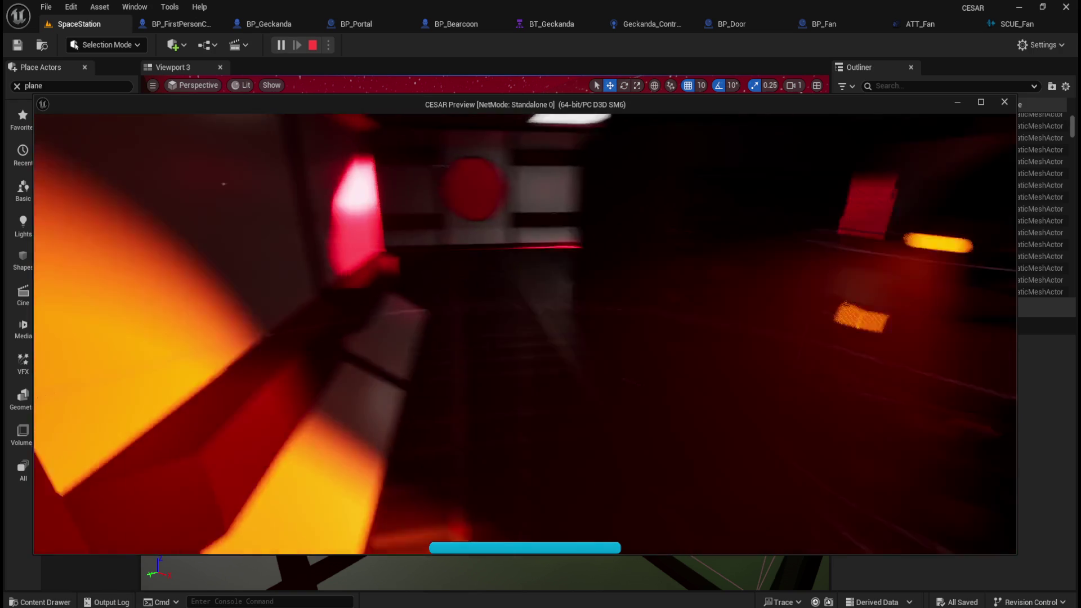
{"action": "key", "text": "w"}
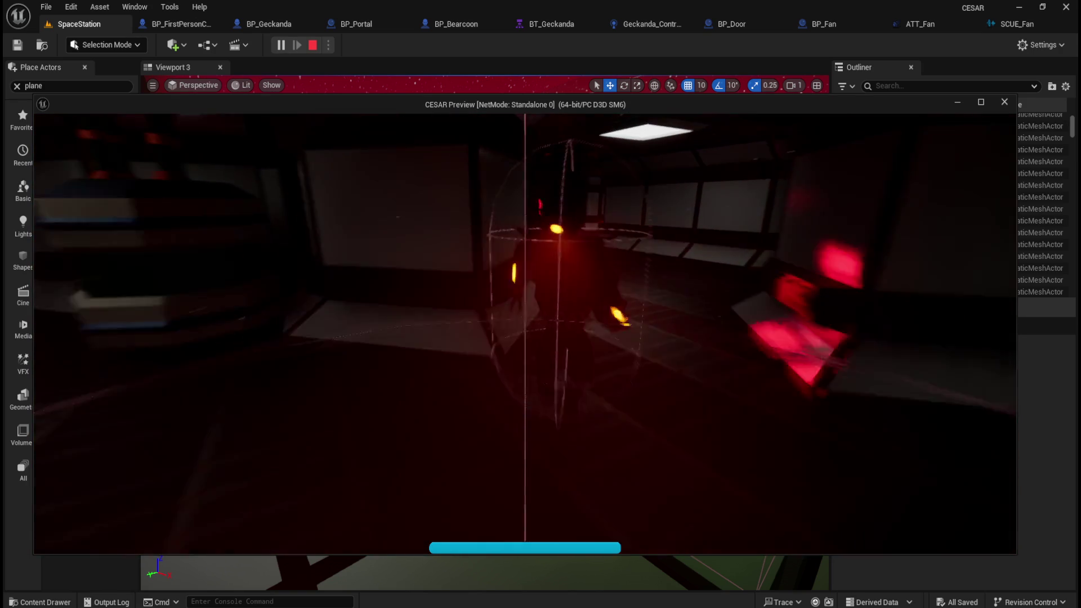
{"action": "key", "text": "w"}
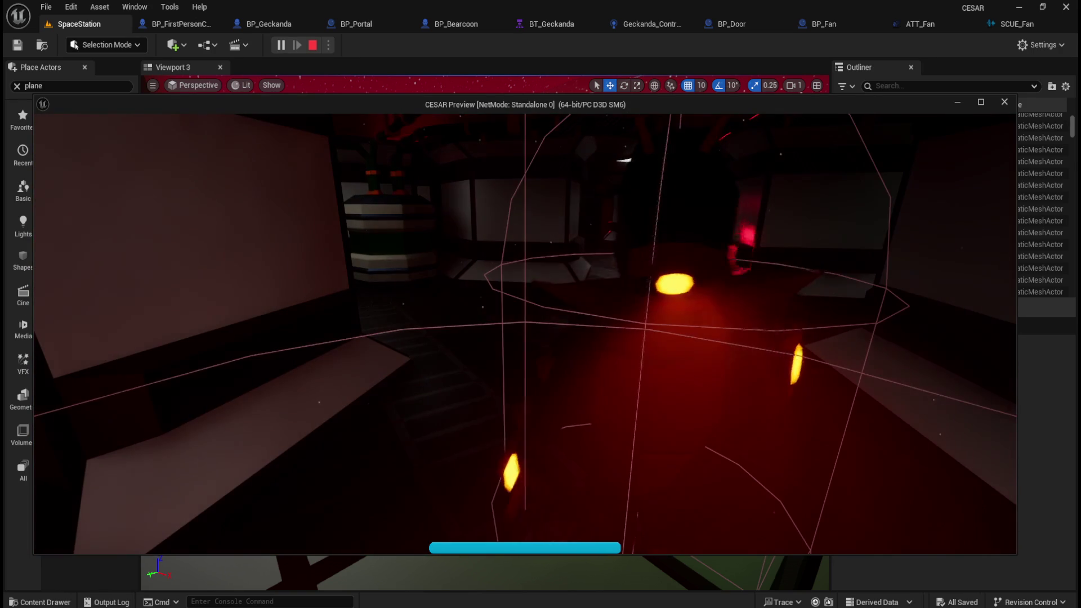
{"action": "key", "text": "w"}
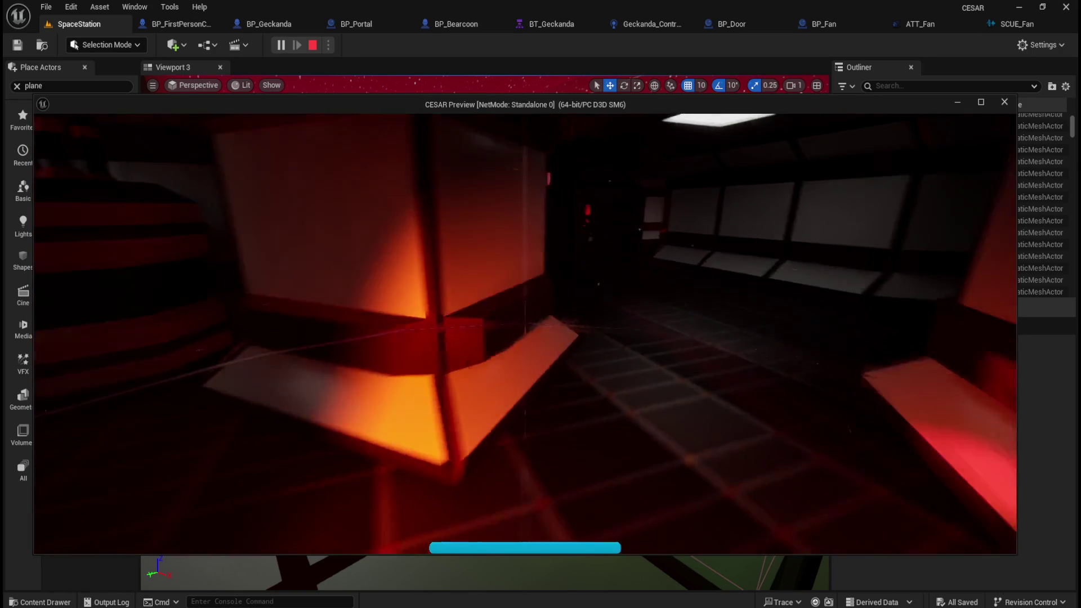
{"action": "key", "text": "w"}
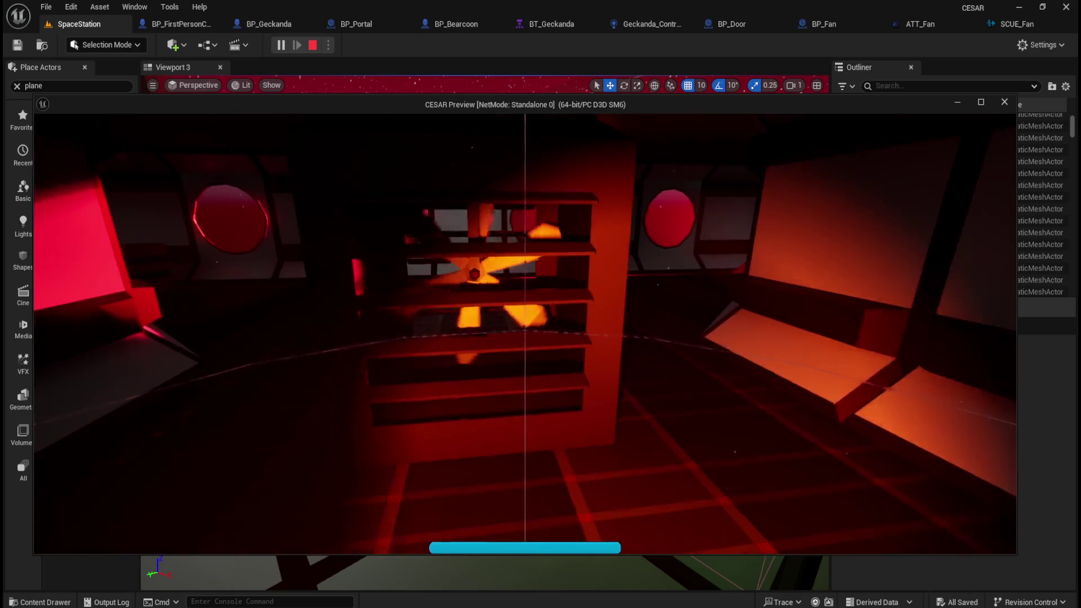
{"action": "key", "text": "w"}
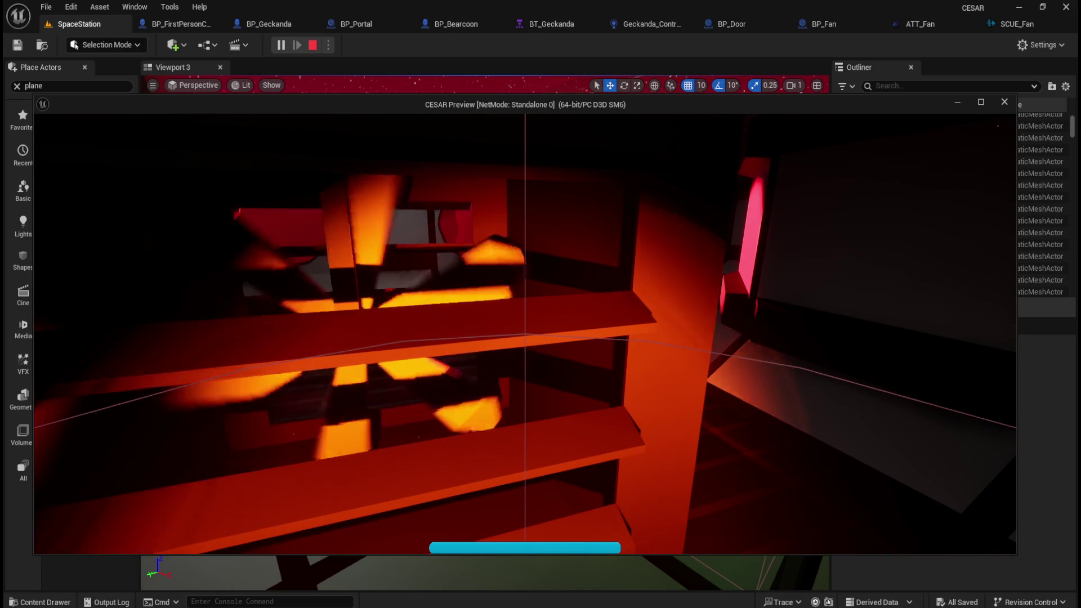
{"action": "key", "text": "Escape"}
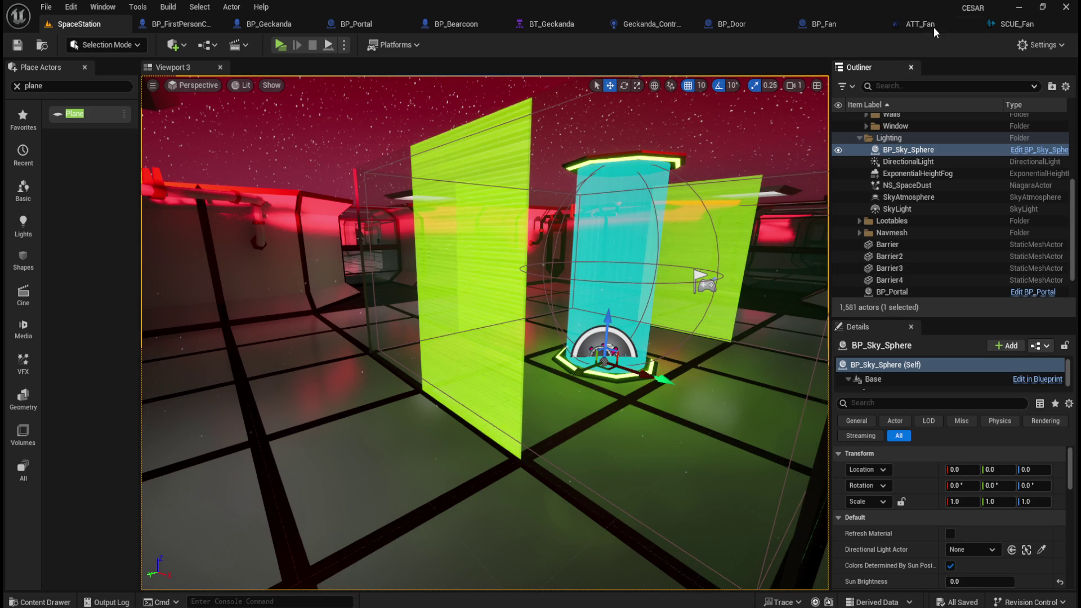
{"action": "left_click", "coordinate": [936, 27]}
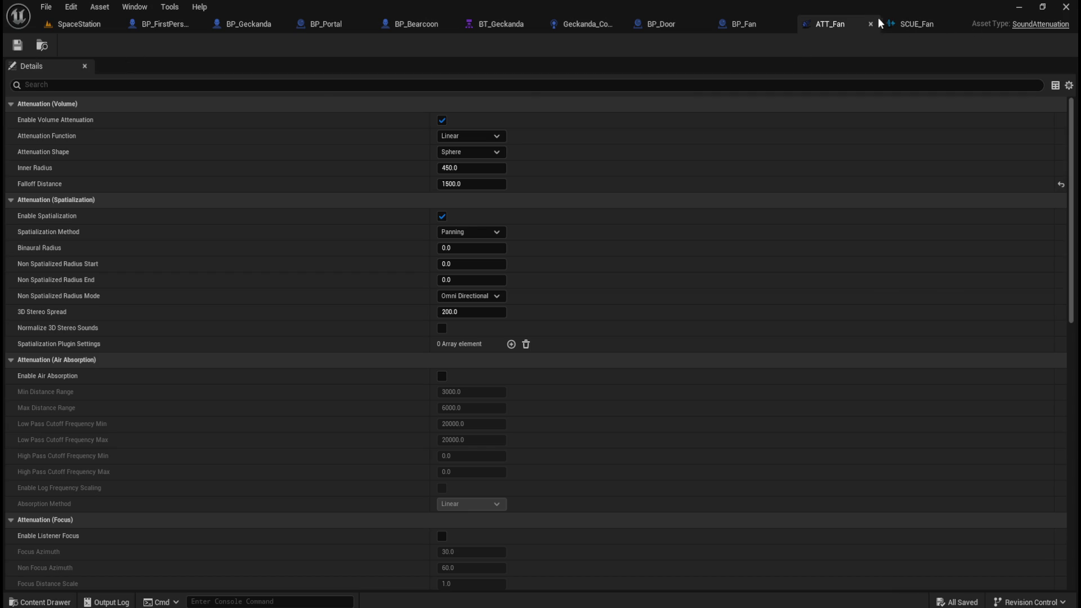
{"action": "left_click", "coordinate": [872, 24]}
{"action": "left_click", "coordinate": [992, 24]}
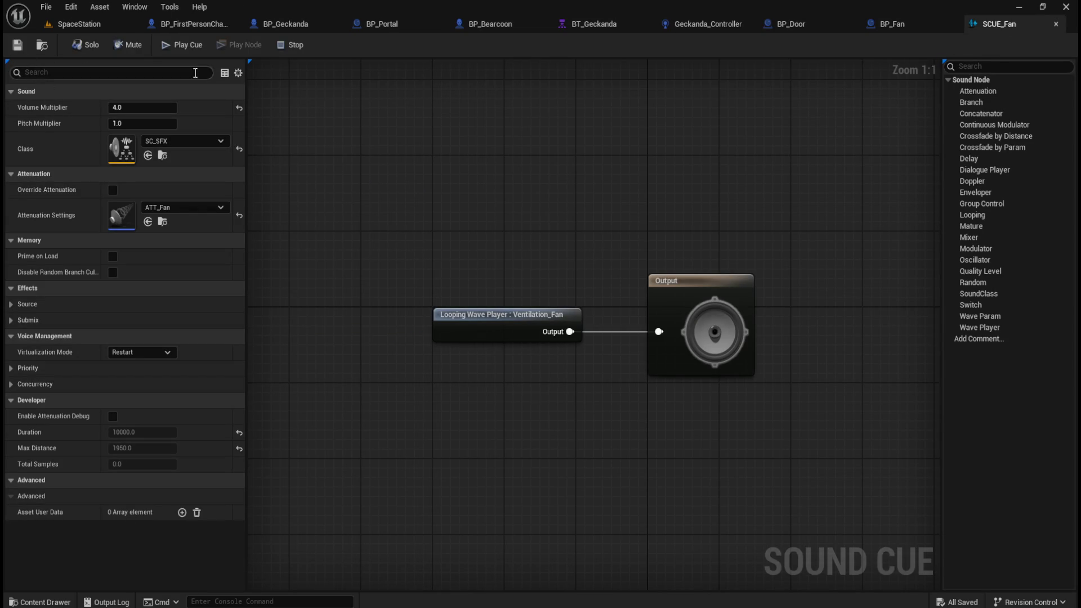
{"action": "left_click", "coordinate": [1056, 25]}
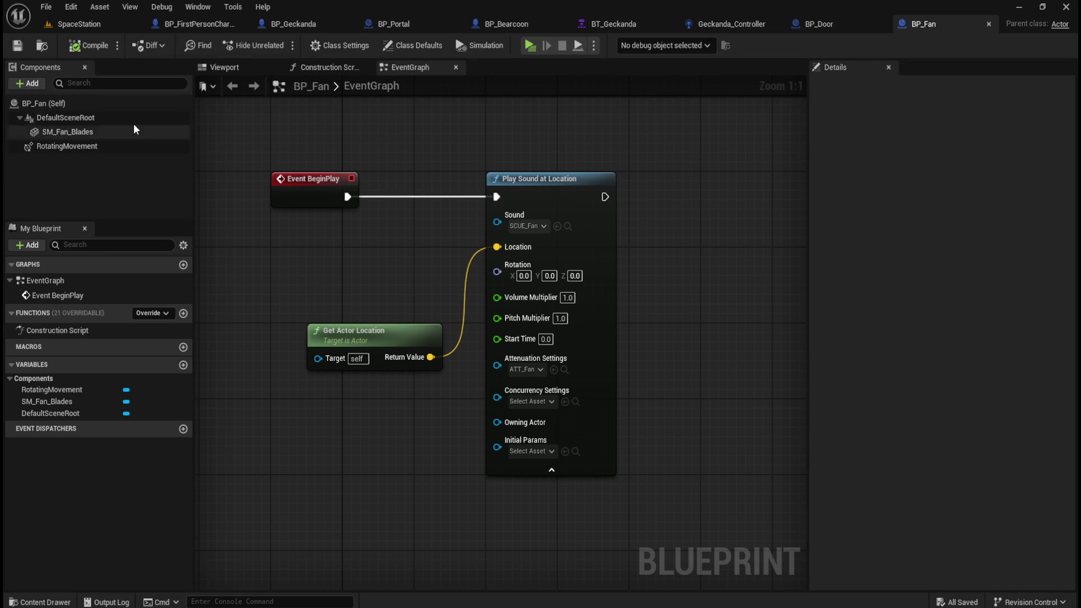
Close BP_Fan, reopen it from Content > Blueprints, and select its RotatingMovement component.
{"action": "left_click", "coordinate": [988, 24]}
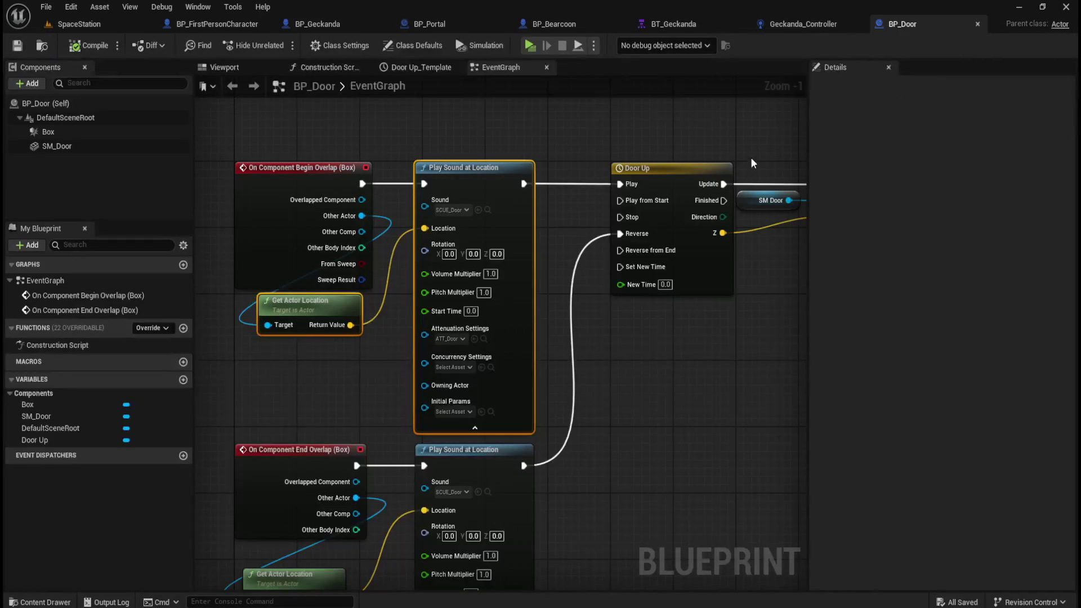
{"action": "key", "text": "ctrl+space"}
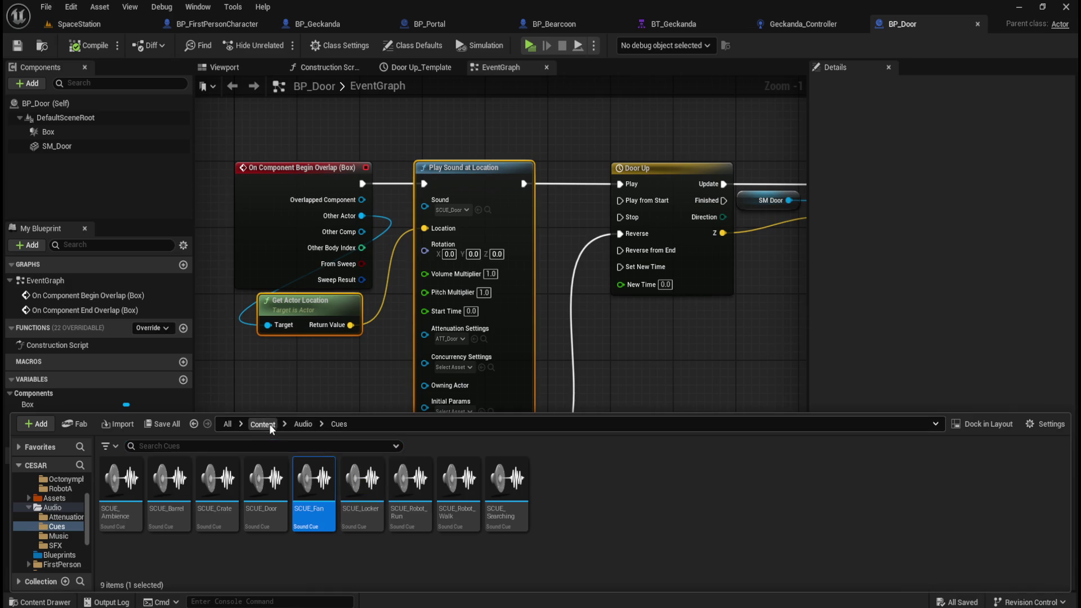
{"action": "left_click", "coordinate": [262, 424]}
{"action": "double_click", "coordinate": [265, 482]}
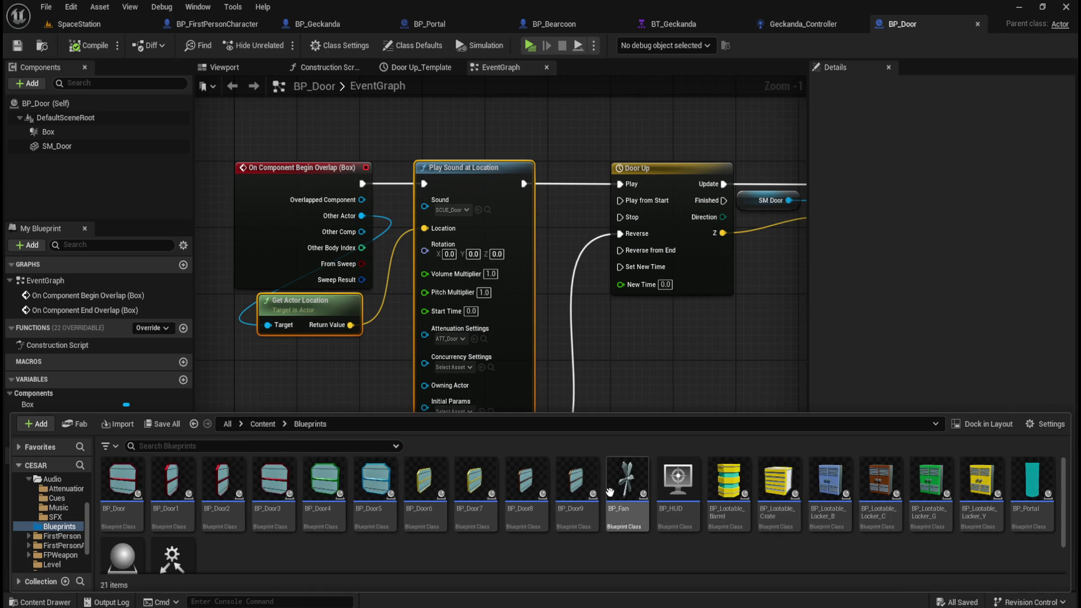
{"action": "double_click", "coordinate": [610, 492]}
{"action": "left_click", "coordinate": [129, 149]}
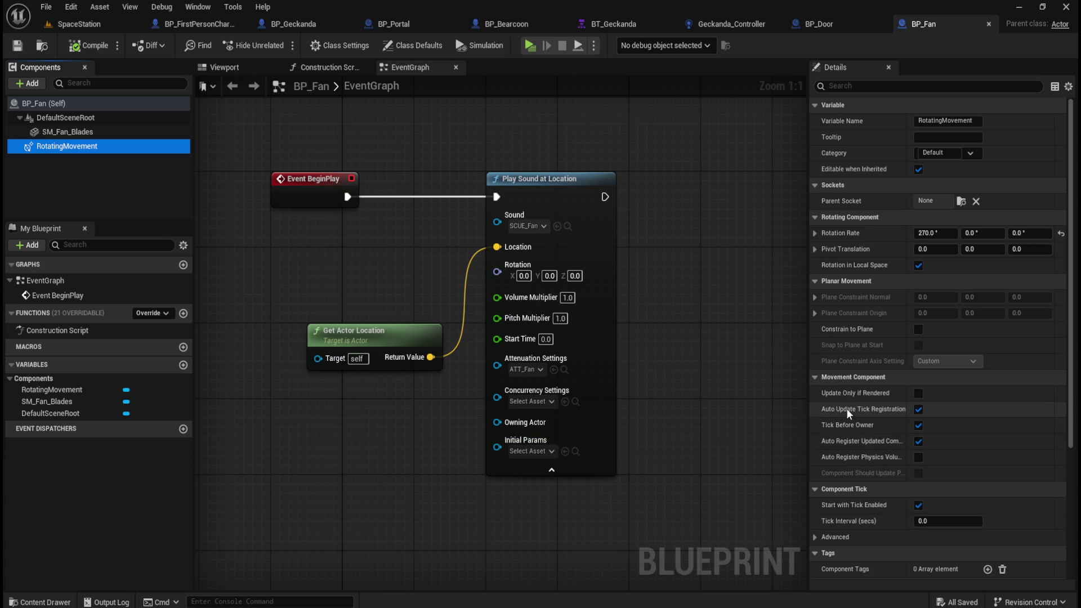
Inspect BP_Fan's Play Sound at Location node, deselect it, and close BP_Fan.
{"action": "left_click", "coordinate": [576, 182]}
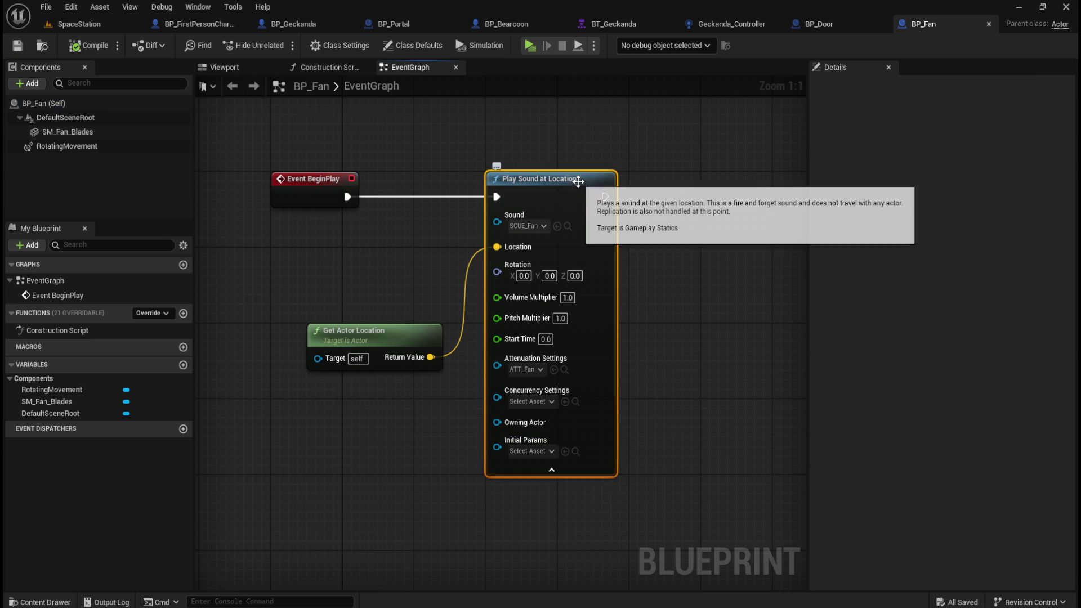
{"action": "left_click", "coordinate": [659, 164]}
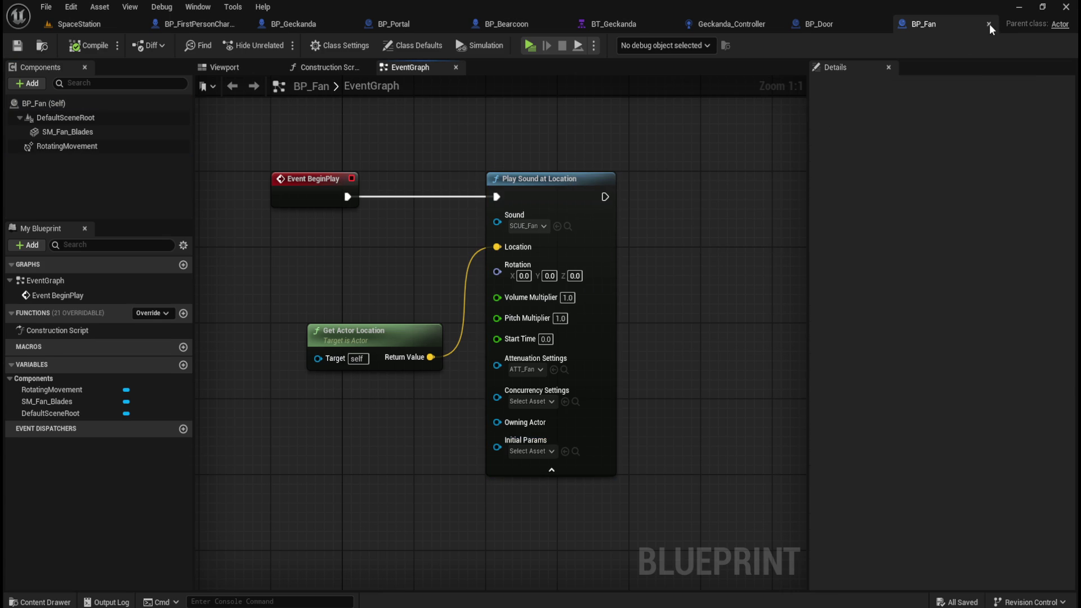
{"action": "left_click", "coordinate": [988, 23]}
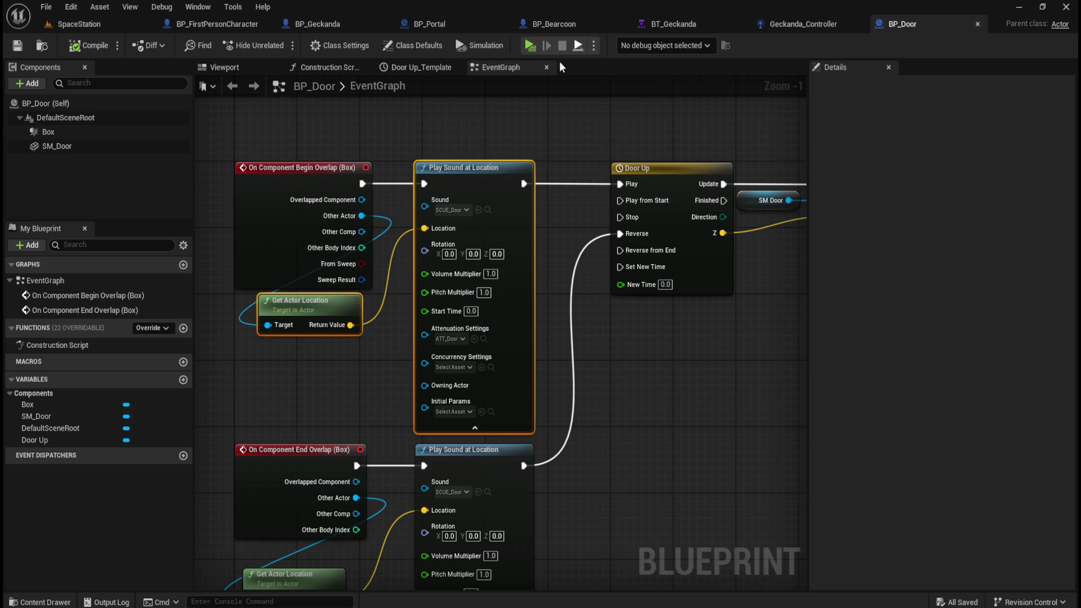
Run File > Save All, deselect the graph nodes, and close the BP_Door editor.
{"action": "left_click", "coordinate": [45, 7]}
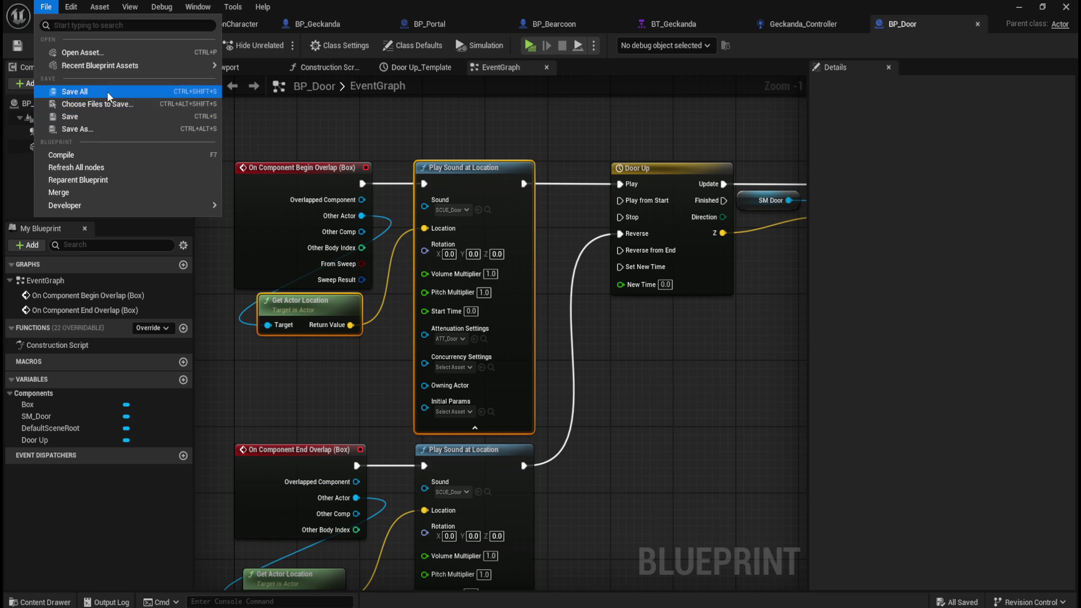
{"action": "left_click", "coordinate": [107, 90]}
{"action": "left_click", "coordinate": [430, 124]}
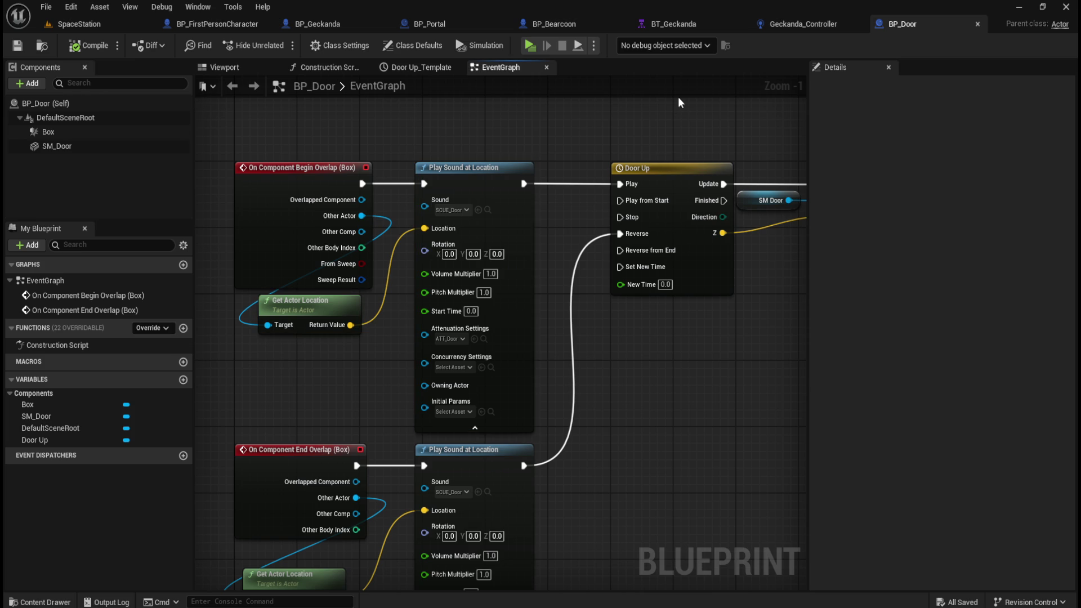
{"action": "left_click", "coordinate": [979, 24]}
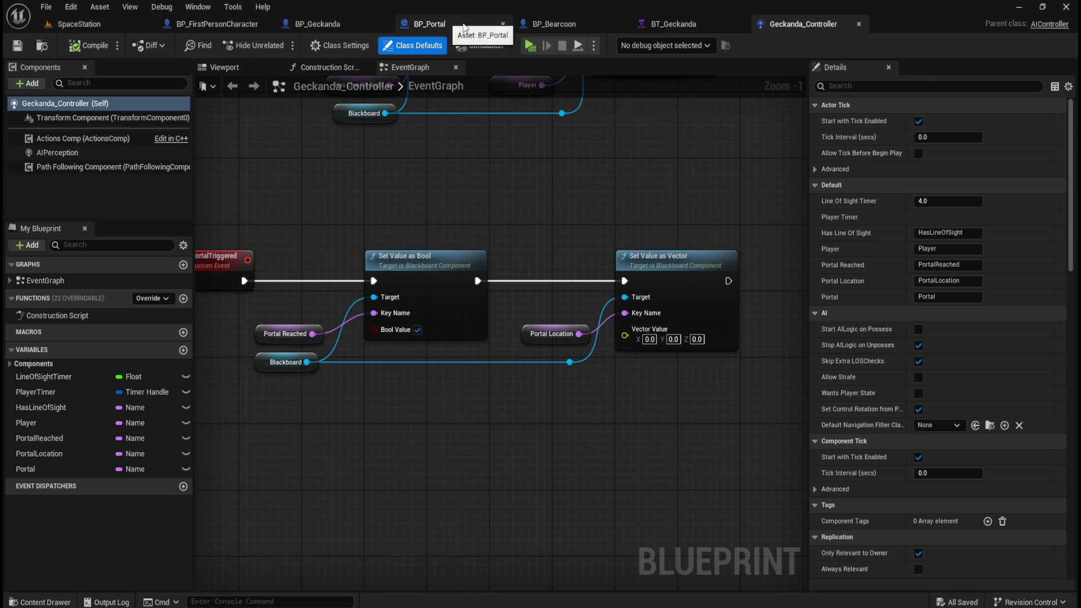
Move the BP_Portal editor next to BP_FirstPersonCharacter and view its Actor Has Tag check.
{"action": "left_click", "coordinate": [210, 25]}
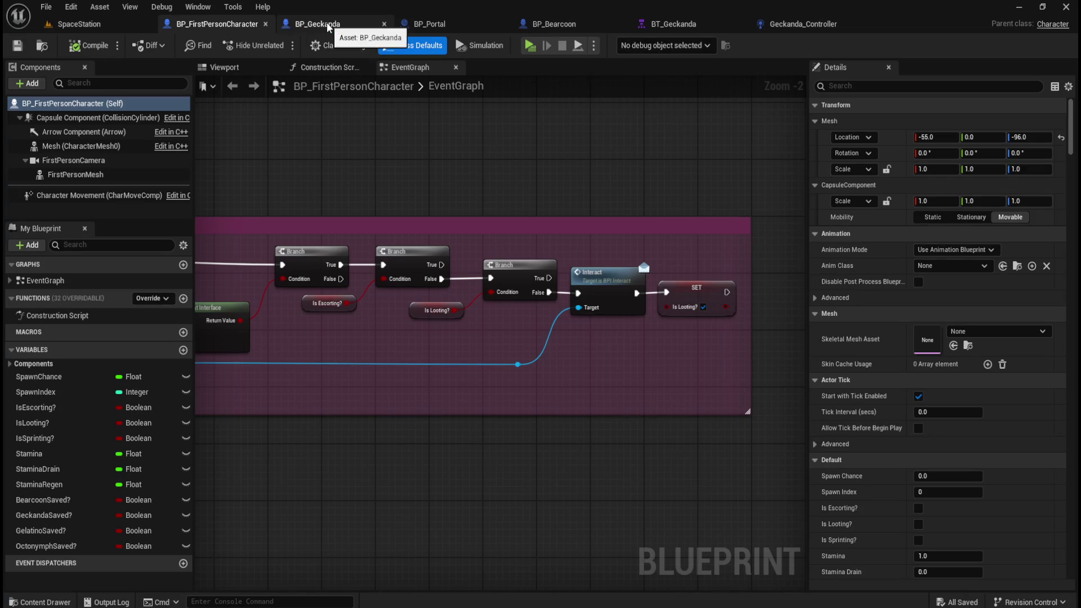
{"action": "left_click", "coordinate": [346, 26]}
{"action": "left_click", "coordinate": [441, 24]}
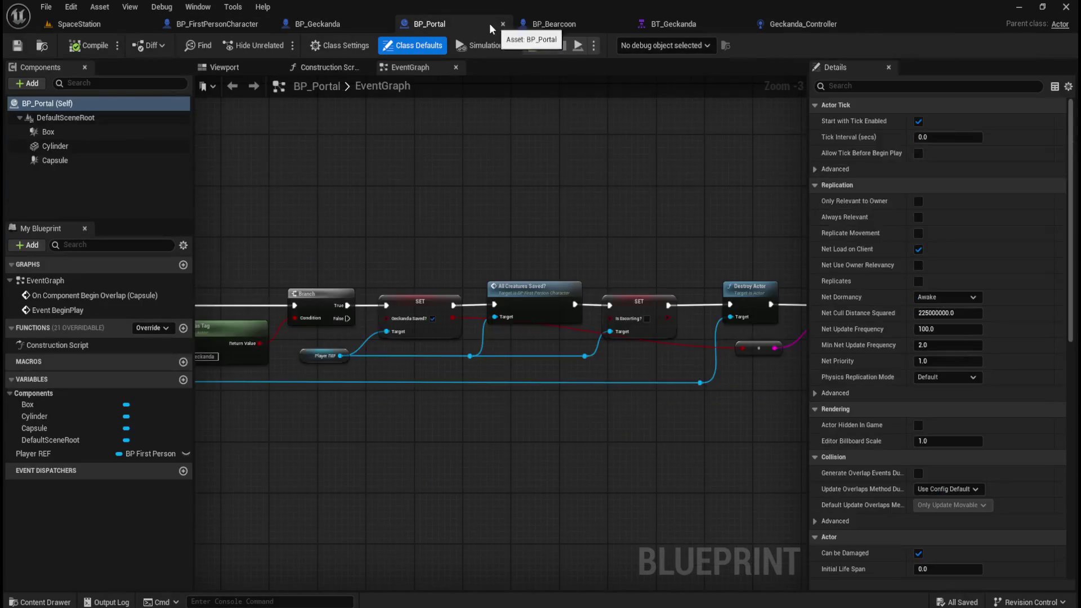
{"action": "left_click_drag", "start_coordinate": [443, 24], "coordinate": [332, 24]}
{"action": "mouse_move", "coordinate": [558, 226]}
{"action": "left_mouse_down"}
{"action": "mouse_move", "coordinate": [495, 198]}
{"action": "mouse_move", "coordinate": [570, 170]}
{"action": "mouse_move", "coordinate": [714, 175]}
{"action": "left_mouse_up"}
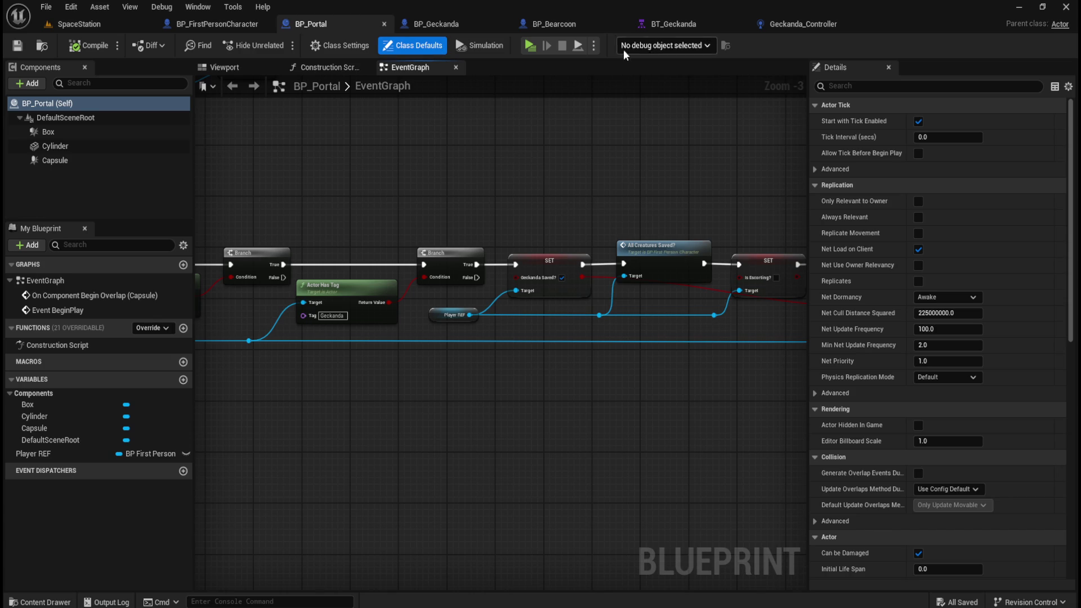
Close BP_Bearcoon, reopen it from Content > AI > Bearcoon, and return to Geckanda_Controller.
{"action": "left_click", "coordinate": [593, 21]}
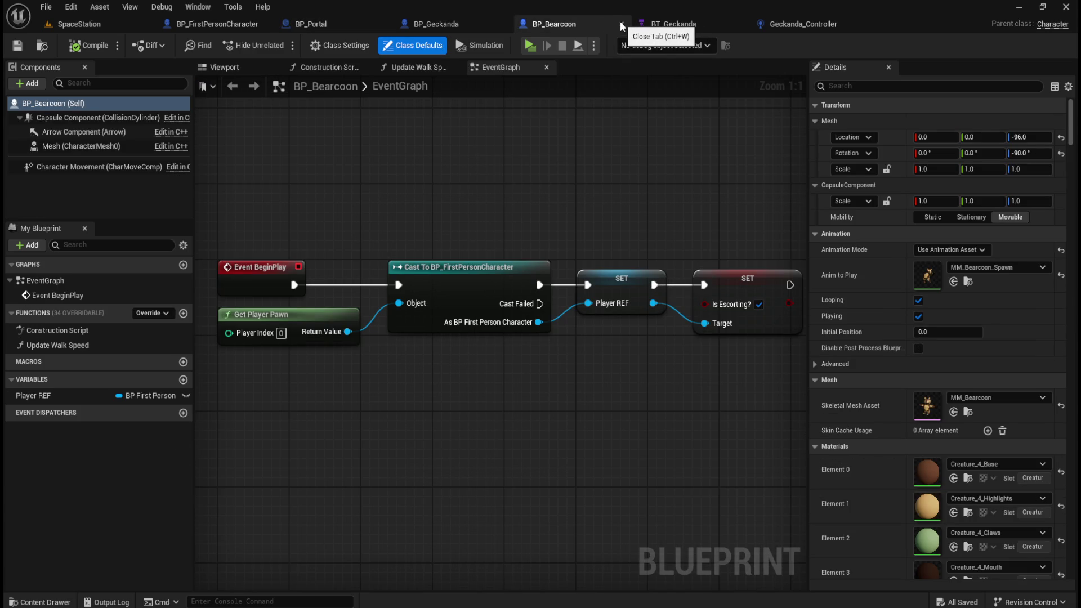
{"action": "scroll", "coordinate": [561, 191], "scroll_direction": "down", "scroll_amount": 1}
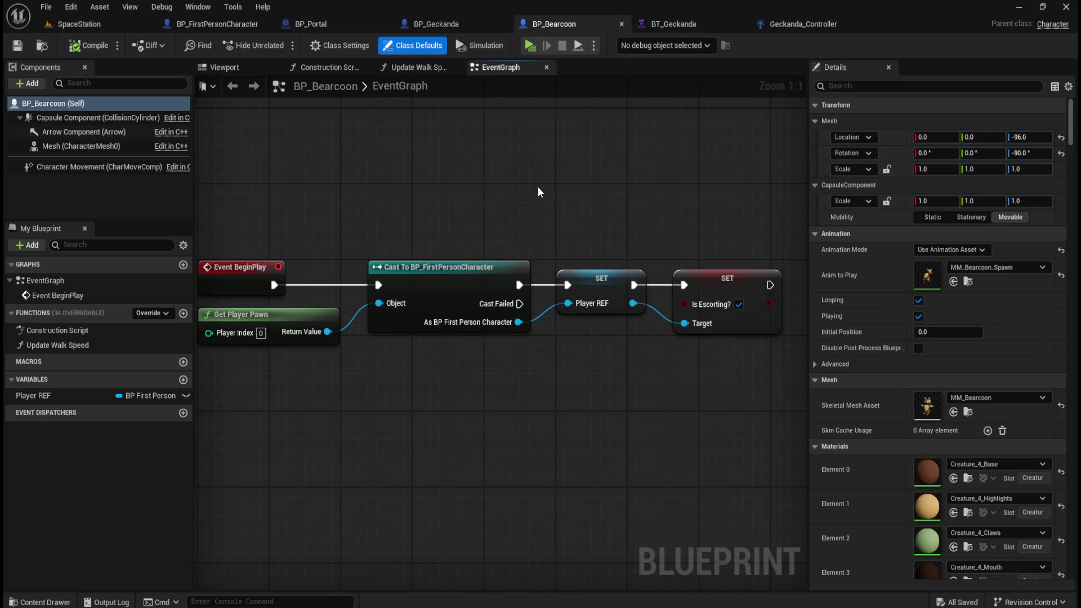
{"action": "left_click", "coordinate": [622, 25]}
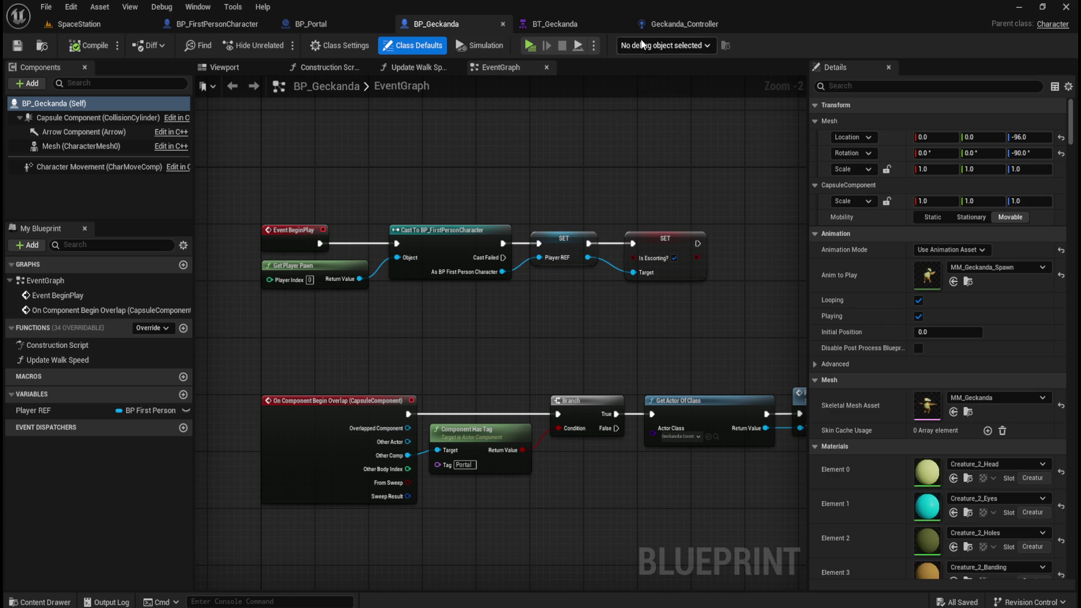
{"action": "scroll", "coordinate": [479, 197], "scroll_direction": "down", "scroll_amount": 3}
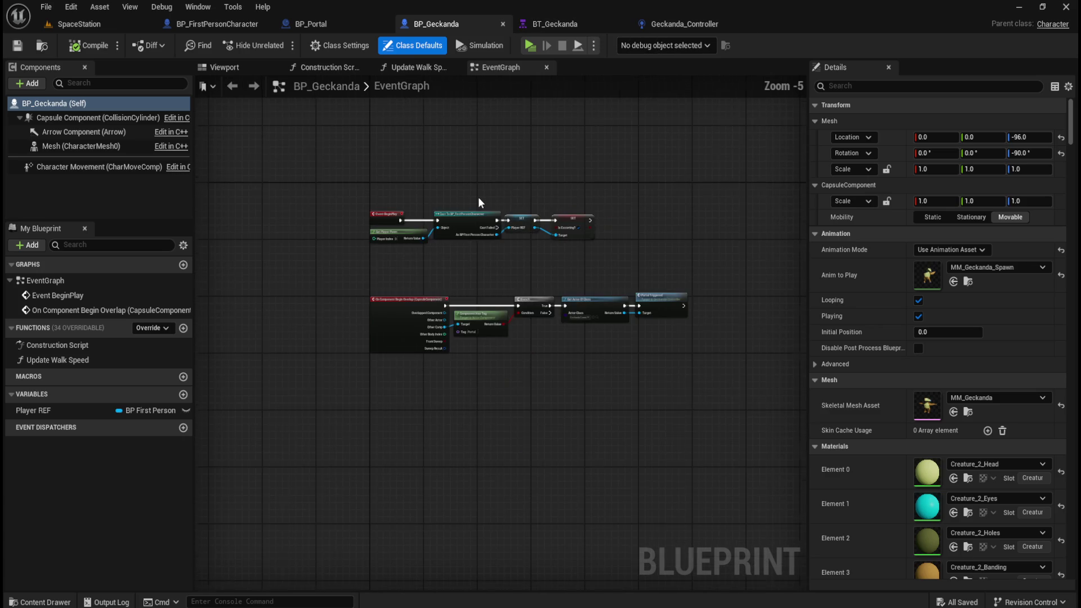
{"action": "scroll", "coordinate": [505, 201], "scroll_direction": "up", "scroll_amount": 2}
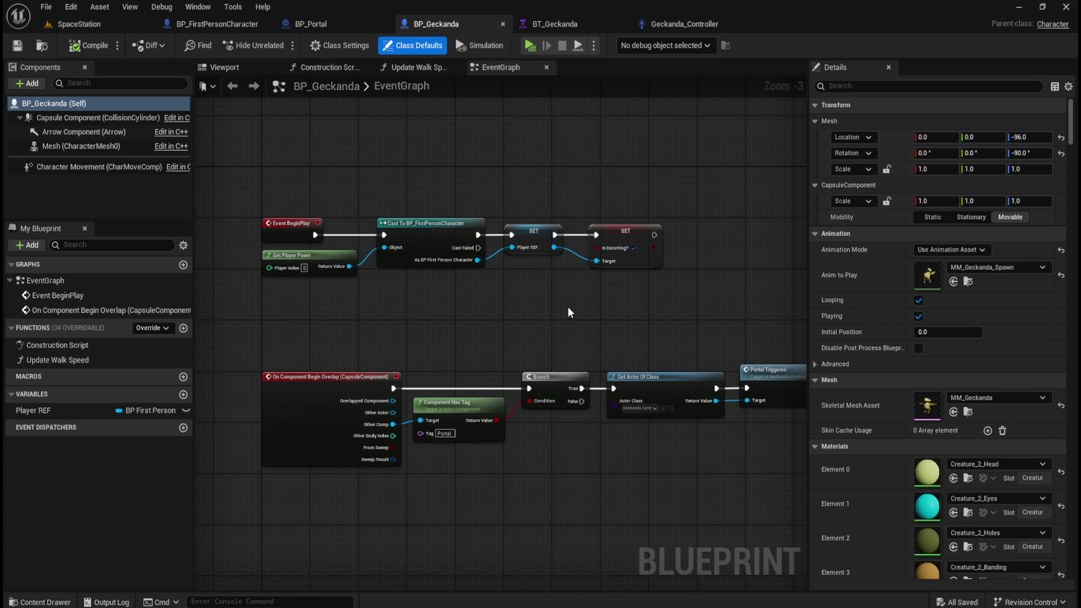
{"action": "key", "text": "ctrl+space"}
{"action": "left_click", "coordinate": [261, 426]}
{"action": "double_click", "coordinate": [121, 479]}
{"action": "double_click", "coordinate": [127, 481]}
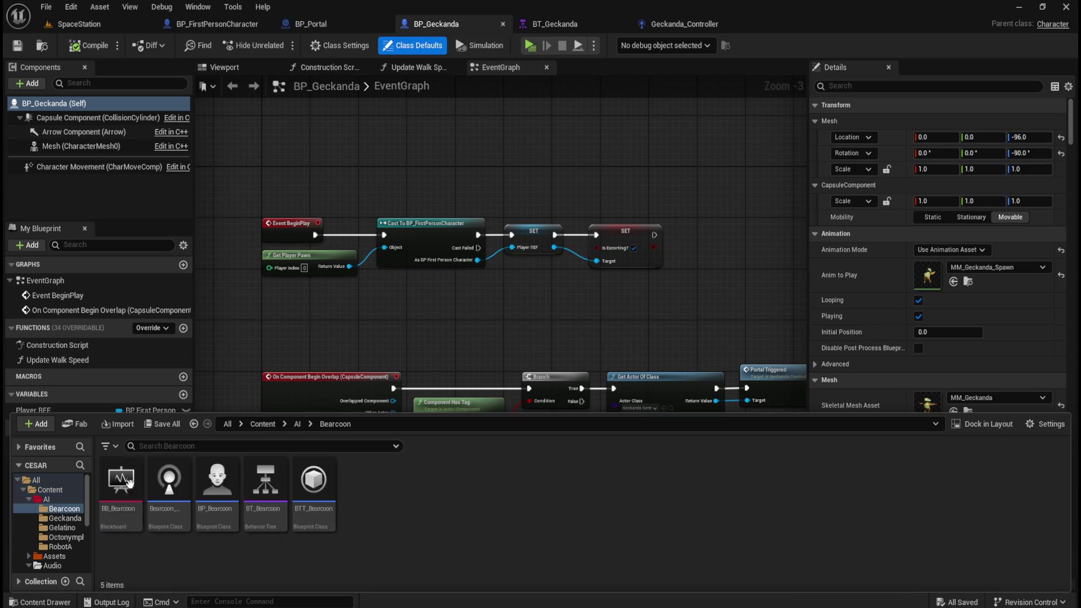
{"action": "double_click", "coordinate": [217, 480]}
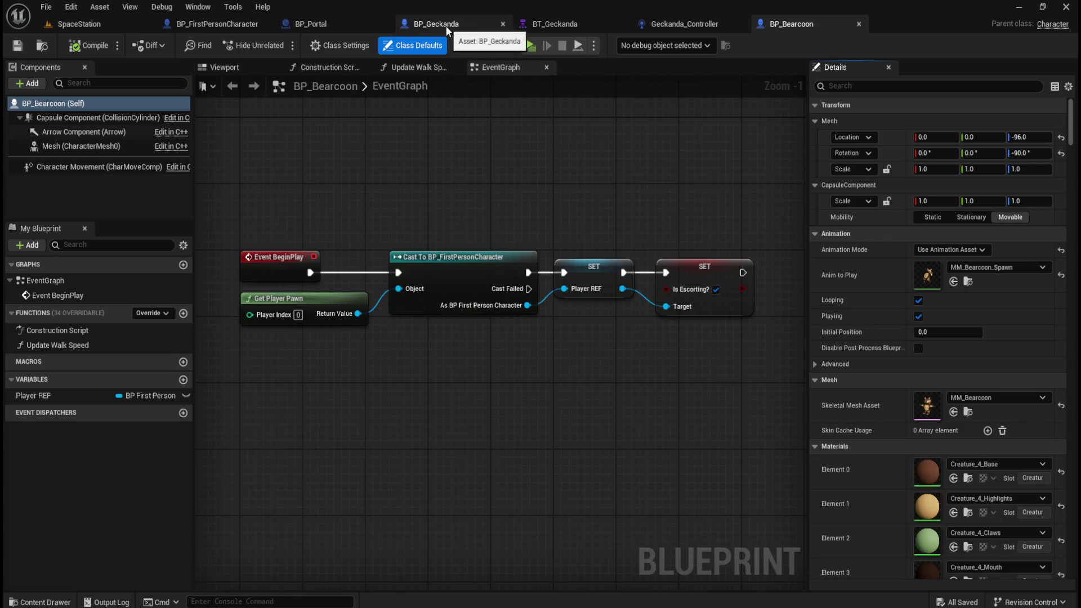
{"action": "left_click", "coordinate": [701, 26]}
Review Geckanda_Controller's PortalTriggered and StartPlayerTimer node groups.
{"action": "scroll", "coordinate": [480, 417], "scroll_direction": "down", "scroll_amount": 3}
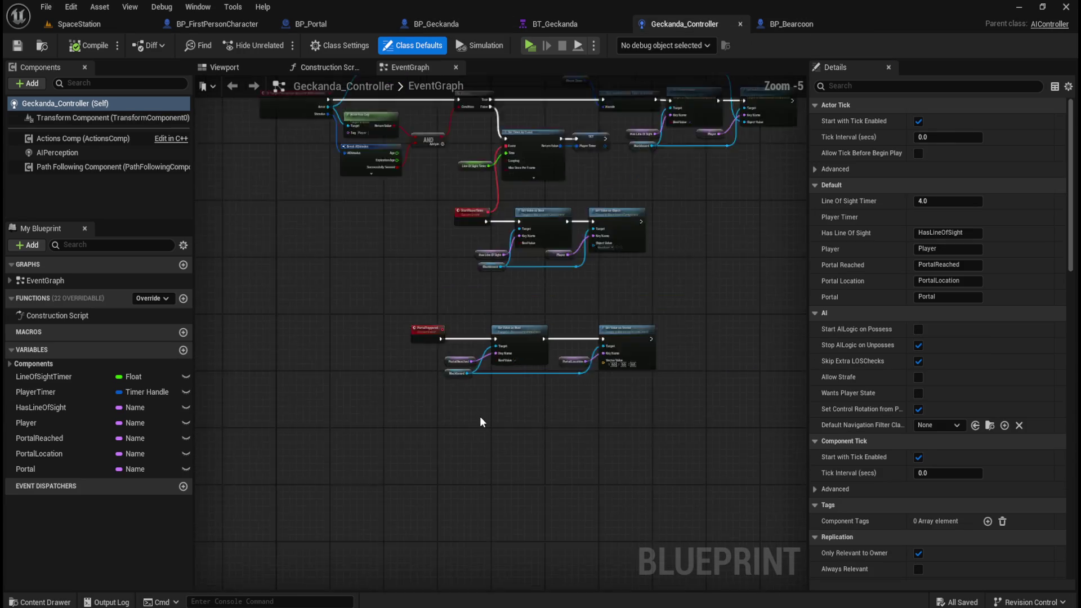
{"action": "scroll", "coordinate": [353, 143], "scroll_direction": "up", "scroll_amount": 3}
{"action": "scroll", "coordinate": [356, 143], "scroll_direction": "down", "scroll_amount": 4}
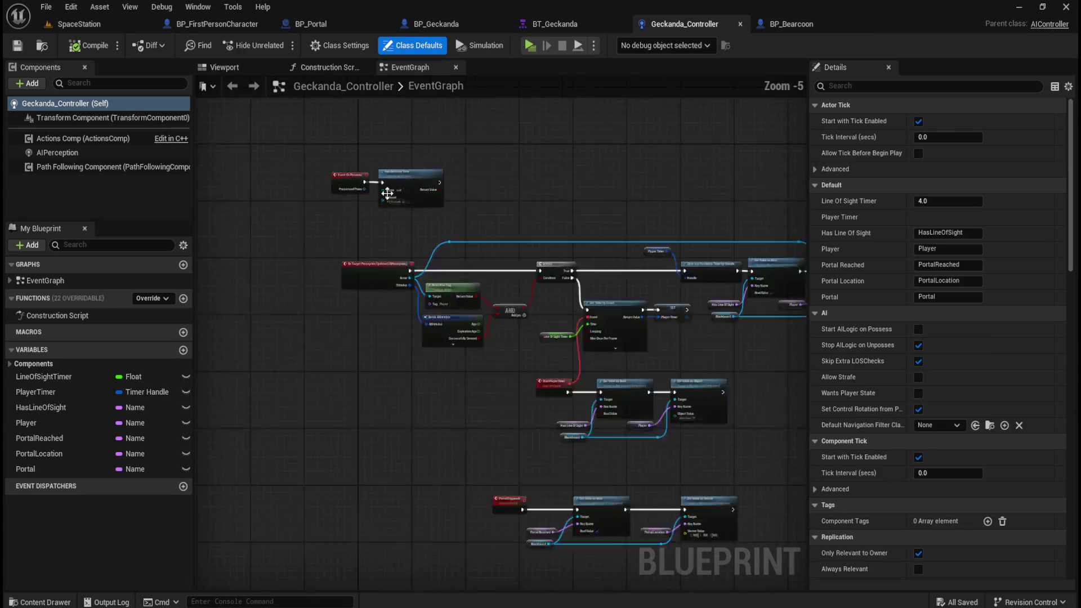
{"action": "scroll", "coordinate": [547, 425], "scroll_direction": "up", "scroll_amount": 4}
{"action": "left_click_drag", "start_coordinate": [241, 283], "coordinate": [777, 484]}
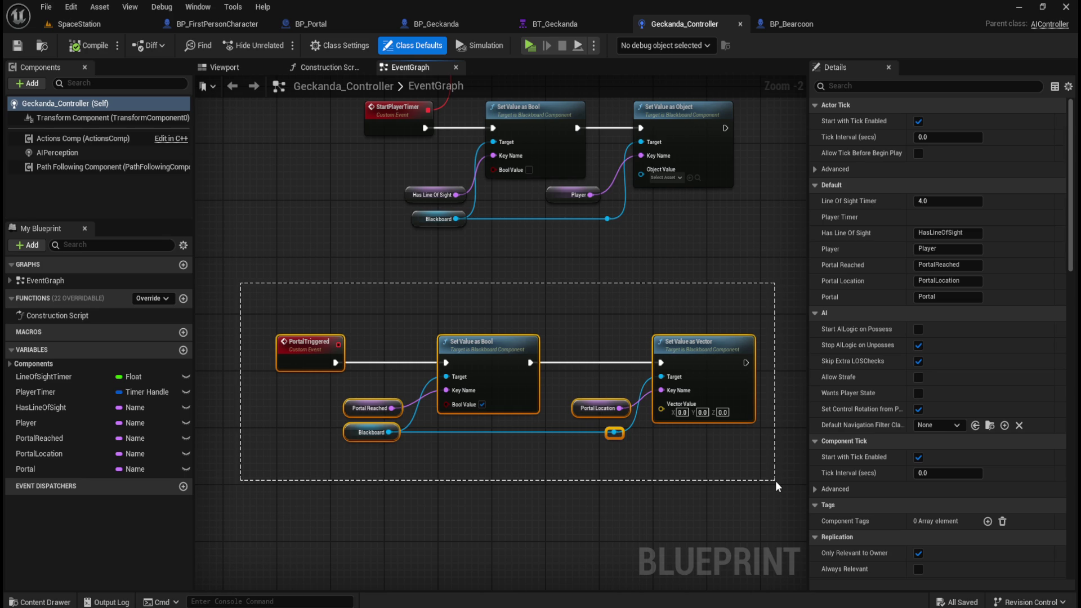
{"action": "left_click_drag", "start_coordinate": [776, 481], "coordinate": [776, 481]}
{"action": "left_click", "coordinate": [678, 278]}
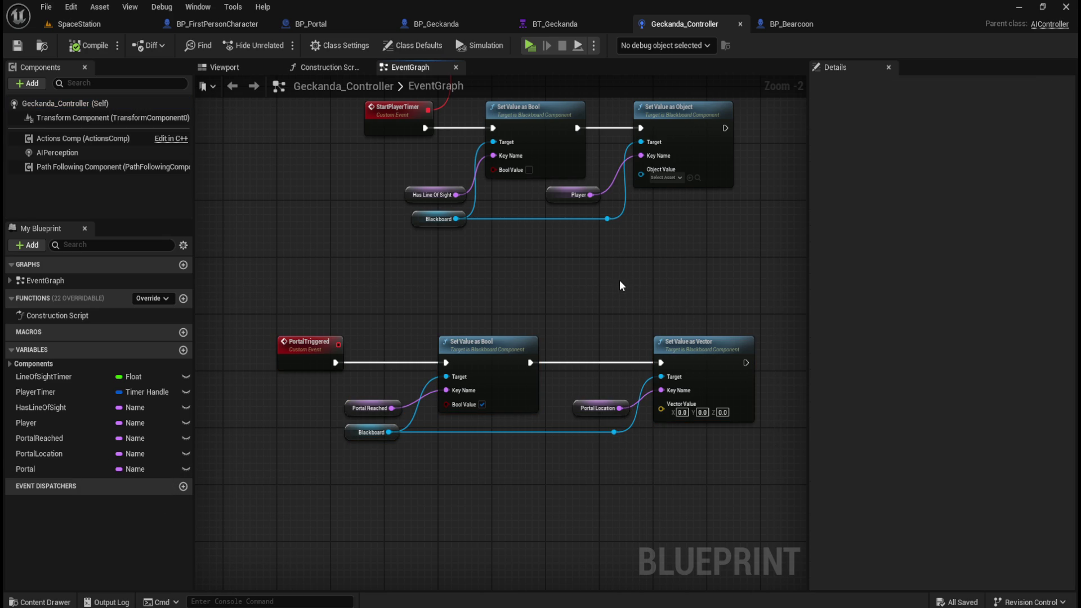
{"action": "left_click_drag", "start_coordinate": [620, 281], "coordinate": [503, 384]}
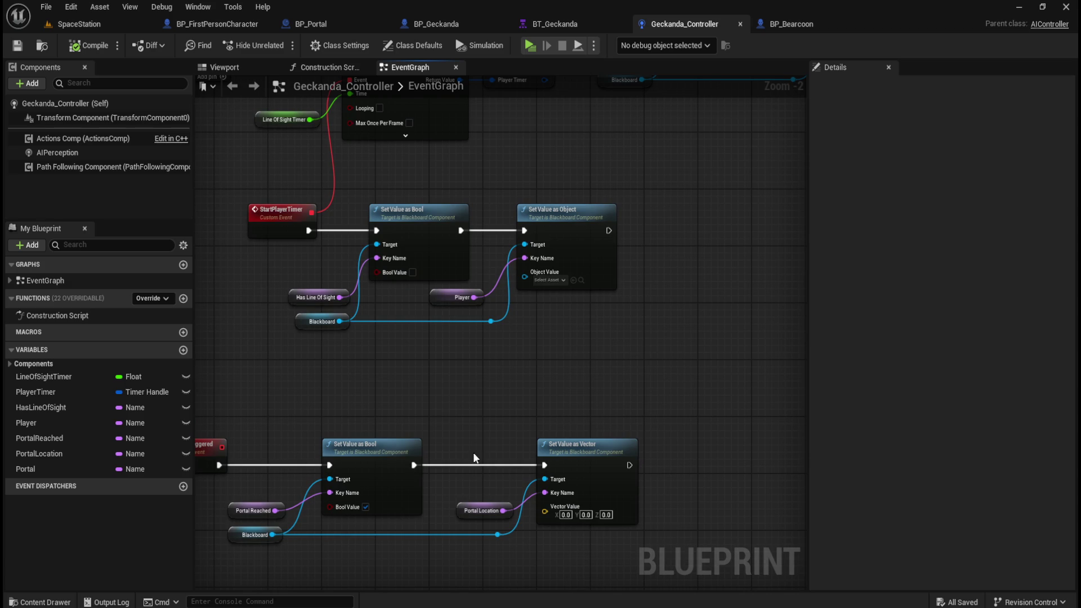
{"action": "scroll", "coordinate": [538, 383], "scroll_direction": "down", "scroll_amount": 3}
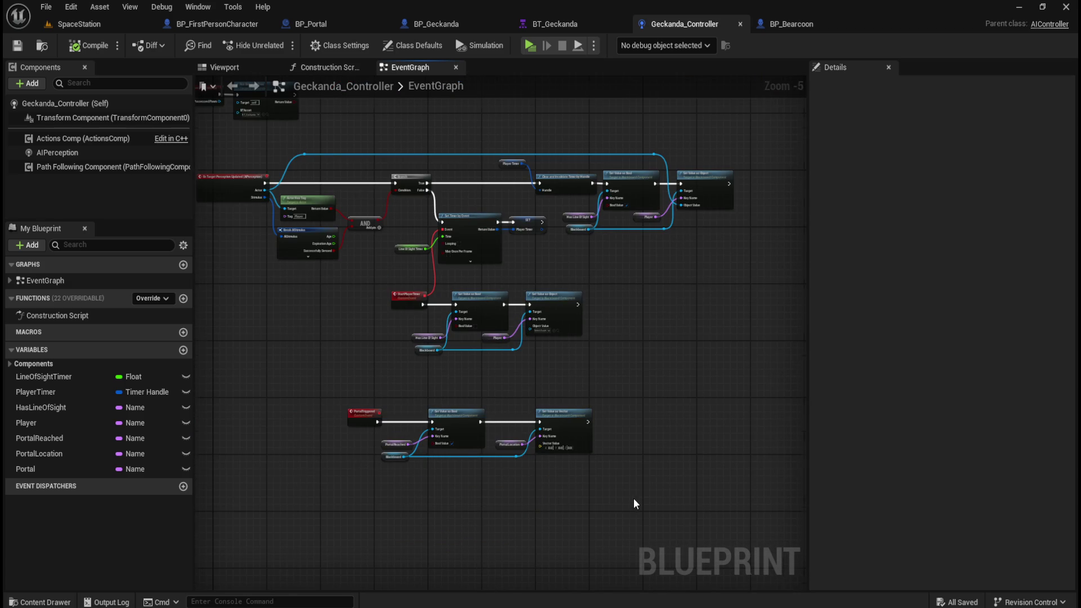
{"action": "scroll", "coordinate": [460, 316], "scroll_direction": "down", "scroll_amount": 2}
{"action": "scroll", "coordinate": [461, 310], "scroll_direction": "up", "scroll_amount": 5}
{"action": "scroll", "coordinate": [447, 228], "scroll_direction": "down", "scroll_amount": 3}
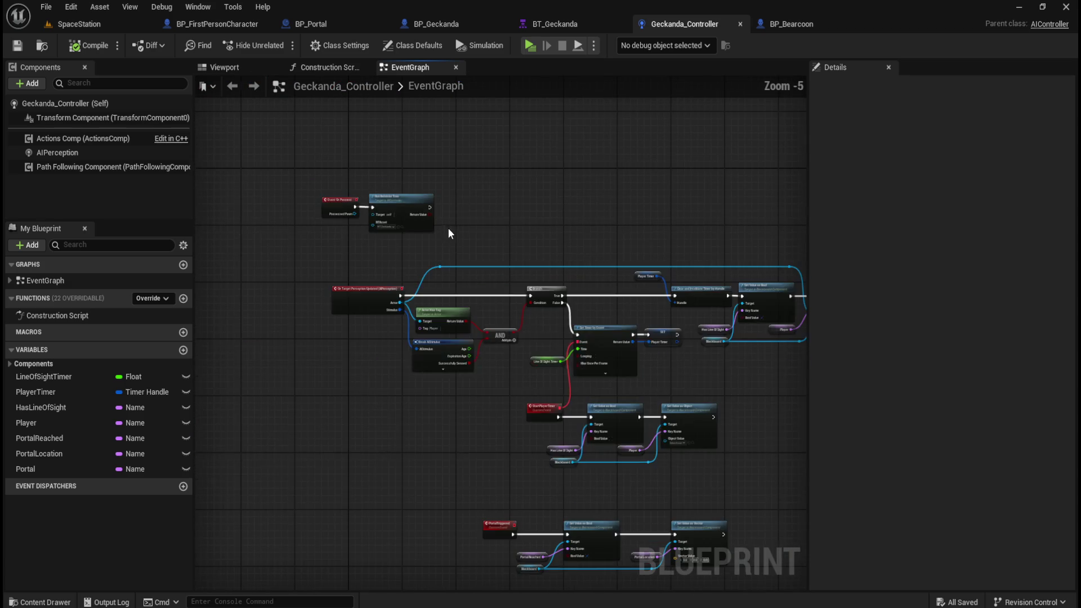
{"action": "scroll", "coordinate": [628, 514], "scroll_direction": "up", "scroll_amount": 3}
{"action": "left_click_drag", "start_coordinate": [670, 480], "coordinate": [569, 355]}
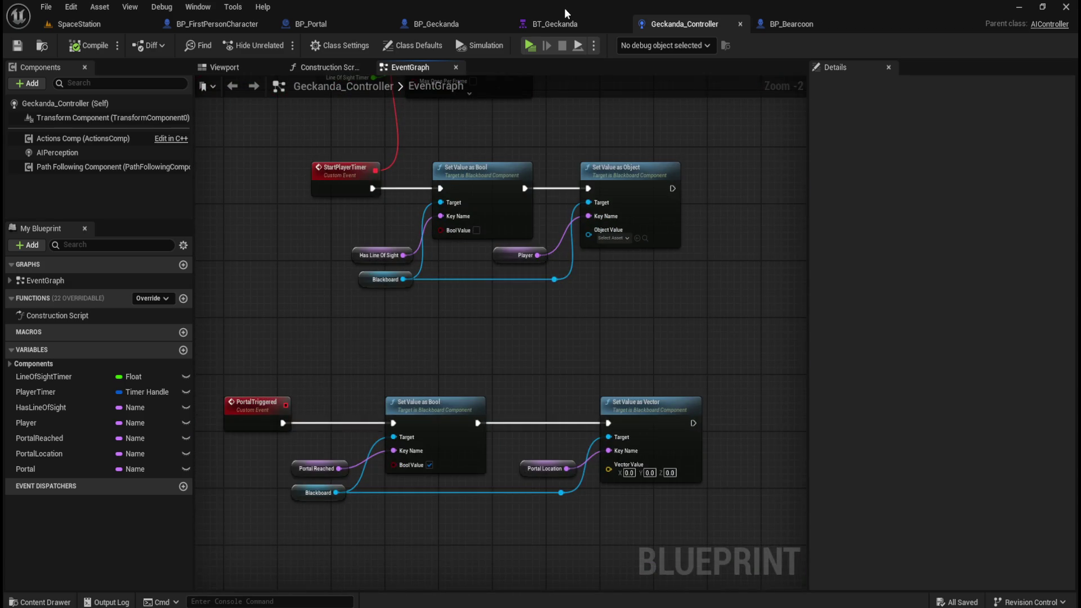
Check BT_Geckanda's blackboard keys and the controller's Portal variable properties.
{"action": "left_click", "coordinate": [557, 24]}
{"action": "left_click", "coordinate": [1043, 49]}
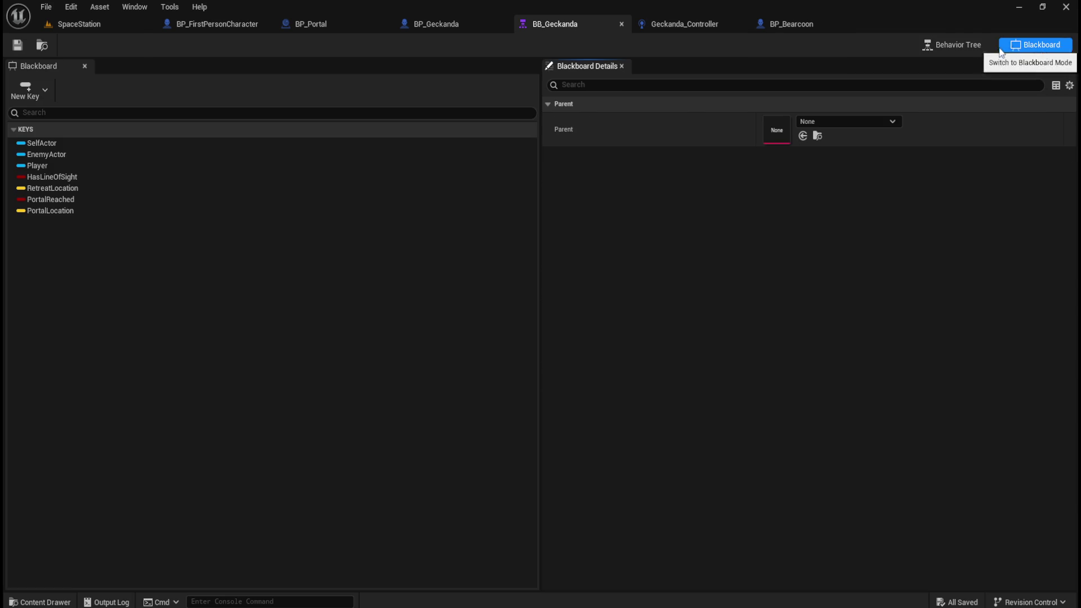
{"action": "left_click", "coordinate": [974, 45]}
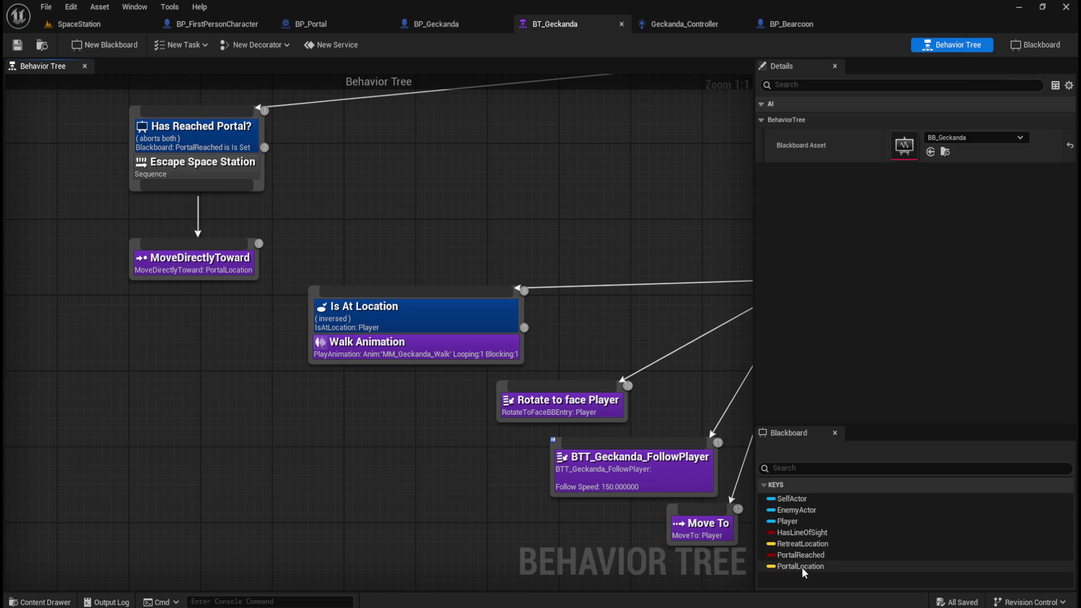
{"action": "left_click", "coordinate": [685, 23]}
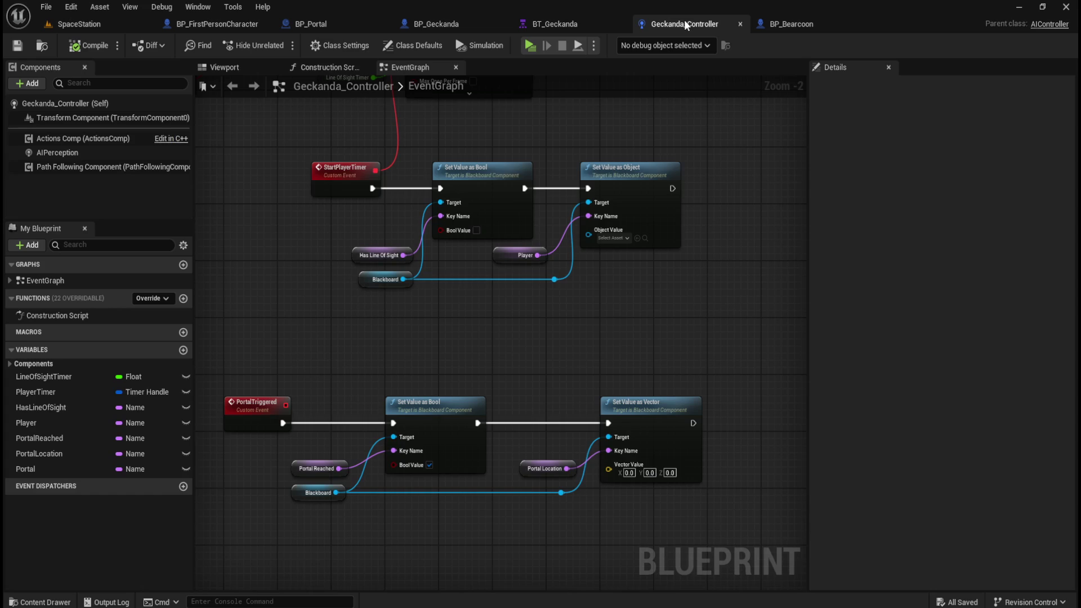
{"action": "left_click", "coordinate": [56, 468]}
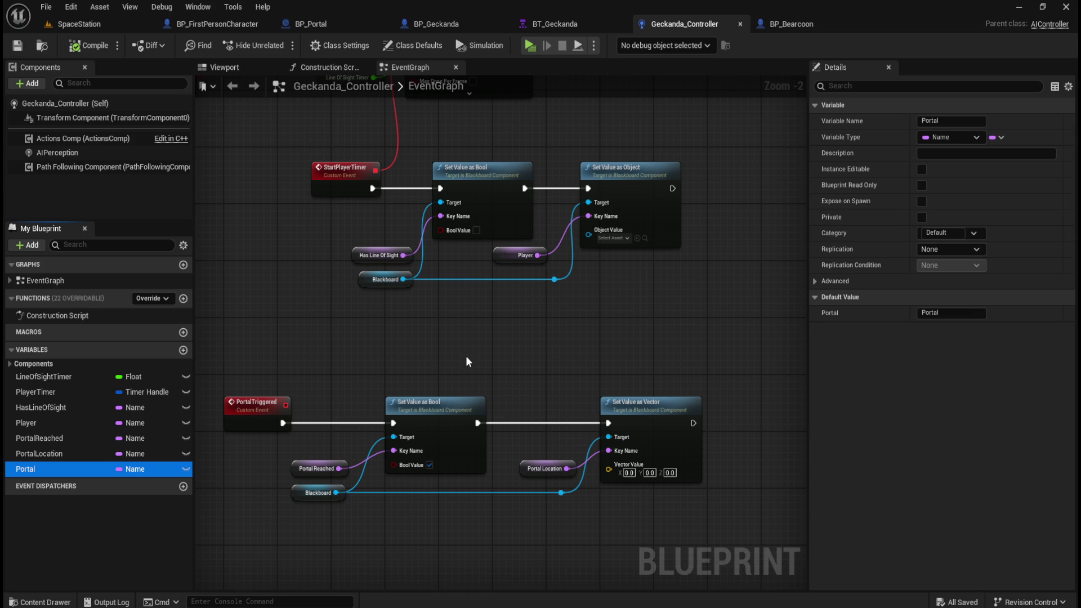
Bring up BP_Portal's event graph with its BeginPlay cast and overlap tag checks.
{"action": "left_click", "coordinate": [337, 25]}
{"action": "scroll", "coordinate": [633, 310], "scroll_direction": "down", "scroll_amount": 3}
{"action": "scroll", "coordinate": [434, 224], "scroll_direction": "up", "scroll_amount": 3}
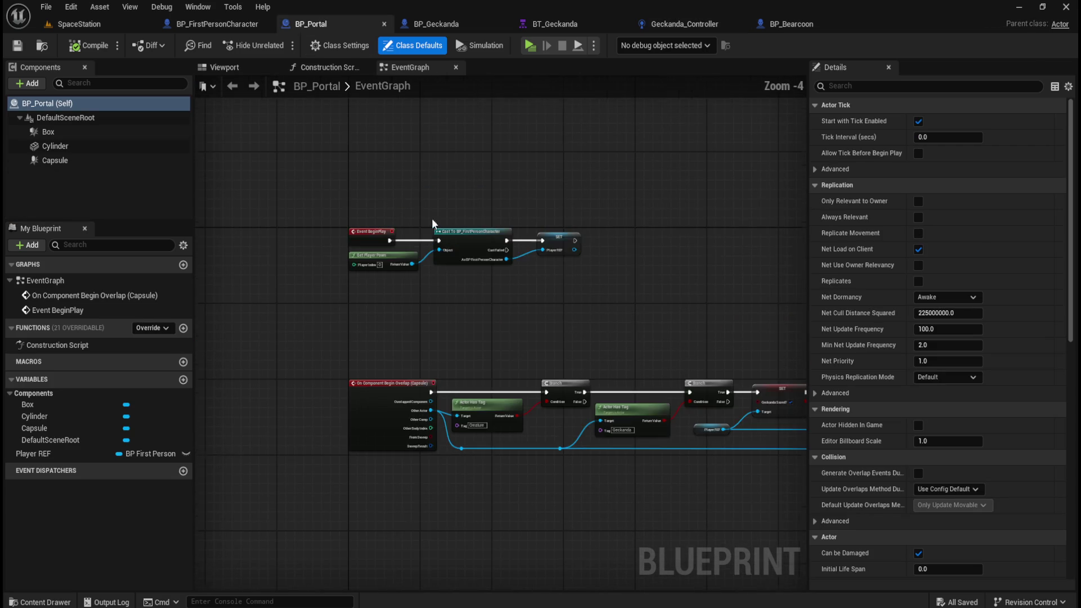
Pan through BP_Portal's BeginPlay and Capsule overlap chain.
{"action": "scroll", "coordinate": [500, 475], "scroll_direction": "up", "scroll_amount": 2}
{"action": "mouse_move", "coordinate": [466, 498]}
{"action": "left_mouse_down"}
{"action": "mouse_move", "coordinate": [613, 470]}
{"action": "mouse_move", "coordinate": [623, 475]}
{"action": "mouse_move", "coordinate": [602, 511]}
{"action": "left_mouse_up"}
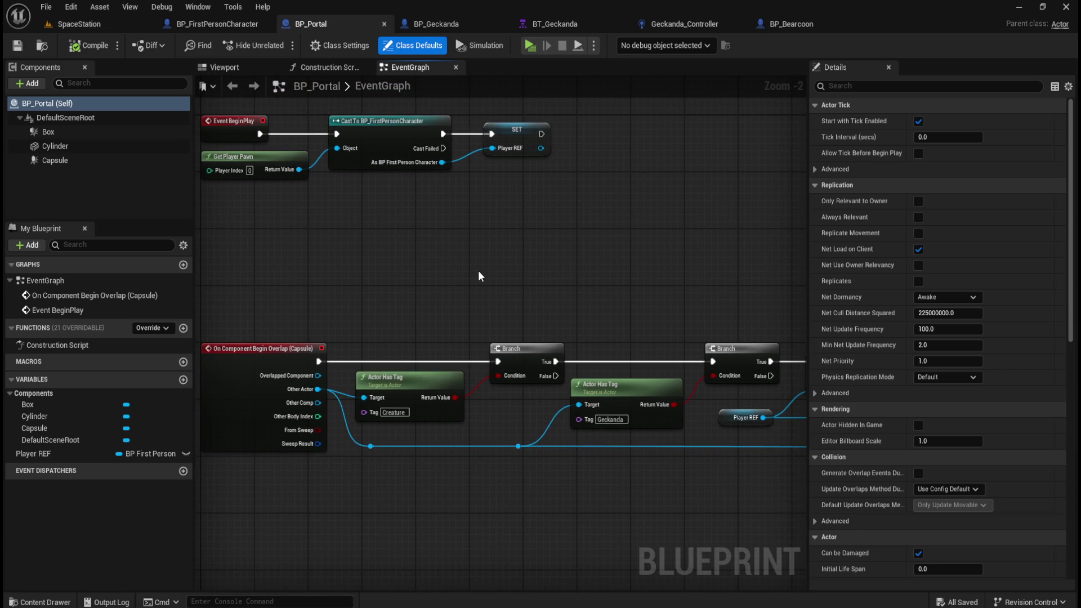
{"action": "left_click_drag", "start_coordinate": [481, 276], "coordinate": [536, 304]}
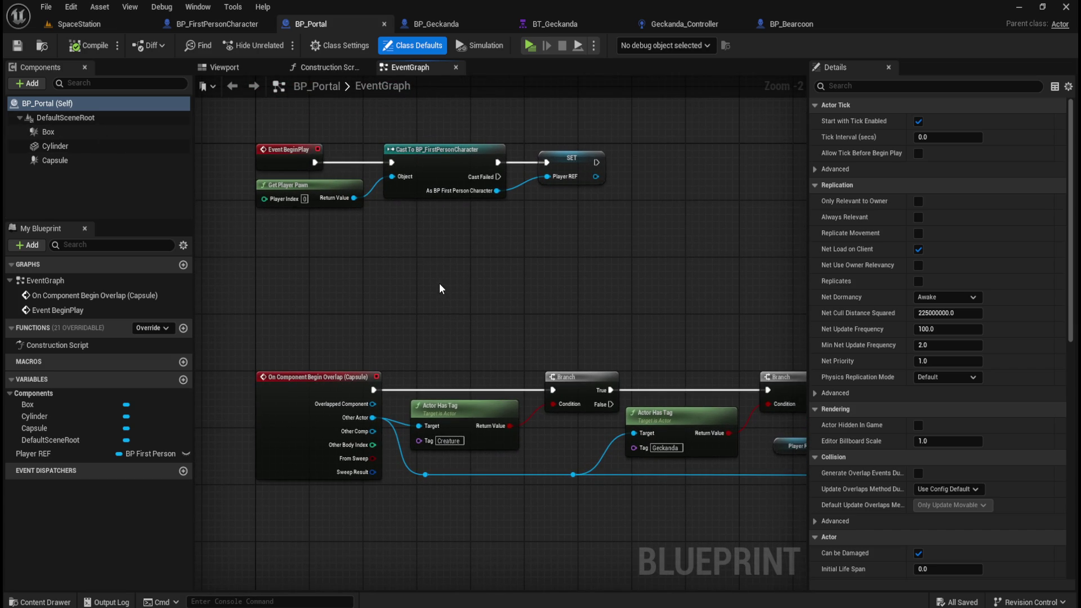
{"action": "scroll", "coordinate": [428, 281], "scroll_direction": "down", "scroll_amount": 2}
{"action": "mouse_move", "coordinate": [627, 306]}
{"action": "left_mouse_down"}
{"action": "mouse_move", "coordinate": [437, 268]}
{"action": "mouse_move", "coordinate": [256, 272]}
{"action": "mouse_move", "coordinate": [420, 299]}
{"action": "left_mouse_up"}
Select BP_Geckanda's overlap event chain, then switch back to Geckanda_Controller's event graph.
{"action": "left_click", "coordinate": [456, 28]}
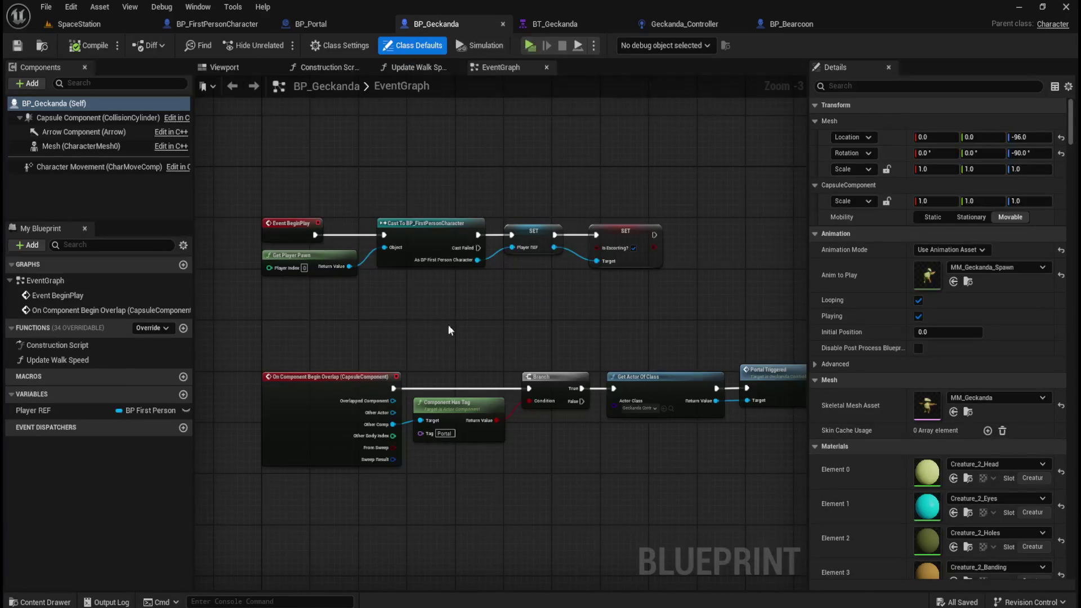
{"action": "mouse_move", "coordinate": [490, 346]}
{"action": "left_mouse_down"}
{"action": "mouse_move", "coordinate": [410, 298]}
{"action": "mouse_move", "coordinate": [430, 268]}
{"action": "mouse_move", "coordinate": [454, 258]}
{"action": "mouse_move", "coordinate": [424, 272]}
{"action": "left_mouse_up"}
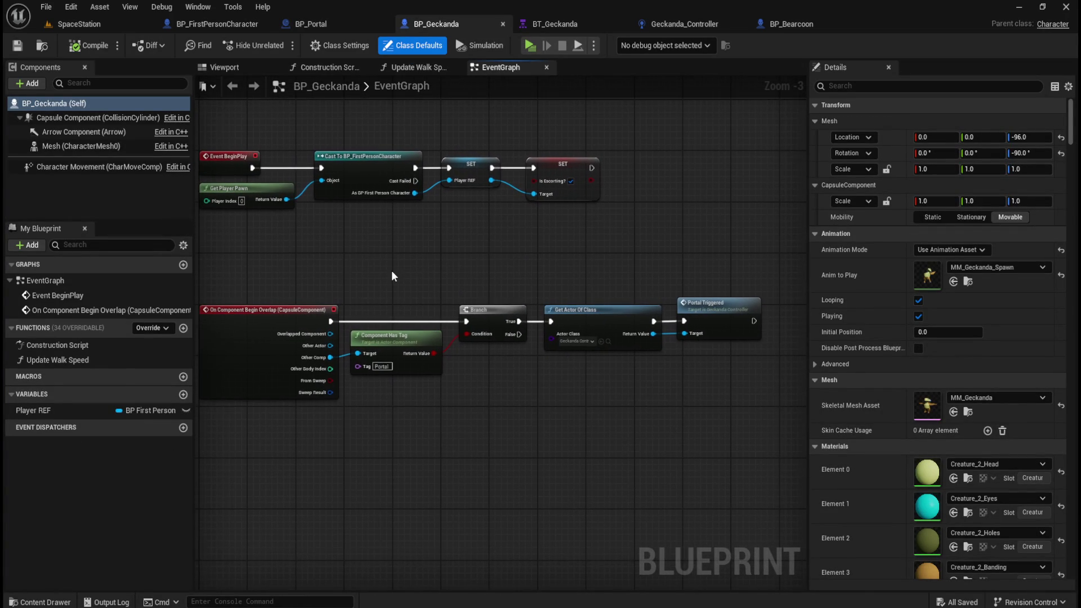
{"action": "mouse_move", "coordinate": [311, 251]}
{"action": "left_mouse_down"}
{"action": "mouse_move", "coordinate": [603, 341]}
{"action": "mouse_move", "coordinate": [725, 393]}
{"action": "mouse_move", "coordinate": [726, 404]}
{"action": "left_mouse_up"}
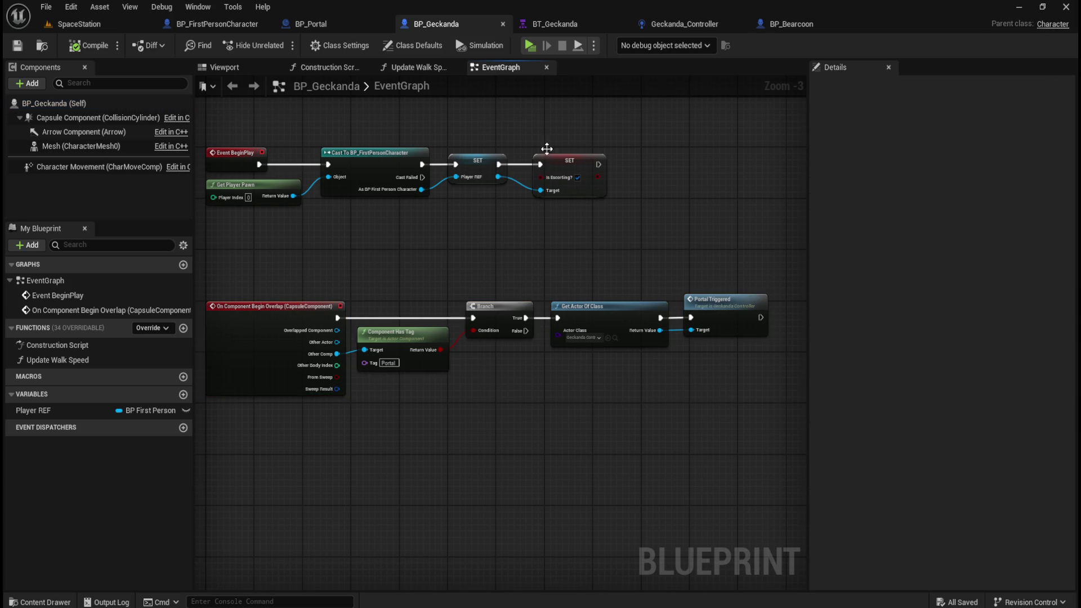
{"action": "left_click", "coordinate": [608, 24]}
{"action": "left_click", "coordinate": [708, 23]}
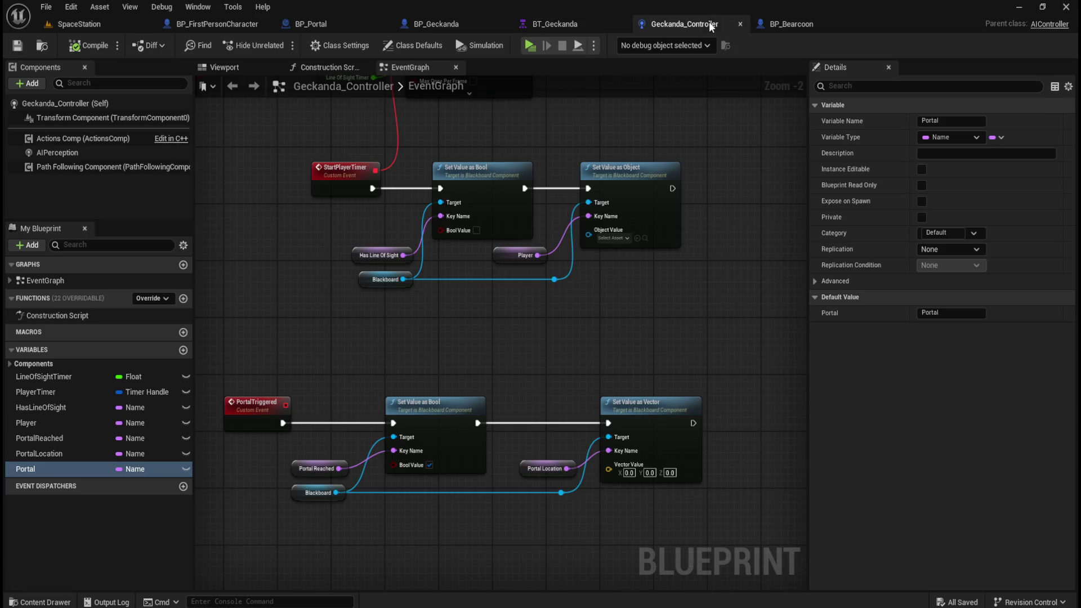
Delete the unused Portal variable from Geckanda_Controller, then compile and save the blueprint.
{"action": "left_click", "coordinate": [50, 470]}
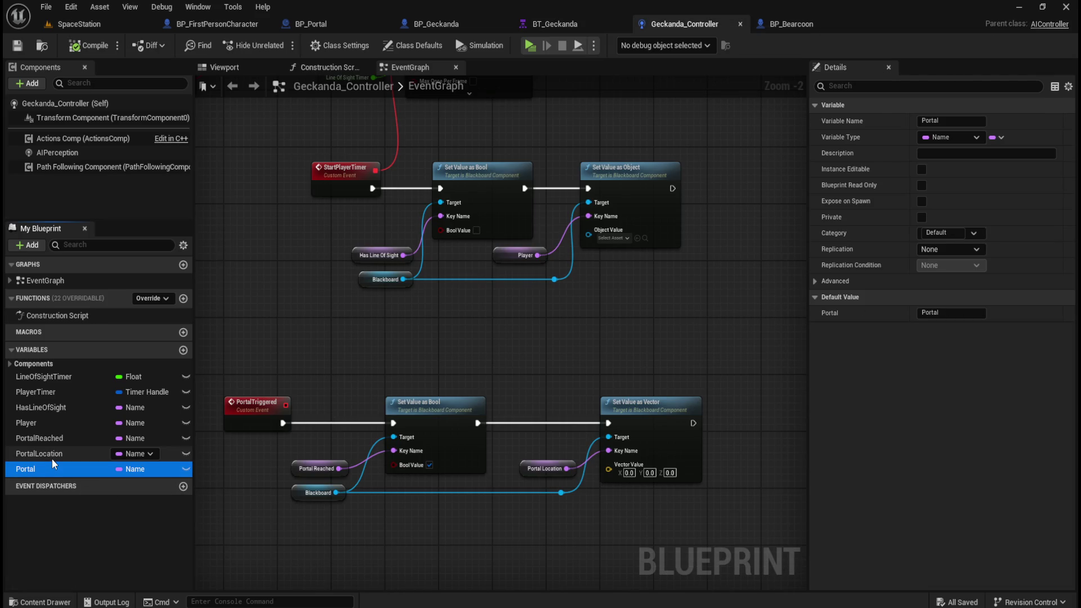
{"action": "key", "text": "Delete"}
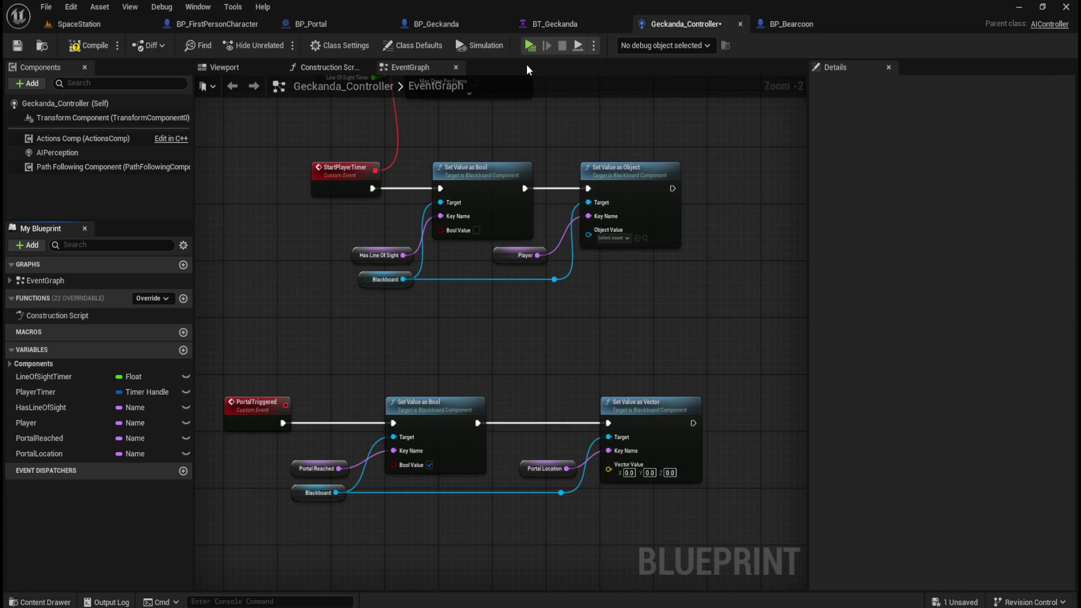
{"action": "left_click", "coordinate": [91, 40]}
{"action": "left_click", "coordinate": [18, 46]}
Look over the controller's middle node network, then go back to the BT_Geckanda behavior tree.
{"action": "scroll", "coordinate": [523, 341], "scroll_direction": "down", "scroll_amount": 1}
{"action": "scroll", "coordinate": [592, 387], "scroll_direction": "down", "scroll_amount": 2}
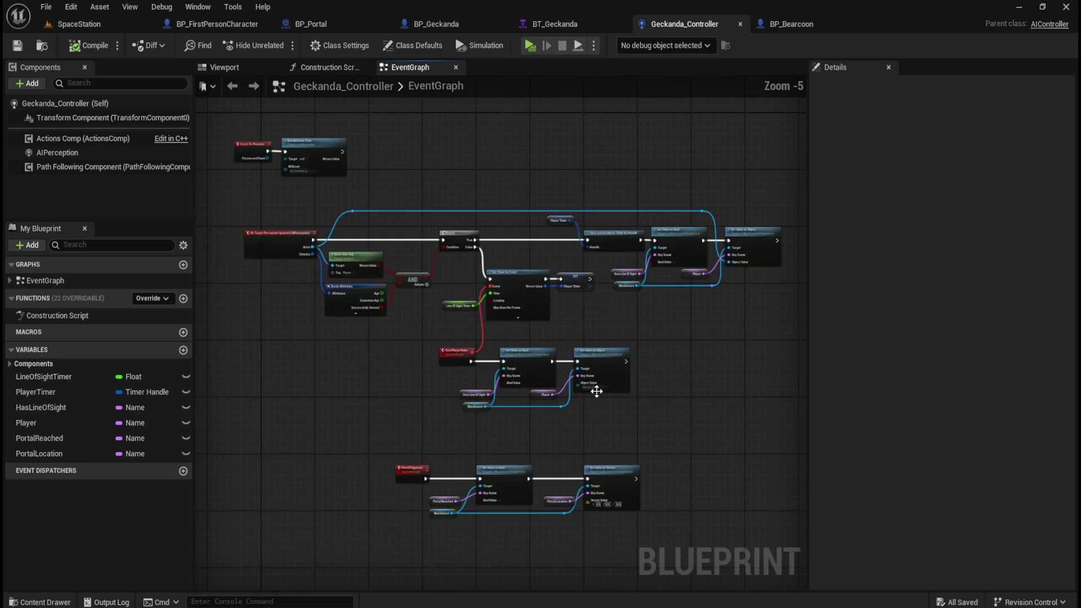
{"action": "mouse_move", "coordinate": [249, 194]}
{"action": "left_mouse_down"}
{"action": "mouse_move", "coordinate": [730, 385]}
{"action": "mouse_move", "coordinate": [767, 410]}
{"action": "left_mouse_up"}
{"action": "left_click", "coordinate": [627, 427]}
{"action": "scroll", "coordinate": [592, 338], "scroll_direction": "up", "scroll_amount": 2}
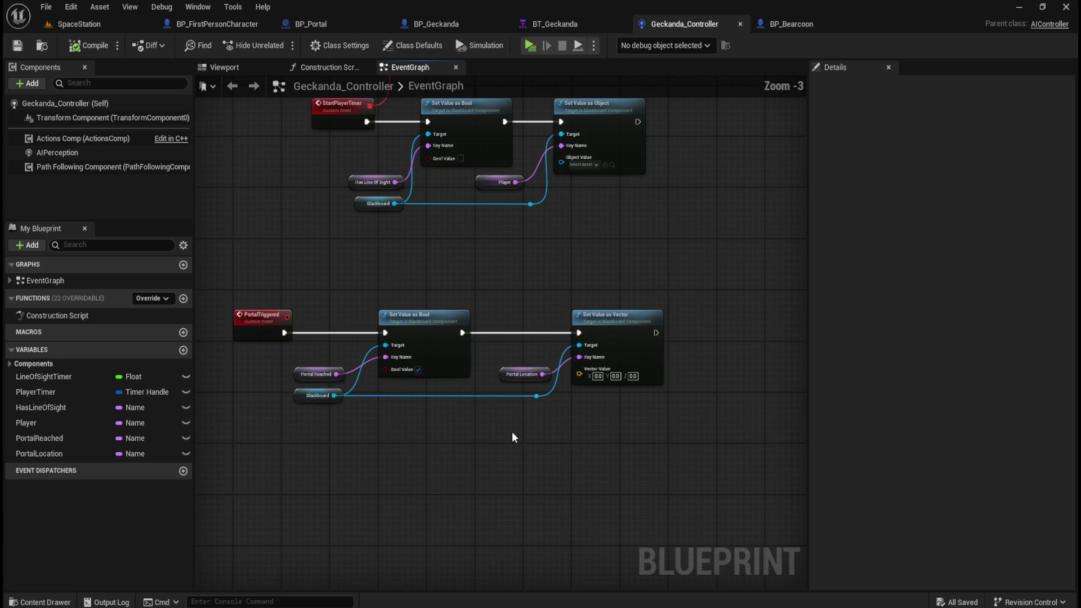
{"action": "scroll", "coordinate": [512, 448], "scroll_direction": "up", "scroll_amount": 1}
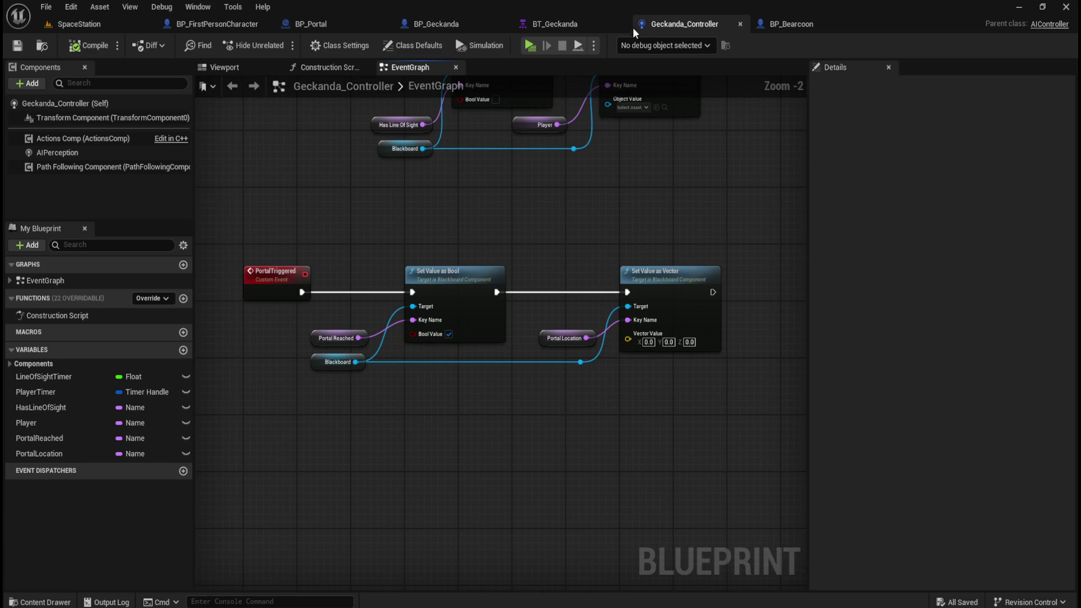
{"action": "left_click", "coordinate": [575, 24]}
{"action": "scroll", "coordinate": [290, 395], "scroll_direction": "down", "scroll_amount": 3}
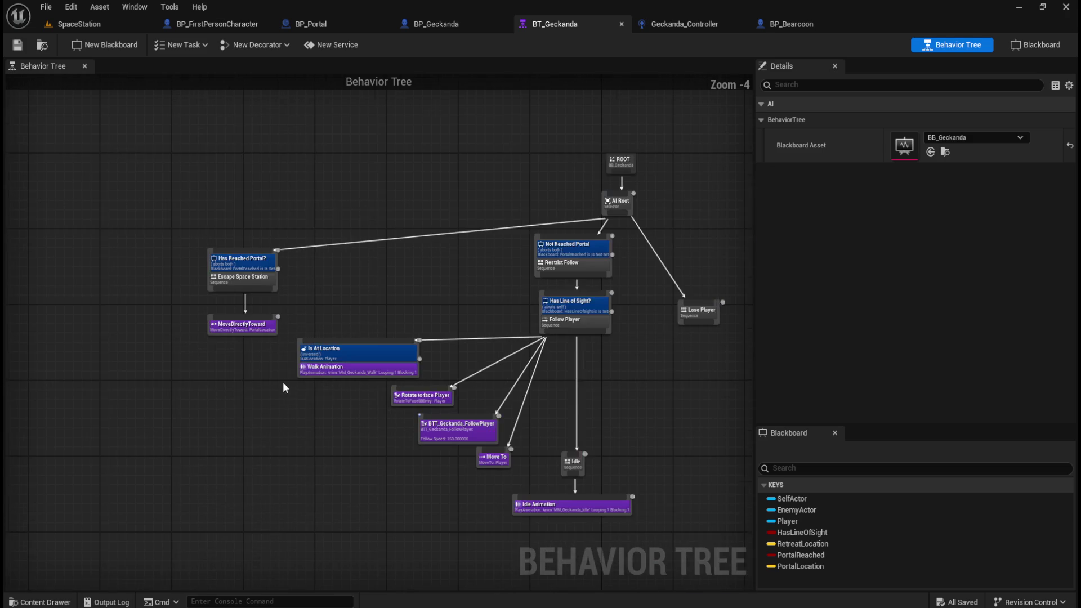
Pan the BT_Geckanda tree to bring the Wait node into view.
{"action": "scroll", "coordinate": [399, 418], "scroll_direction": "up", "scroll_amount": 1}
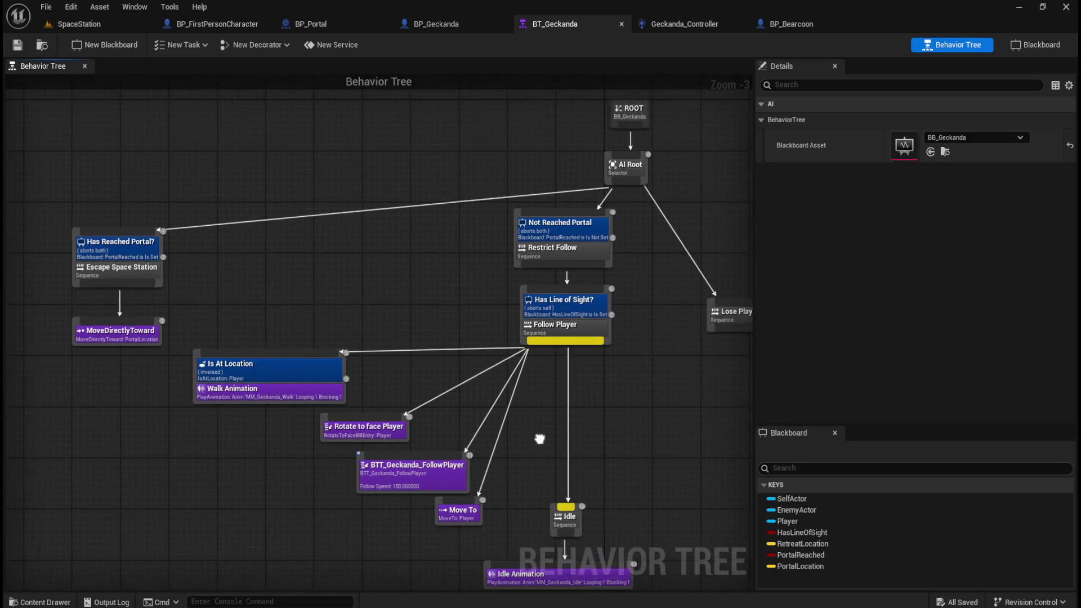
{"action": "scroll", "coordinate": [540, 403], "scroll_direction": "down", "scroll_amount": 1}
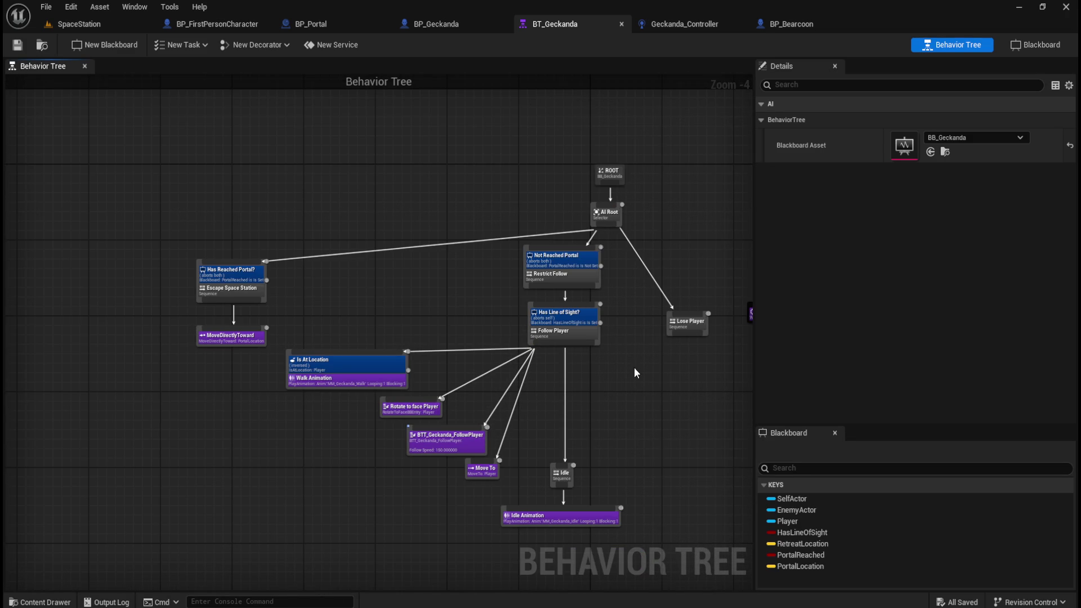
{"action": "mouse_move", "coordinate": [641, 403]}
{"action": "left_mouse_down"}
{"action": "mouse_move", "coordinate": [586, 393]}
{"action": "mouse_move", "coordinate": [604, 406]}
{"action": "left_mouse_up"}
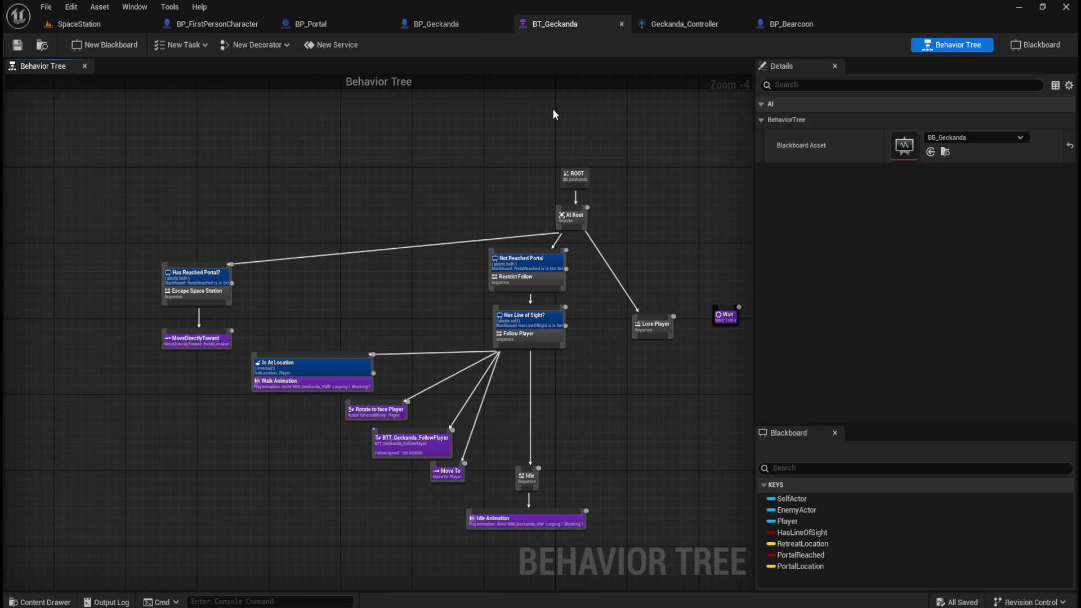
Compare the Geckanda blackboard keys with the tree graph, then bring up BP_Portal's event graph.
{"action": "left_click", "coordinate": [1024, 44]}
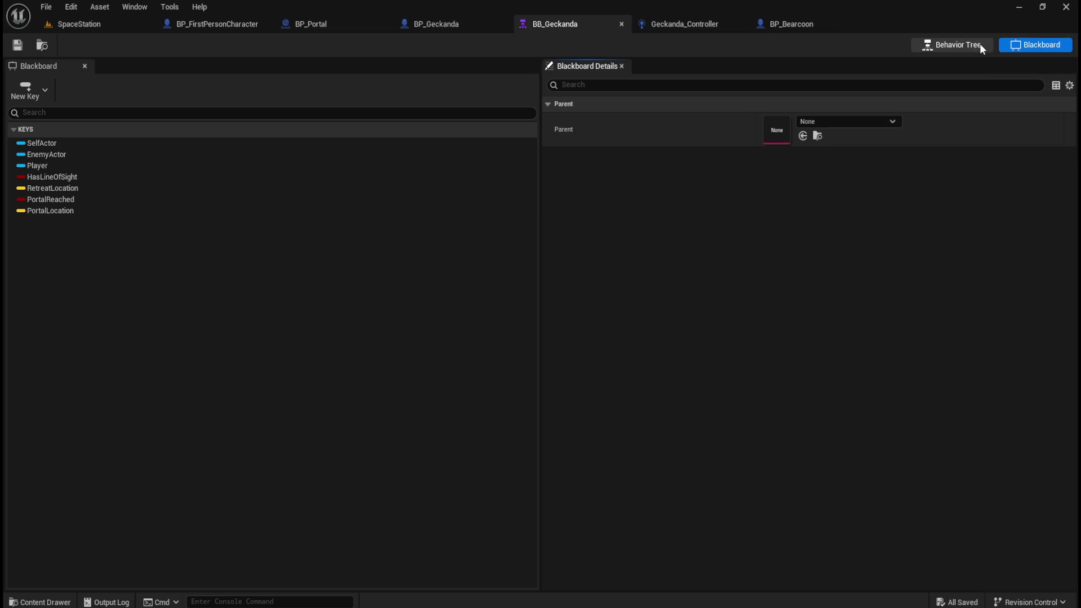
{"action": "left_click", "coordinate": [980, 43]}
{"action": "left_click", "coordinate": [1027, 45]}
{"action": "left_click", "coordinate": [971, 42]}
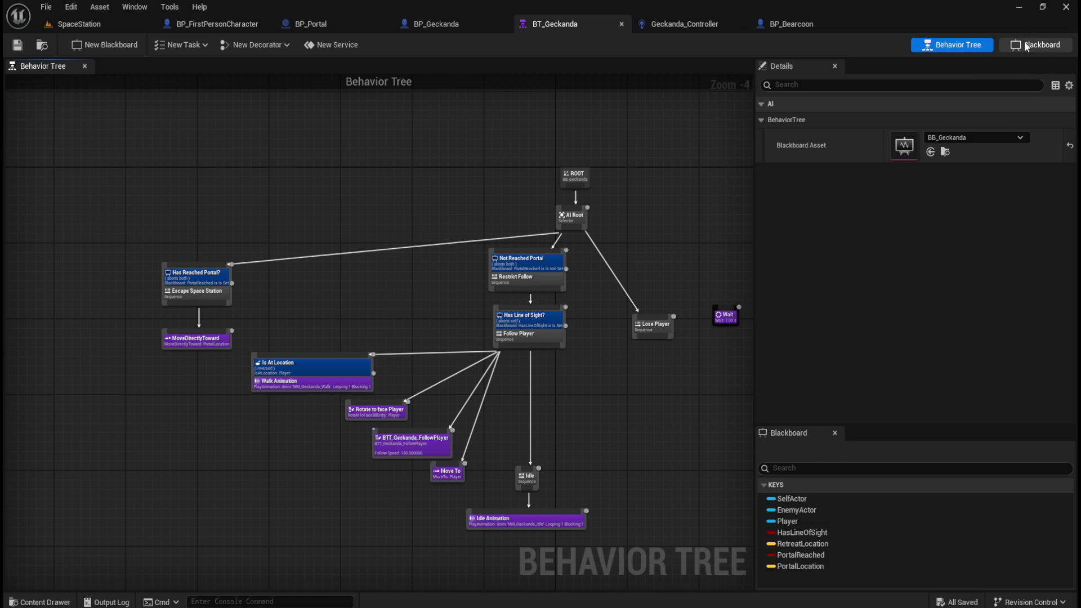
{"action": "left_click", "coordinate": [1029, 46]}
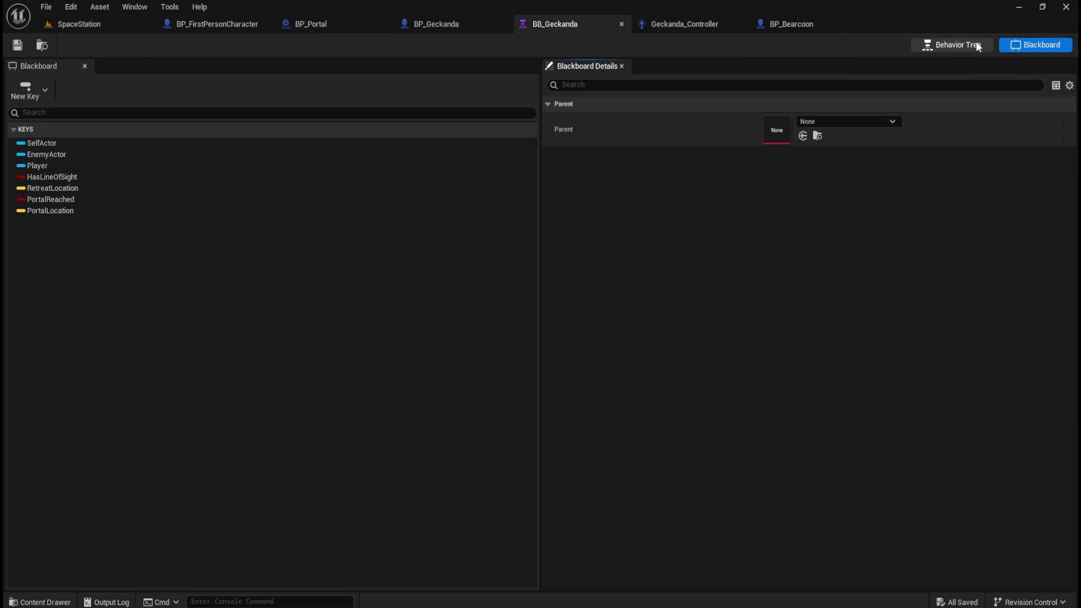
{"action": "left_click", "coordinate": [975, 44]}
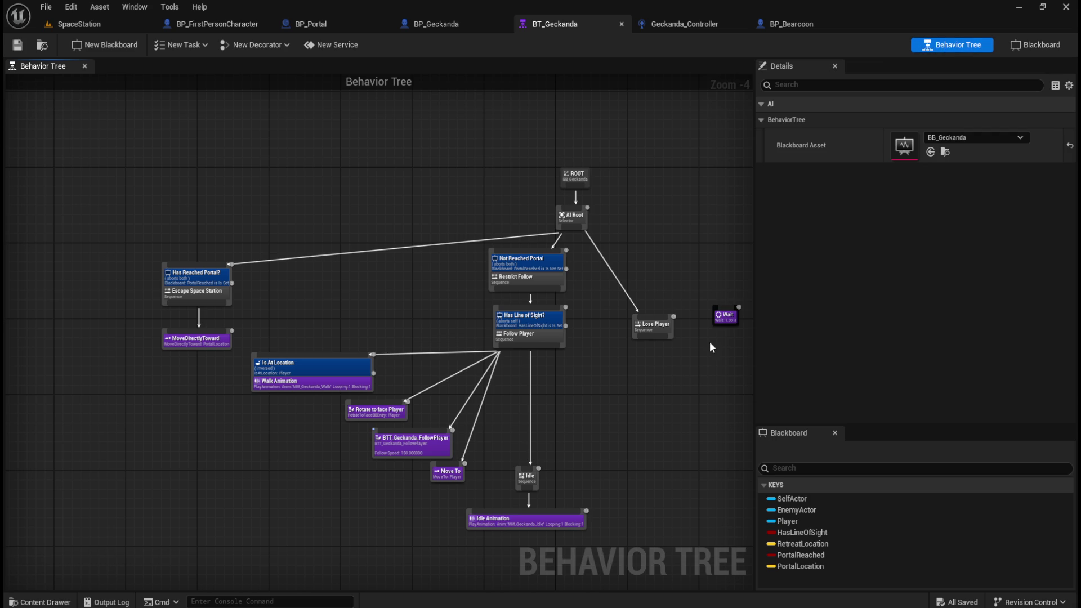
{"action": "left_click", "coordinate": [338, 23]}
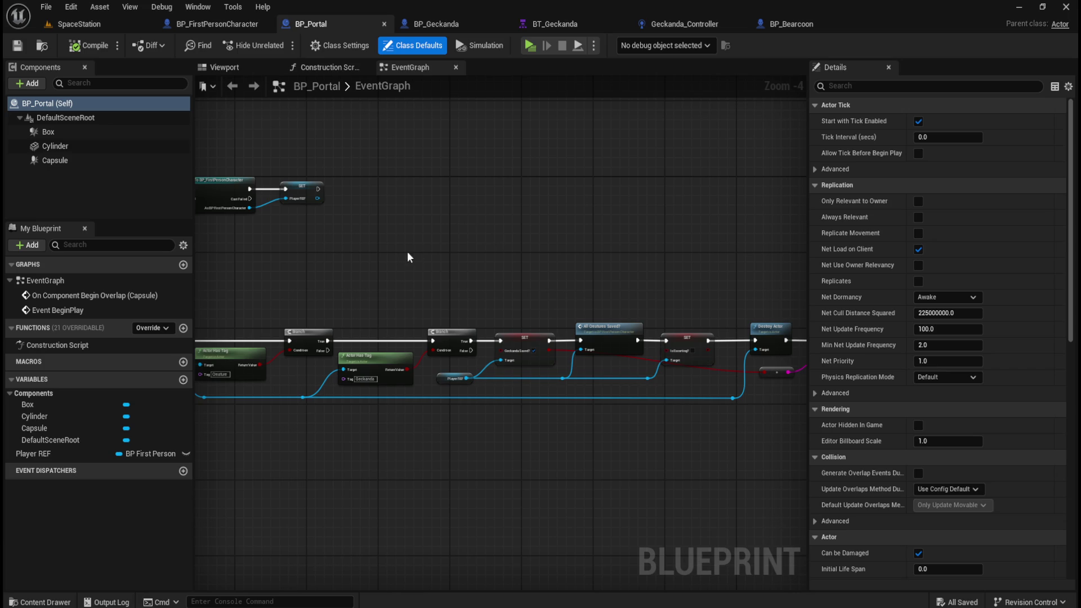
Study BP_Geckanda's BeginPlay and capsule-overlap chain that checks the Portal tag and calls Portal Triggered.
{"action": "mouse_move", "coordinate": [456, 265]}
{"action": "left_mouse_down"}
{"action": "mouse_move", "coordinate": [556, 248]}
{"action": "mouse_move", "coordinate": [577, 232]}
{"action": "left_mouse_up"}
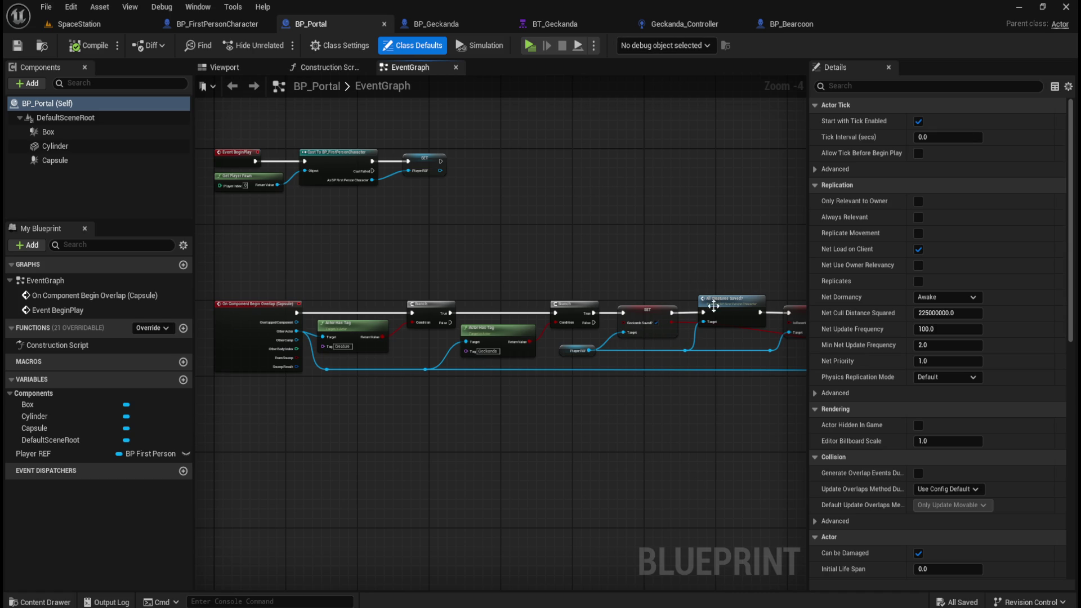
{"action": "scroll", "coordinate": [706, 304], "scroll_direction": "up", "scroll_amount": 2}
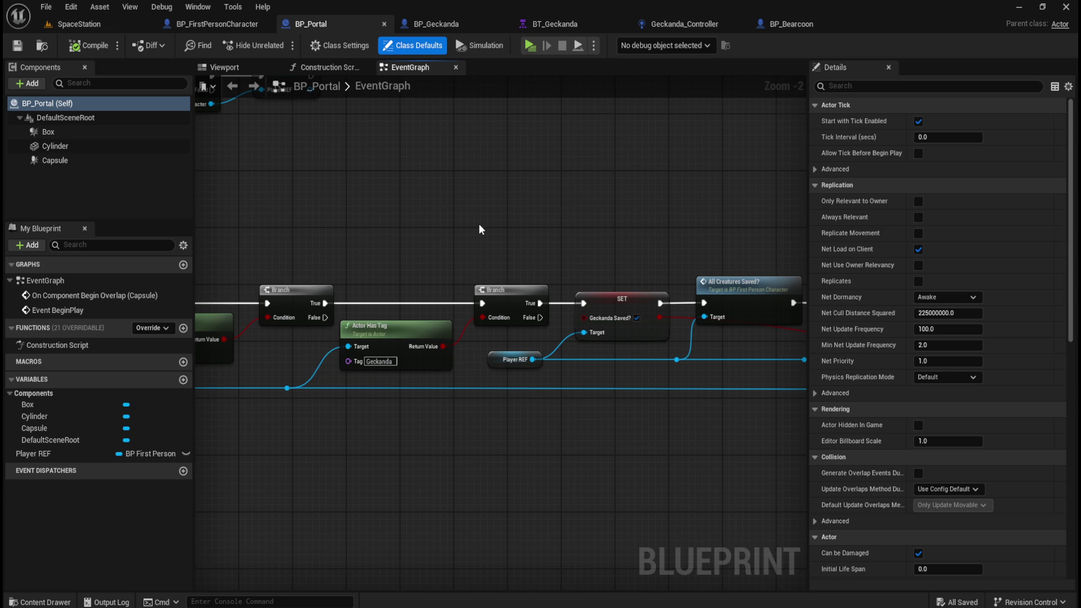
{"action": "mouse_move", "coordinate": [640, 224]}
{"action": "left_mouse_down"}
{"action": "mouse_move", "coordinate": [441, 193]}
{"action": "mouse_move", "coordinate": [279, 192]}
{"action": "mouse_move", "coordinate": [510, 235]}
{"action": "left_mouse_up"}
{"action": "scroll", "coordinate": [280, 192], "scroll_direction": "down", "scroll_amount": 2}
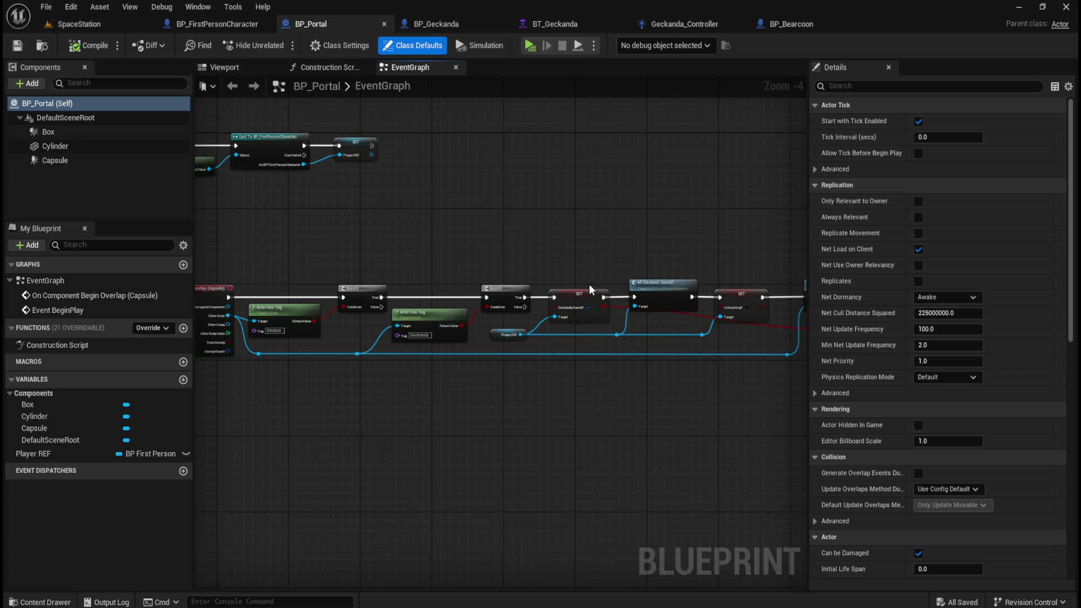
{"action": "left_click_drag", "start_coordinate": [514, 234], "coordinate": [551, 242]}
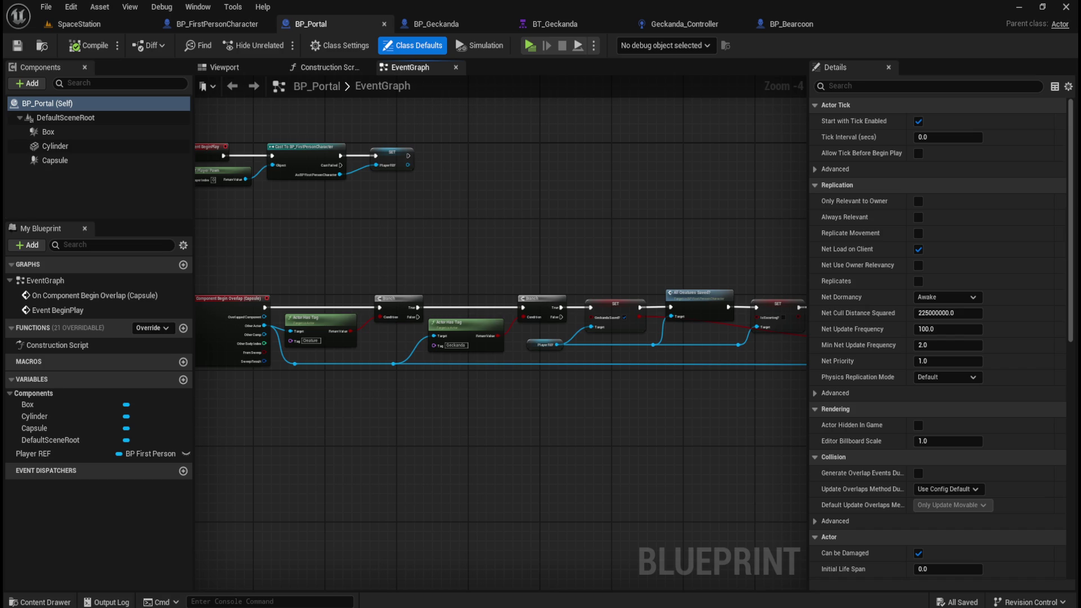
{"action": "mouse_move", "coordinate": [562, 245]}
{"action": "left_mouse_down"}
{"action": "mouse_move", "coordinate": [543, 222]}
{"action": "mouse_move", "coordinate": [604, 234]}
{"action": "mouse_move", "coordinate": [582, 249]}
{"action": "left_mouse_up"}
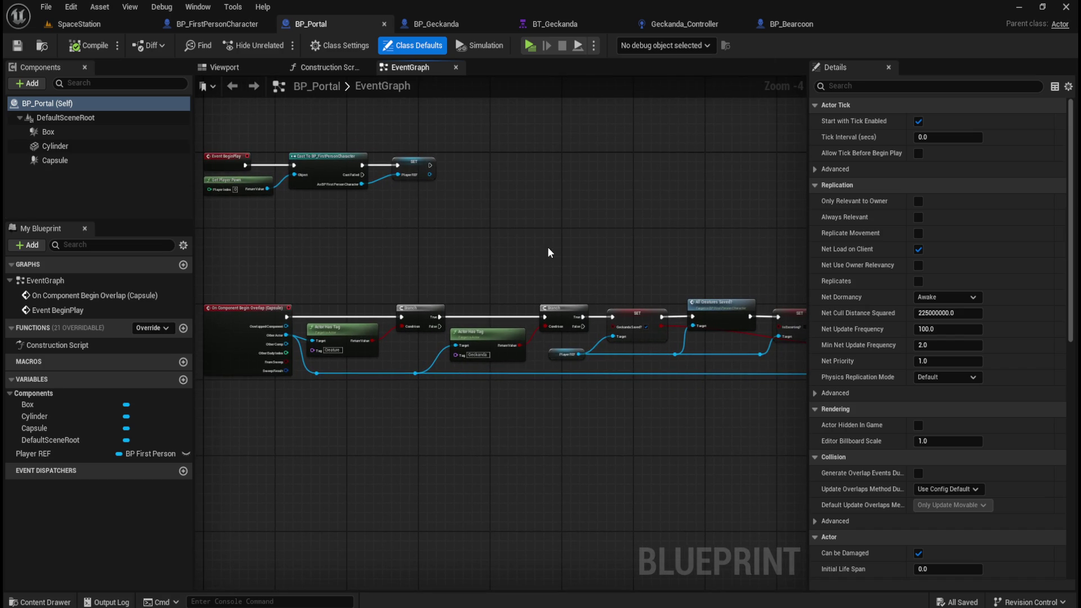
{"action": "left_click", "coordinate": [461, 23]}
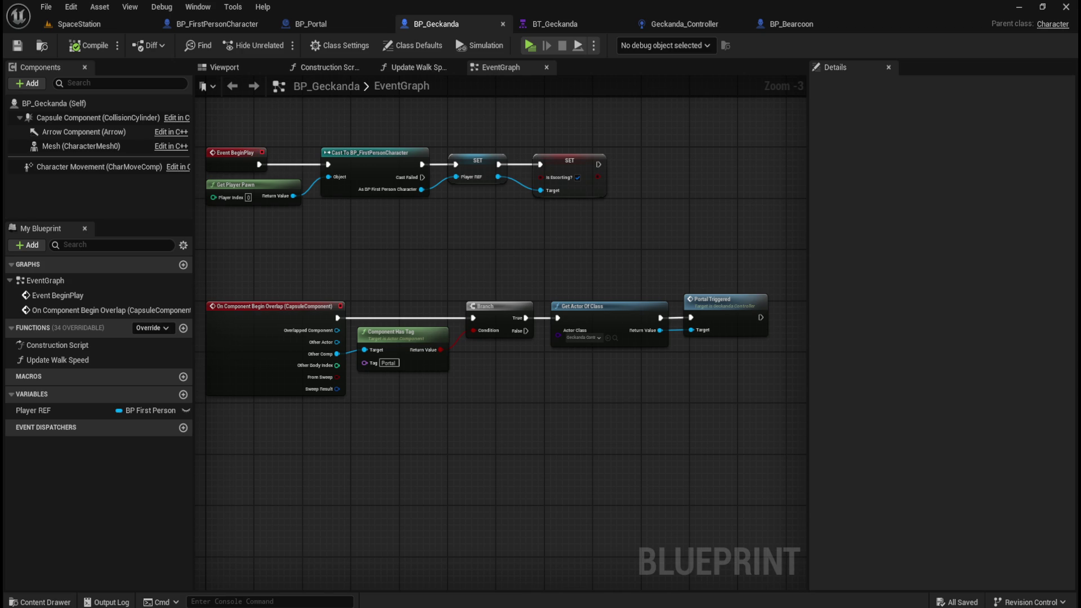
Compare BP_Geckanda's BeginPlay and overlap chains with BP_Bearcoon, then bring up the SpaceStation level.
{"action": "left_click_drag", "start_coordinate": [535, 259], "coordinate": [562, 269]}
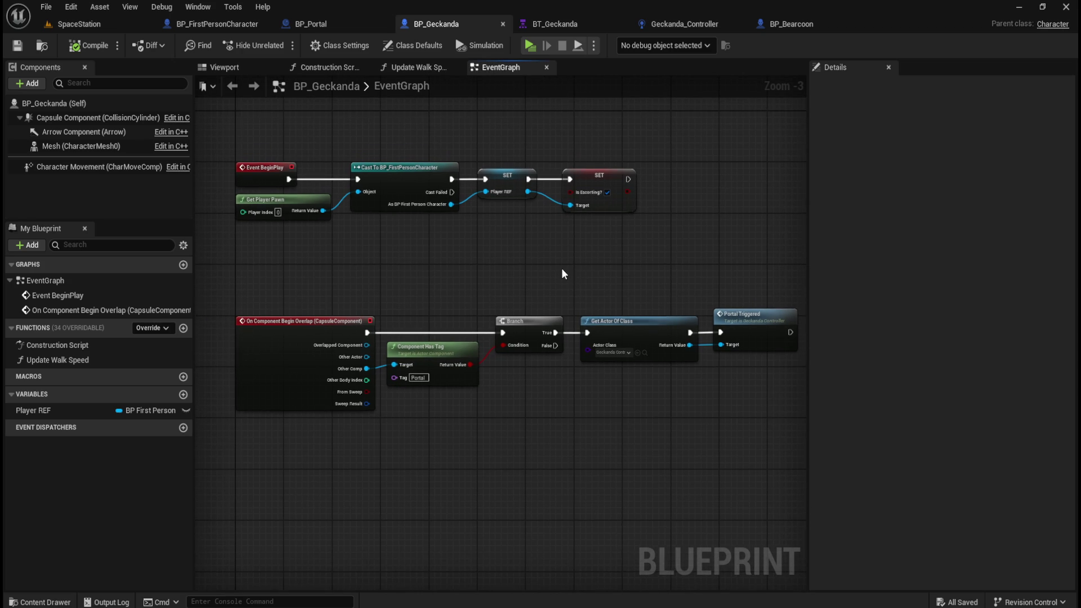
{"action": "left_click", "coordinate": [775, 26]}
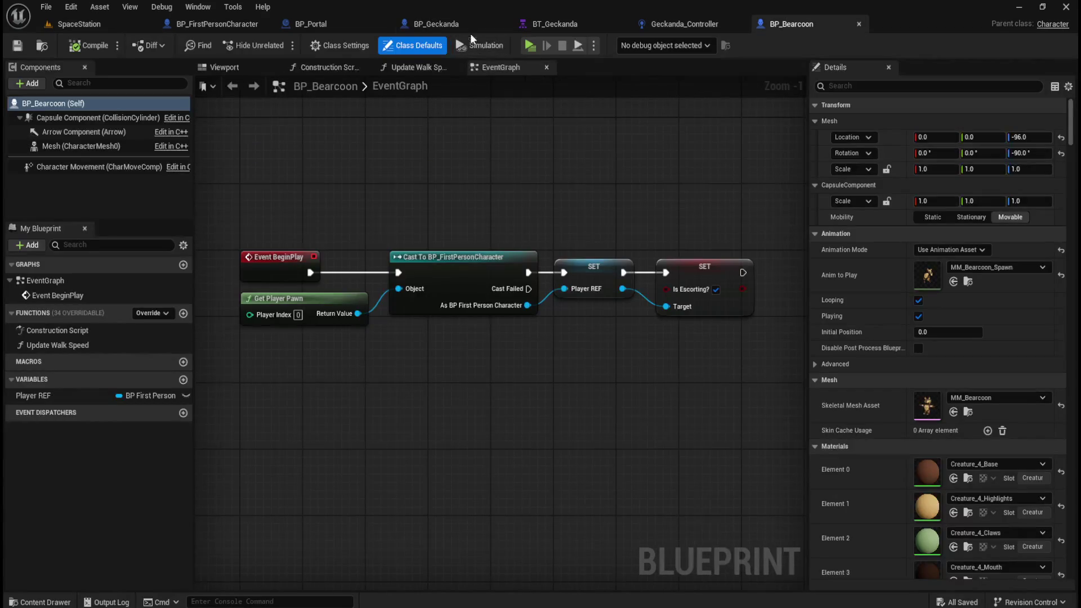
{"action": "left_click", "coordinate": [471, 29]}
{"action": "left_click_drag", "start_coordinate": [402, 285], "coordinate": [396, 262]}
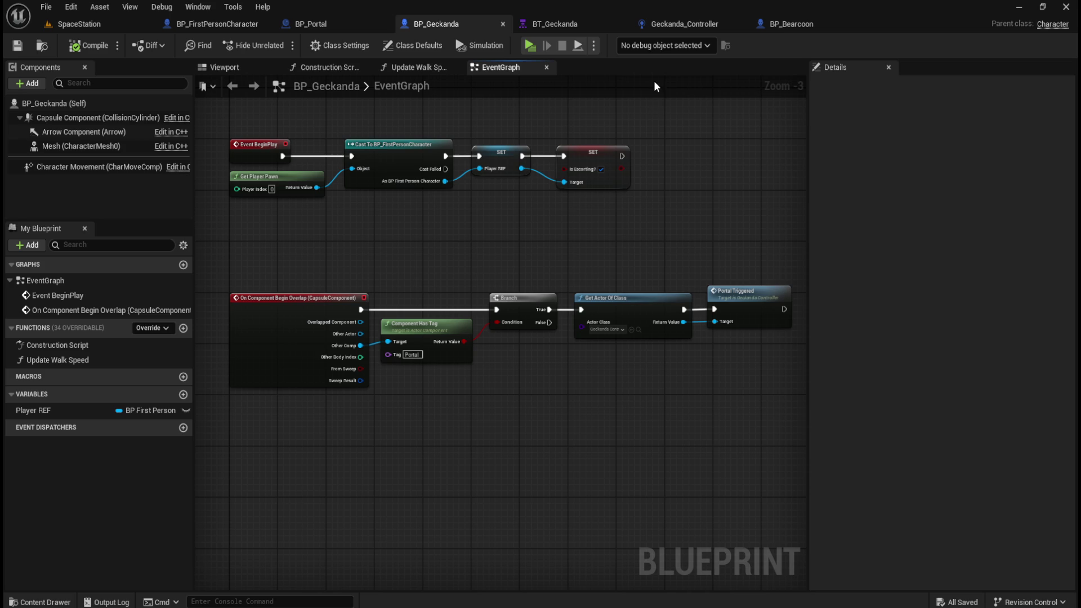
{"action": "mouse_move", "coordinate": [673, 233]}
{"action": "left_mouse_down"}
{"action": "mouse_move", "coordinate": [644, 246]}
{"action": "mouse_move", "coordinate": [648, 266]}
{"action": "mouse_move", "coordinate": [603, 274]}
{"action": "left_mouse_up"}
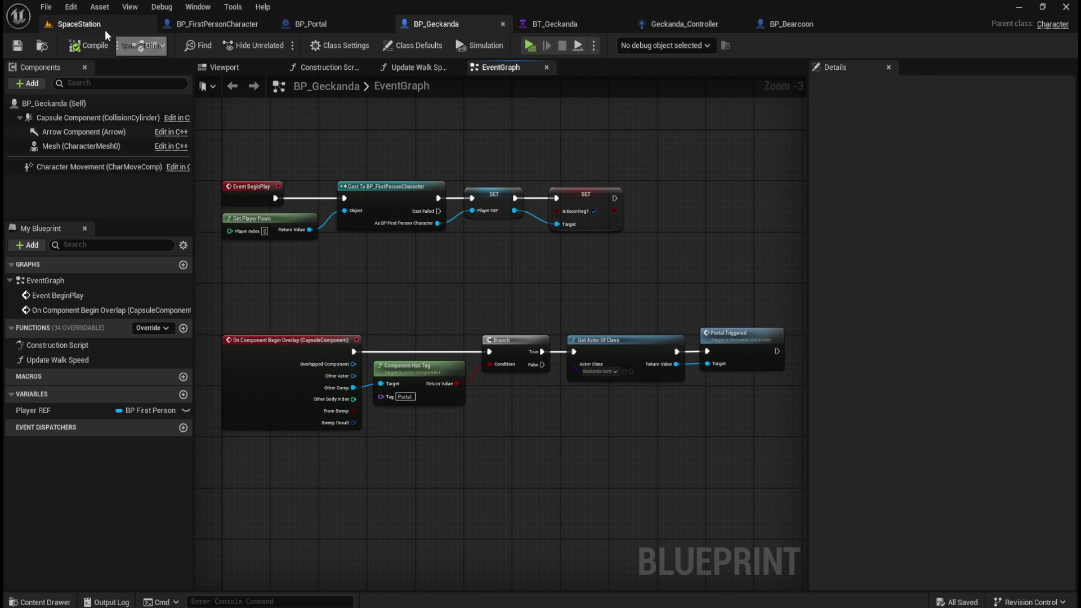
{"action": "left_click", "coordinate": [105, 27]}
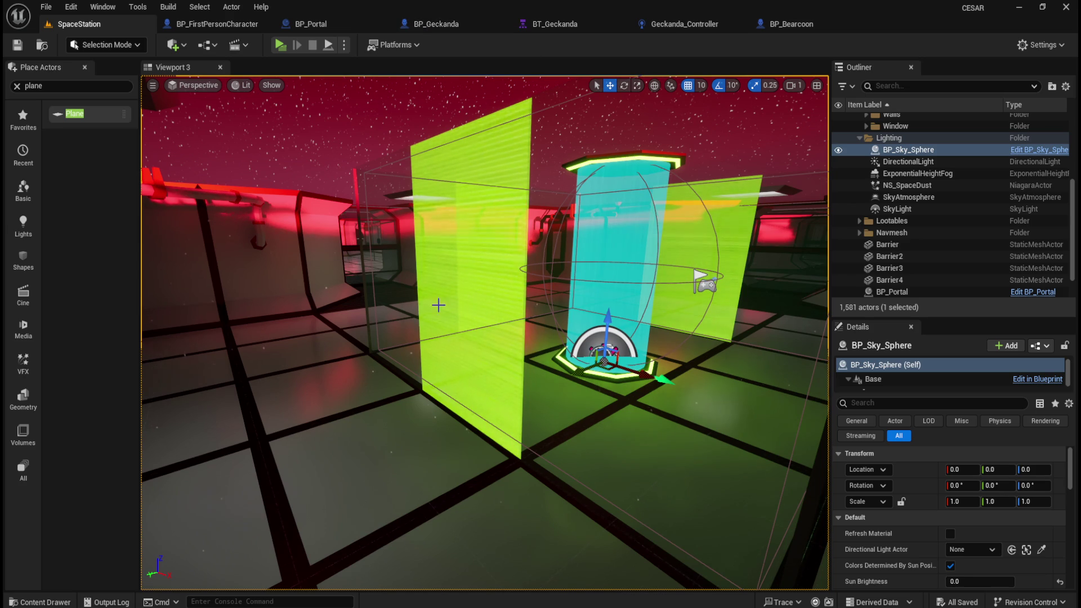
Marquee-select BP_Portal's overlap nodes, then select BP_Geckanda's entire On Component Begin Overlap chain.
{"action": "left_click", "coordinate": [458, 23]}
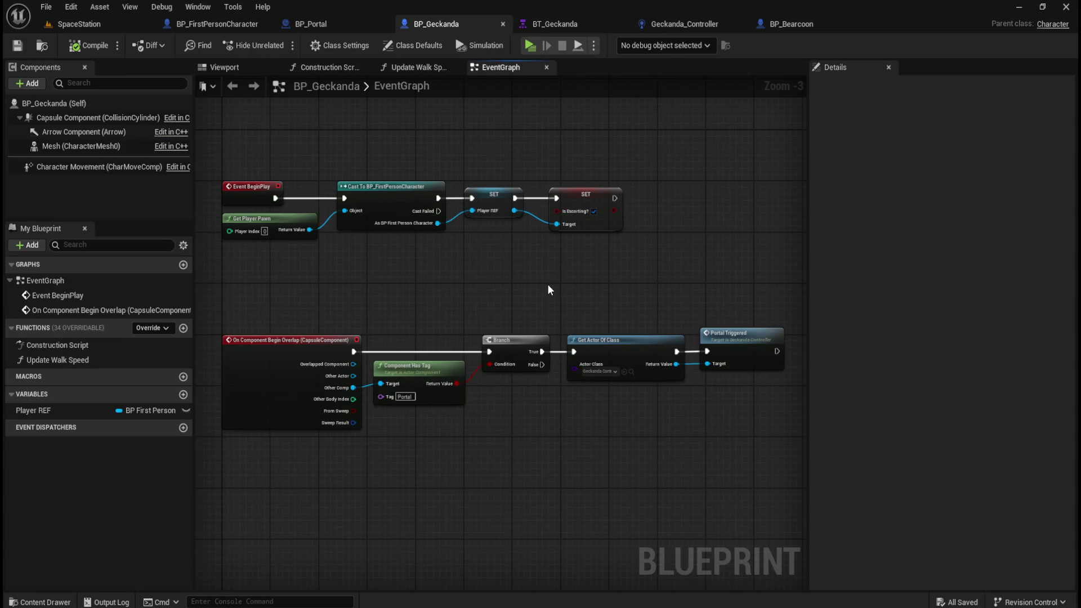
{"action": "left_click", "coordinate": [337, 25]}
{"action": "left_click_drag", "start_coordinate": [525, 245], "coordinate": [595, 236]}
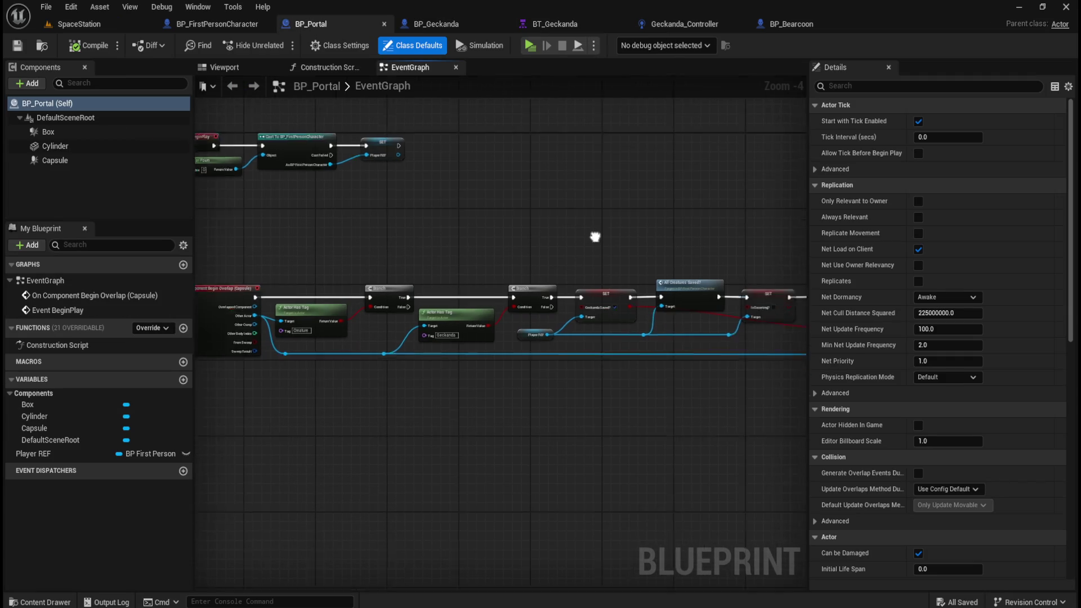
{"action": "mouse_move", "coordinate": [350, 213]}
{"action": "left_mouse_down"}
{"action": "mouse_move", "coordinate": [767, 386]}
{"action": "mouse_move", "coordinate": [549, 385]}
{"action": "left_mouse_up"}
{"action": "mouse_move", "coordinate": [693, 198]}
{"action": "left_mouse_down"}
{"action": "mouse_move", "coordinate": [220, 389]}
{"action": "mouse_move", "coordinate": [437, 391]}
{"action": "left_mouse_up"}
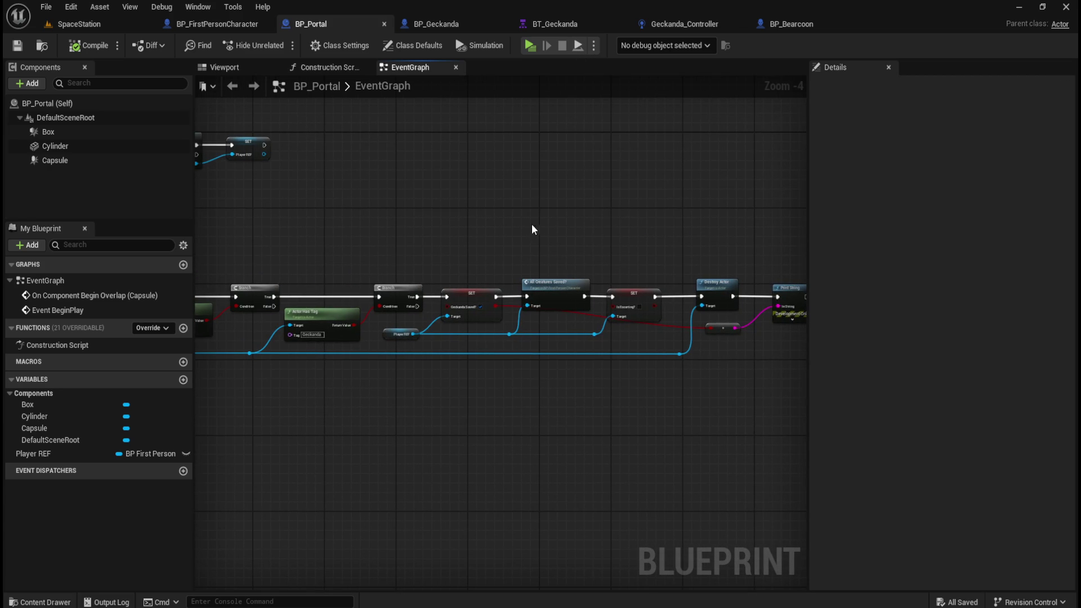
{"action": "left_click", "coordinate": [436, 22]}
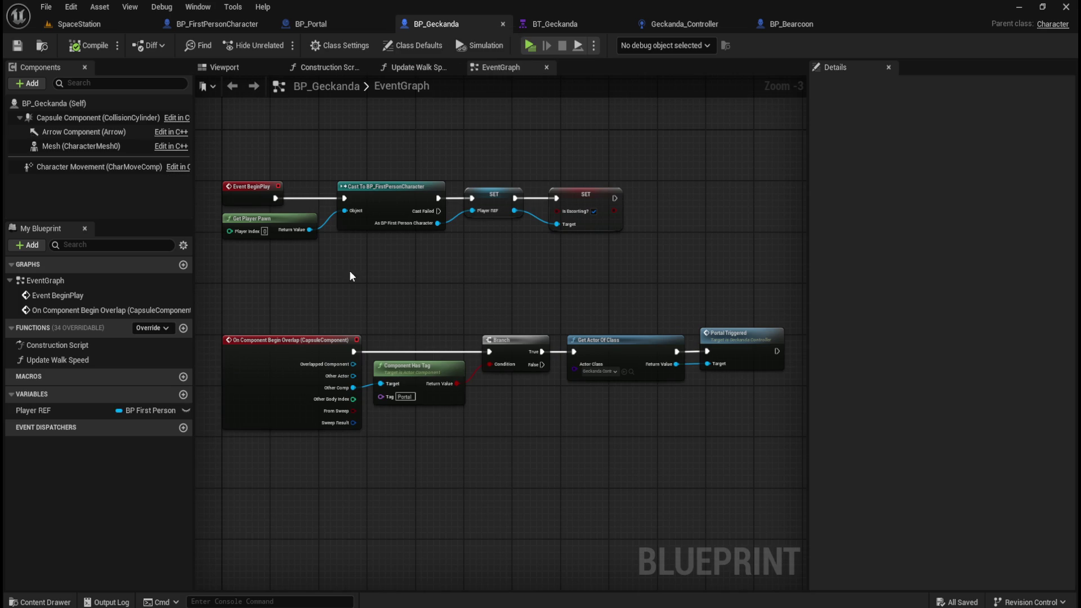
{"action": "left_click_drag", "start_coordinate": [272, 286], "coordinate": [735, 471]}
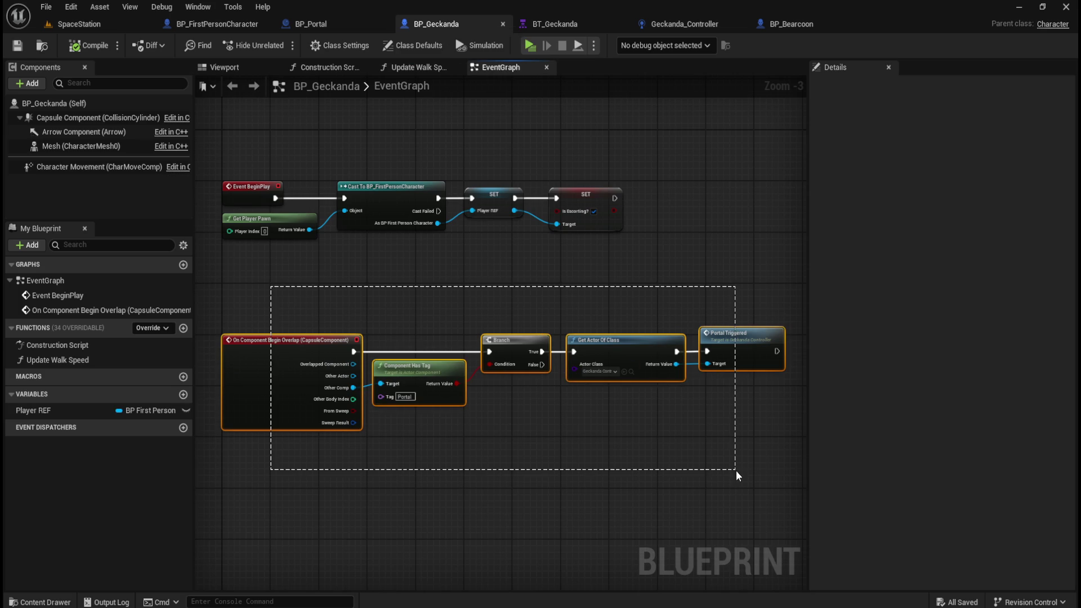
Place the Geckanda_Controller tab before BT_Geckanda and box-select its PortalTriggered and Set Value nodes.
{"action": "left_click", "coordinate": [685, 250]}
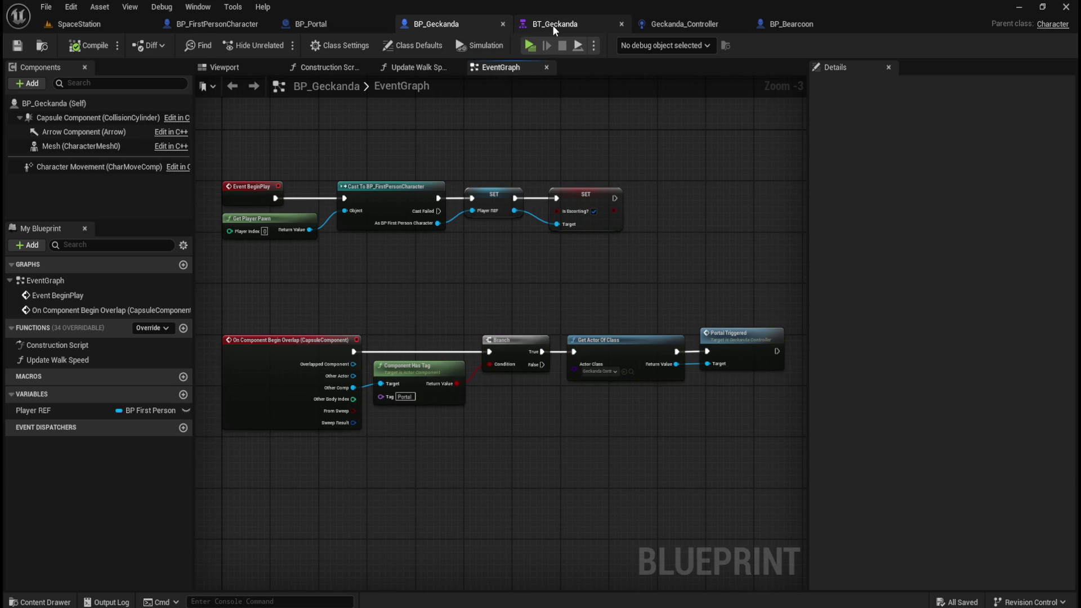
{"action": "left_click", "coordinate": [552, 24]}
{"action": "left_click_drag", "start_coordinate": [676, 23], "coordinate": [566, 25]}
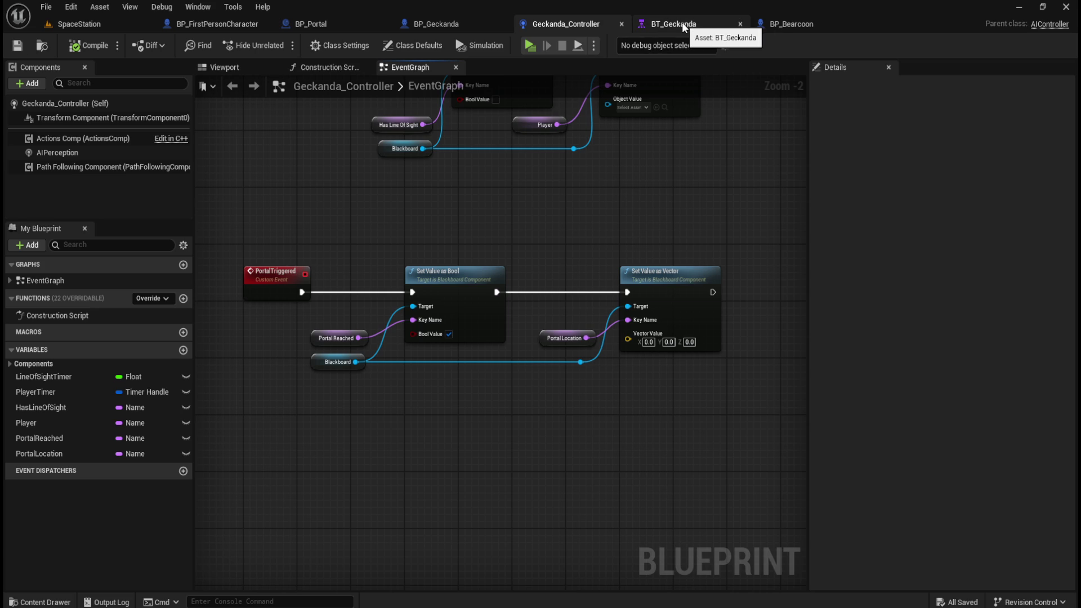
{"action": "left_click_drag", "start_coordinate": [255, 223], "coordinate": [731, 406]}
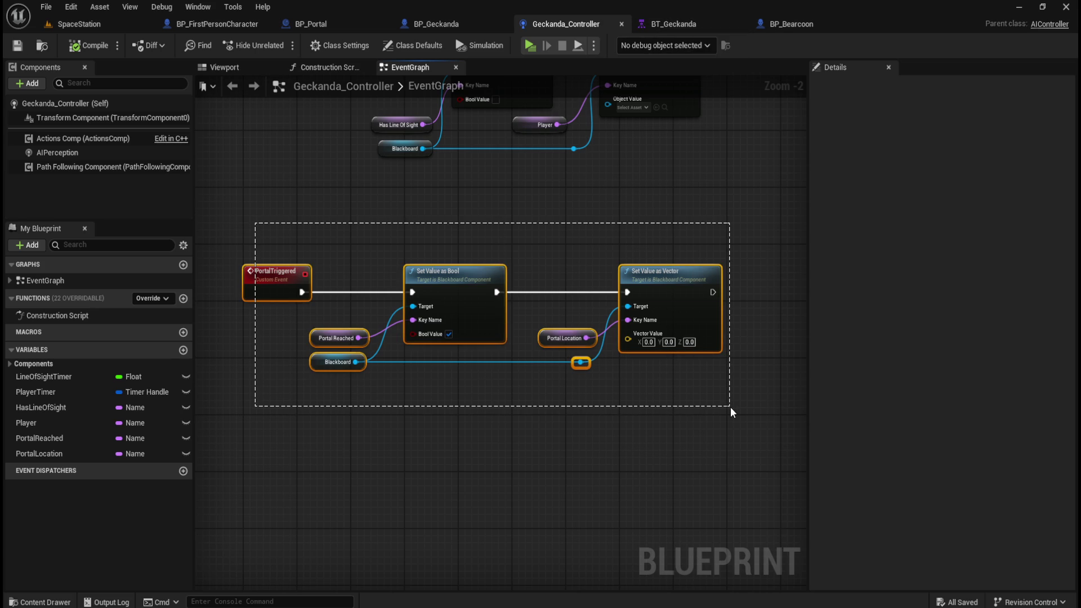
{"action": "left_click_drag", "start_coordinate": [731, 407], "coordinate": [731, 407]}
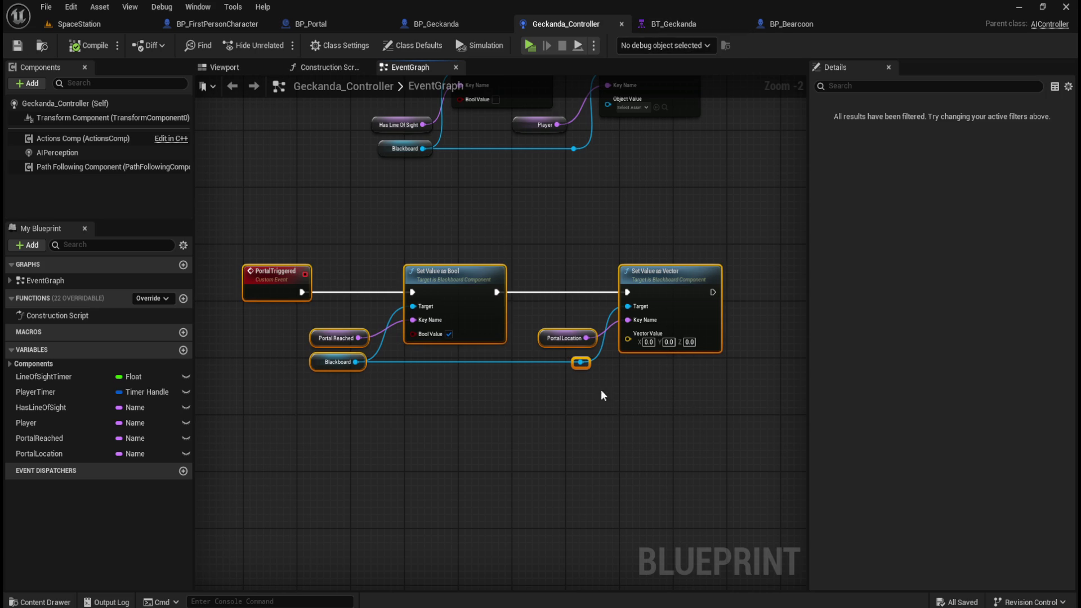
Check BT_Geckanda's portal branches and blackboard keys, then return to BP_Bearcoon's event graph.
{"action": "left_click", "coordinate": [602, 211]}
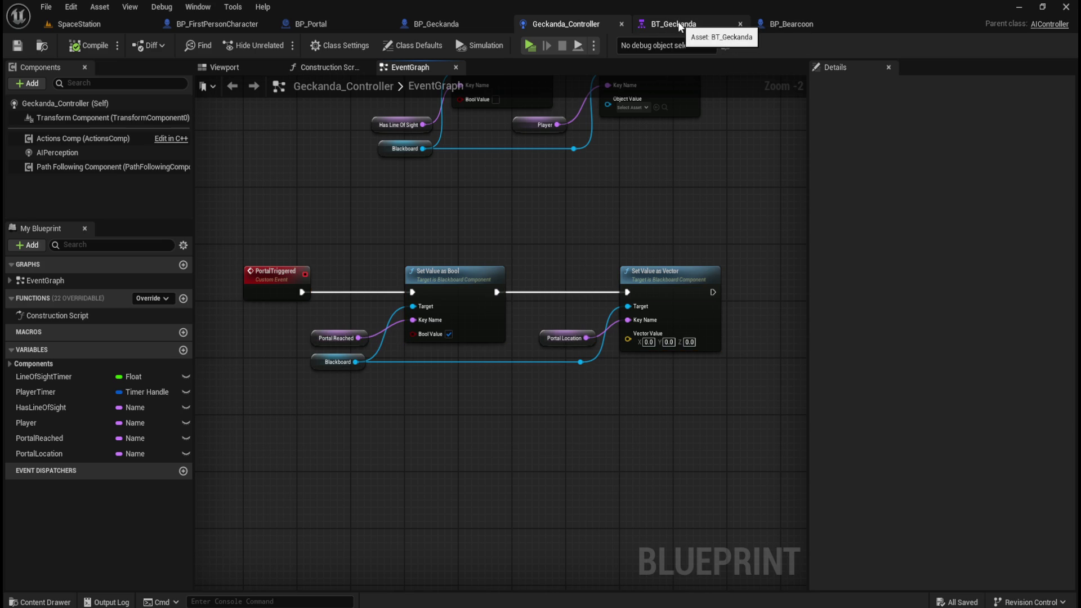
{"action": "left_click", "coordinate": [680, 23]}
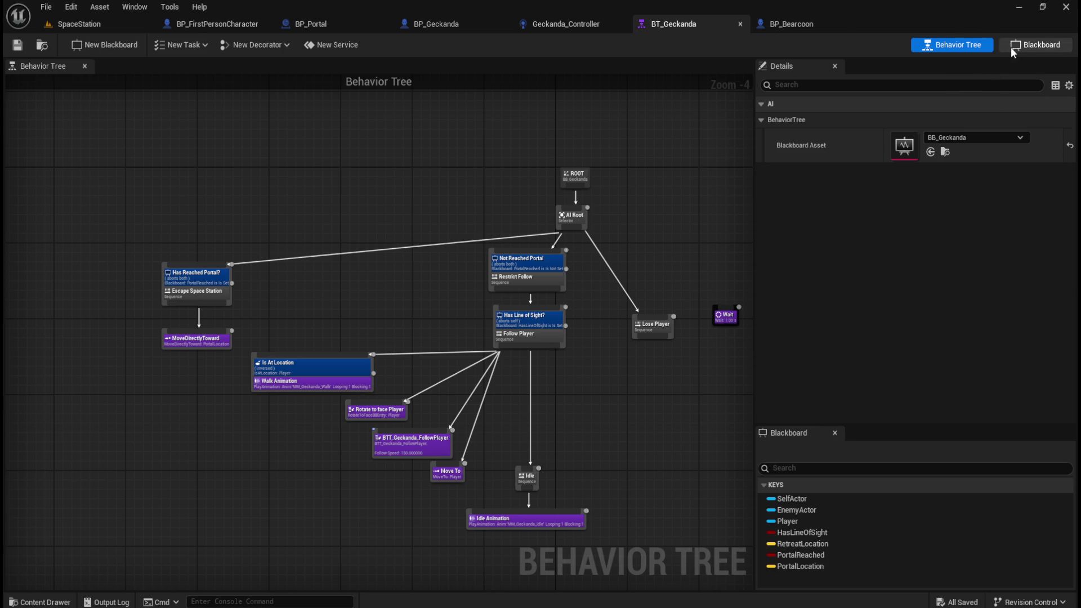
{"action": "left_click", "coordinate": [1014, 45]}
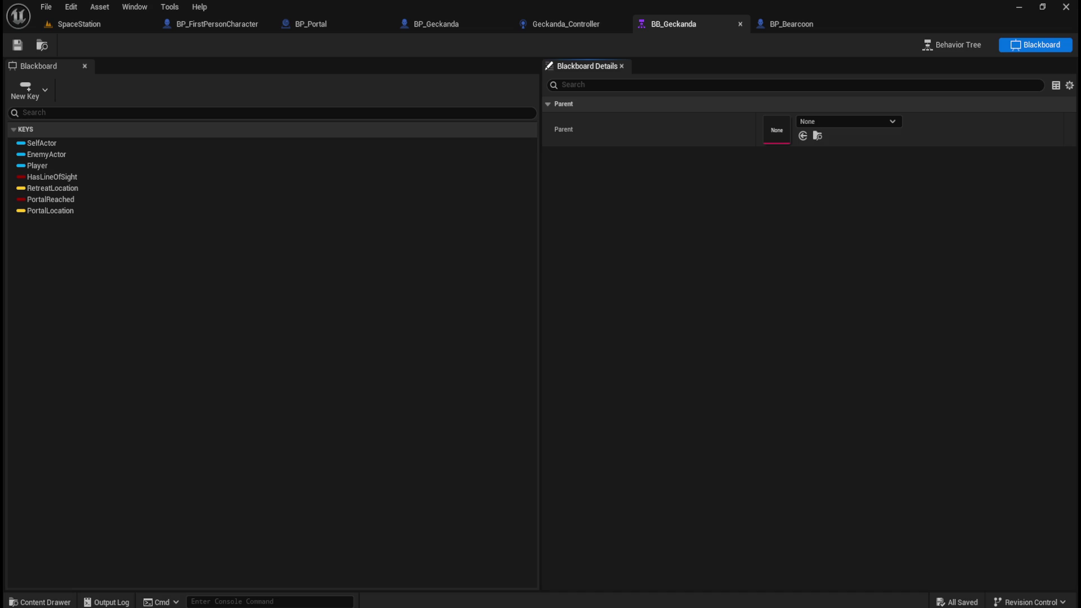
{"action": "left_click", "coordinate": [974, 45]}
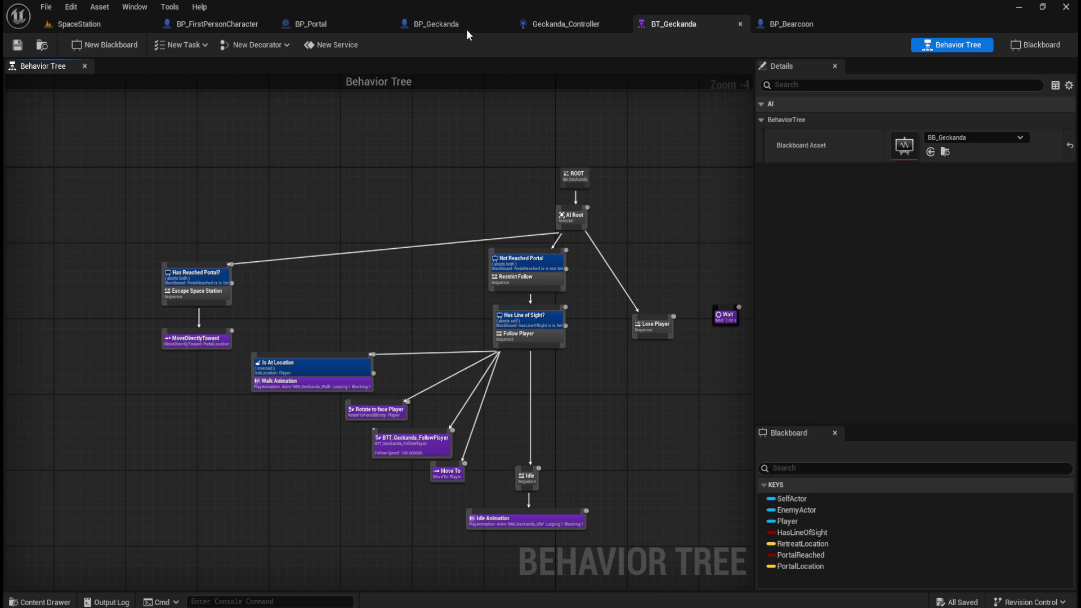
{"action": "left_click", "coordinate": [801, 27]}
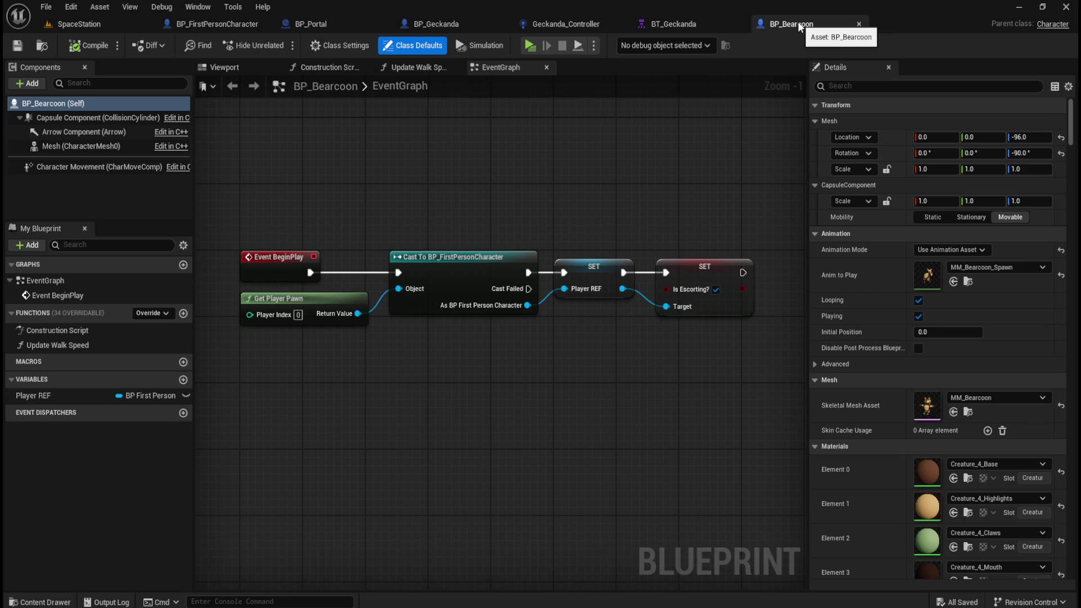
Pan BP_Bearcoon's graph, then return to BP_Geckanda's Portal-tag overlap chain.
{"action": "mouse_move", "coordinate": [485, 424]}
{"action": "left_mouse_down"}
{"action": "mouse_move", "coordinate": [536, 377]}
{"action": "mouse_move", "coordinate": [484, 372]}
{"action": "left_mouse_up"}
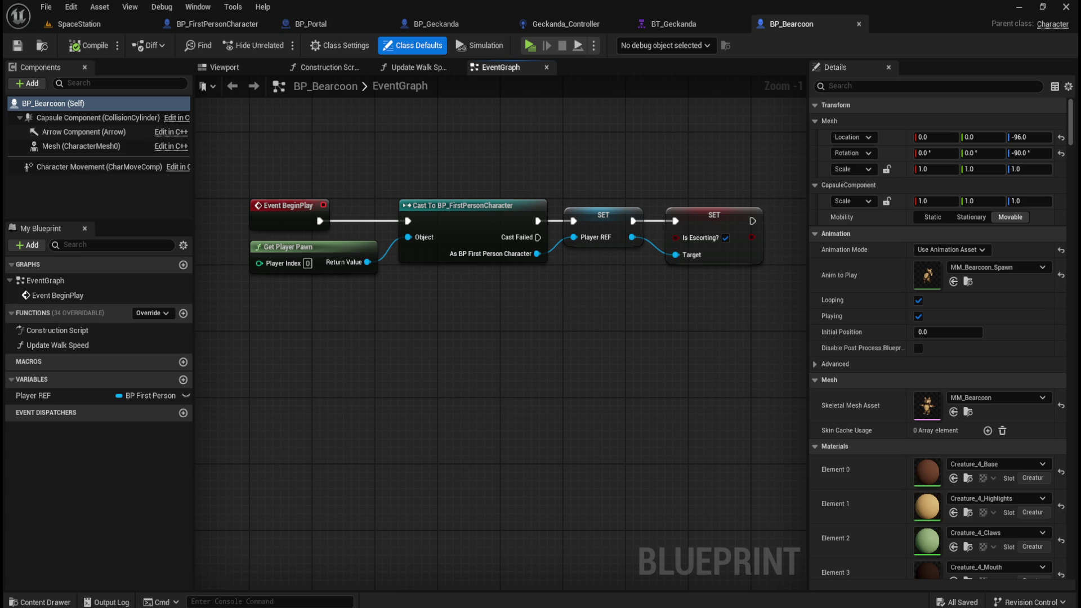
{"action": "left_click", "coordinate": [450, 25]}
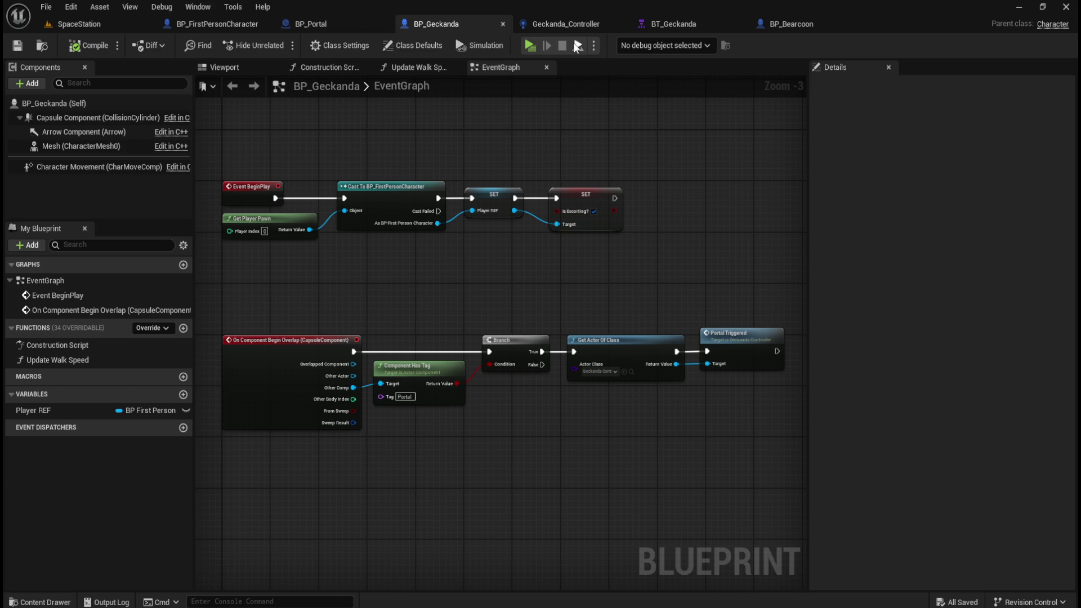
Open BT_Bearcoon from the Bearcoon folder in the Content Drawer (Ctrl+Space).
{"action": "left_click", "coordinate": [582, 23]}
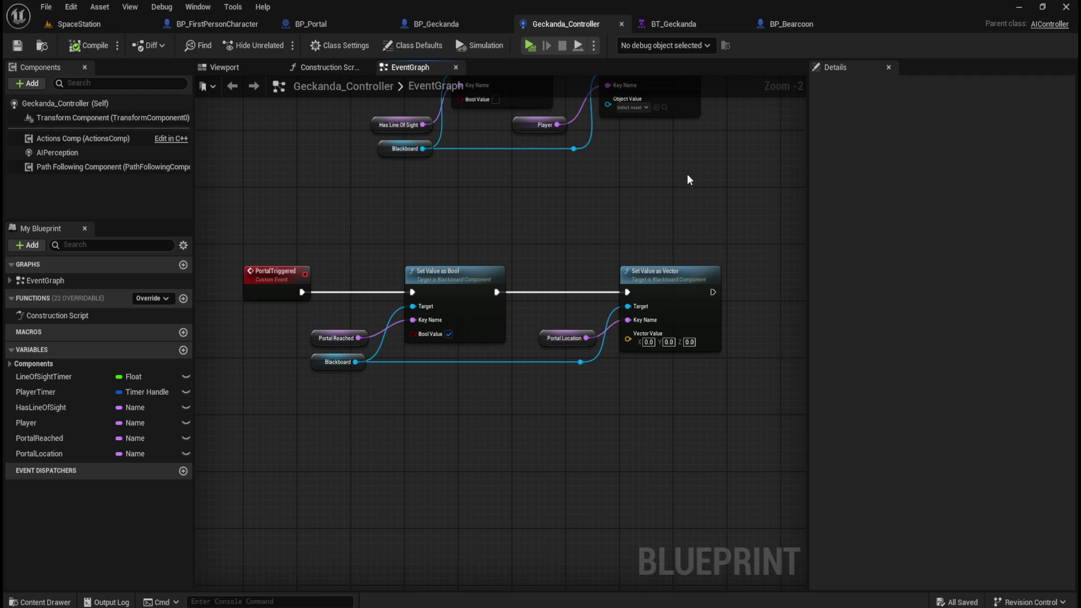
{"action": "key", "text": "ctrl+space"}
{"action": "left_click", "coordinate": [270, 493]}
{"action": "double_click", "coordinate": [271, 494]}
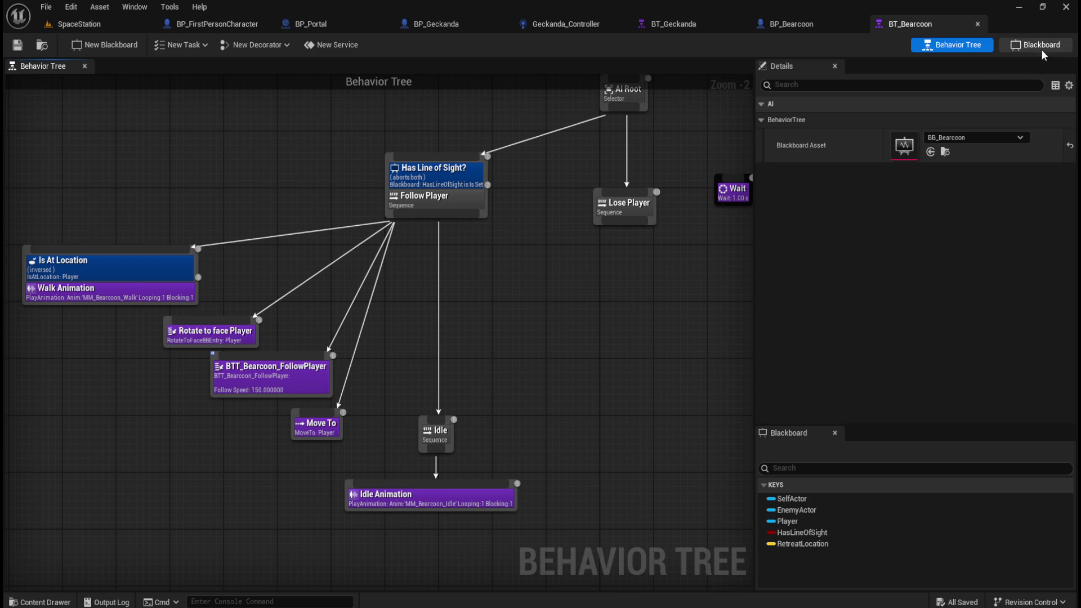
Add a Bool key named PortalReached to the BB_Bearcoon blackboard.
{"action": "left_click", "coordinate": [1042, 46]}
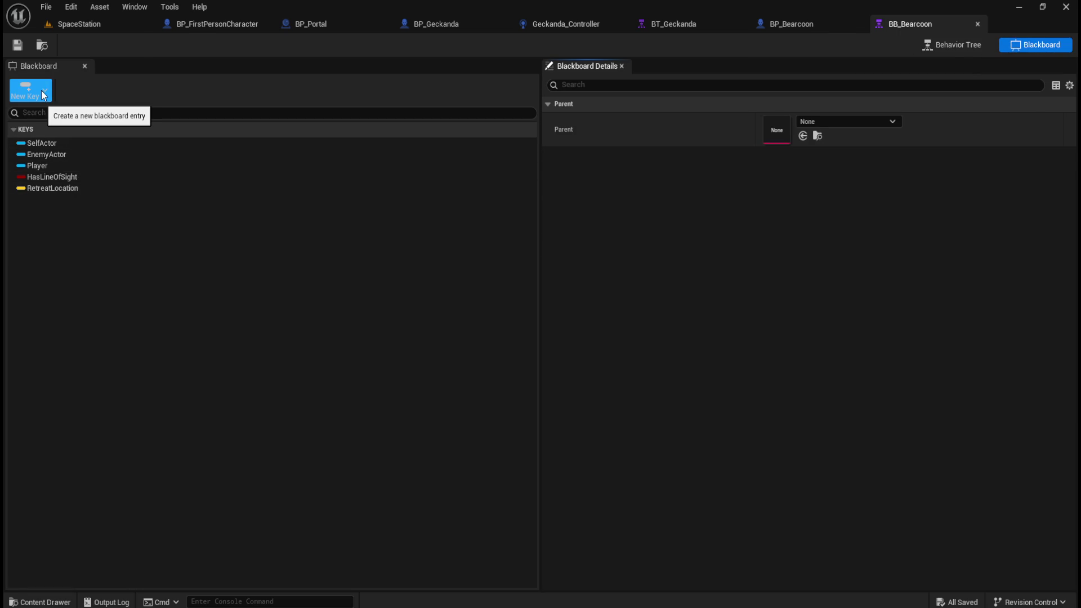
{"action": "left_click", "coordinate": [44, 95]}
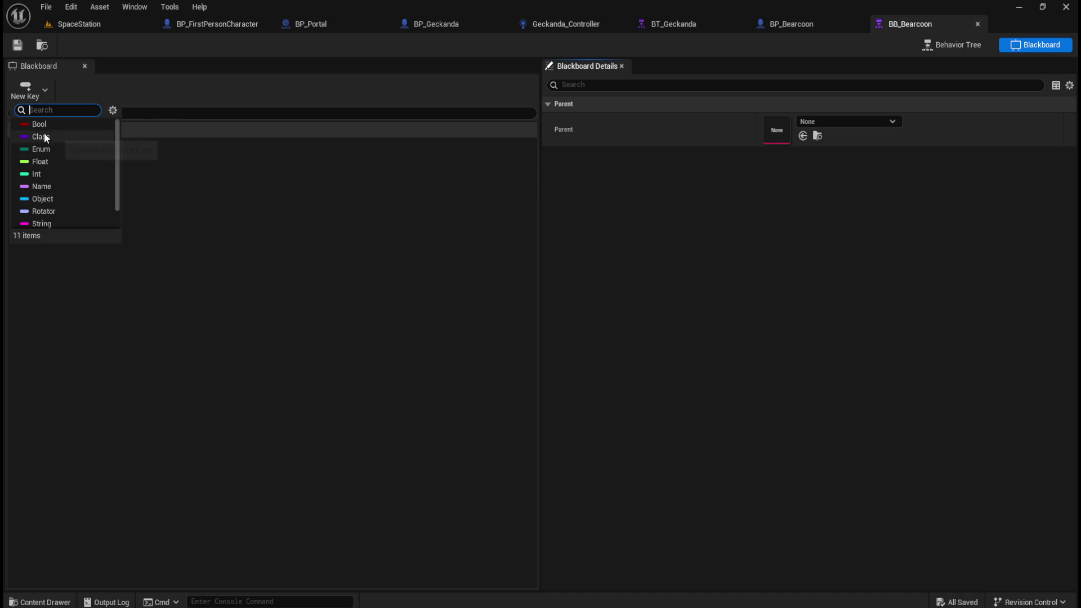
{"action": "left_click", "coordinate": [49, 127]}
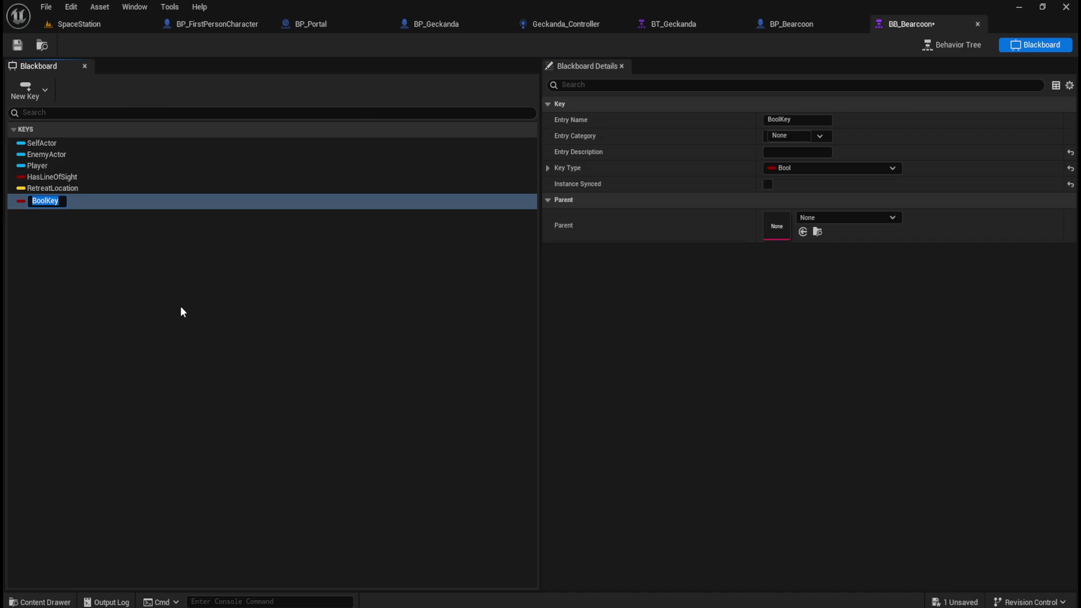
{"action": "type", "text": "PortalReache"}
{"action": "type", "text": "d"}
{"action": "key", "text": "Return"}
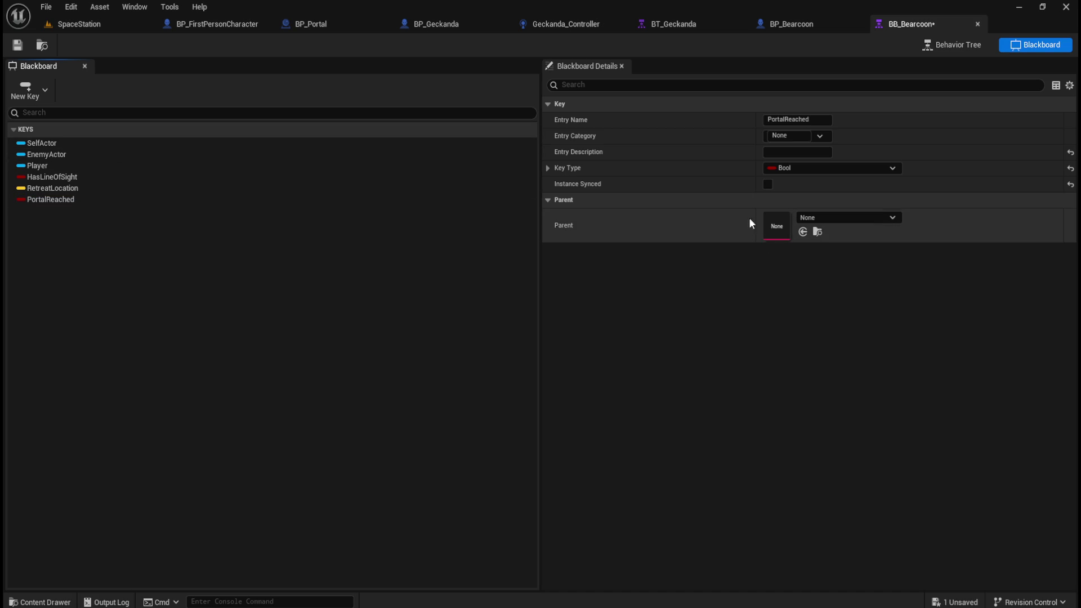
{"action": "left_click", "coordinate": [76, 201]}
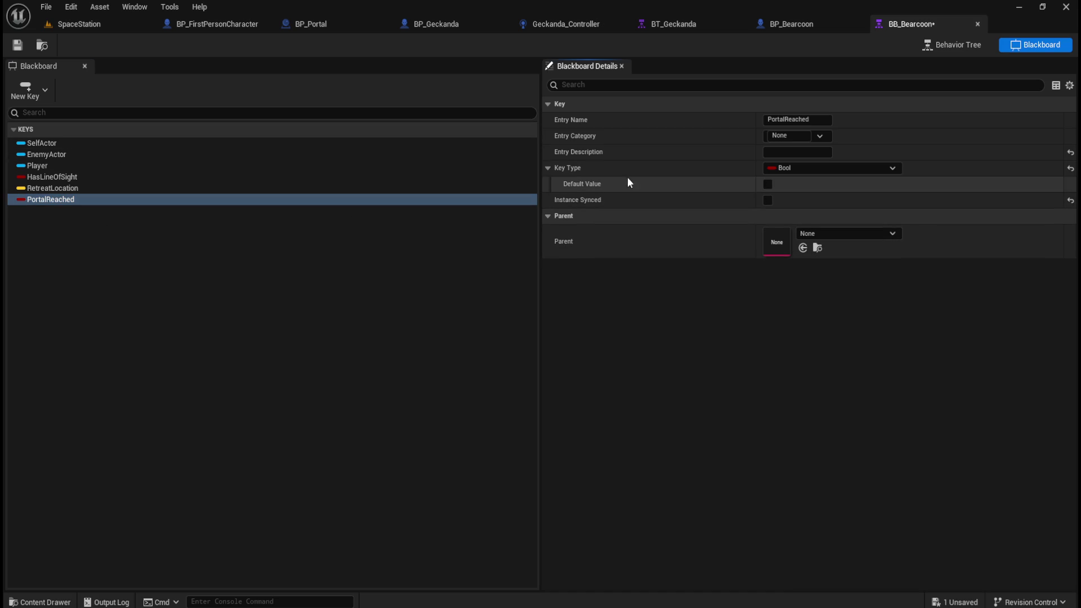
{"action": "left_click", "coordinate": [548, 172]}
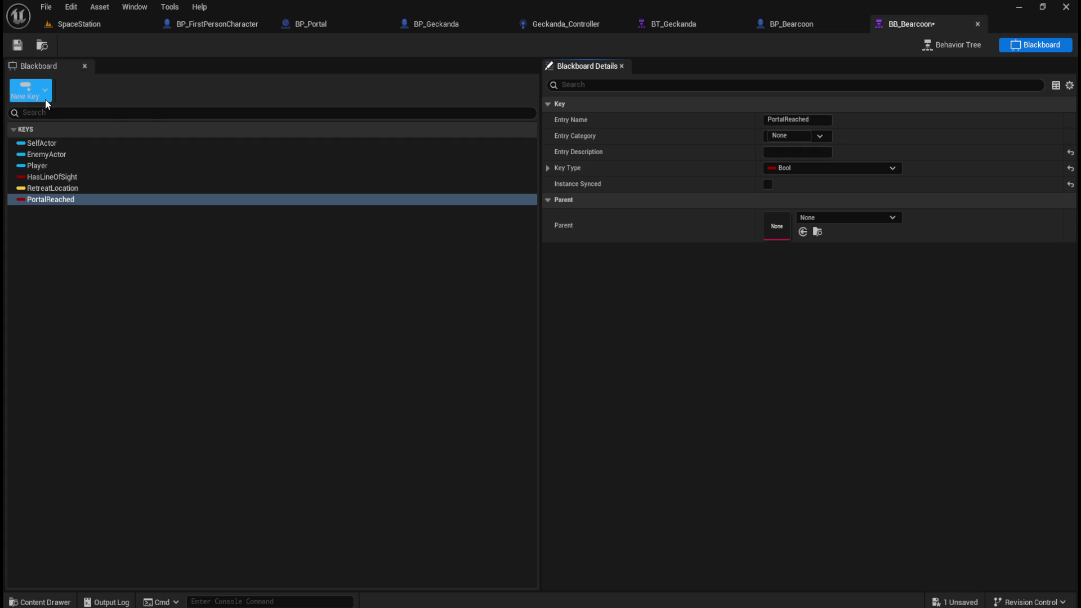
Add a Vector key named PortalLocation to BB_Bearcoon, then compare against BT_Geckanda.
{"action": "left_click", "coordinate": [31, 90]}
{"action": "scroll", "coordinate": [67, 209], "scroll_direction": "down", "scroll_amount": 2}
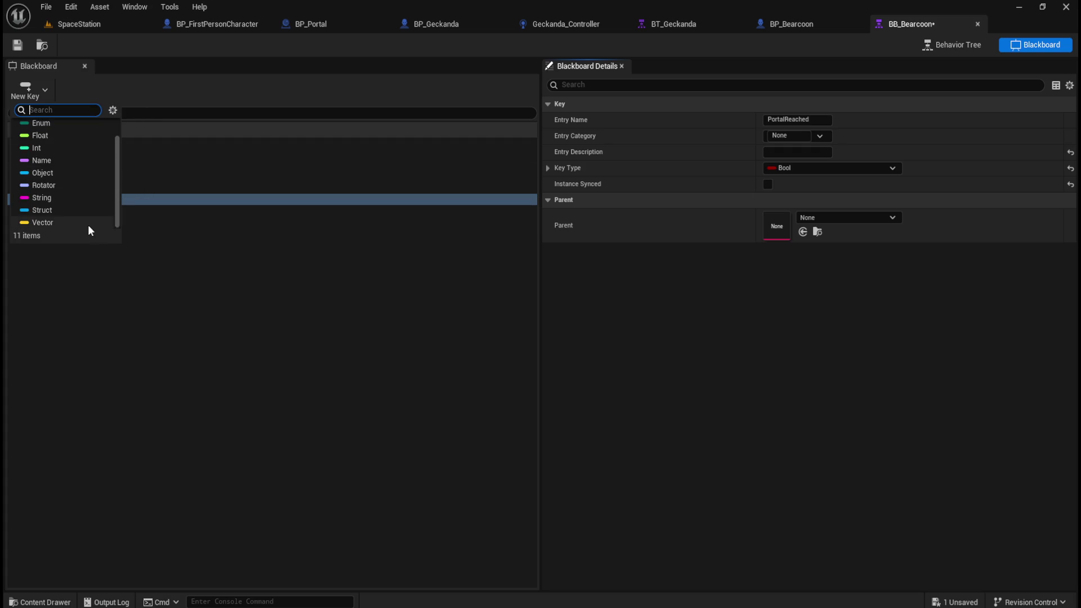
{"action": "left_click", "coordinate": [54, 223]}
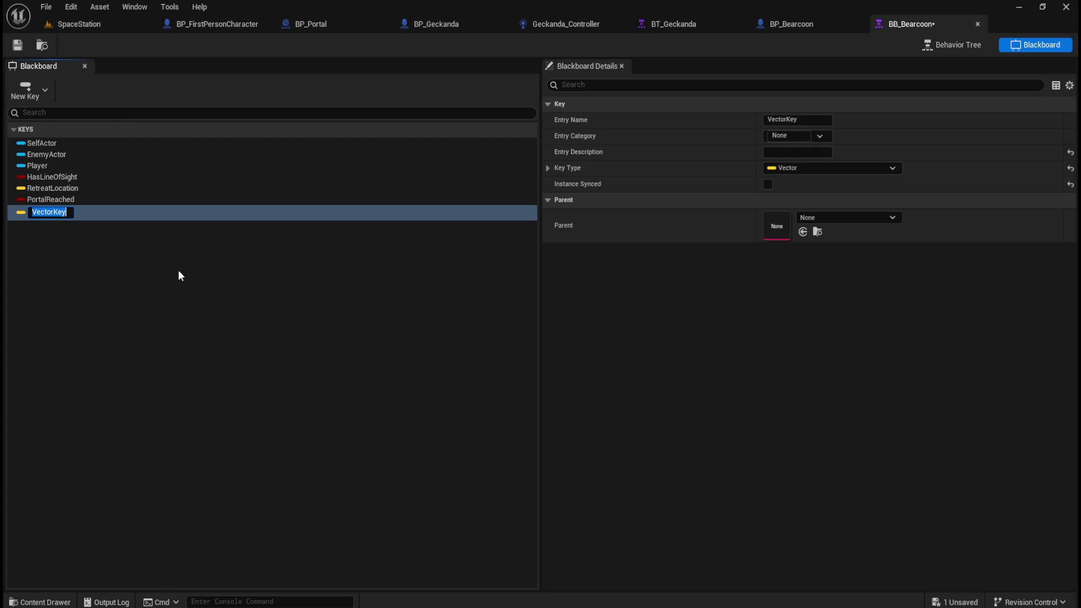
{"action": "type", "text": "PortalLocati"}
{"action": "type", "text": "on"}
{"action": "key", "text": "Return"}
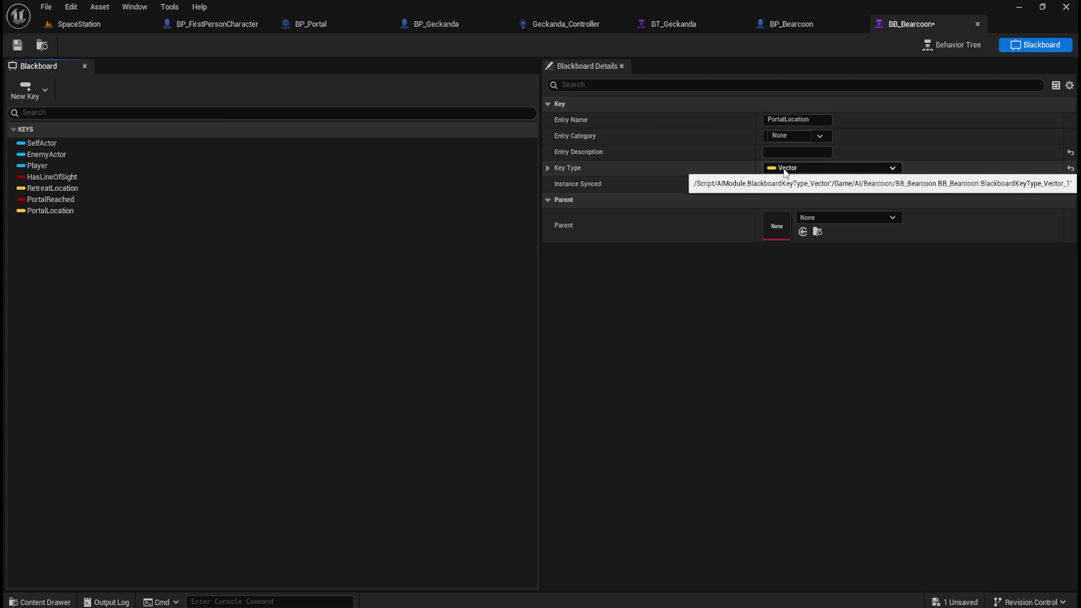
{"action": "left_click", "coordinate": [705, 25]}
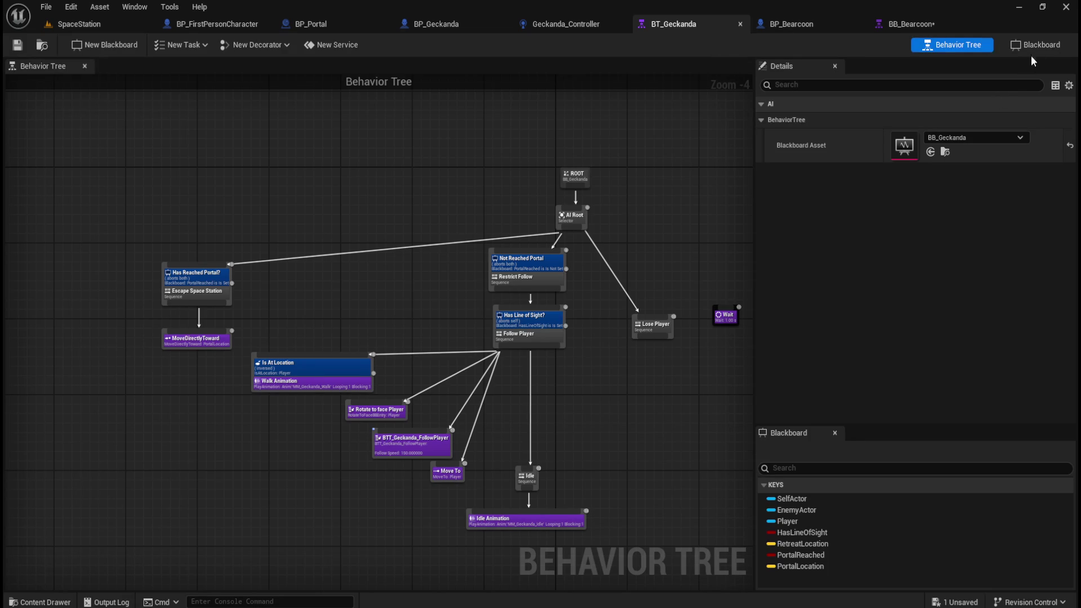
Check the PortalLocation key in BB_Geckanda, then view Geckanda_Controller's event graph.
{"action": "left_click", "coordinate": [1033, 50]}
{"action": "left_click", "coordinate": [71, 211]}
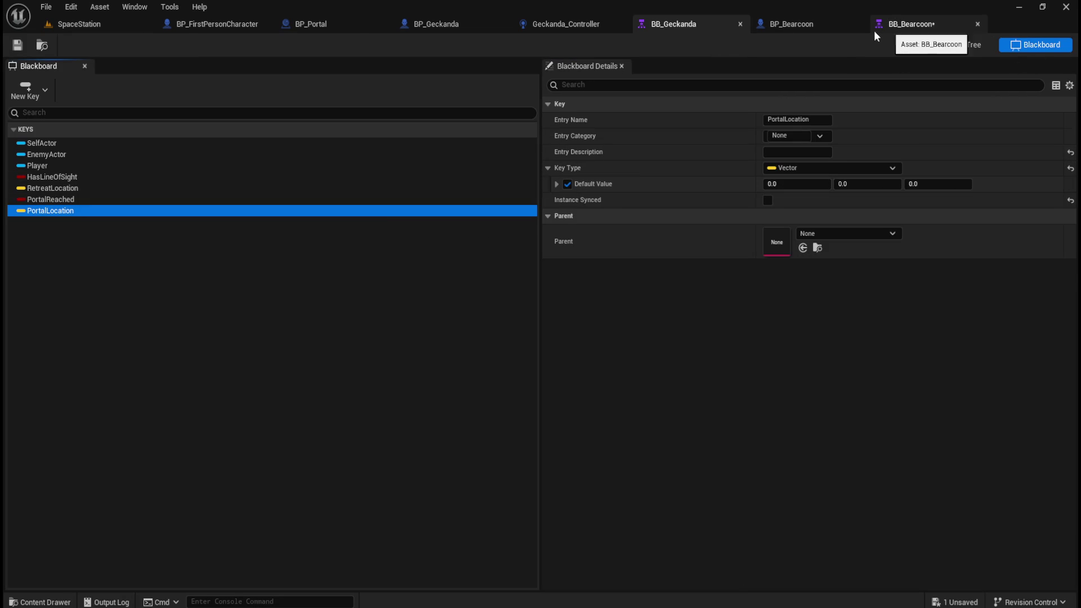
{"action": "left_click", "coordinate": [976, 50]}
{"action": "left_click", "coordinate": [566, 25]}
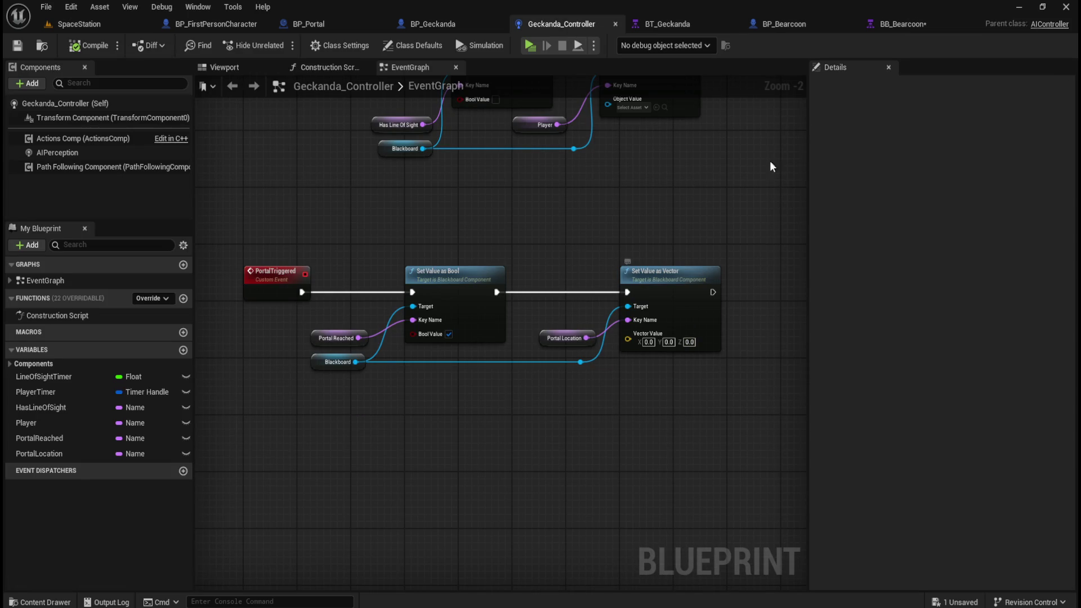
In BB_Bearcoon, expand the PortalLocation key's Key Type and save the blackboard.
{"action": "left_click", "coordinate": [914, 25]}
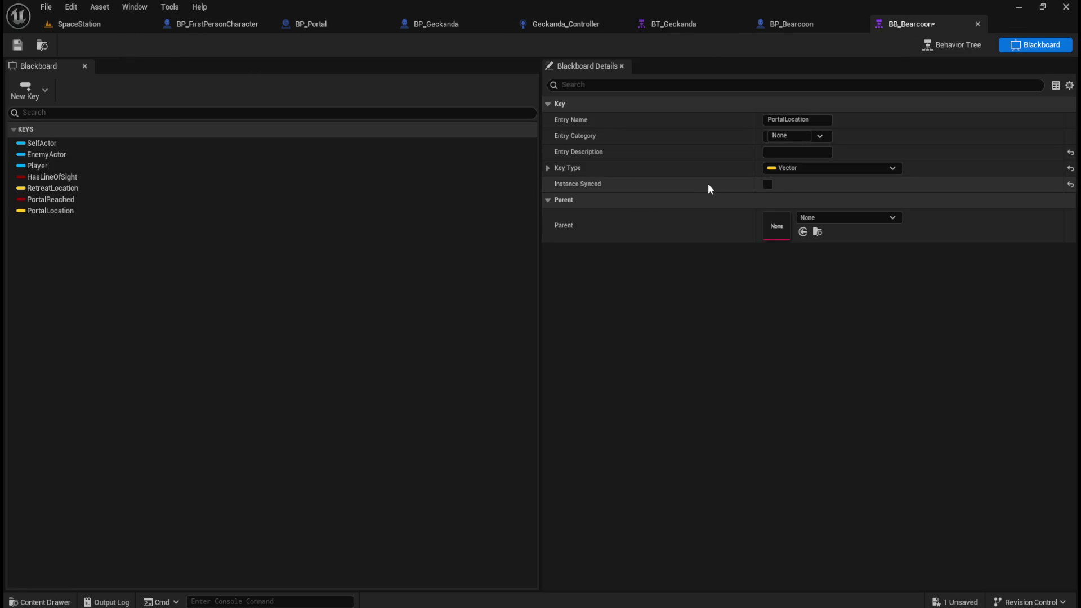
{"action": "left_click", "coordinate": [550, 169]}
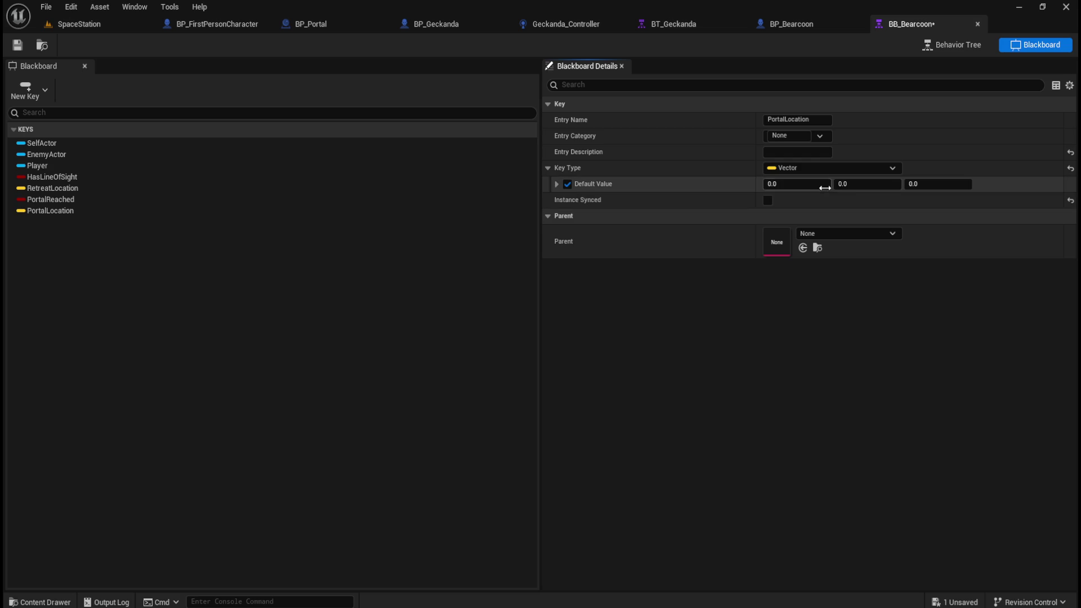
{"action": "left_click", "coordinate": [17, 45]}
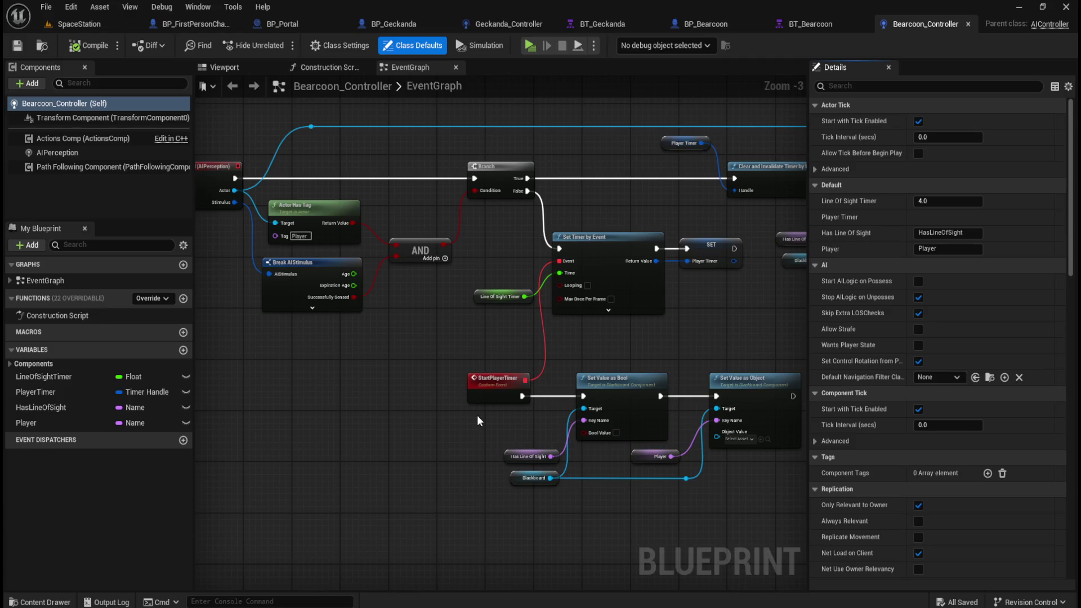
Select the PortalTriggered event with its Set Value as Bool and Vector nodes in Geckanda_Controller.
{"action": "scroll", "coordinate": [519, 374], "scroll_direction": "down", "scroll_amount": 2}
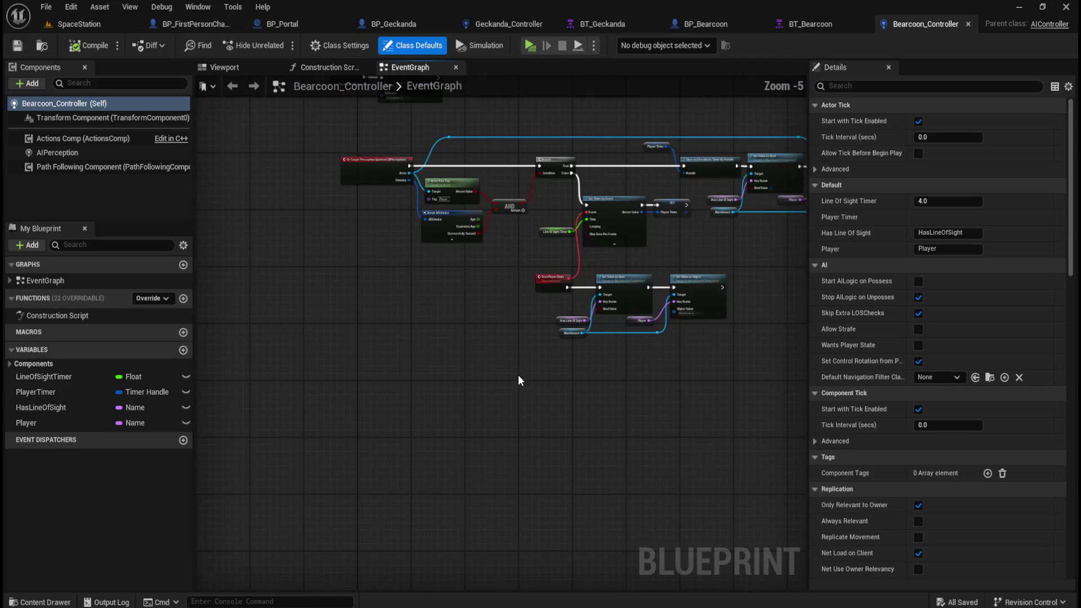
{"action": "left_click_drag", "start_coordinate": [475, 378], "coordinate": [449, 340]}
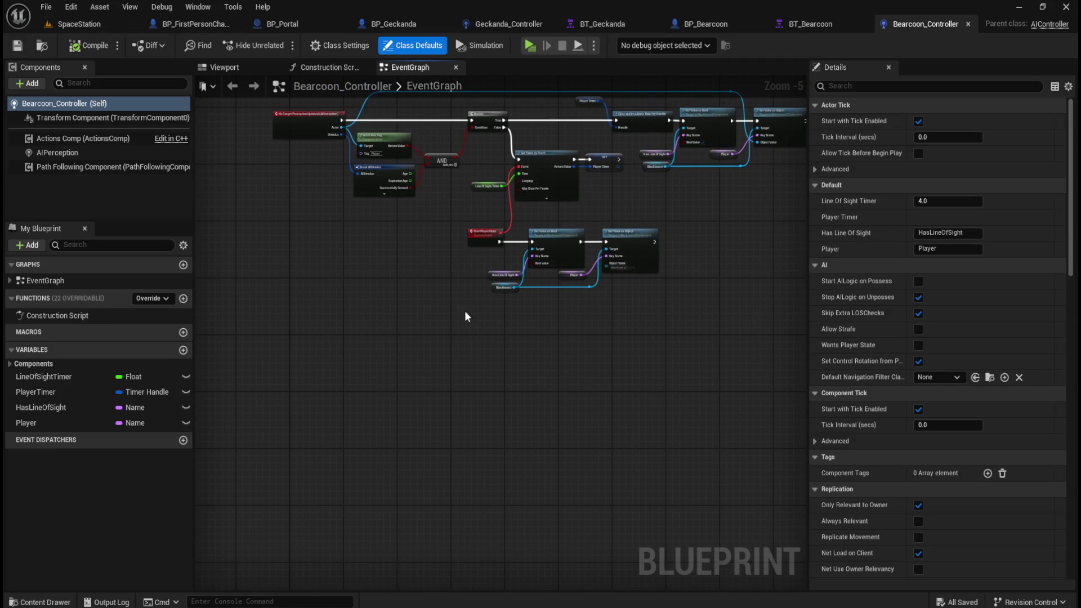
{"action": "left_click", "coordinate": [515, 27]}
{"action": "left_click_drag", "start_coordinate": [227, 230], "coordinate": [744, 408]}
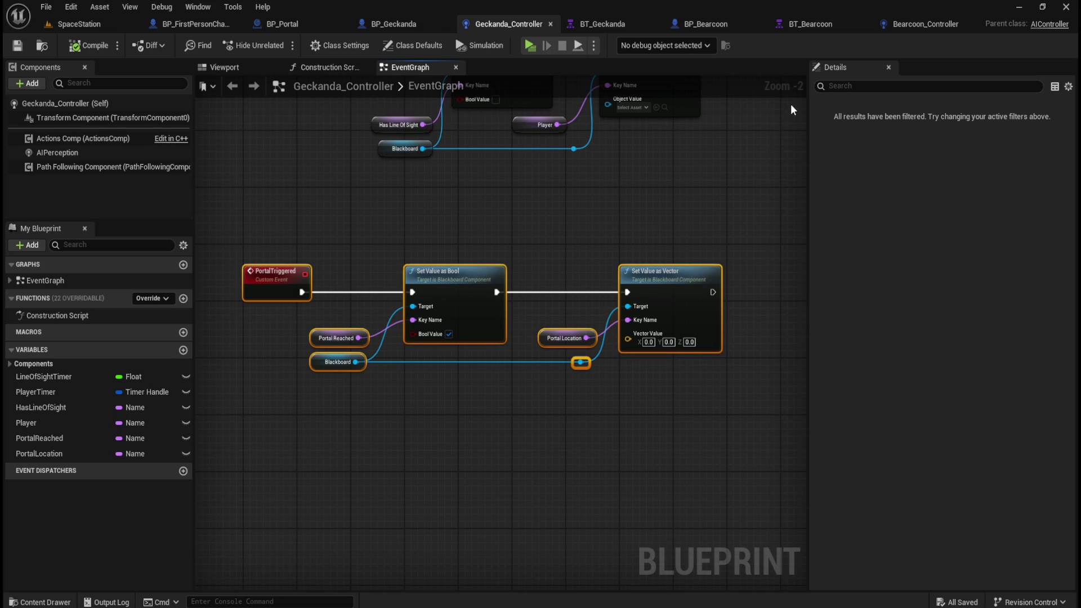
Paste the PortalTriggered nodes into Bearcoon_Controller and place them below the existing logic.
{"action": "left_click", "coordinate": [918, 24]}
{"action": "scroll", "coordinate": [520, 366], "scroll_direction": "down", "scroll_amount": 3}
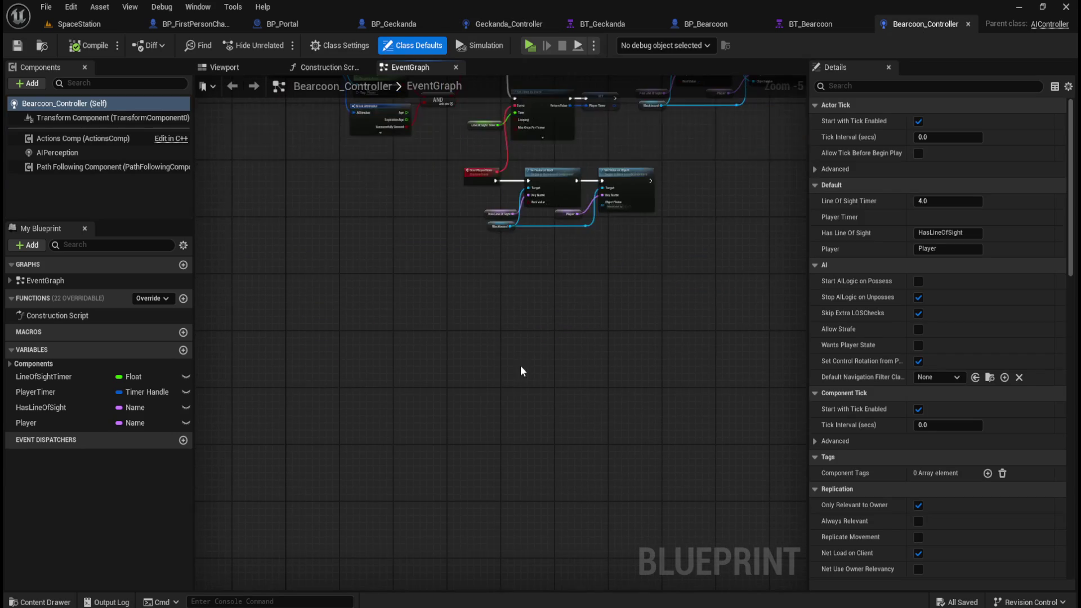
{"action": "key", "text": "ctrl+v"}
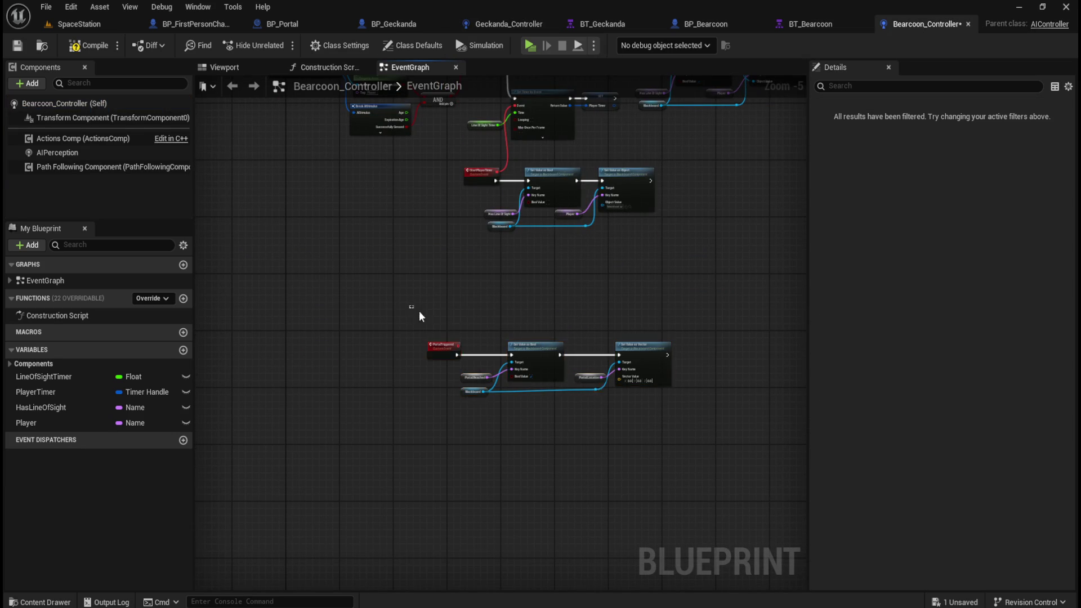
{"action": "mouse_move", "coordinate": [533, 348]}
{"action": "left_mouse_down"}
{"action": "mouse_move", "coordinate": [523, 338]}
{"action": "mouse_move", "coordinate": [452, 338]}
{"action": "mouse_move", "coordinate": [458, 276]}
{"action": "mouse_move", "coordinate": [451, 281]}
{"action": "left_mouse_up"}
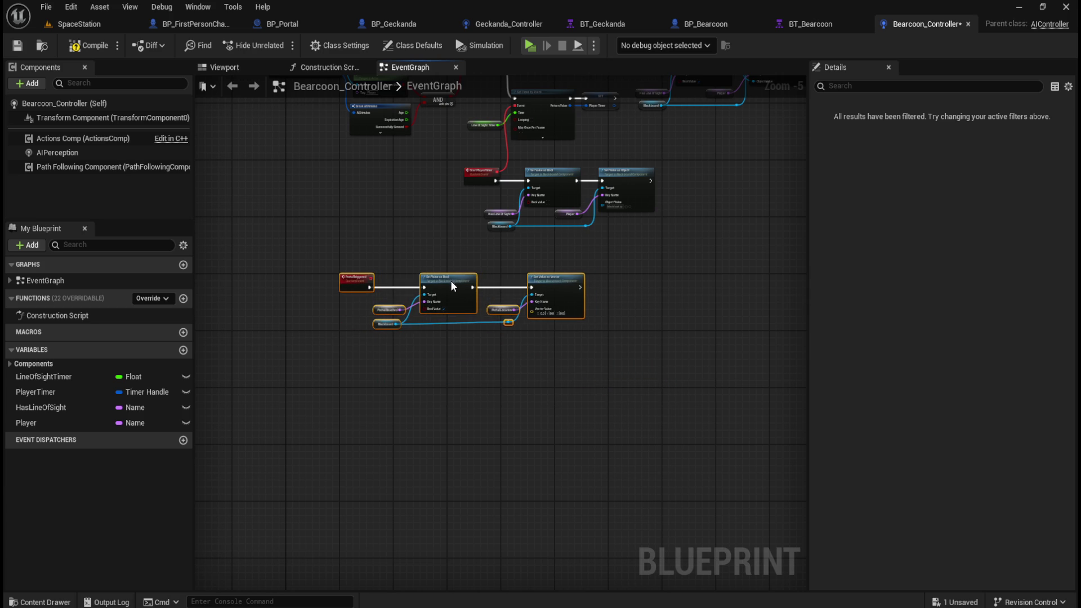
{"action": "scroll", "coordinate": [377, 288], "scroll_direction": "up", "scroll_amount": 3}
{"action": "left_click", "coordinate": [512, 398]}
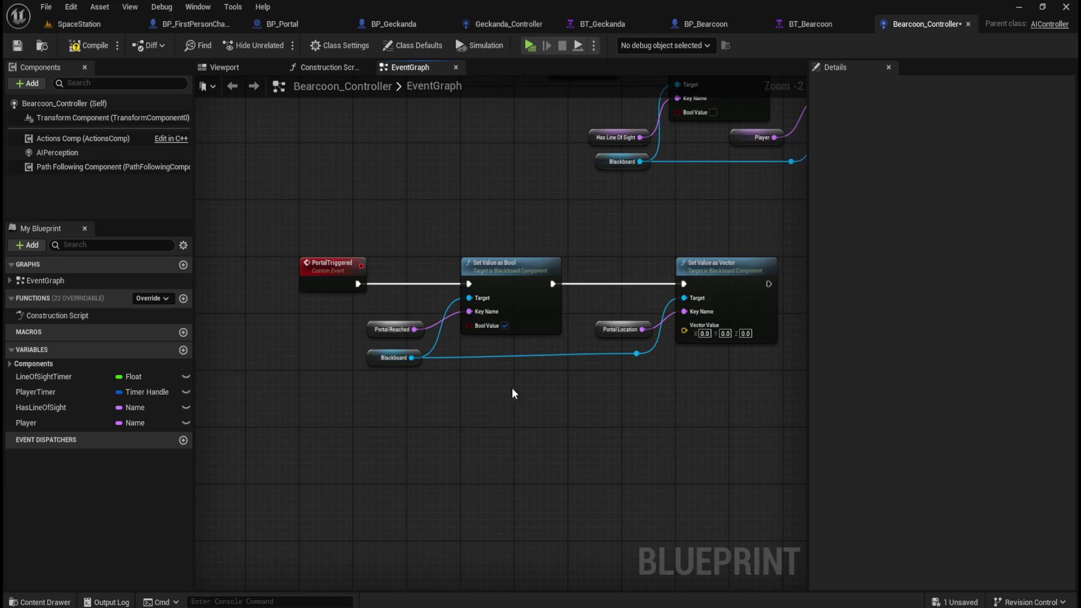
Delete the pasted Portal Reached and Portal Location getters and straighten the Blackboard wire.
{"action": "left_click_drag", "start_coordinate": [512, 387], "coordinate": [456, 406]}
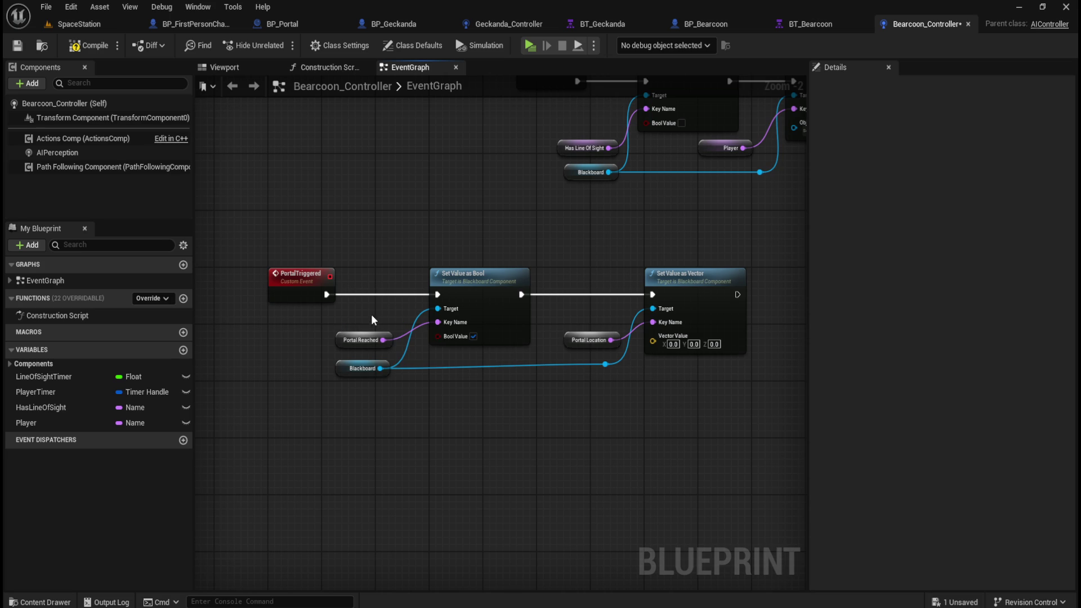
{"action": "left_click", "coordinate": [372, 338]}
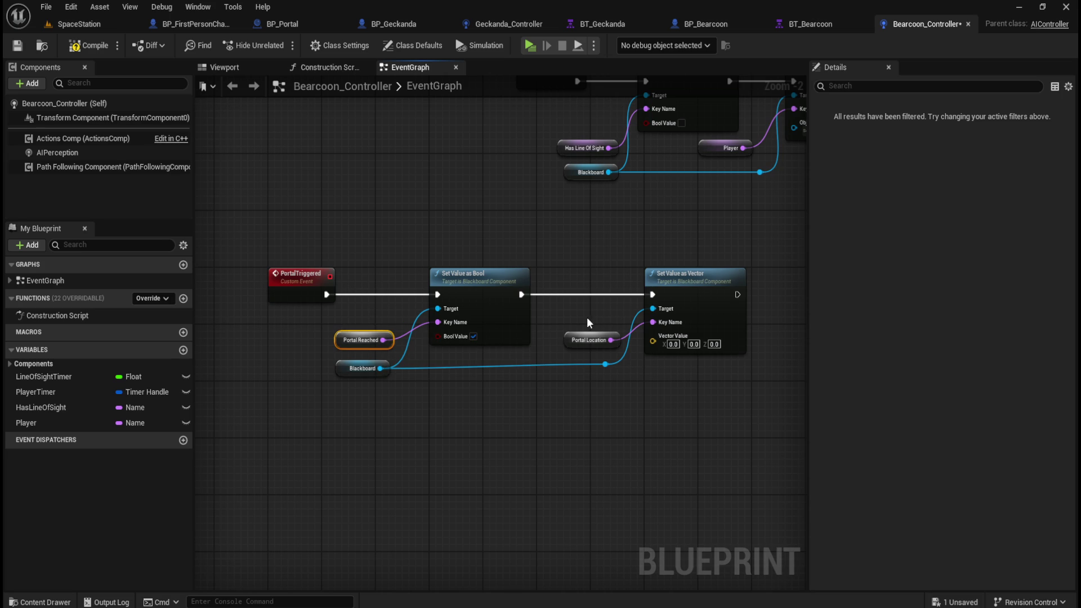
{"action": "key", "text": "Delete"}
{"action": "left_click", "coordinate": [580, 340]}
{"action": "key", "text": "Delete"}
{"action": "mouse_move", "coordinate": [299, 399]}
{"action": "left_mouse_down"}
{"action": "mouse_move", "coordinate": [573, 386]}
{"action": "mouse_move", "coordinate": [635, 366]}
{"action": "left_mouse_up"}
{"action": "key", "text": "q"}
{"action": "left_click", "coordinate": [639, 338]}
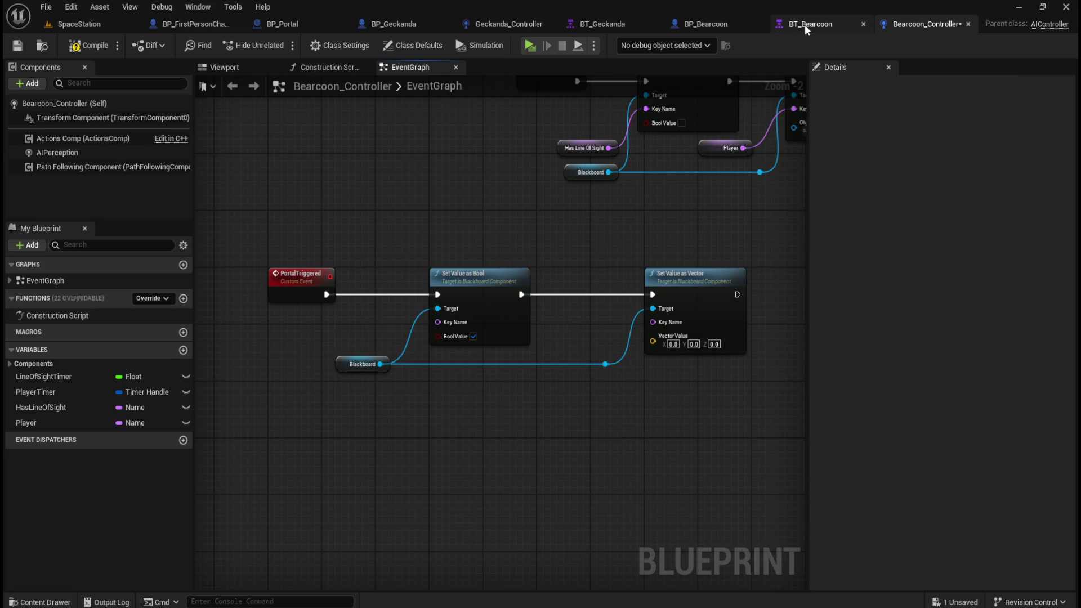
Inspect Geckanda_Controller's PortalReached and PortalLocation variables, then return to the Bearcoon bool node's Key Name.
{"action": "left_click", "coordinate": [512, 23]}
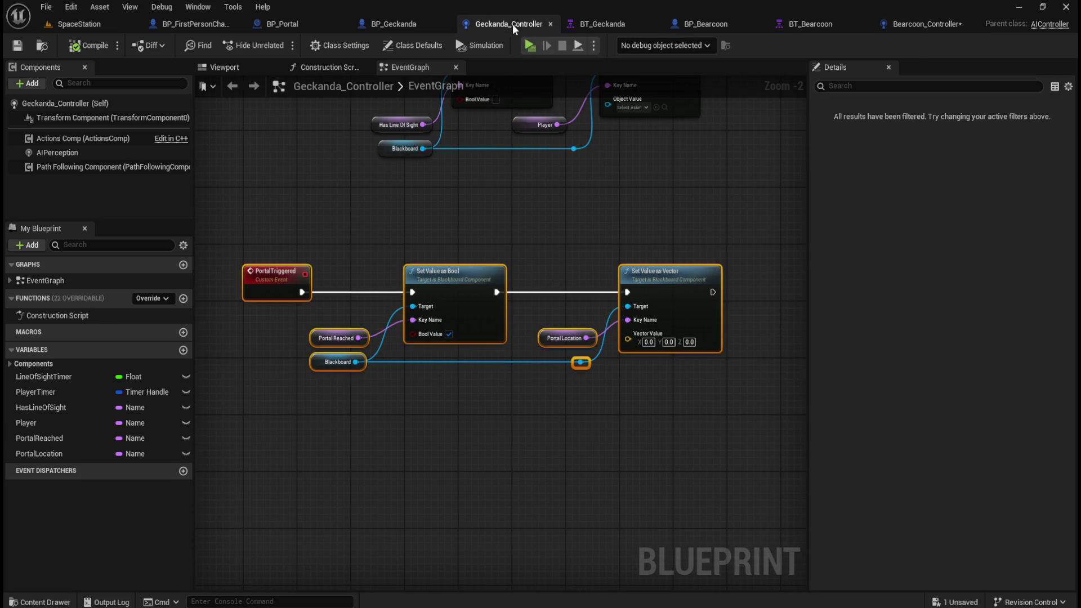
{"action": "left_click", "coordinate": [396, 403]}
{"action": "mouse_move", "coordinate": [338, 333]}
{"action": "left_mouse_down"}
{"action": "mouse_move", "coordinate": [495, 362]}
{"action": "mouse_move", "coordinate": [468, 346]}
{"action": "left_mouse_up"}
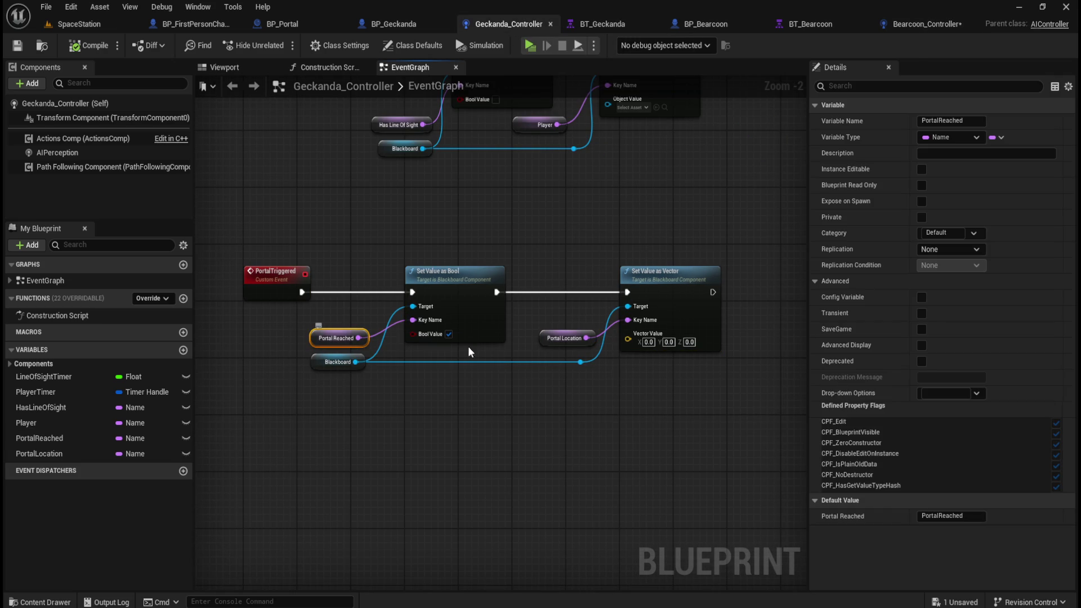
{"action": "left_click", "coordinate": [579, 342]}
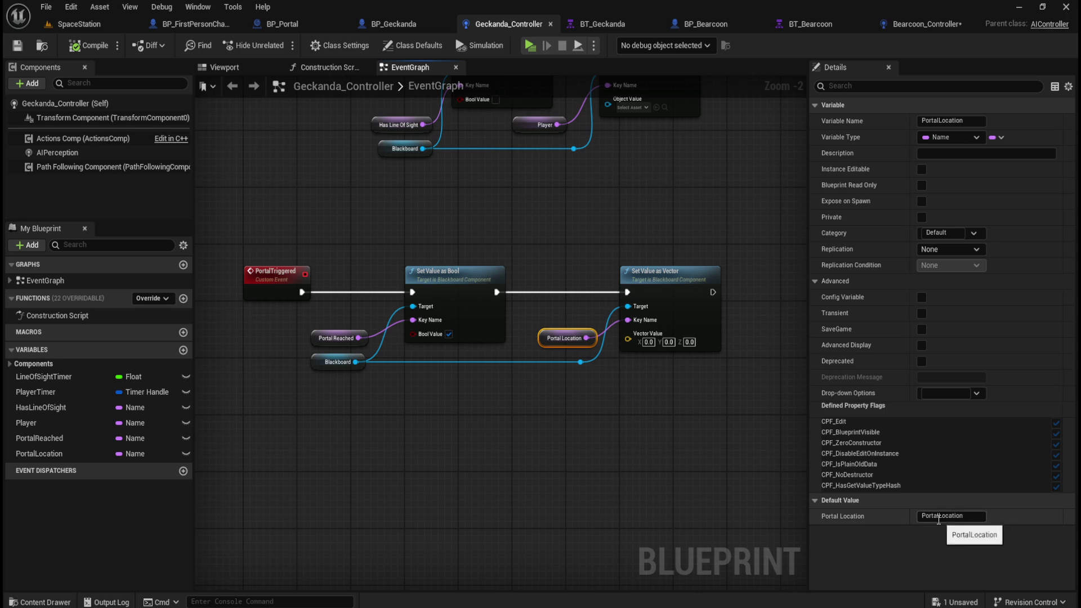
{"action": "left_click", "coordinate": [418, 421]}
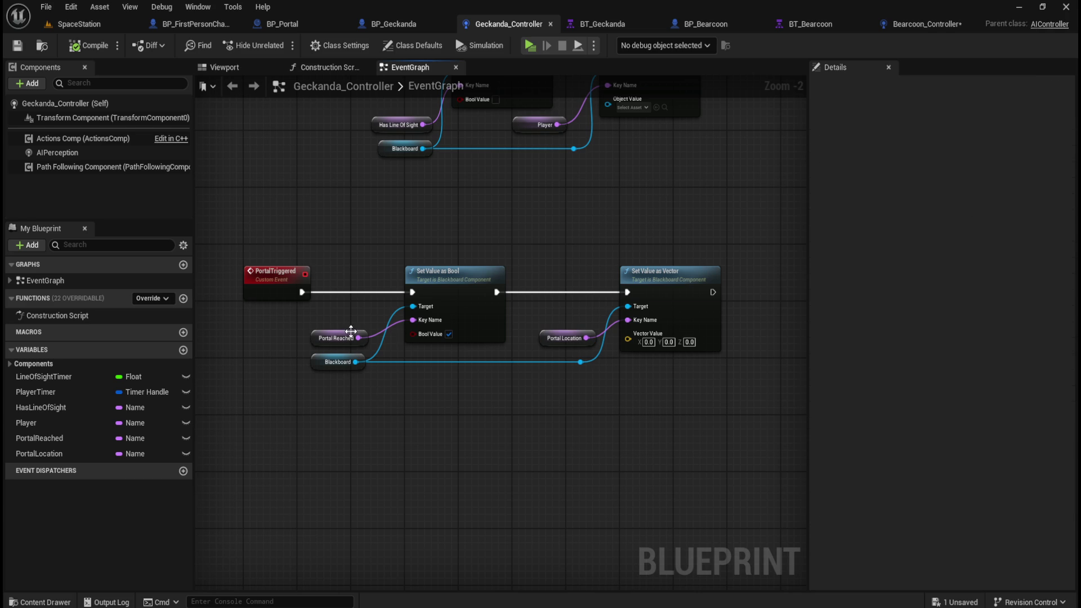
{"action": "left_click", "coordinate": [345, 336]}
{"action": "key", "text": "F2"}
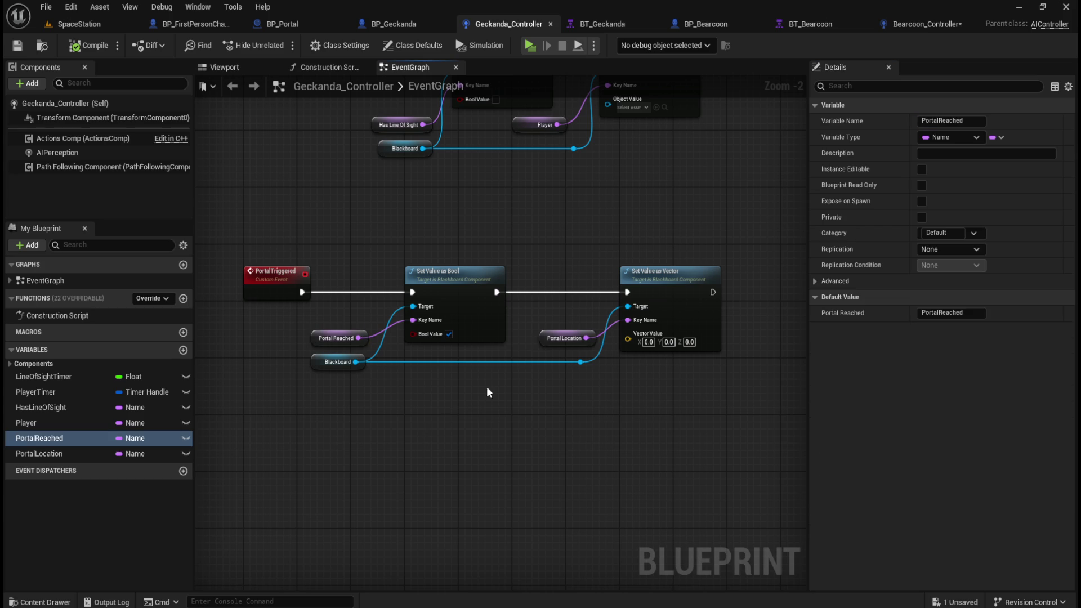
{"action": "left_click", "coordinate": [918, 23]}
{"action": "right_click", "coordinate": [438, 322]}
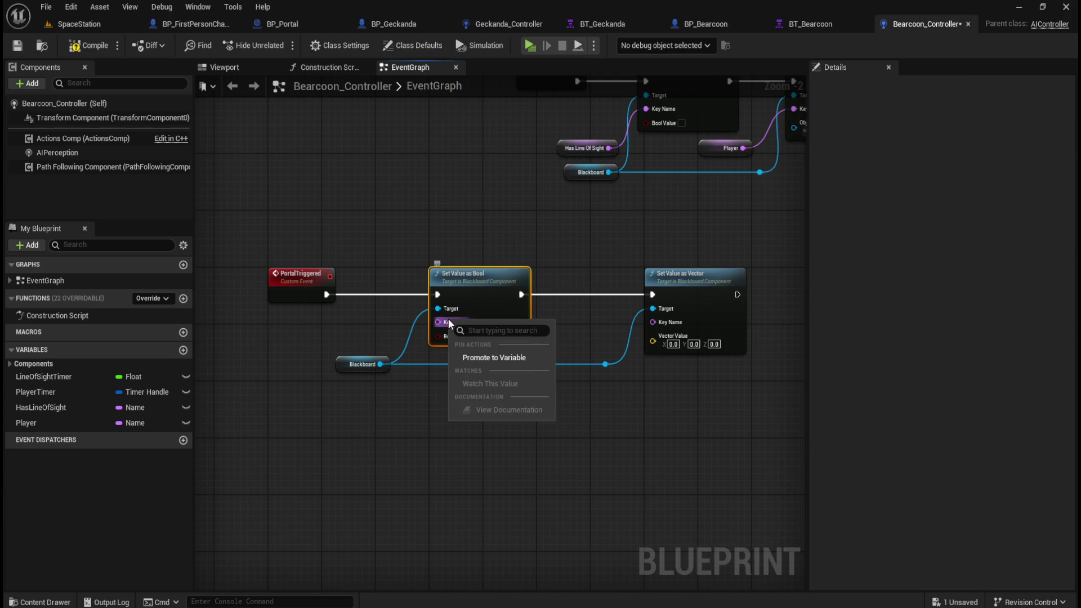
Promote the bool node's Key Name to a variable named PortalReached and compile.
{"action": "left_click", "coordinate": [468, 353]}
{"action": "left_click_drag", "start_coordinate": [390, 272], "coordinate": [396, 333]}
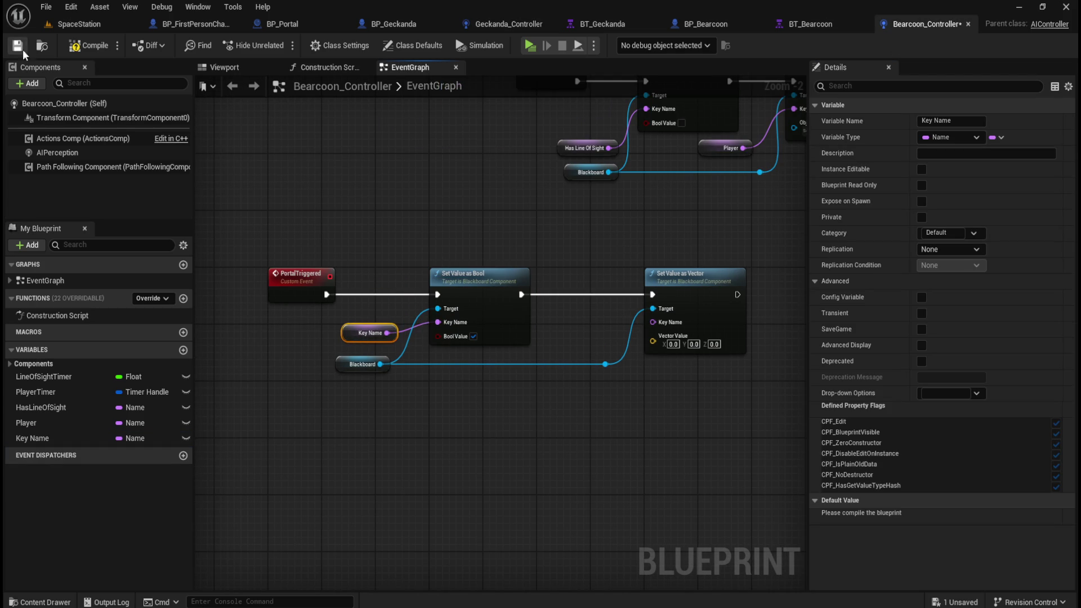
{"action": "left_click", "coordinate": [87, 46]}
{"action": "left_click", "coordinate": [353, 333]}
{"action": "left_click", "coordinate": [952, 121]}
{"action": "type", "text": "PortalReached"}
{"action": "key", "text": "Return"}
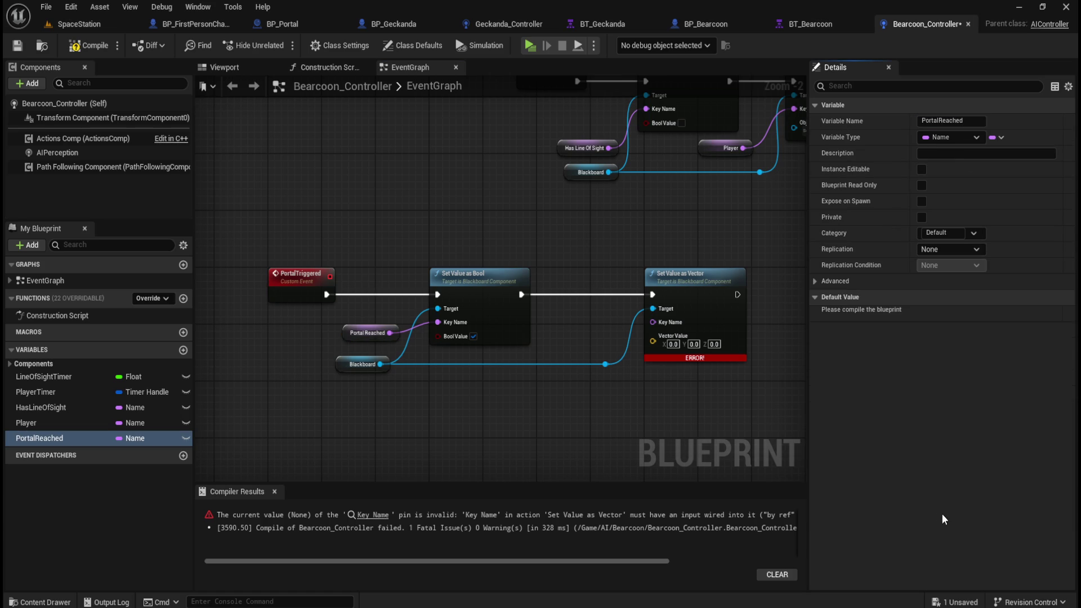
{"action": "left_click", "coordinate": [355, 332]}
{"action": "left_click", "coordinate": [97, 48]}
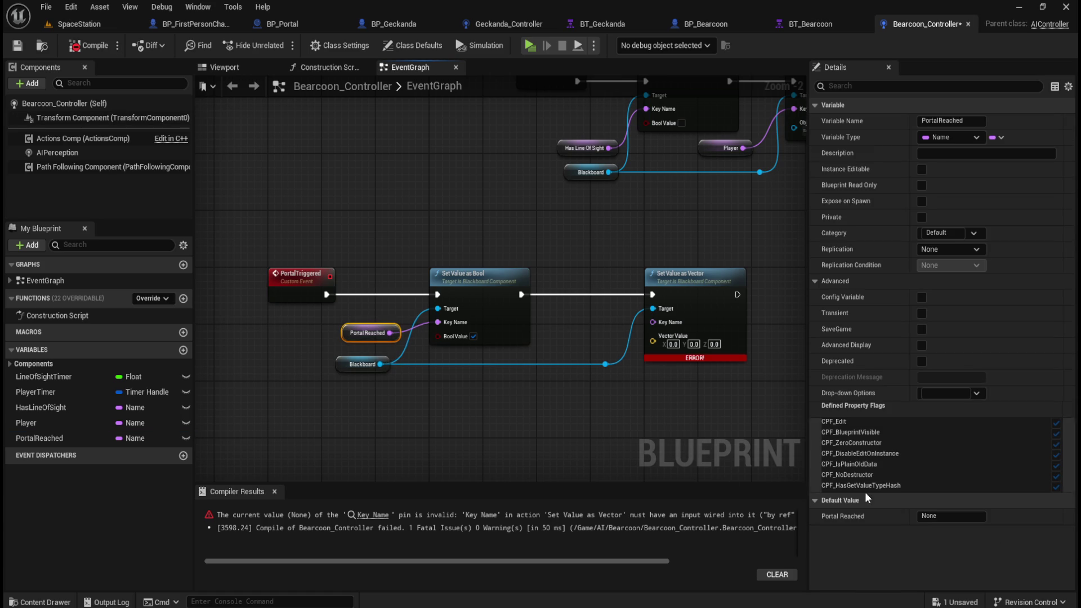
Set the PortalReached variable's default value to PortalReached and recompile.
{"action": "left_click", "coordinate": [942, 515]}
{"action": "type", "text": "PortalReached"}
{"action": "left_click", "coordinate": [336, 218]}
{"action": "left_click", "coordinate": [90, 45]}
{"action": "left_click", "coordinate": [372, 325]}
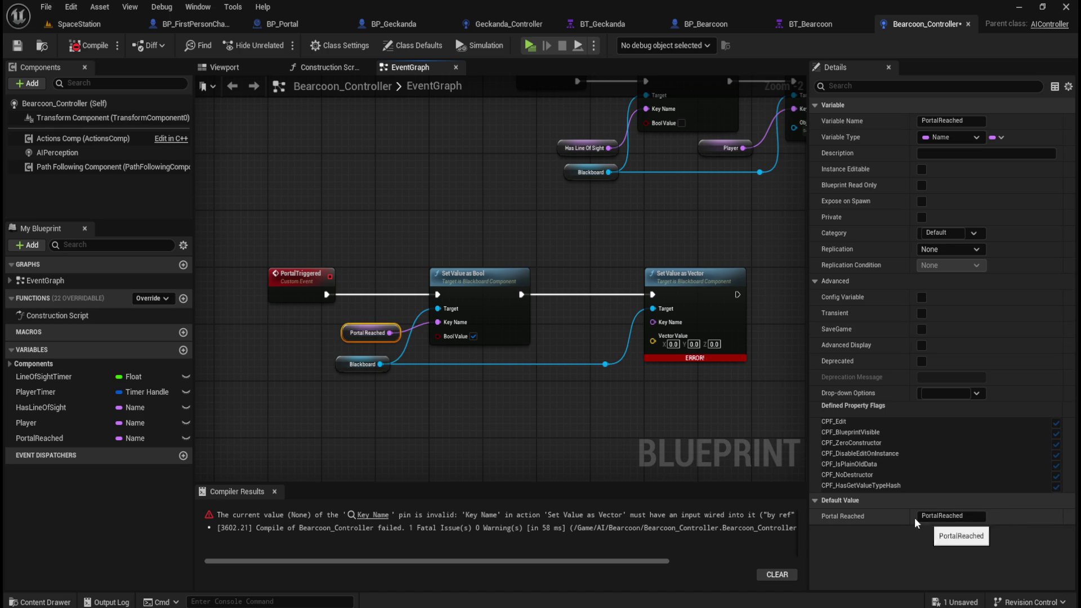
{"action": "left_click_drag", "start_coordinate": [572, 423], "coordinate": [519, 411]}
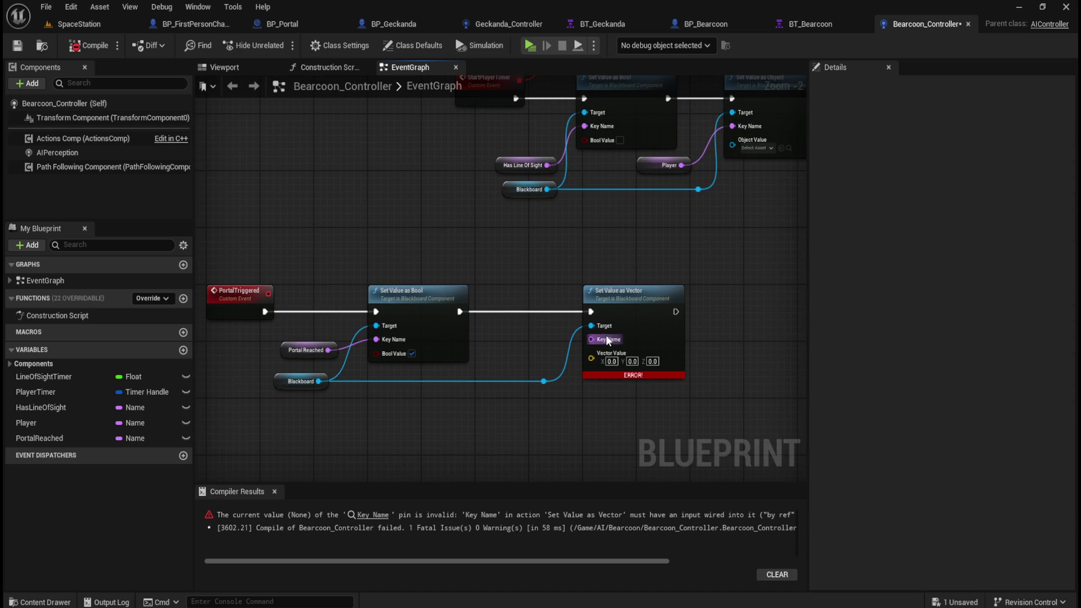
Match Geckanda's setup by promoting the vector node's Key Name to a PortalLocation variable.
{"action": "left_click", "coordinate": [503, 23]}
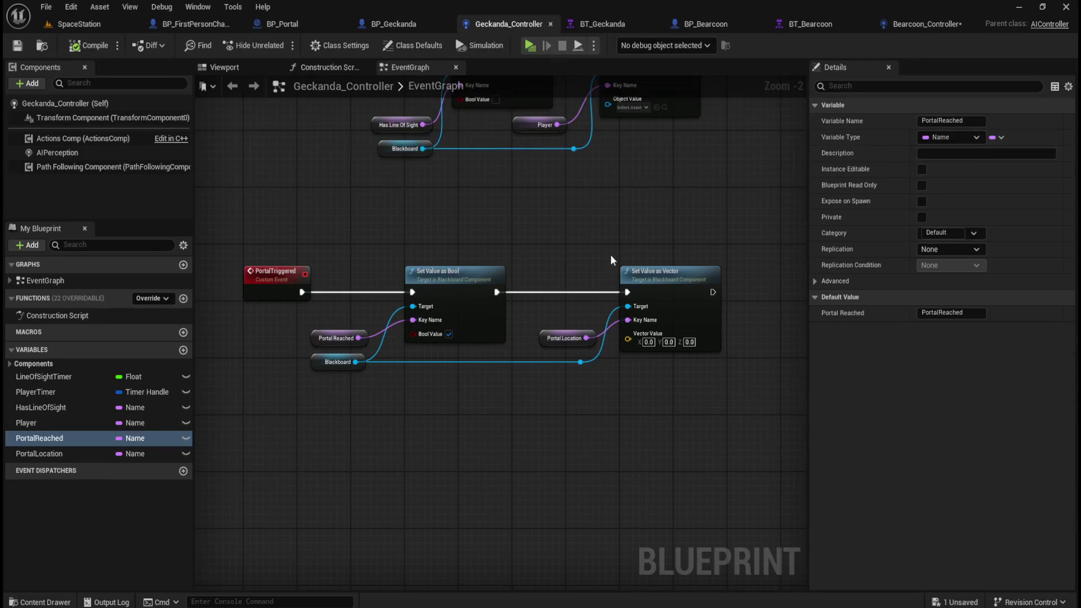
{"action": "left_click", "coordinate": [566, 332]}
{"action": "left_click", "coordinate": [949, 122]}
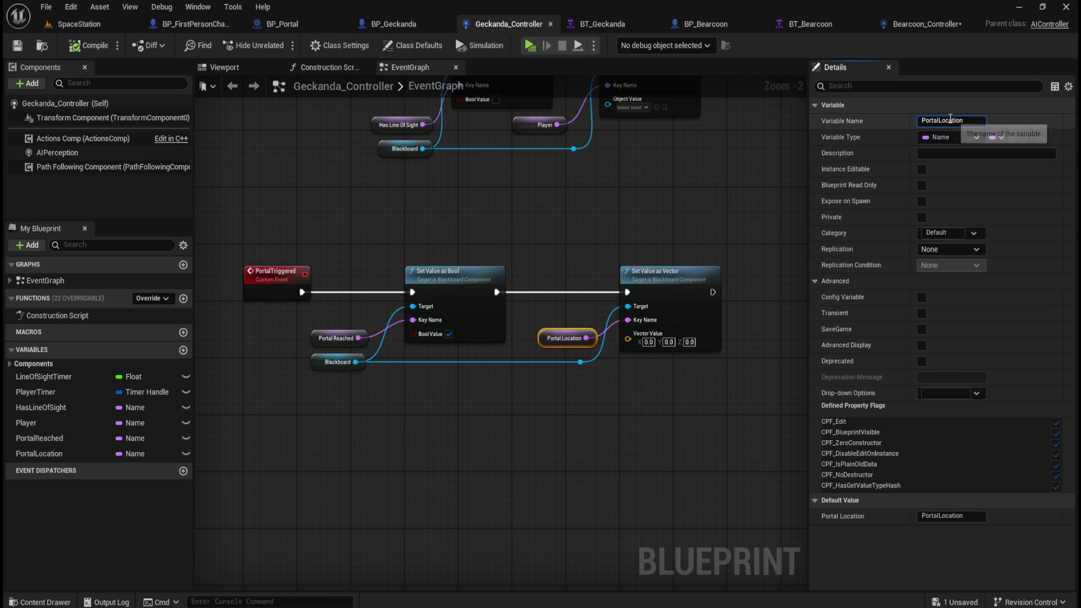
{"action": "left_click", "coordinate": [928, 27]}
{"action": "right_click", "coordinate": [595, 337]}
{"action": "left_click", "coordinate": [644, 376]}
{"action": "left_click_drag", "start_coordinate": [544, 286], "coordinate": [551, 343]}
{"action": "type", "text": "PortalLocation"}
{"action": "key", "text": "Return"}
{"action": "left_click", "coordinate": [88, 45]}
Set the PortalLocation variable's default value, recompile and save Bearcoon_Controller.
{"action": "left_click", "coordinate": [529, 349]}
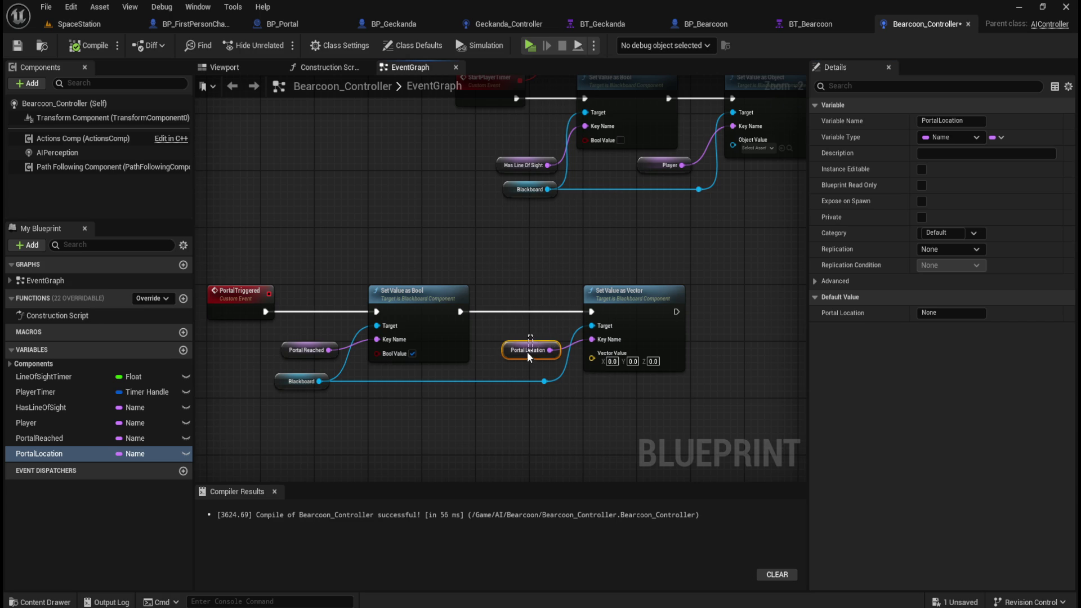
{"action": "left_click", "coordinate": [951, 516]}
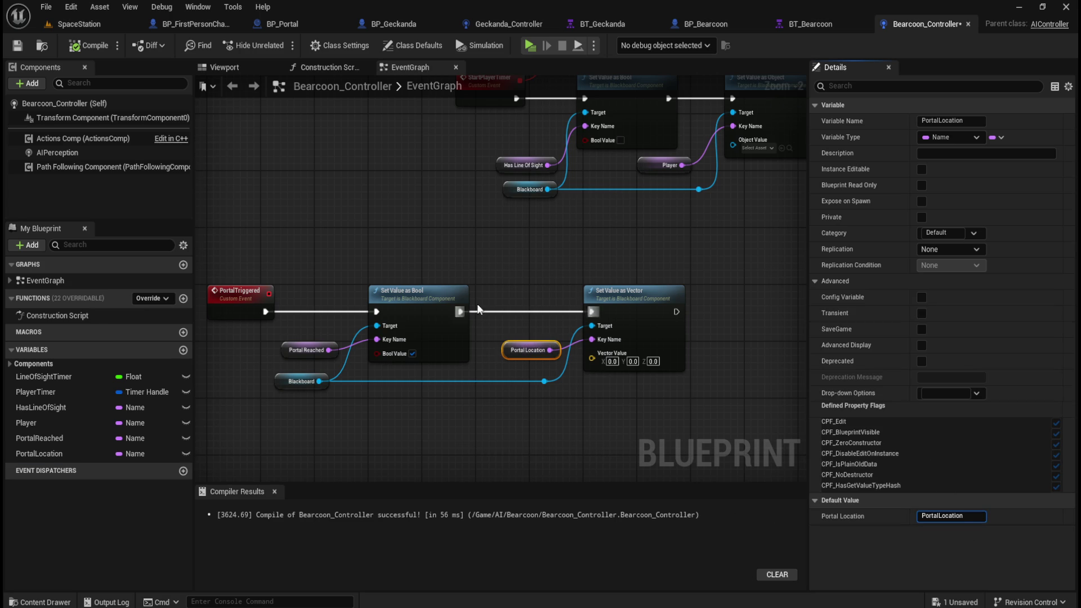
{"action": "left_click", "coordinate": [428, 248]}
{"action": "left_click", "coordinate": [88, 45]}
{"action": "left_click", "coordinate": [19, 47]}
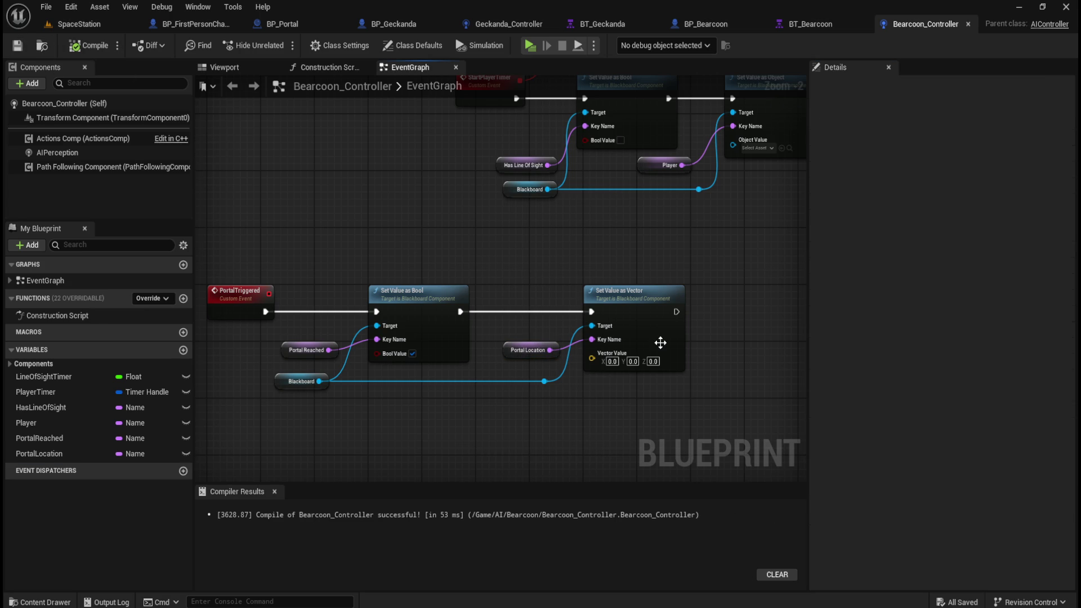
Compare the Geckanda_Controller and Bearcoon_Controller event graphs side by side.
{"action": "left_click_drag", "start_coordinate": [522, 271], "coordinate": [607, 255]}
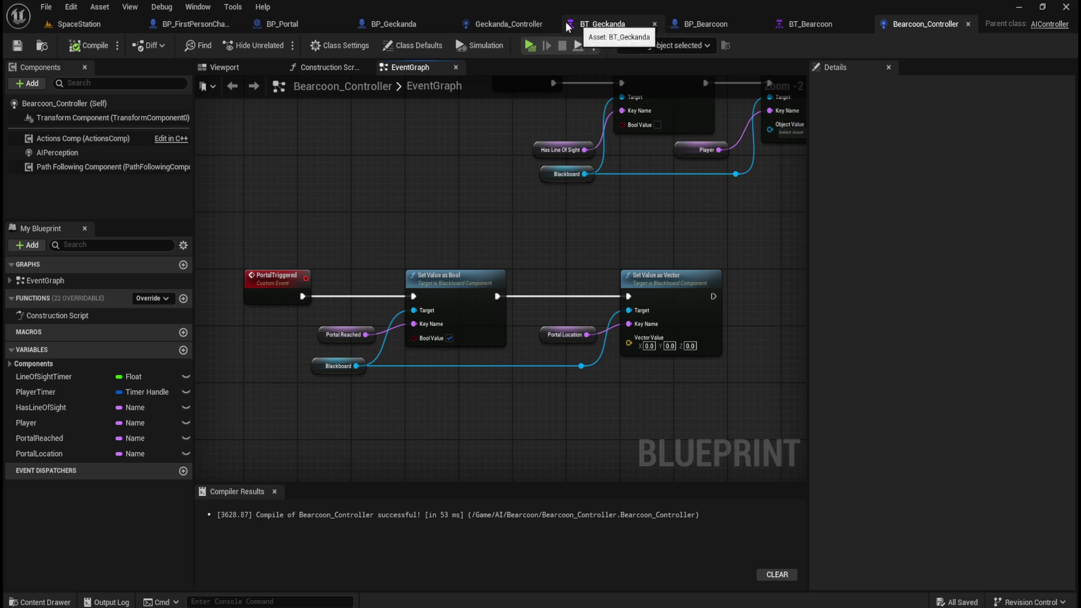
{"action": "left_click", "coordinate": [507, 22]}
{"action": "left_click", "coordinate": [922, 24]}
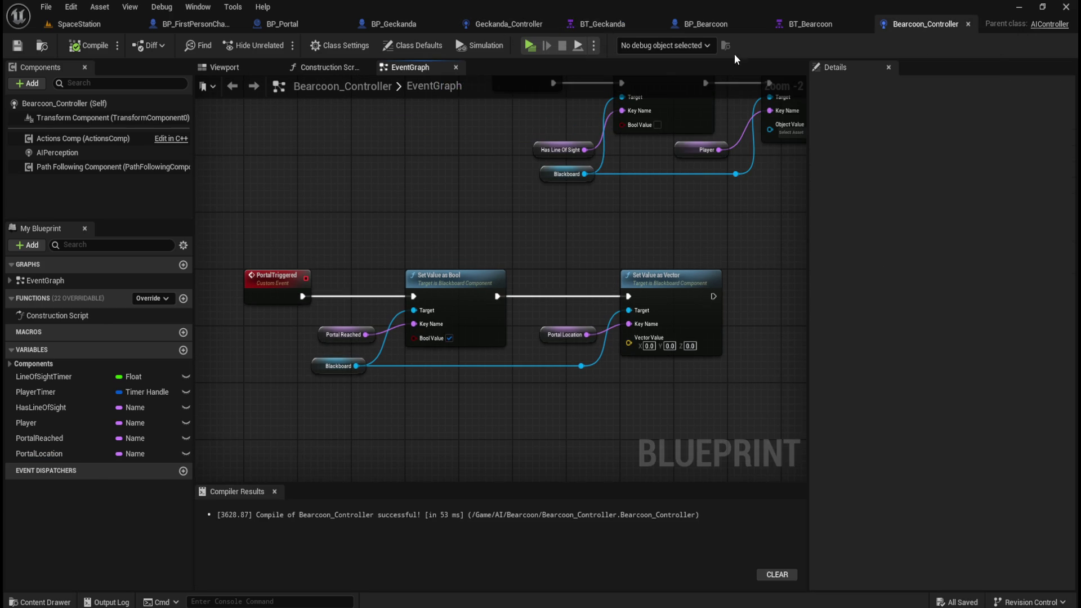
{"action": "left_click", "coordinate": [397, 23]}
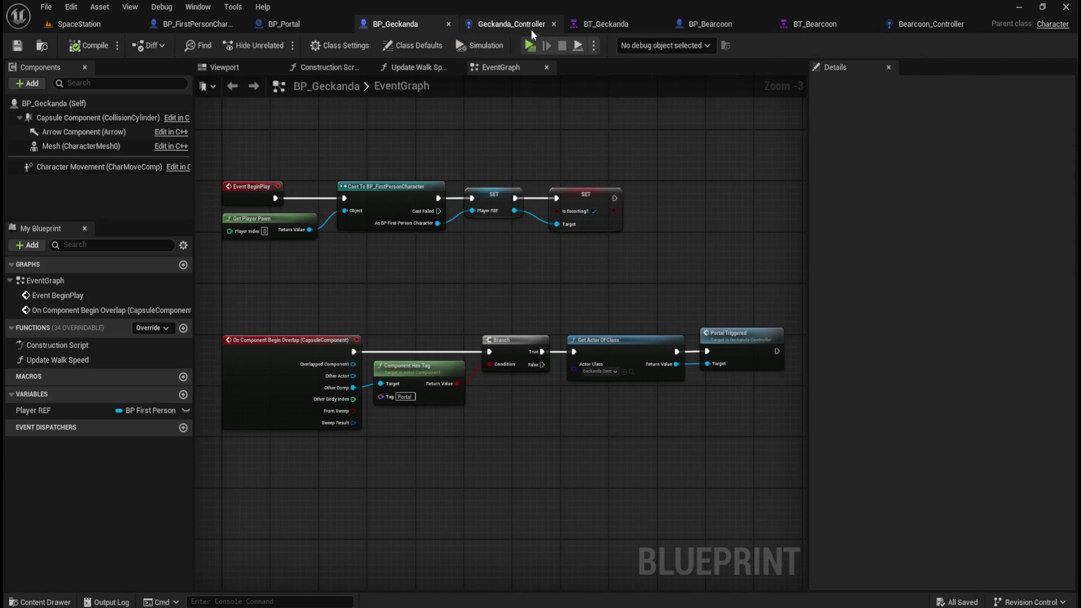
{"action": "left_click", "coordinate": [510, 23]}
{"action": "left_click", "coordinate": [934, 22]}
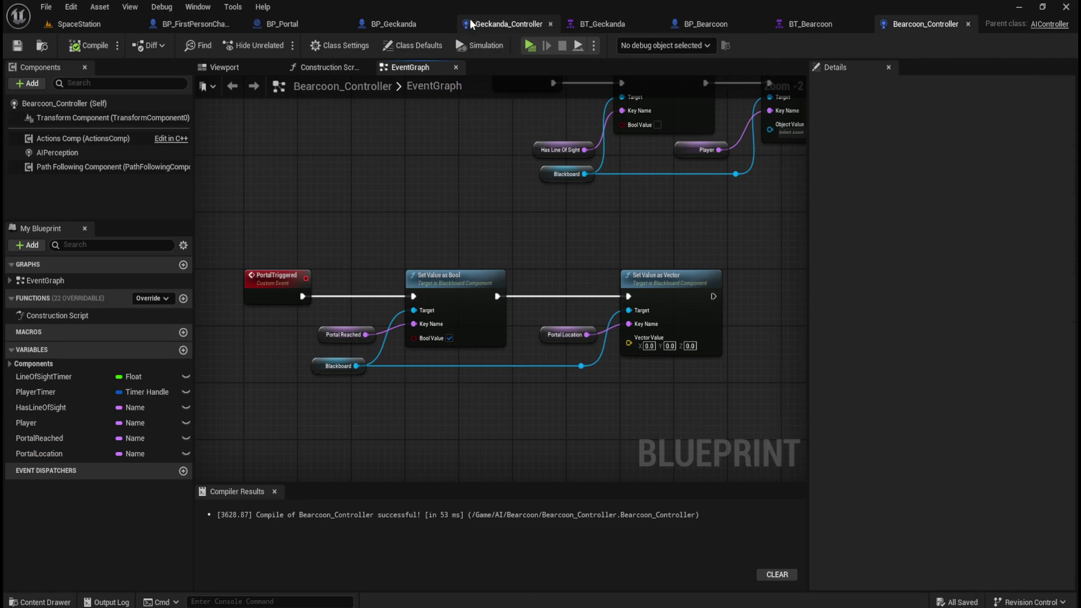
{"action": "left_click", "coordinate": [502, 20]}
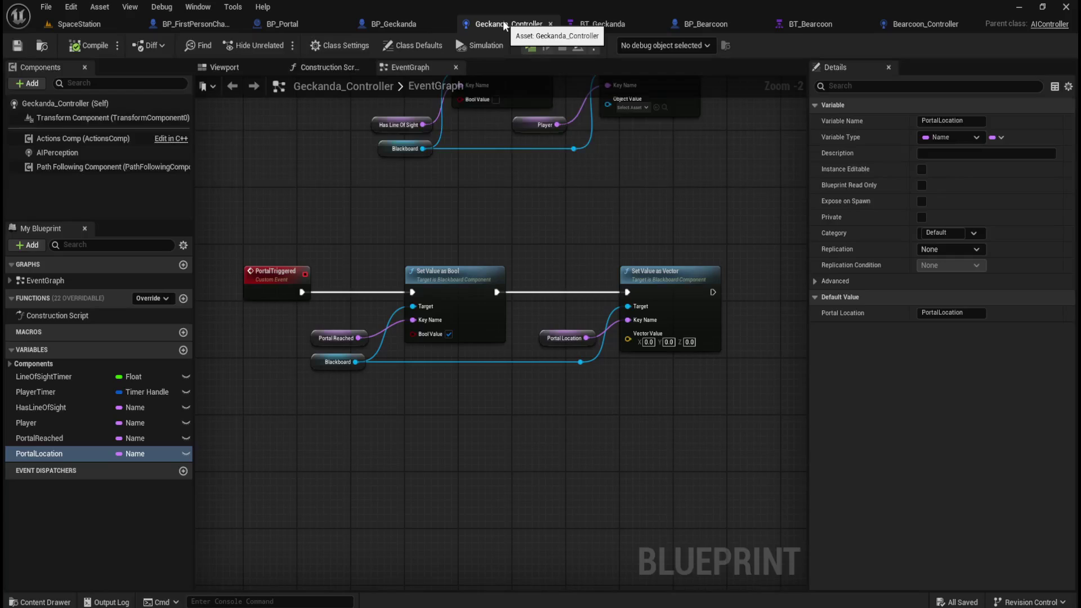
{"action": "left_click", "coordinate": [919, 23]}
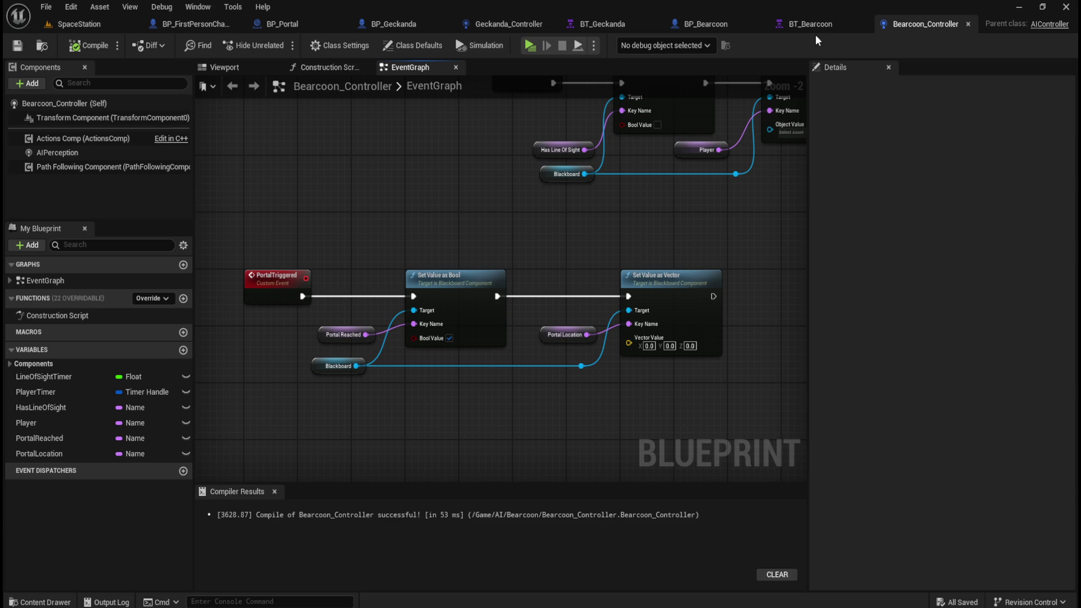
Select and copy BP_Geckanda's On Component Begin Overlap chain ending in Portal Triggered.
{"action": "left_click", "coordinate": [715, 22]}
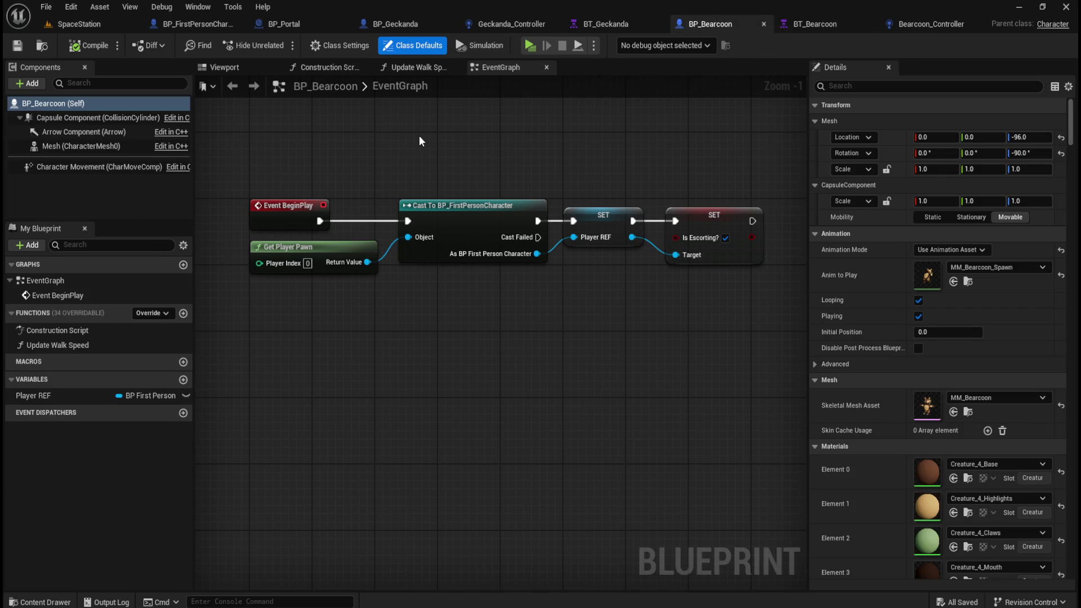
{"action": "left_click", "coordinate": [409, 22]}
{"action": "left_click_drag", "start_coordinate": [278, 293], "coordinate": [743, 459]}
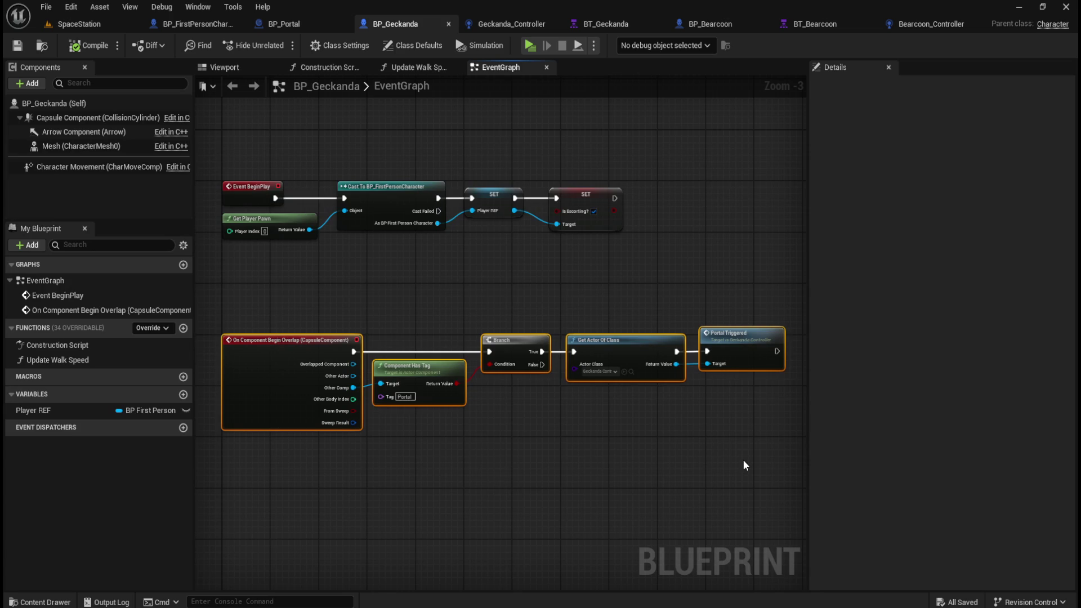
{"action": "left_click", "coordinate": [915, 25]}
Paste the overlap chain into BP_Bearcoon below BeginPlay and delete Geckanda's Portal Triggered call.
{"action": "left_click", "coordinate": [710, 25]}
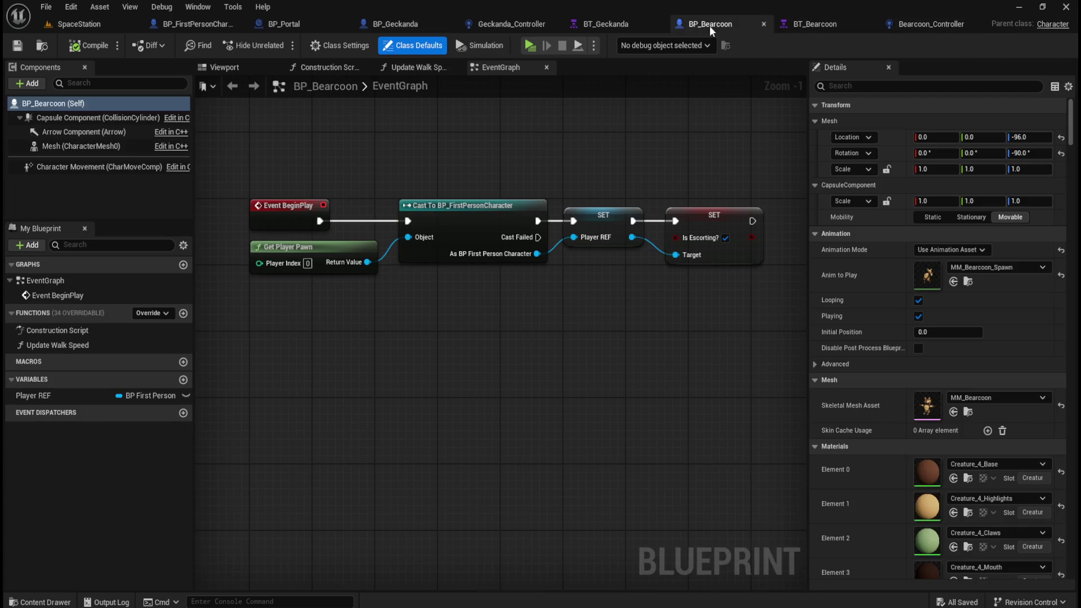
{"action": "key", "text": "ctrl+v"}
{"action": "left_click_drag", "start_coordinate": [319, 386], "coordinate": [388, 289]}
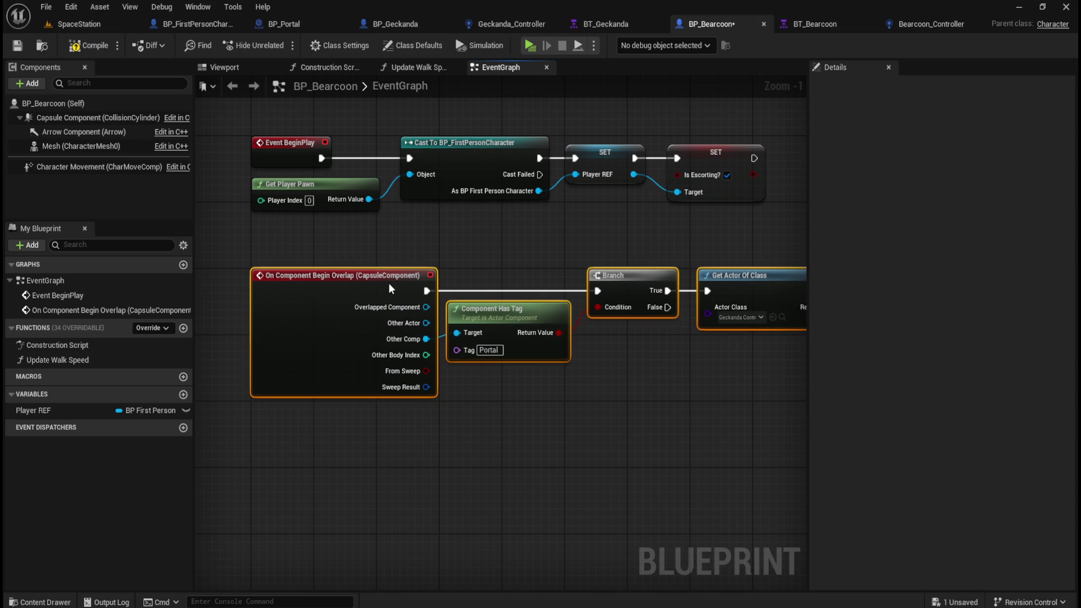
{"action": "mouse_move", "coordinate": [643, 377]}
{"action": "left_mouse_down"}
{"action": "mouse_move", "coordinate": [466, 380]}
{"action": "mouse_move", "coordinate": [510, 382]}
{"action": "left_mouse_up"}
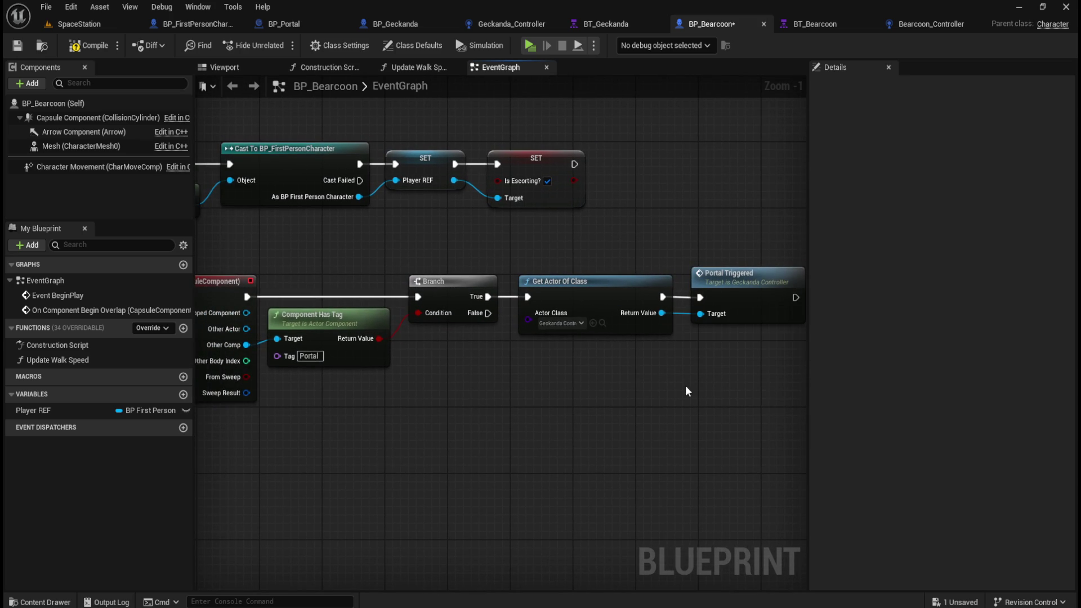
{"action": "left_click_drag", "start_coordinate": [685, 385], "coordinate": [624, 387]}
{"action": "left_click", "coordinate": [686, 282]}
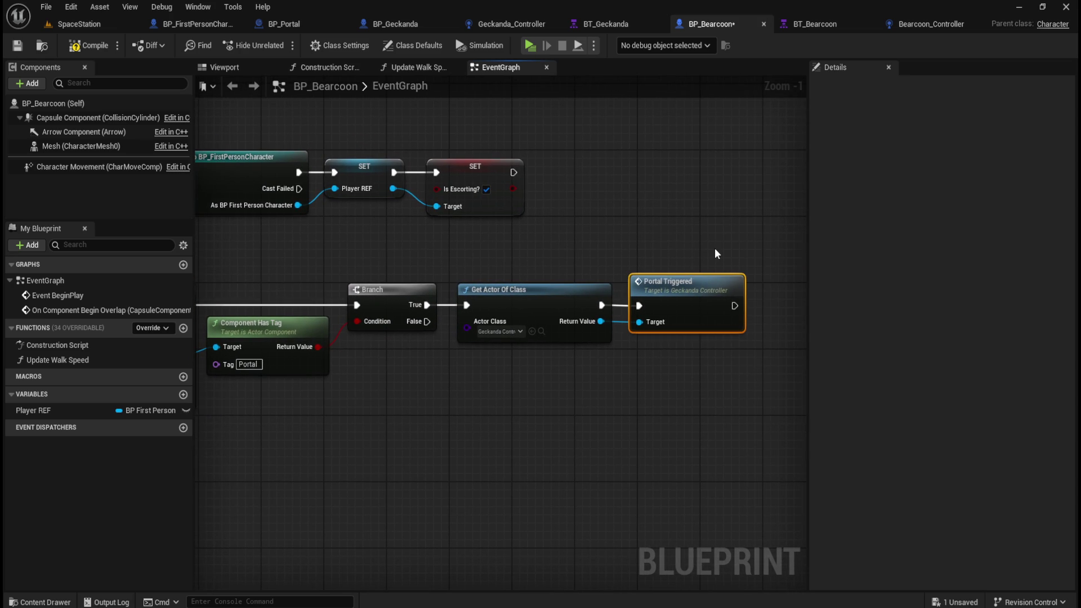
{"action": "key", "text": "Delete"}
Set Get Actor Of Class to Bearcoon_Controller and call its Portal Triggered from the result.
{"action": "left_click_drag", "start_coordinate": [500, 354], "coordinate": [624, 357]}
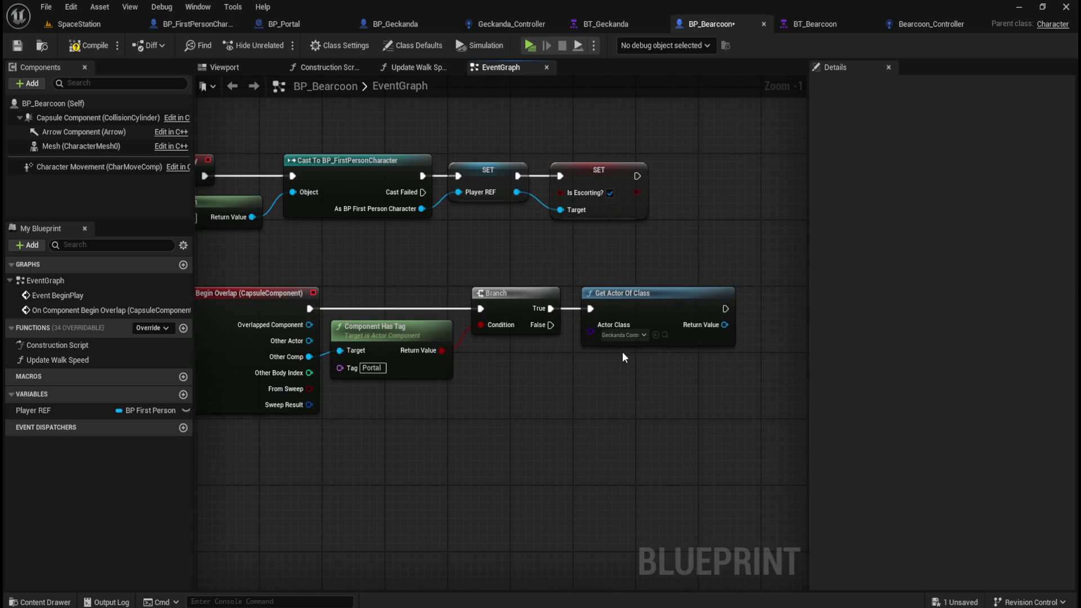
{"action": "left_click", "coordinate": [623, 335]}
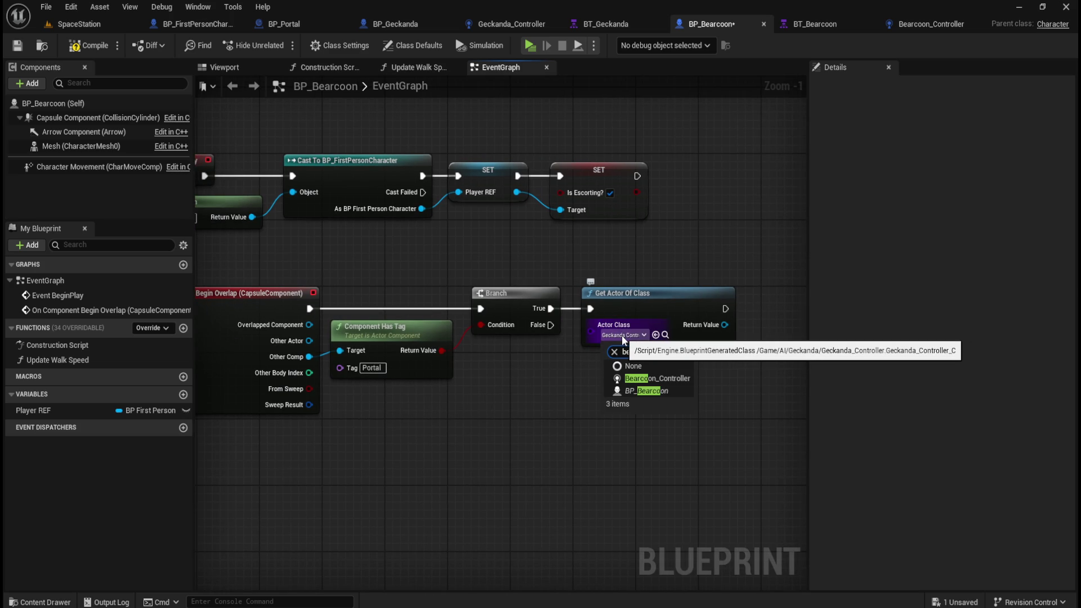
{"action": "left_click", "coordinate": [643, 377]}
{"action": "left_click_drag", "start_coordinate": [643, 379], "coordinate": [630, 372]}
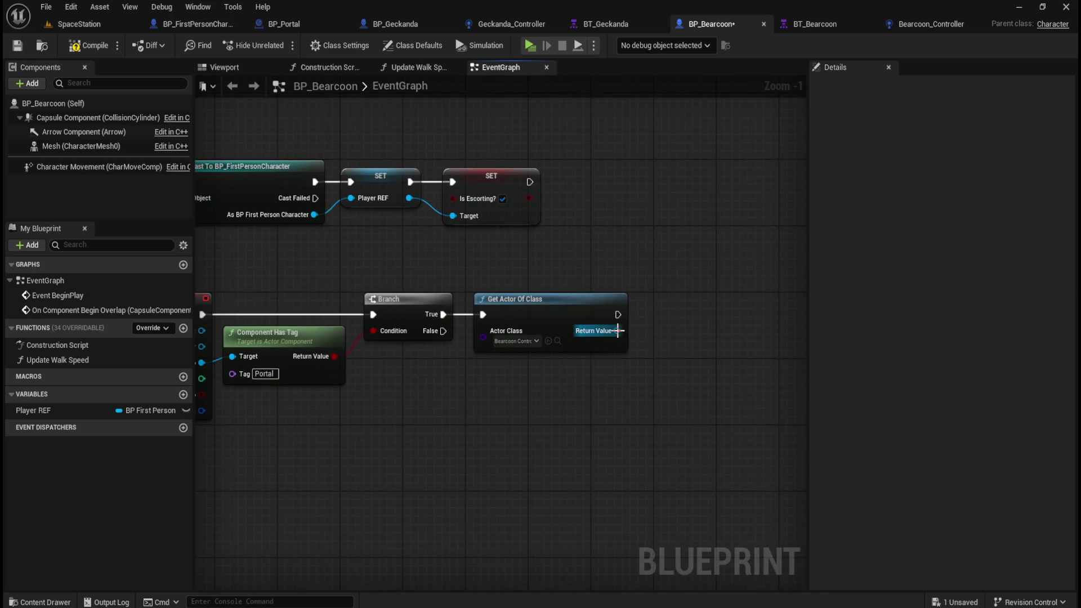
{"action": "left_click_drag", "start_coordinate": [617, 331], "coordinate": [655, 328]}
{"action": "type", "text": "portal"}
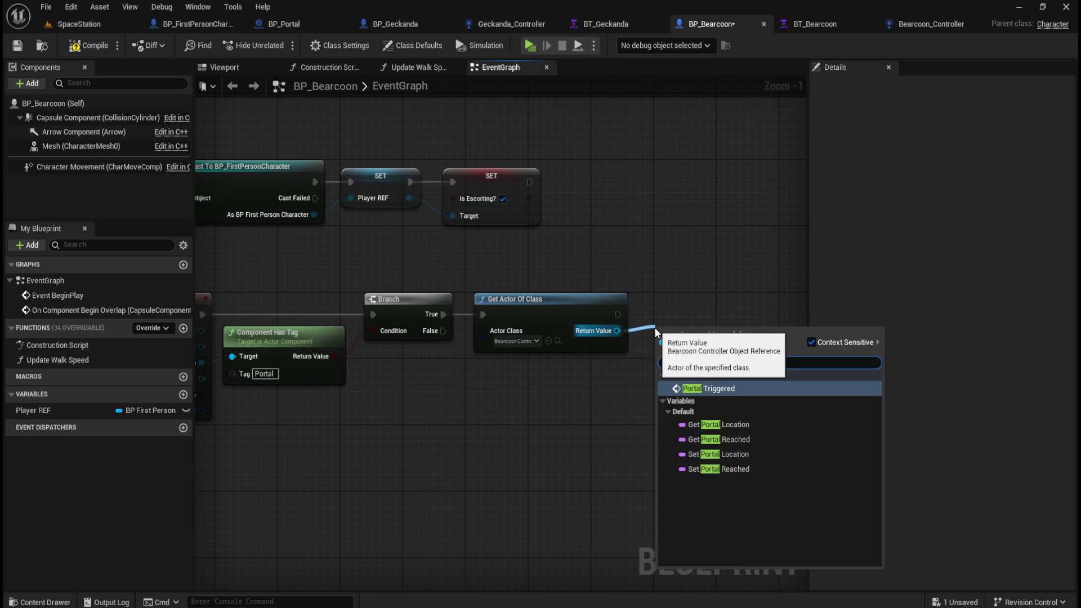
{"action": "key", "text": "Return"}
{"action": "left_click_drag", "start_coordinate": [683, 340], "coordinate": [690, 302]}
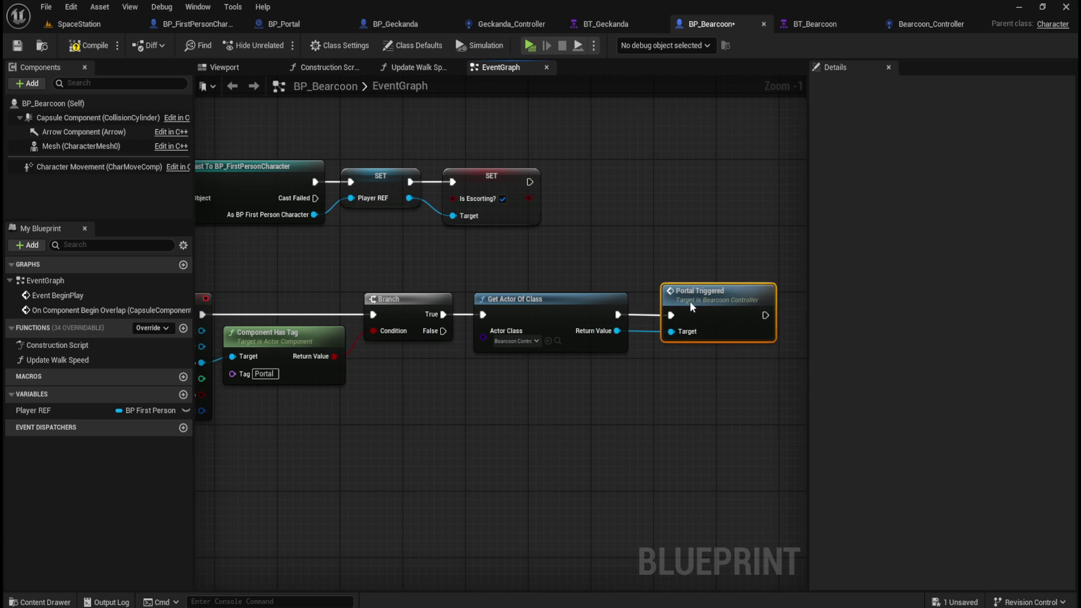
{"action": "left_click", "coordinate": [575, 240]}
Compile and save BP_Bearcoon, review the new overlap chain, and save all modified assets.
{"action": "left_click", "coordinate": [89, 45]}
{"action": "left_click", "coordinate": [17, 45]}
{"action": "mouse_move", "coordinate": [372, 253]}
{"action": "left_mouse_down"}
{"action": "mouse_move", "coordinate": [614, 247]}
{"action": "mouse_move", "coordinate": [551, 257]}
{"action": "left_mouse_up"}
{"action": "left_click_drag", "start_coordinate": [473, 476], "coordinate": [584, 462]}
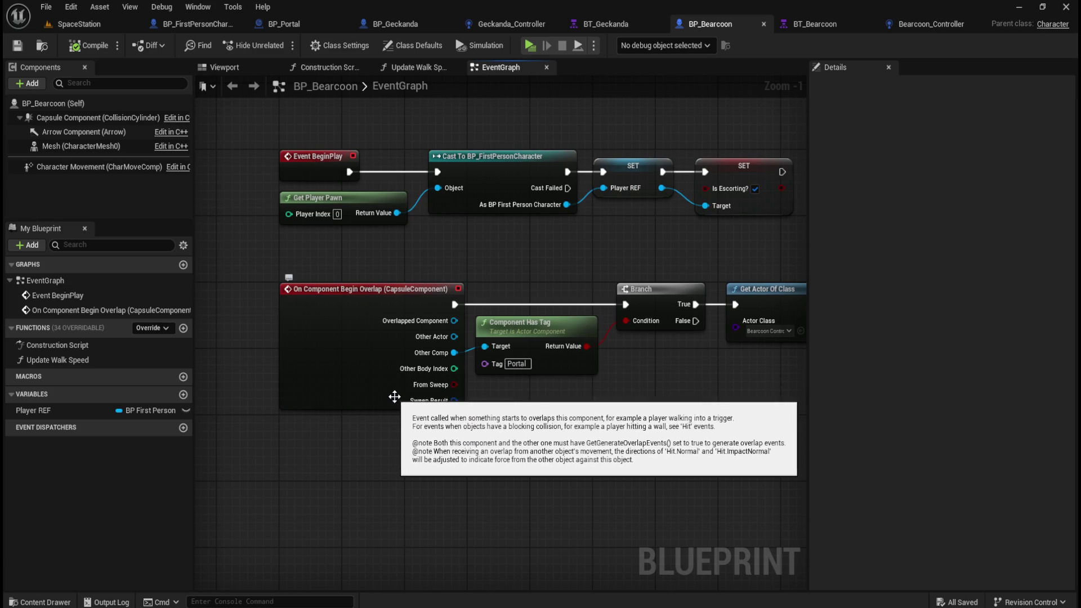
{"action": "mouse_move", "coordinate": [613, 421]}
{"action": "left_mouse_down"}
{"action": "mouse_move", "coordinate": [507, 411]}
{"action": "mouse_move", "coordinate": [495, 394]}
{"action": "mouse_move", "coordinate": [464, 387]}
{"action": "mouse_move", "coordinate": [523, 389]}
{"action": "left_mouse_up"}
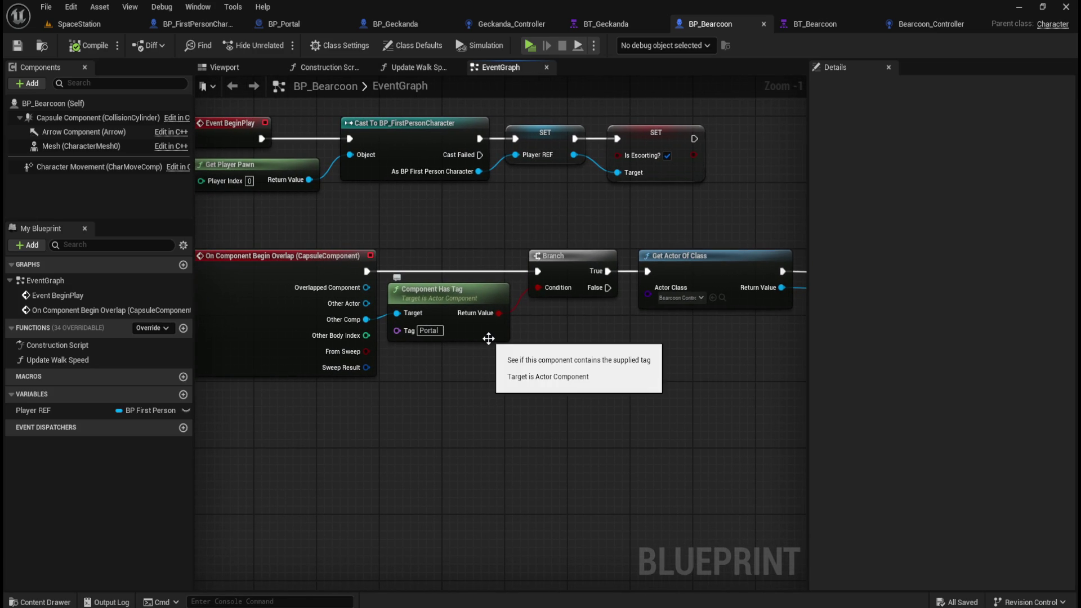
{"action": "left_click_drag", "start_coordinate": [593, 360], "coordinate": [408, 374]}
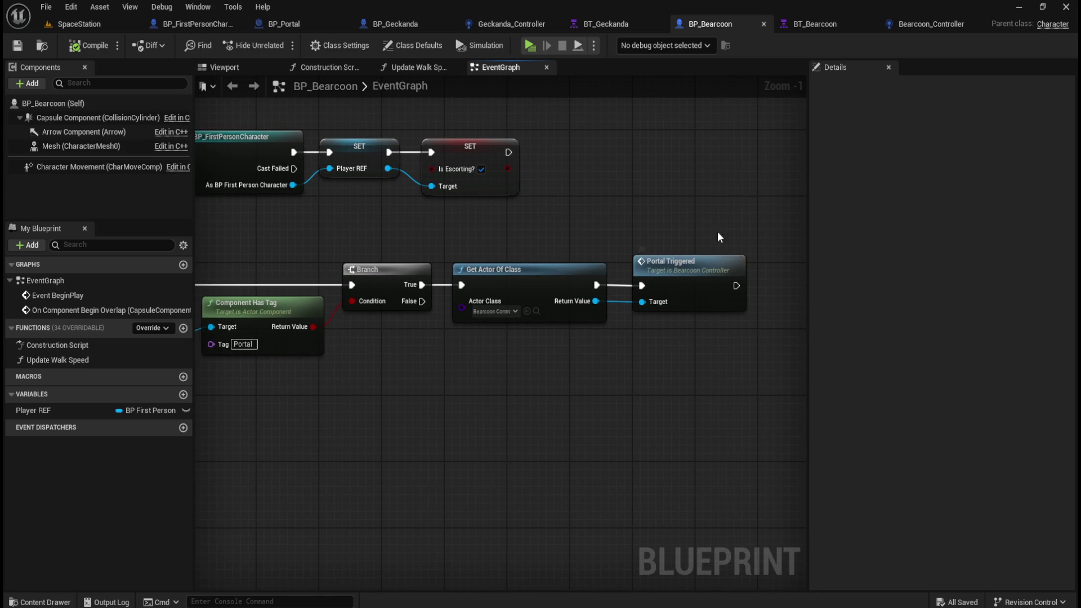
{"action": "left_click", "coordinate": [934, 26]}
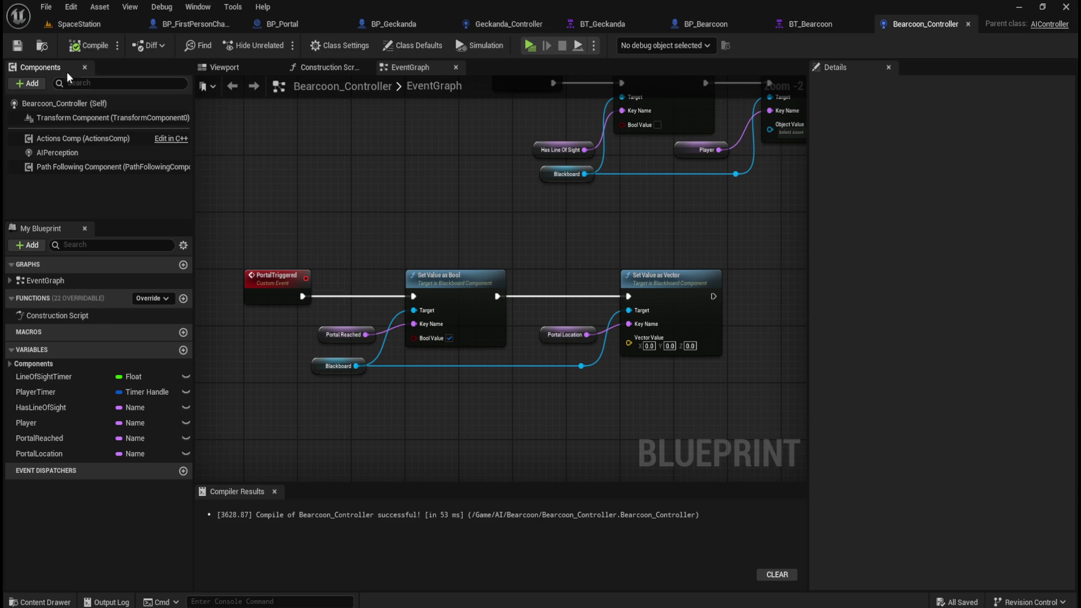
{"action": "left_click", "coordinate": [45, 8]}
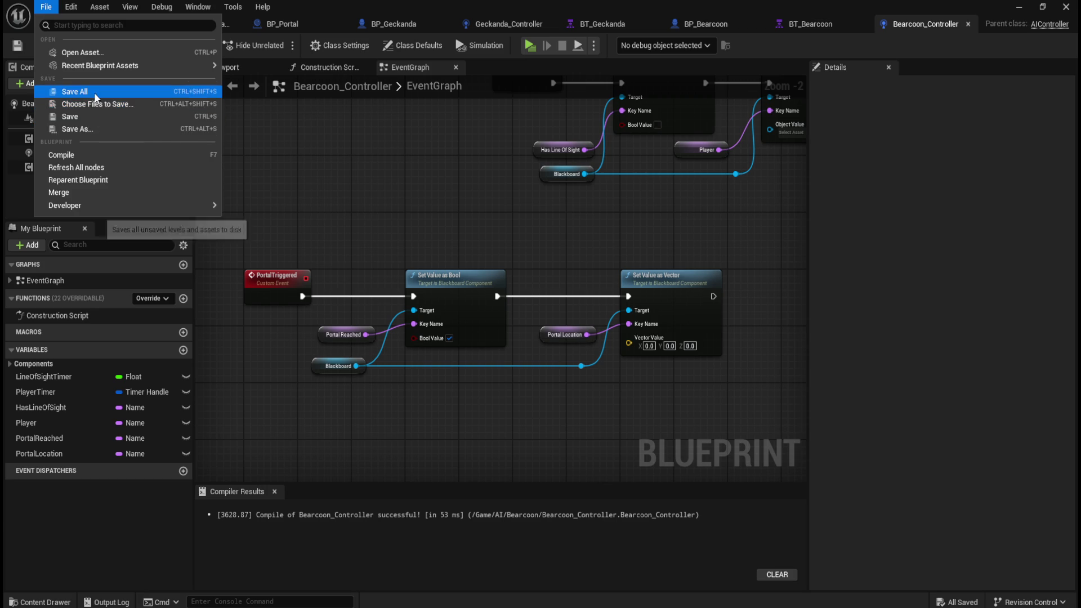
Save all unsaved assets and bring up the BT_Bearcoon behavior tree.
{"action": "left_click", "coordinate": [62, 88]}
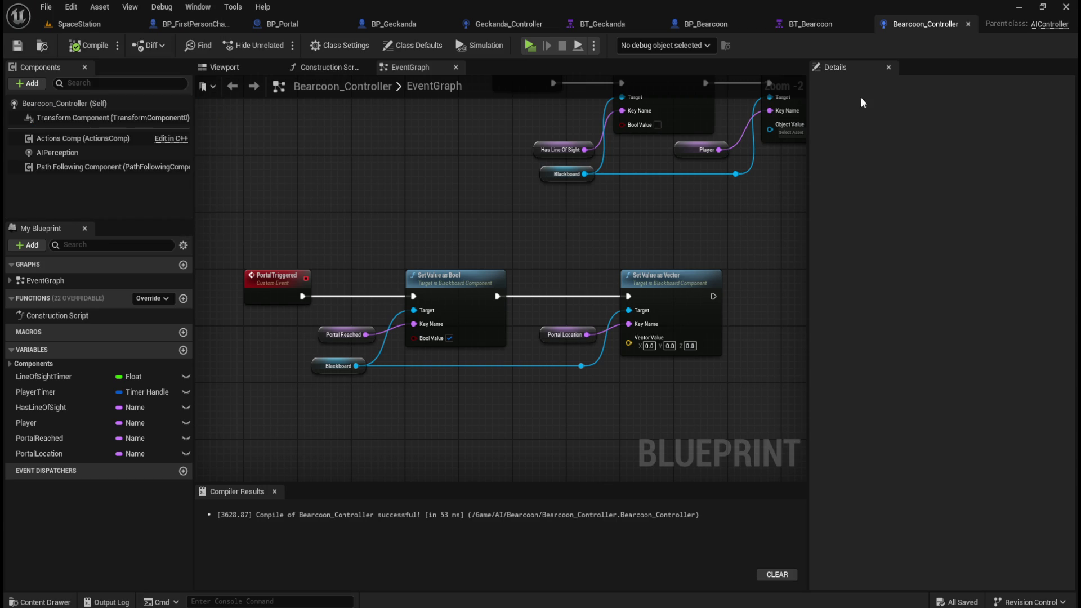
{"action": "left_click", "coordinate": [819, 23]}
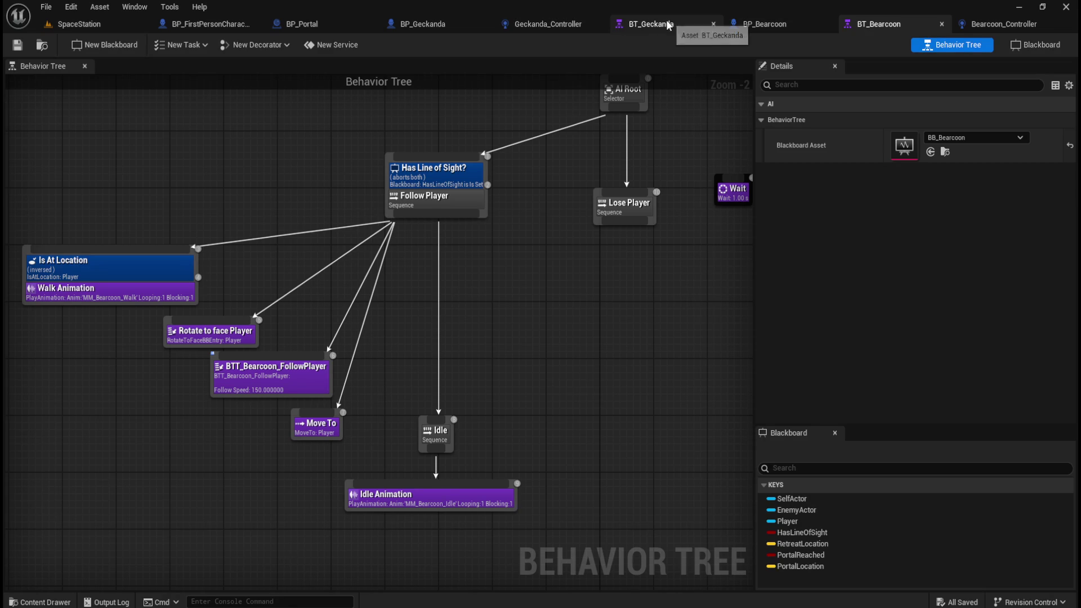
{"action": "left_click", "coordinate": [698, 24]}
{"action": "left_click", "coordinate": [887, 24]}
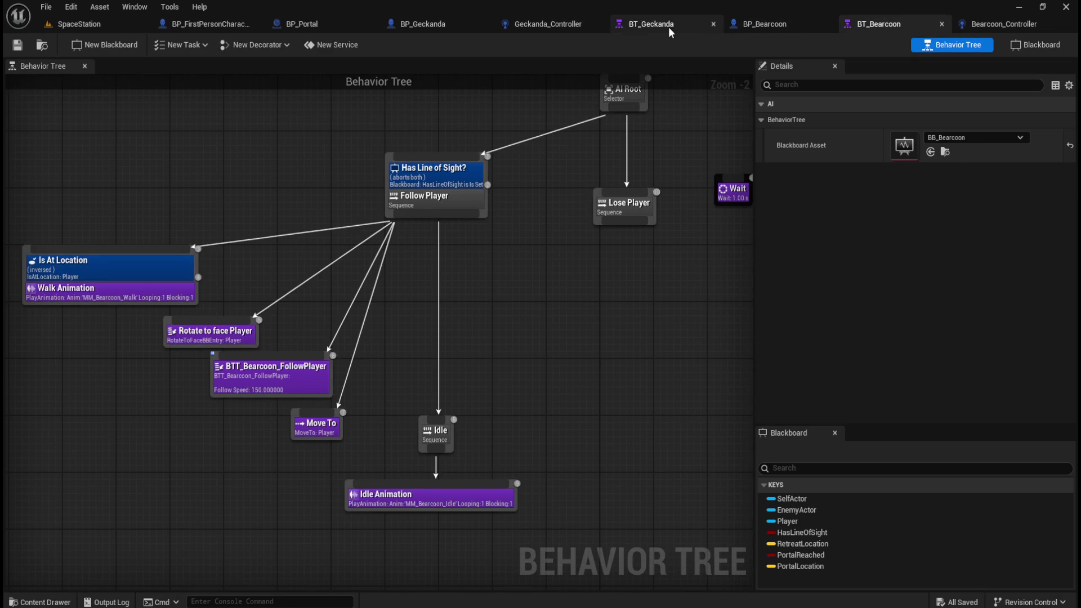
{"action": "scroll", "coordinate": [532, 346], "scroll_direction": "down", "scroll_amount": 4}
{"action": "scroll", "coordinate": [515, 346], "scroll_direction": "up", "scroll_amount": 2}
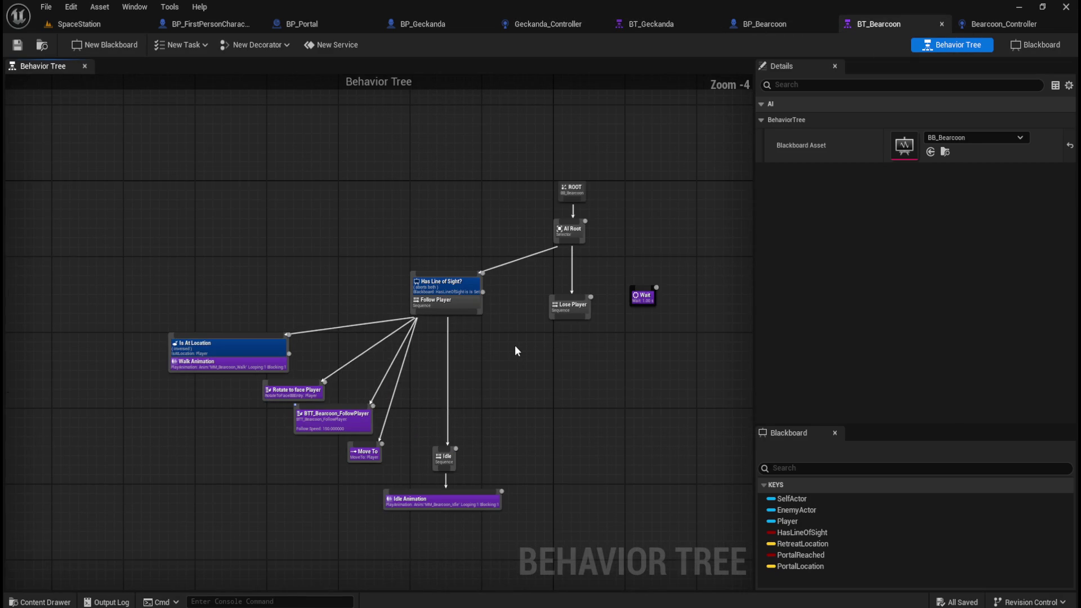
In BT_Geckanda, select the Has Reached Portal and MoveDirectlyToward portal branch for copying.
{"action": "left_click", "coordinate": [647, 24]}
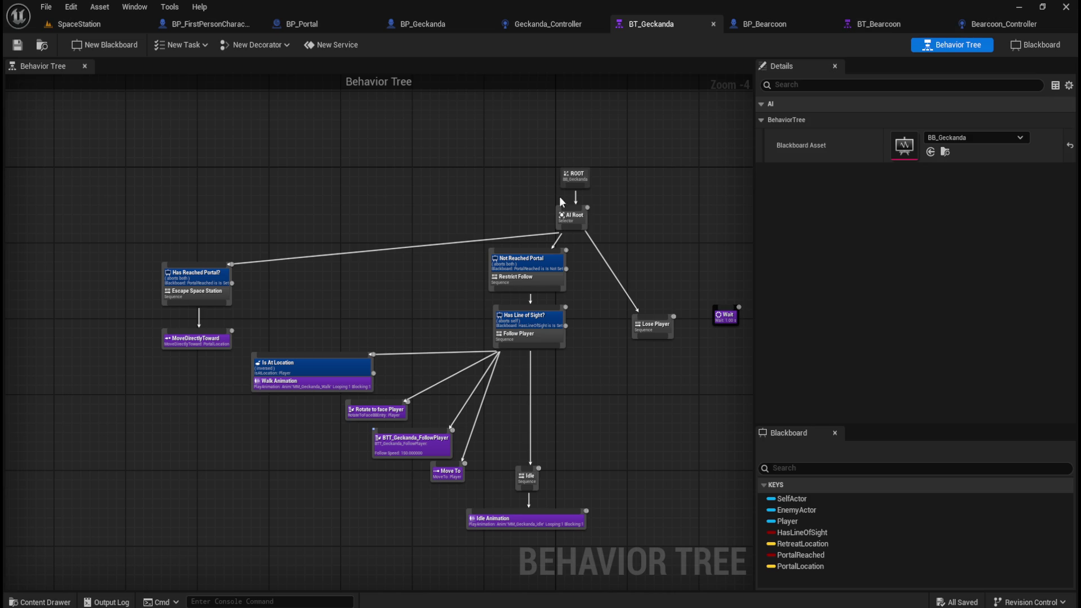
{"action": "scroll", "coordinate": [256, 292], "scroll_direction": "up", "scroll_amount": 1}
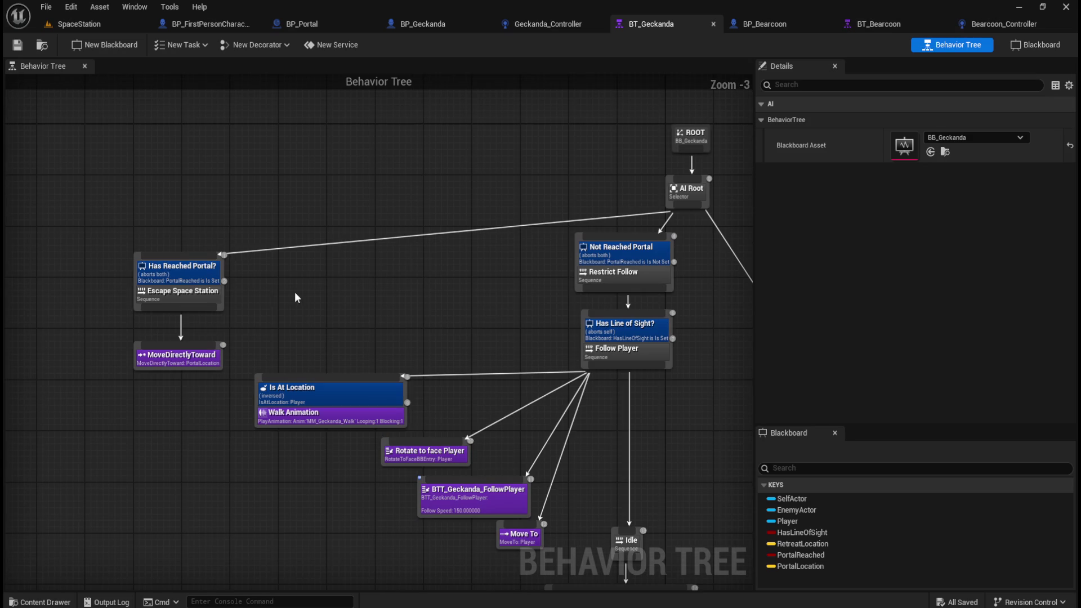
{"action": "left_click", "coordinate": [189, 273]}
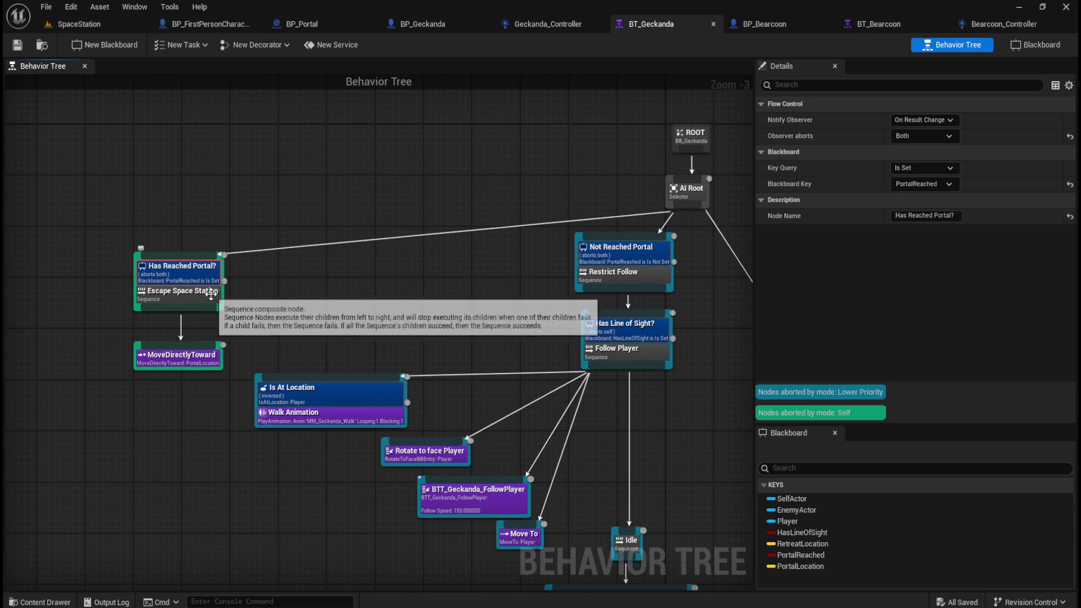
{"action": "left_click", "coordinate": [195, 296]}
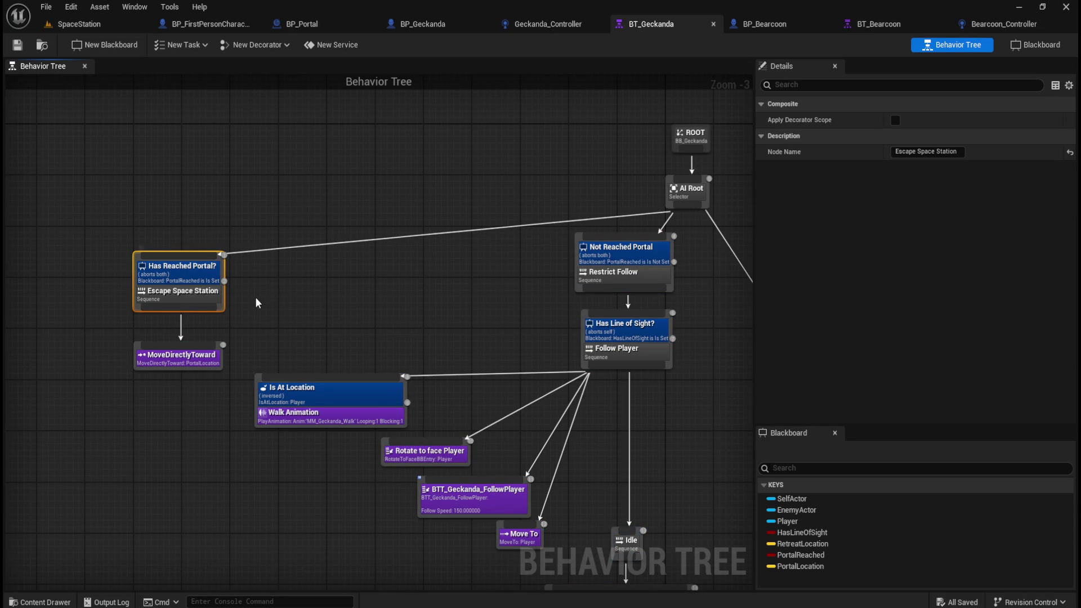
{"action": "left_click", "coordinate": [255, 283]}
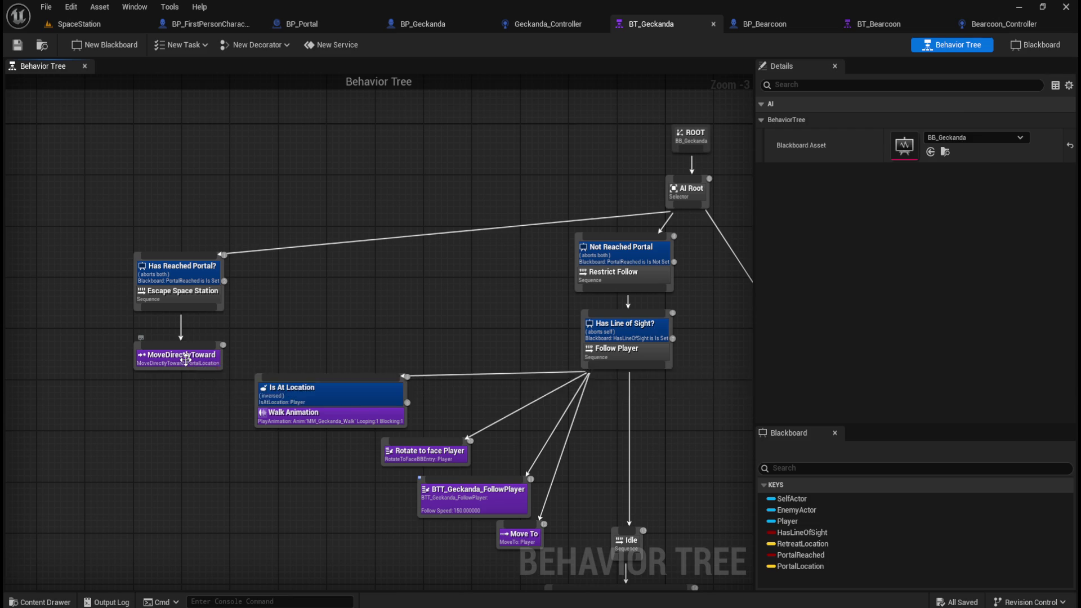
{"action": "left_click", "coordinate": [186, 359]}
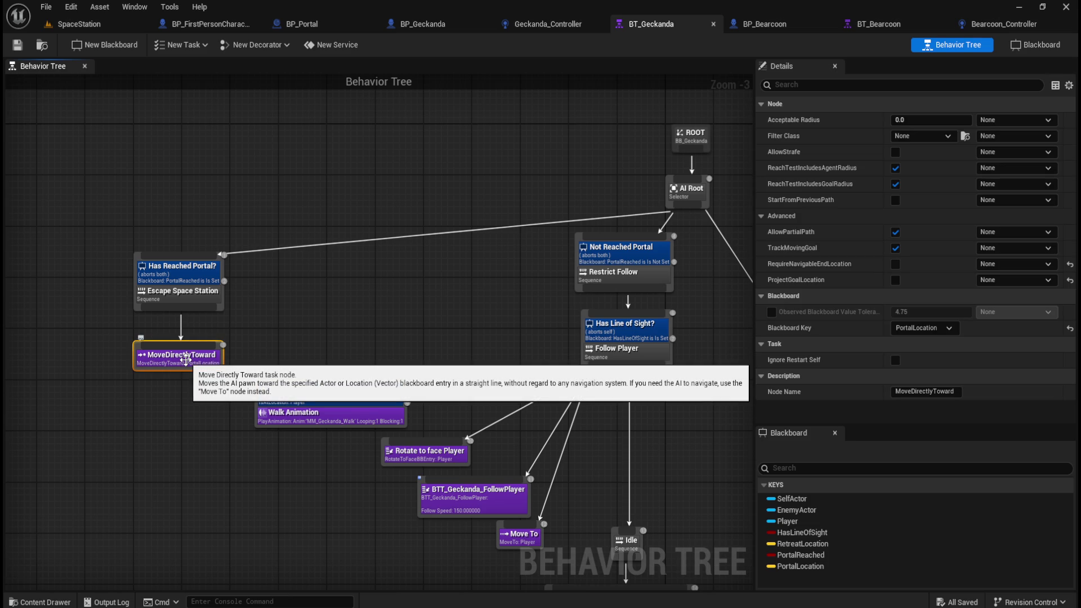
{"action": "mouse_move", "coordinate": [73, 198]}
{"action": "left_mouse_down"}
{"action": "mouse_move", "coordinate": [210, 393]}
{"action": "mouse_move", "coordinate": [241, 392]}
{"action": "left_mouse_up"}
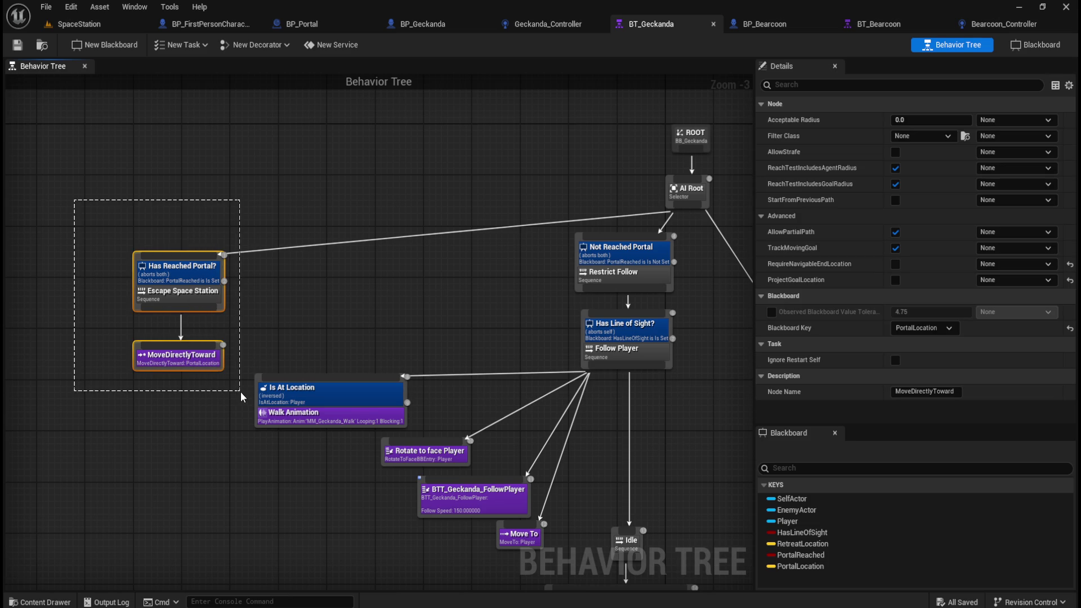
{"action": "left_click", "coordinate": [180, 290]}
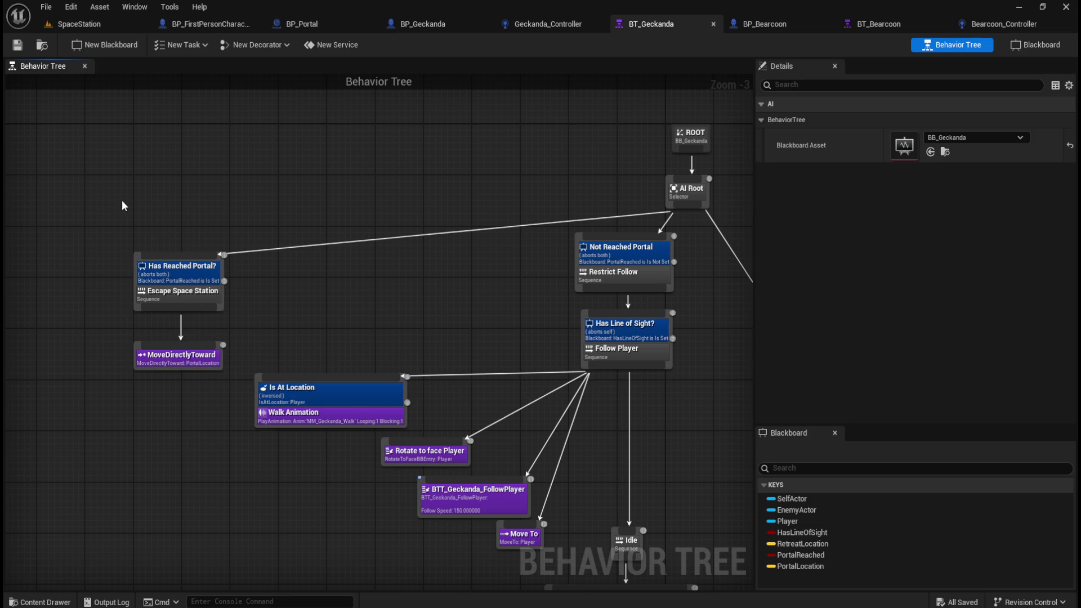
{"action": "left_click", "coordinate": [181, 277]}
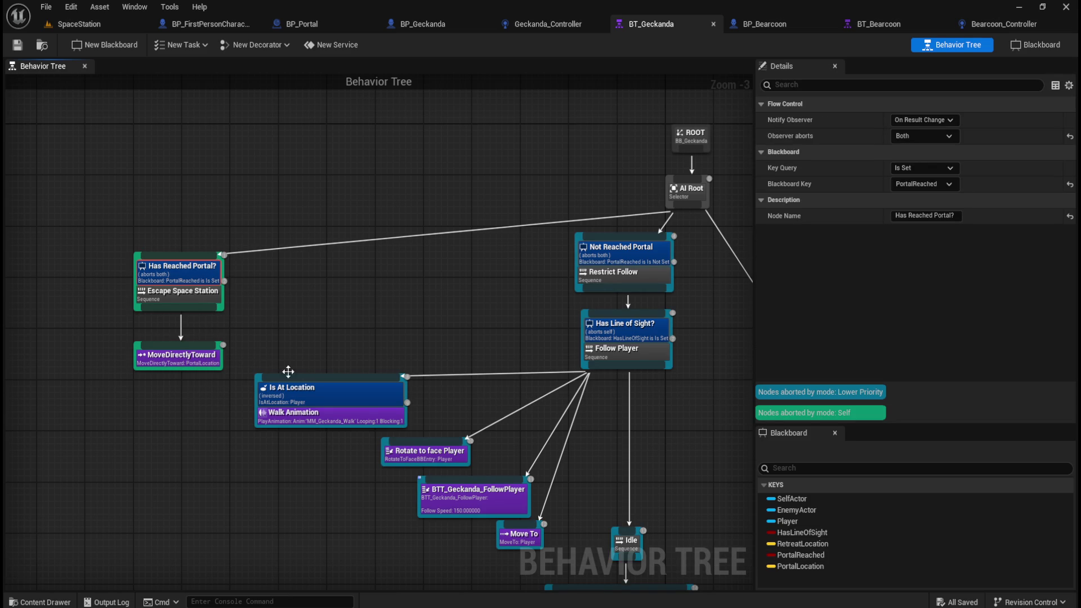
{"action": "mouse_move", "coordinate": [77, 173]}
{"action": "left_mouse_down"}
{"action": "mouse_move", "coordinate": [232, 347]}
{"action": "mouse_move", "coordinate": [233, 383]}
{"action": "left_mouse_up"}
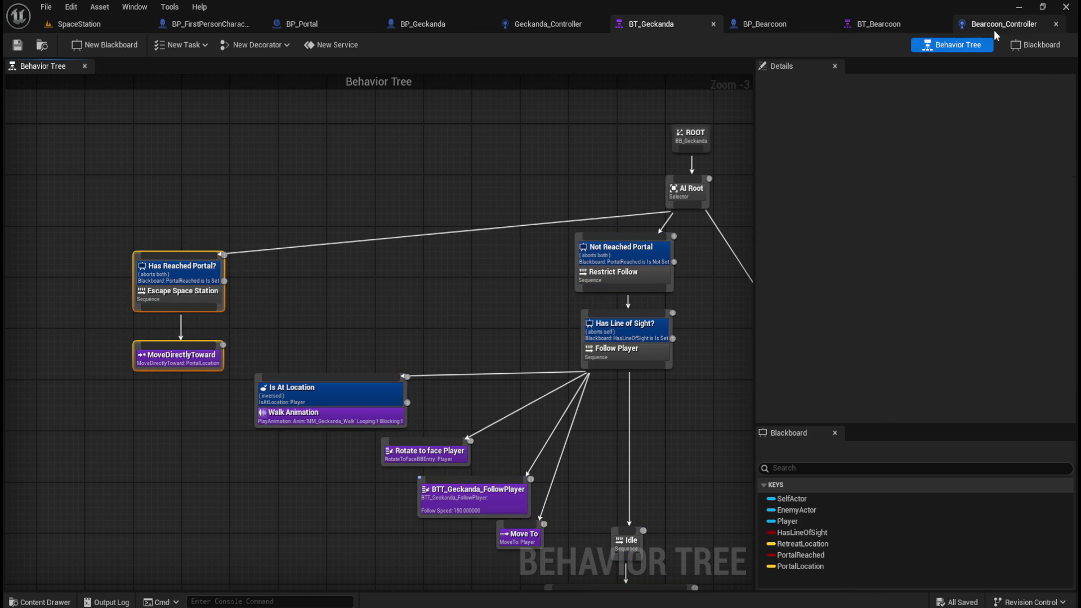
Paste the portal branch into BT_Bearcoon, left of Follow Player, and connect AI Root to it.
{"action": "left_click", "coordinate": [876, 25]}
{"action": "left_click_drag", "start_coordinate": [314, 232], "coordinate": [447, 255]}
{"action": "key", "text": "ctrl+v"}
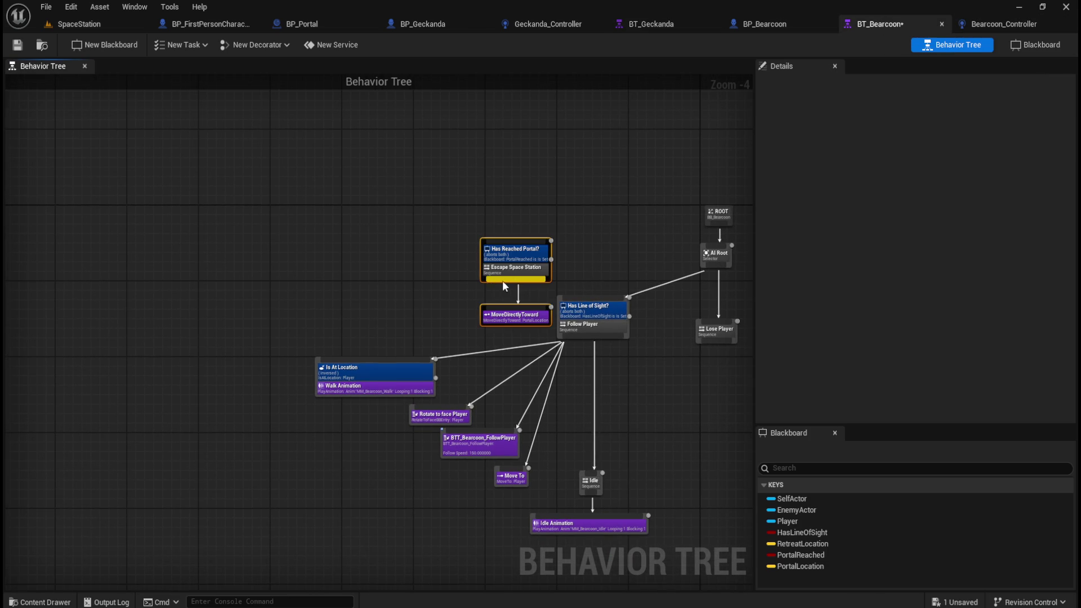
{"action": "left_click", "coordinate": [529, 252]}
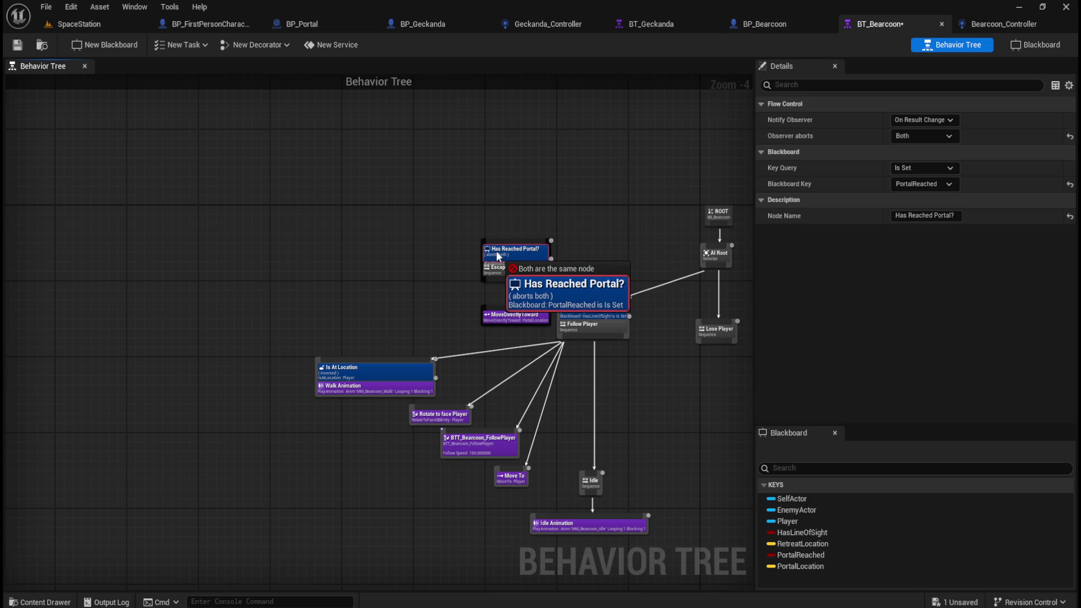
{"action": "key", "text": "ctrl+z"}
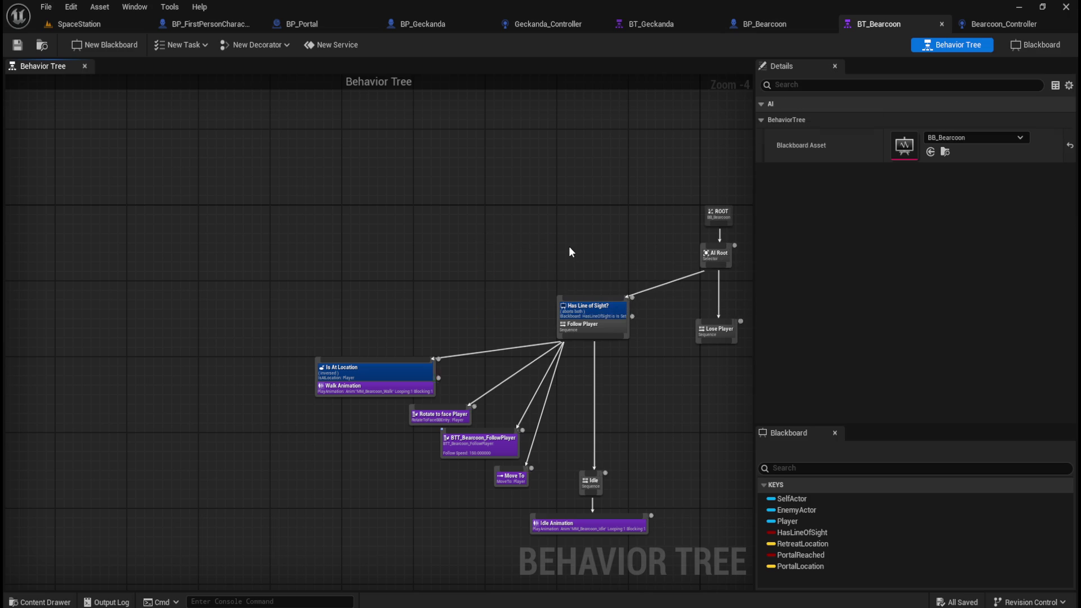
{"action": "key", "text": "ctrl+v"}
{"action": "mouse_move", "coordinate": [507, 250]}
{"action": "left_mouse_down"}
{"action": "mouse_move", "coordinate": [309, 302]}
{"action": "mouse_move", "coordinate": [279, 331]}
{"action": "left_mouse_up"}
{"action": "left_click_drag", "start_coordinate": [717, 266], "coordinate": [270, 295]}
{"action": "left_click", "coordinate": [372, 236]}
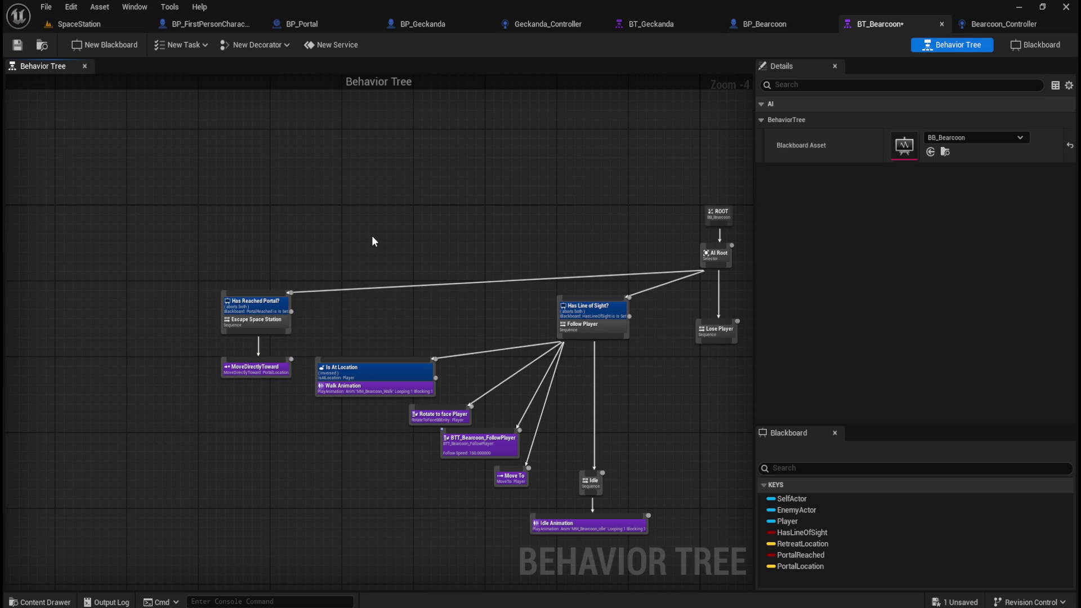
Move the Follow Player subtree, Lose Player and Wait nodes down and right.
{"action": "scroll", "coordinate": [234, 313], "scroll_direction": "up", "scroll_amount": 2}
{"action": "scroll", "coordinate": [235, 313], "scroll_direction": "up", "scroll_amount": 2}
{"action": "left_click", "coordinate": [234, 309]}
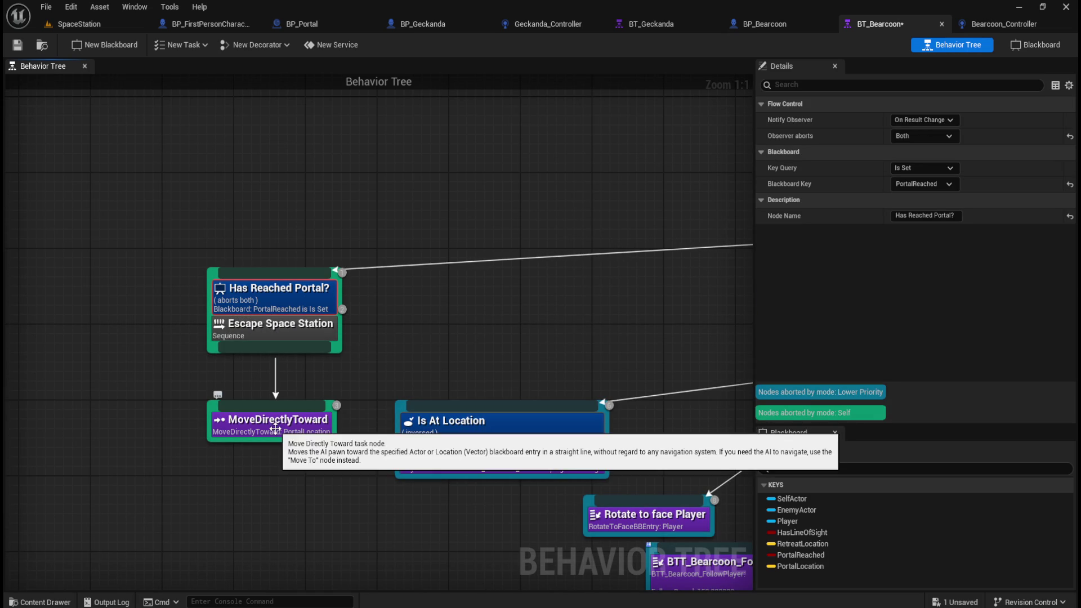
{"action": "left_click", "coordinate": [541, 338]}
{"action": "left_click_drag", "start_coordinate": [540, 337], "coordinate": [307, 290]}
{"action": "scroll", "coordinate": [313, 288], "scroll_direction": "down", "scroll_amount": 5}
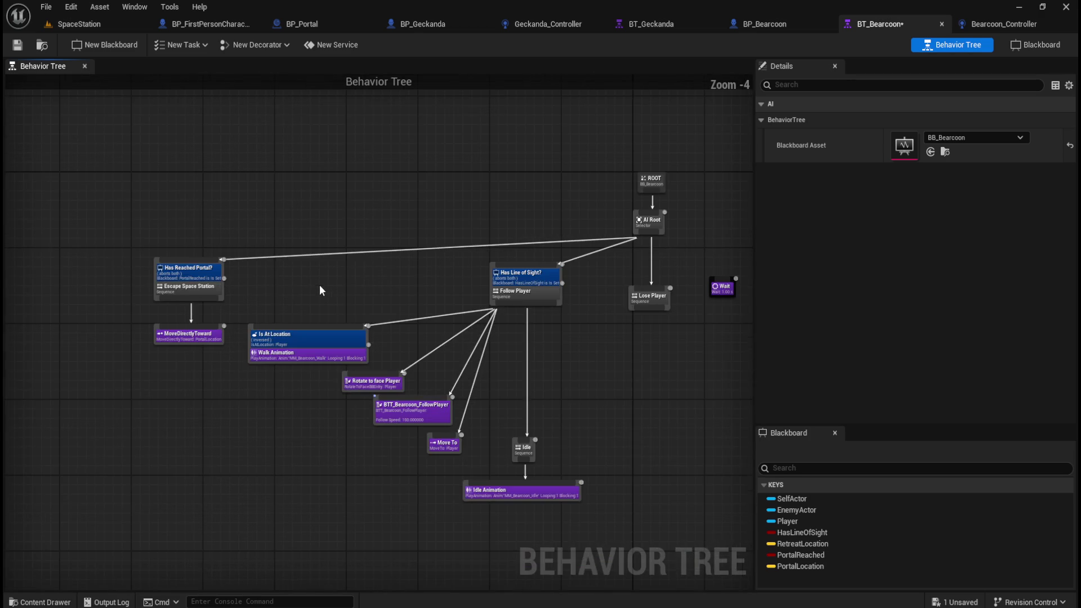
{"action": "left_click_drag", "start_coordinate": [266, 251], "coordinate": [691, 497]}
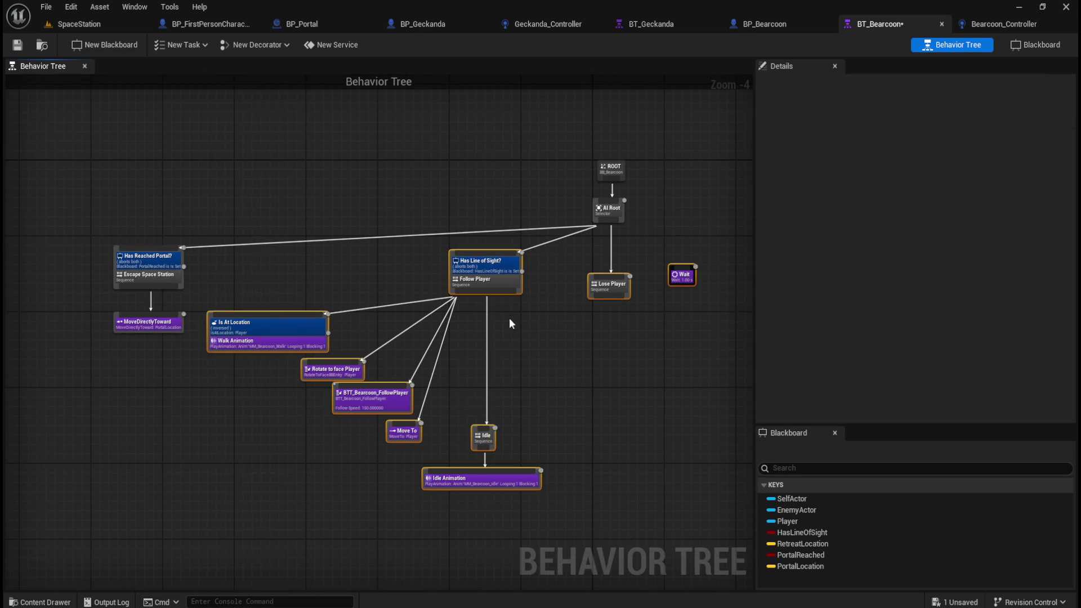
{"action": "left_click_drag", "start_coordinate": [492, 287], "coordinate": [525, 326]}
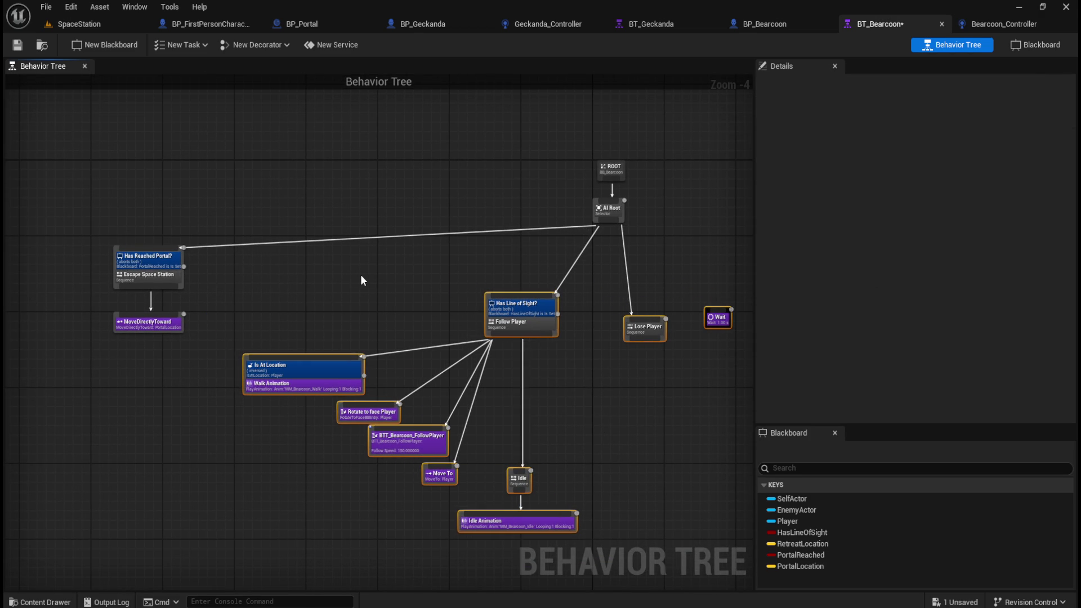
{"action": "left_click", "coordinate": [361, 275]}
Compare against BT_Geckanda's layout and shift Bearcoon's Follow Player subtree further down.
{"action": "left_click", "coordinate": [674, 23]}
{"action": "mouse_move", "coordinate": [492, 288]}
{"action": "left_mouse_down"}
{"action": "mouse_move", "coordinate": [449, 255]}
{"action": "mouse_move", "coordinate": [401, 177]}
{"action": "left_mouse_up"}
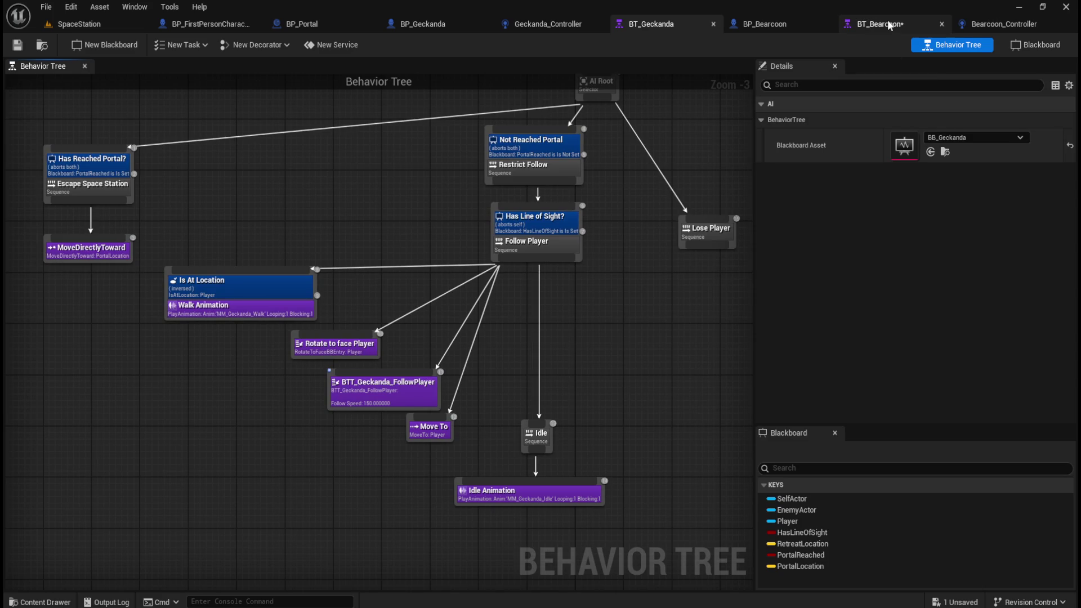
{"action": "left_click", "coordinate": [888, 26]}
{"action": "left_click", "coordinate": [664, 22]}
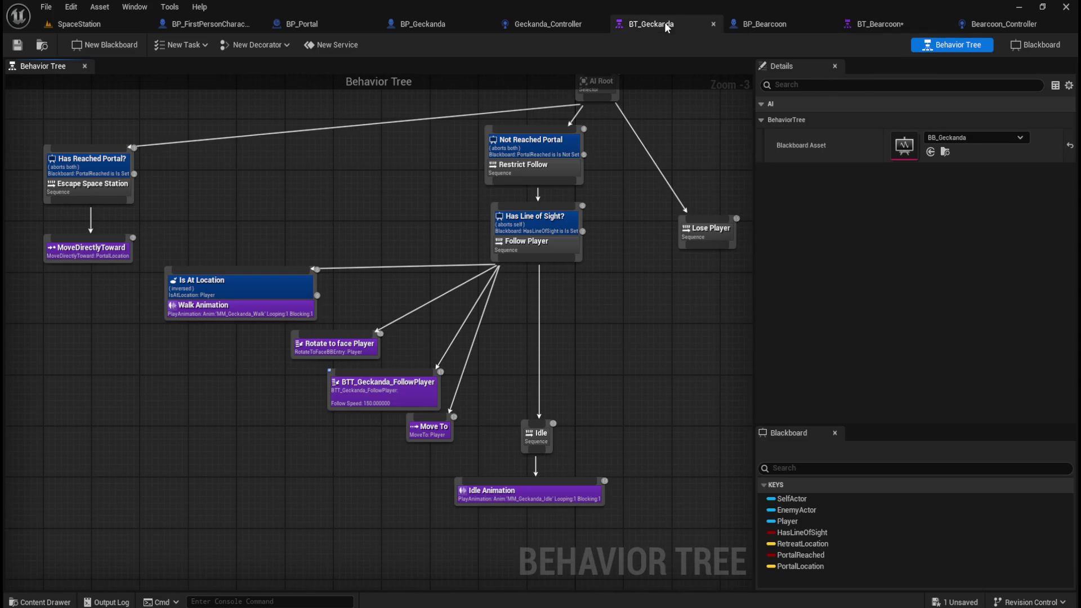
{"action": "left_click", "coordinate": [907, 23]}
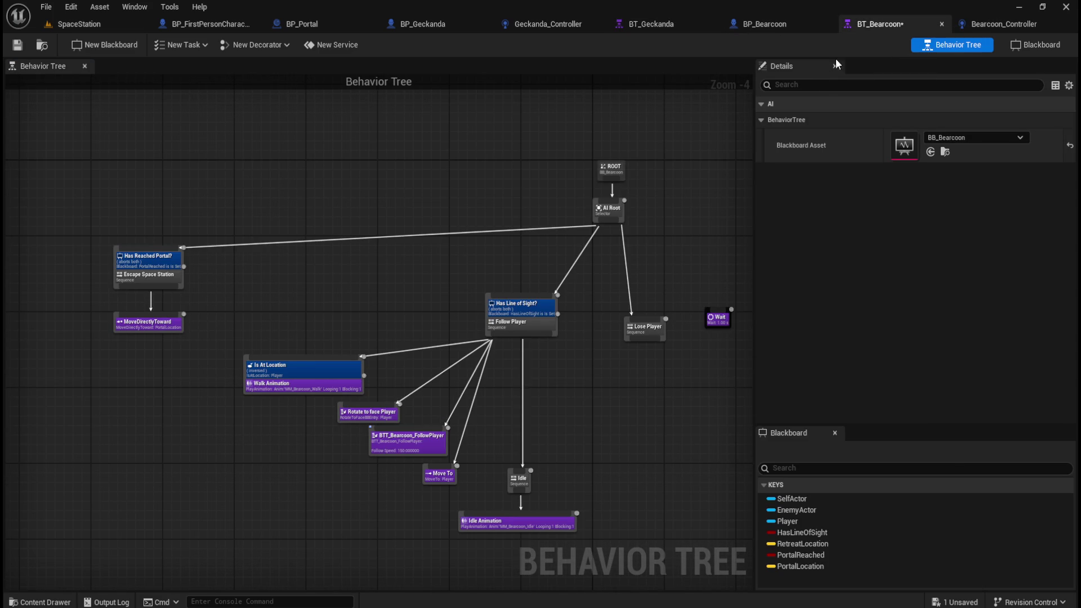
{"action": "left_click", "coordinate": [670, 22]}
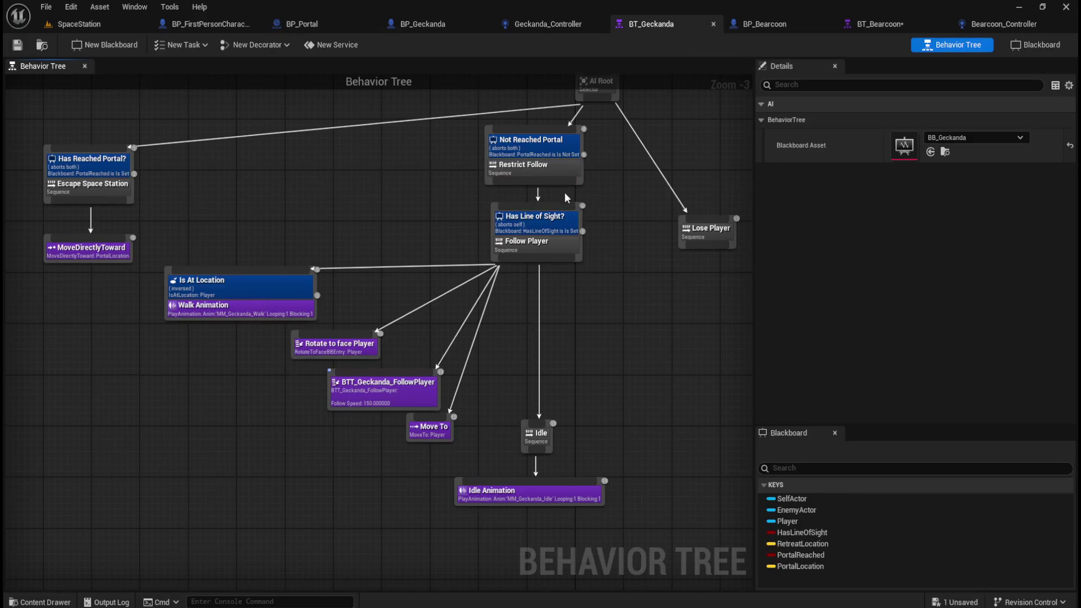
{"action": "scroll", "coordinate": [565, 191], "scroll_direction": "up", "scroll_amount": 1}
{"action": "mouse_move", "coordinate": [434, 258]}
{"action": "left_mouse_down"}
{"action": "mouse_move", "coordinate": [559, 238]}
{"action": "mouse_move", "coordinate": [586, 185]}
{"action": "left_mouse_up"}
{"action": "left_click", "coordinate": [879, 24]}
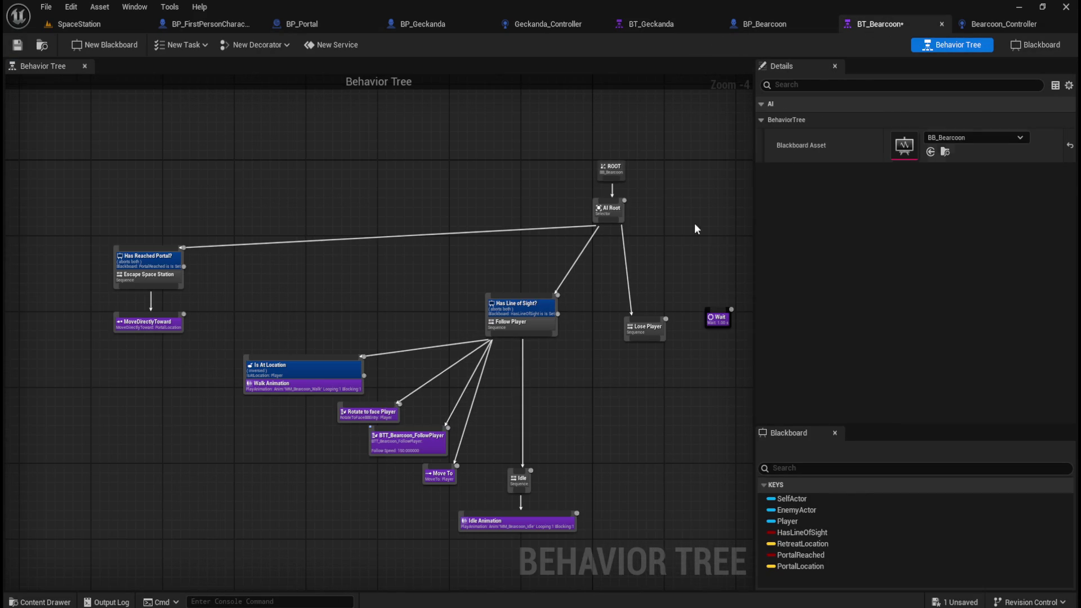
{"action": "left_click_drag", "start_coordinate": [276, 201], "coordinate": [545, 485]}
{"action": "left_click_drag", "start_coordinate": [498, 253], "coordinate": [503, 292]}
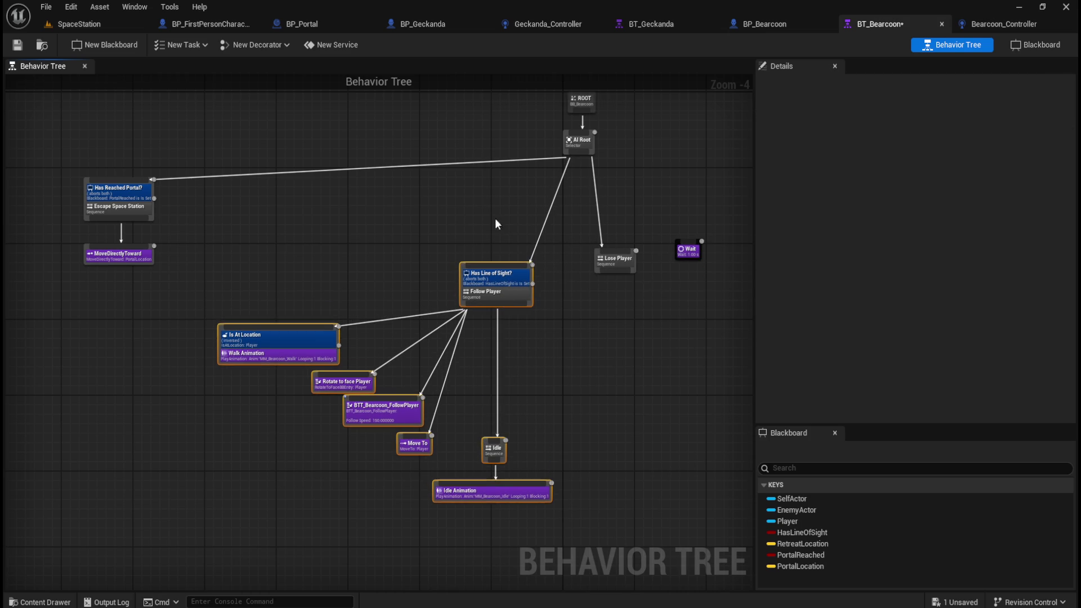
{"action": "key", "text": "ctrl+v"}
{"action": "left_click_drag", "start_coordinate": [543, 238], "coordinate": [495, 234]}
{"action": "mouse_move", "coordinate": [573, 157]}
{"action": "left_mouse_down"}
{"action": "mouse_move", "coordinate": [510, 206]}
{"action": "mouse_move", "coordinate": [509, 272]}
{"action": "left_mouse_up"}
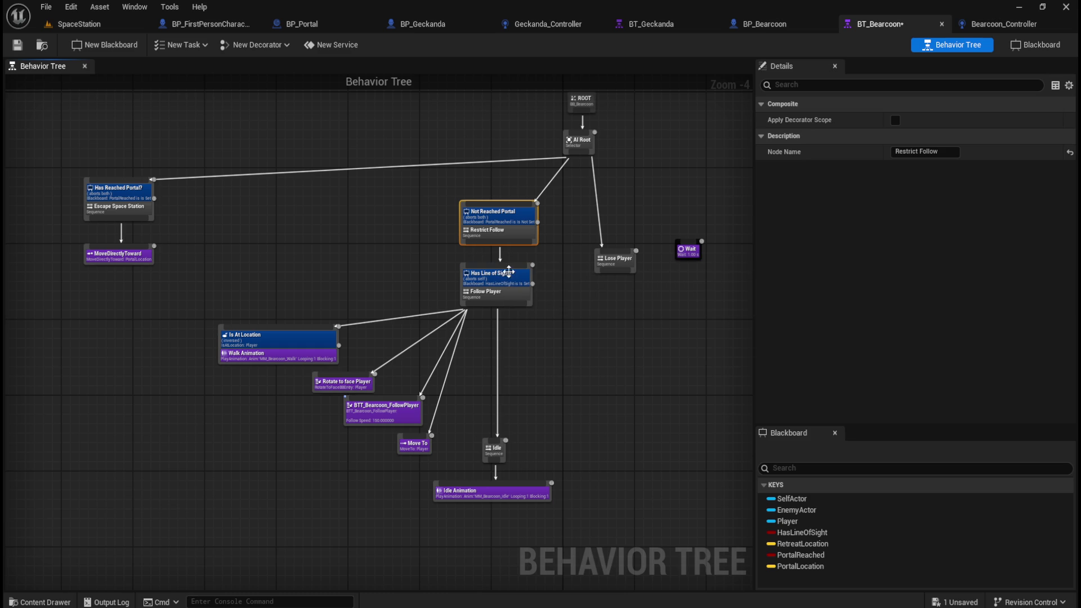
{"action": "left_click", "coordinate": [553, 302]}
{"action": "scroll", "coordinate": [357, 204], "scroll_direction": "up", "scroll_amount": 1}
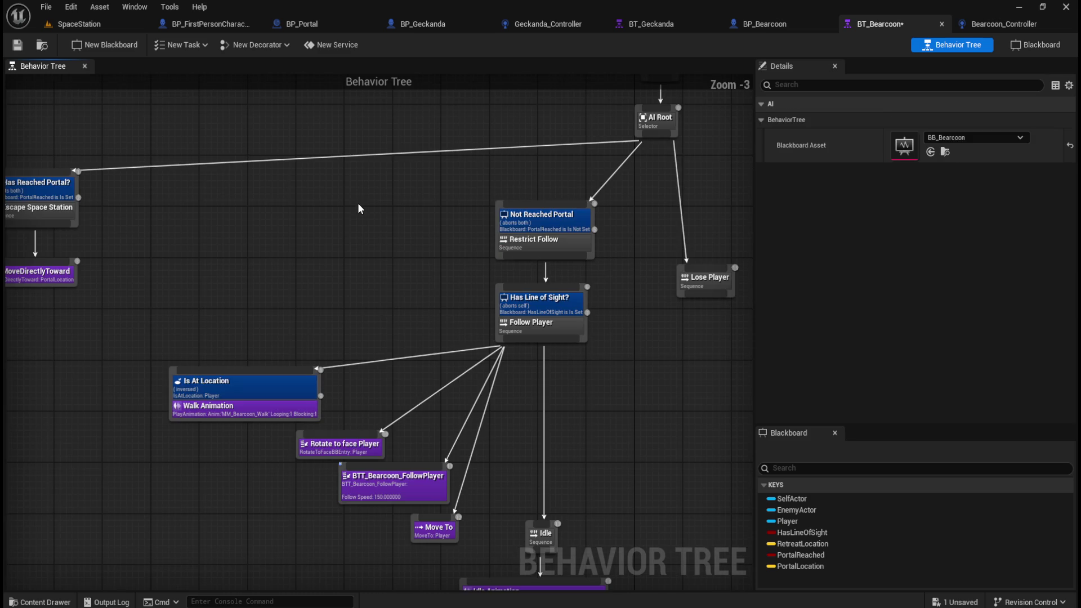
{"action": "left_click_drag", "start_coordinate": [460, 181], "coordinate": [613, 268]}
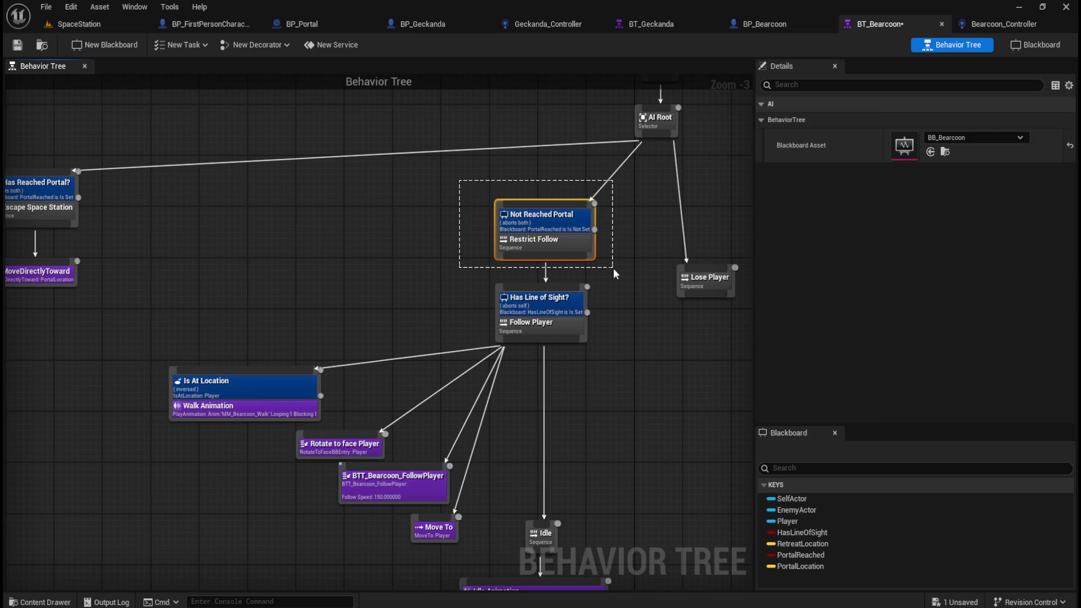
{"action": "left_click_drag", "start_coordinate": [613, 269], "coordinate": [616, 273]}
{"action": "left_click_drag", "start_coordinate": [616, 272], "coordinate": [616, 273]}
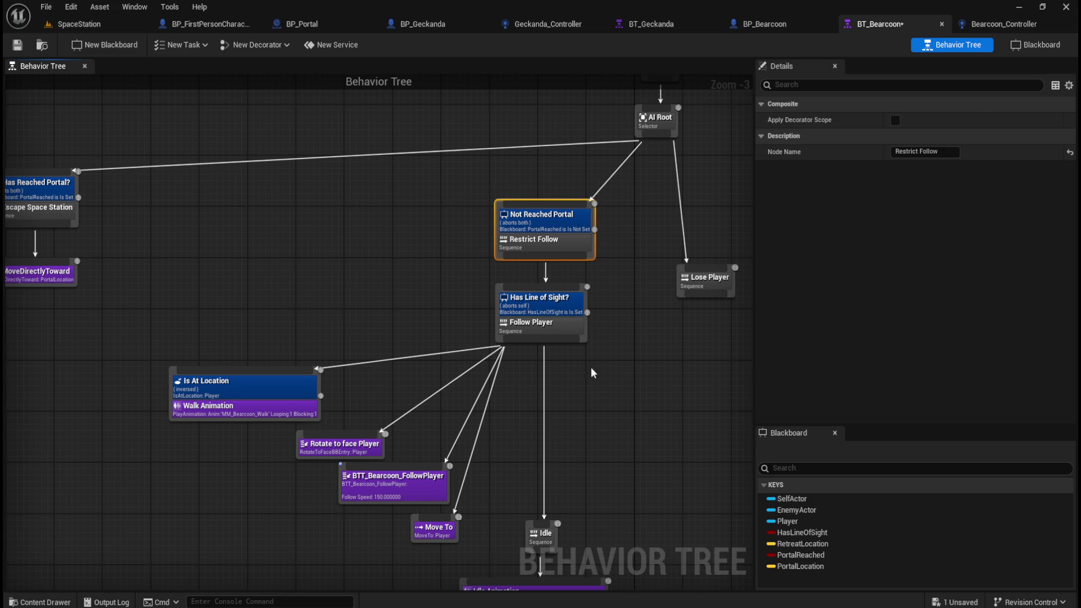
{"action": "left_click", "coordinate": [569, 225]}
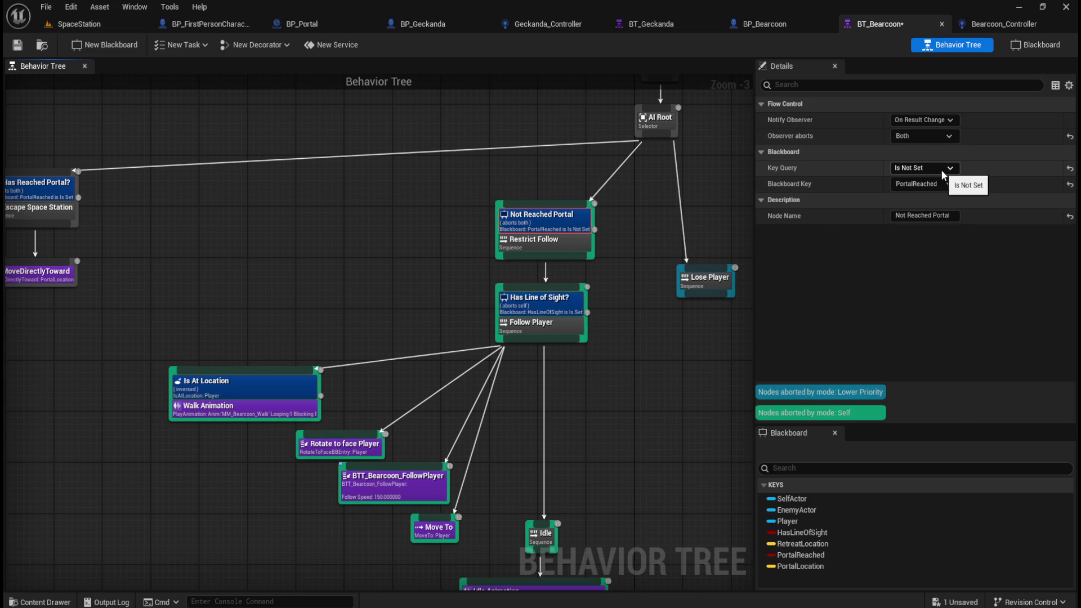
{"action": "left_click", "coordinate": [350, 258]}
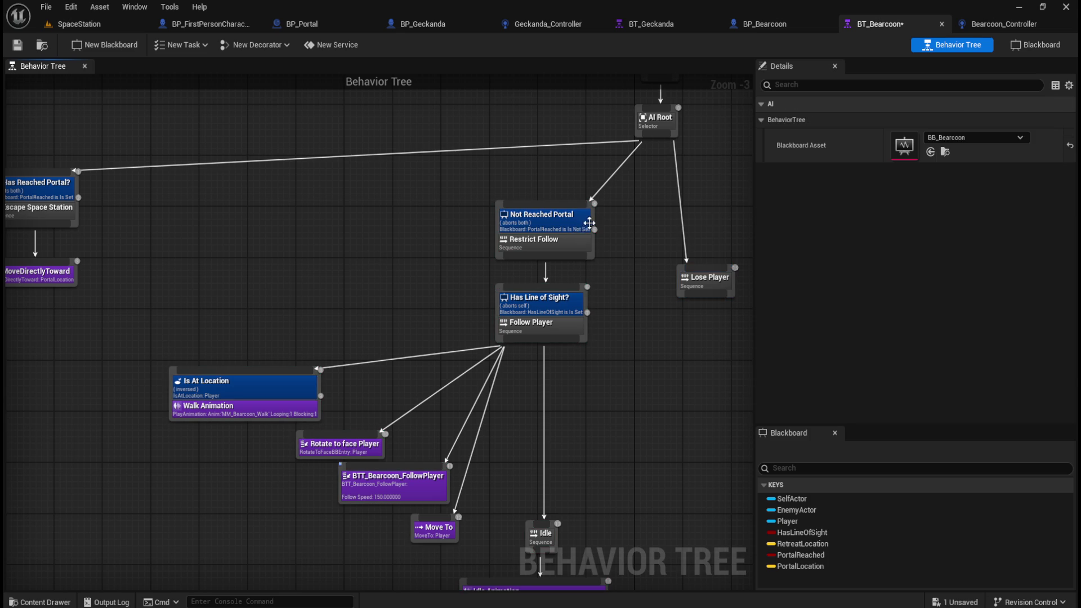
{"action": "left_click_drag", "start_coordinate": [234, 181], "coordinate": [633, 454]}
{"action": "left_click", "coordinate": [394, 212]}
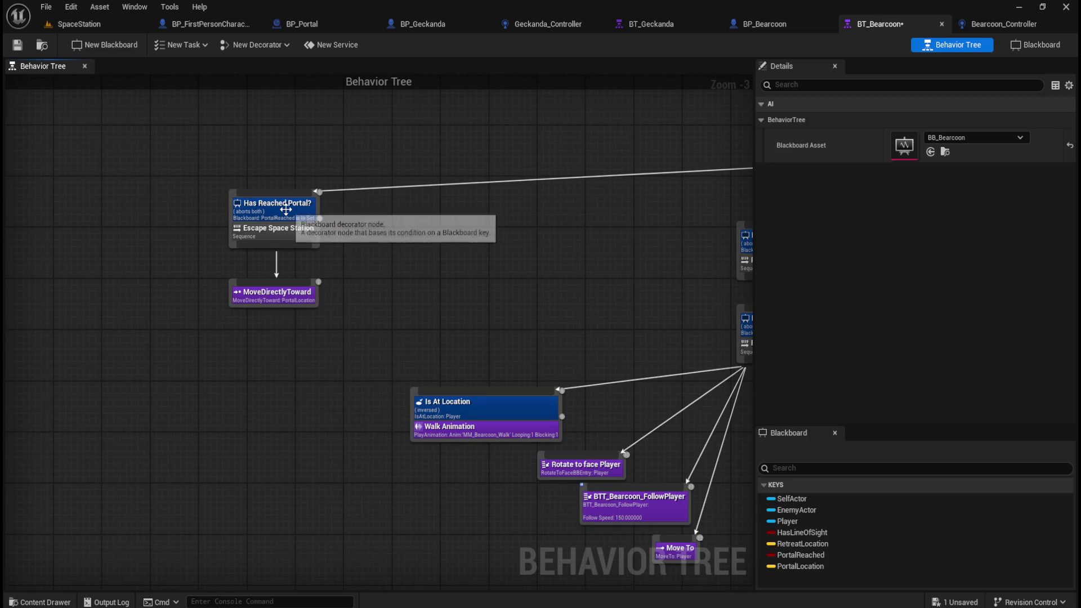
{"action": "scroll", "coordinate": [339, 300], "scroll_direction": "down", "scroll_amount": 1}
{"action": "scroll", "coordinate": [337, 295], "scroll_direction": "up", "scroll_amount": 1}
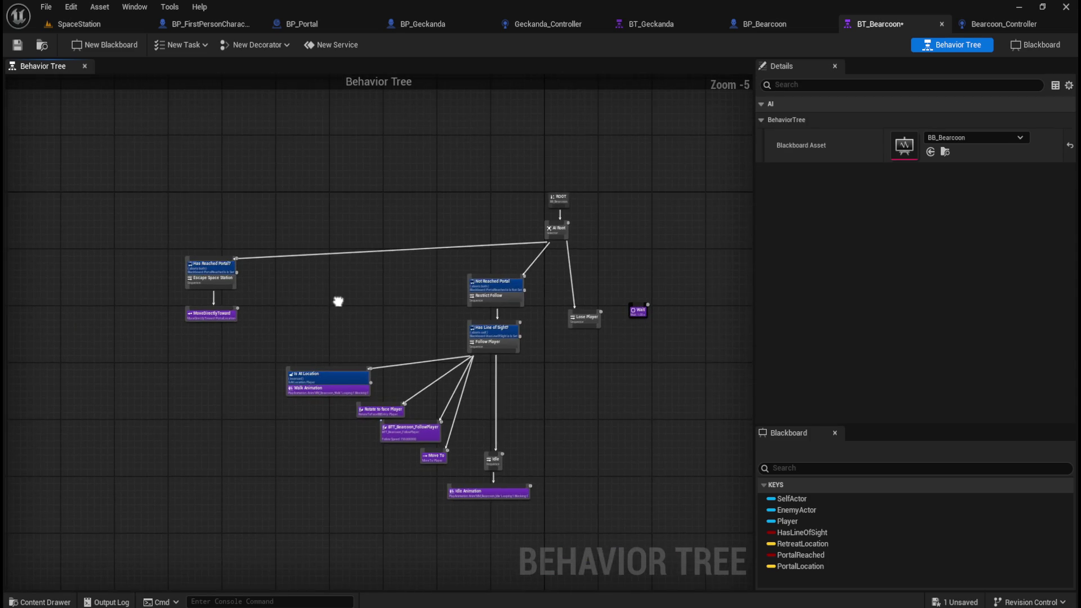
{"action": "scroll", "coordinate": [230, 272], "scroll_direction": "down", "scroll_amount": 1}
{"action": "left_click_drag", "start_coordinate": [127, 202], "coordinate": [275, 360]}
{"action": "left_click", "coordinate": [434, 331]}
{"action": "left_click_drag", "start_coordinate": [434, 331], "coordinate": [356, 272]}
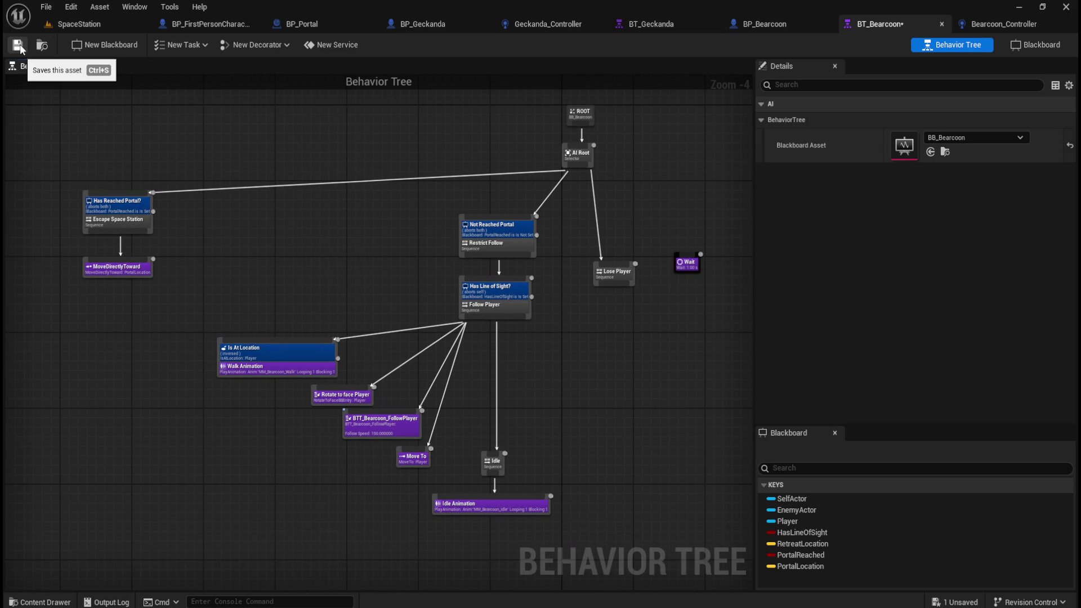
Compare BT_Geckanda with BT_Bearcoon, then save BT_Bearcoon via File > Save.
{"action": "left_click", "coordinate": [675, 24]}
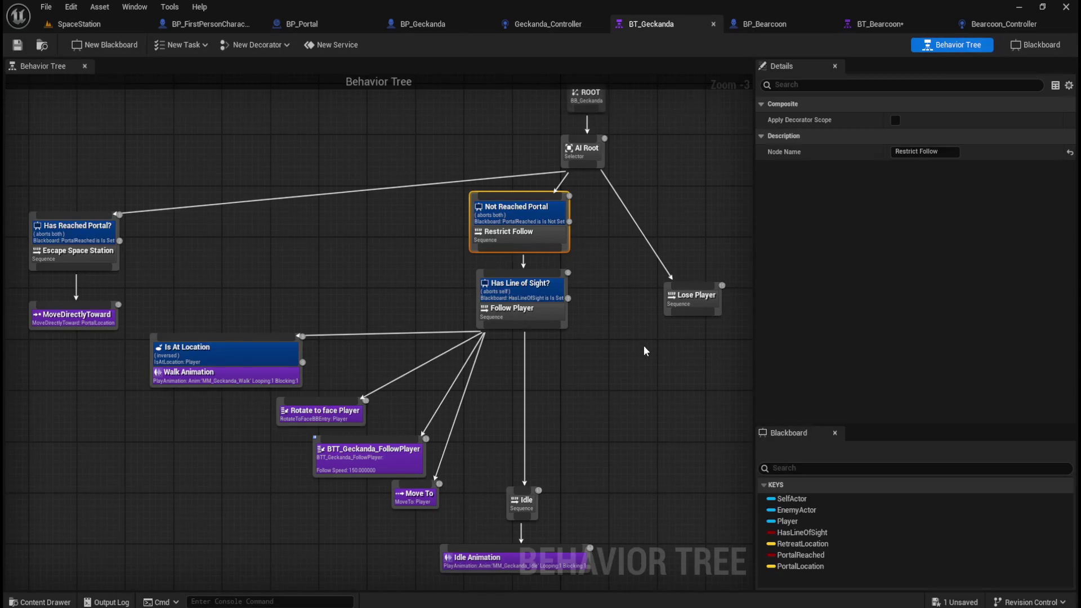
{"action": "left_click", "coordinate": [643, 345]}
{"action": "left_click", "coordinate": [882, 23]}
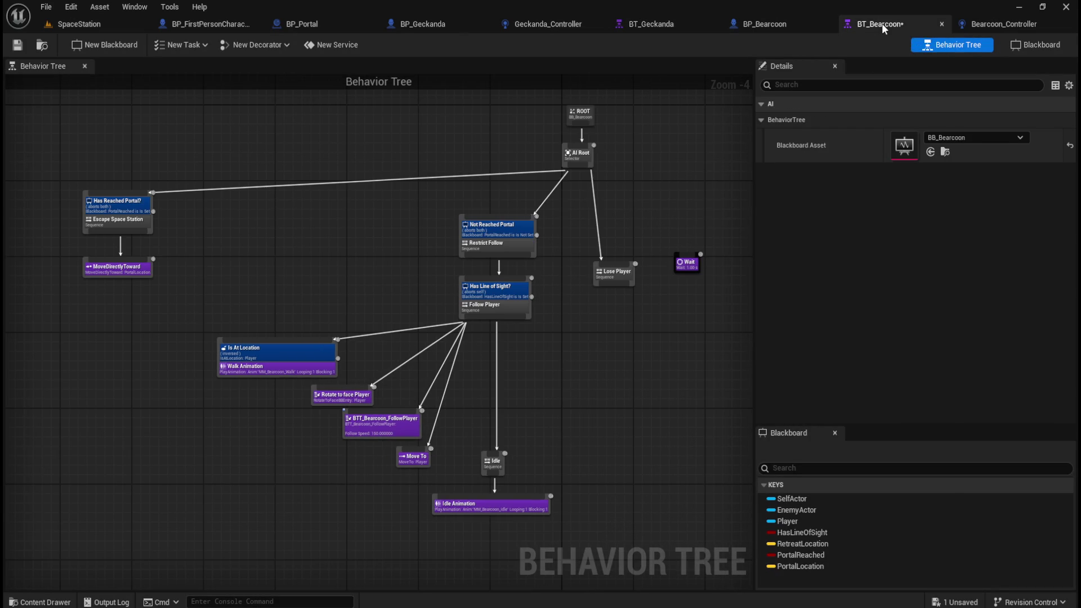
{"action": "left_click", "coordinate": [673, 24]}
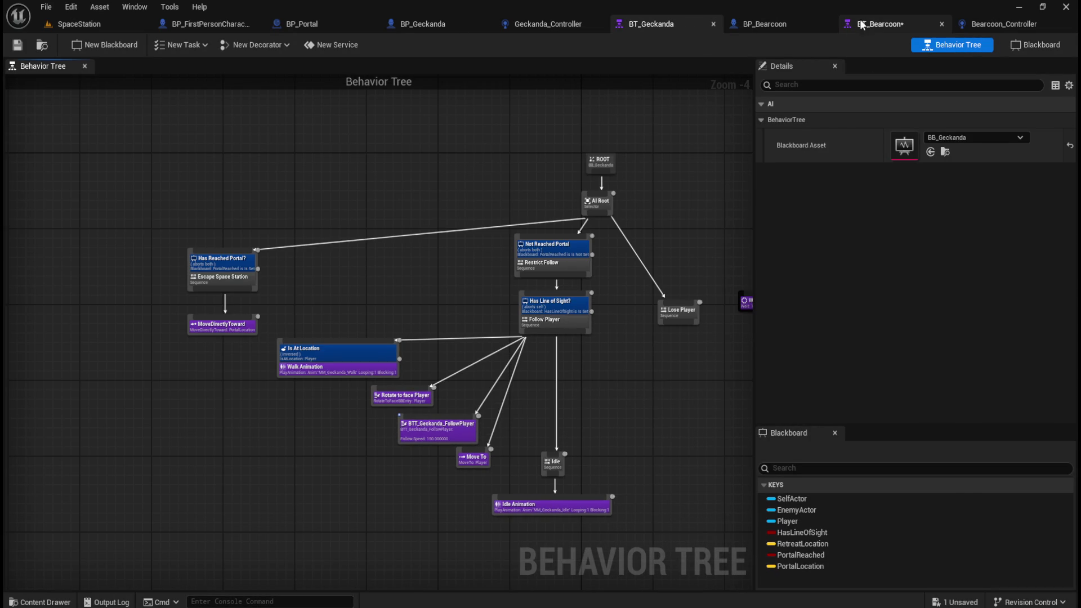
{"action": "left_click", "coordinate": [862, 25]}
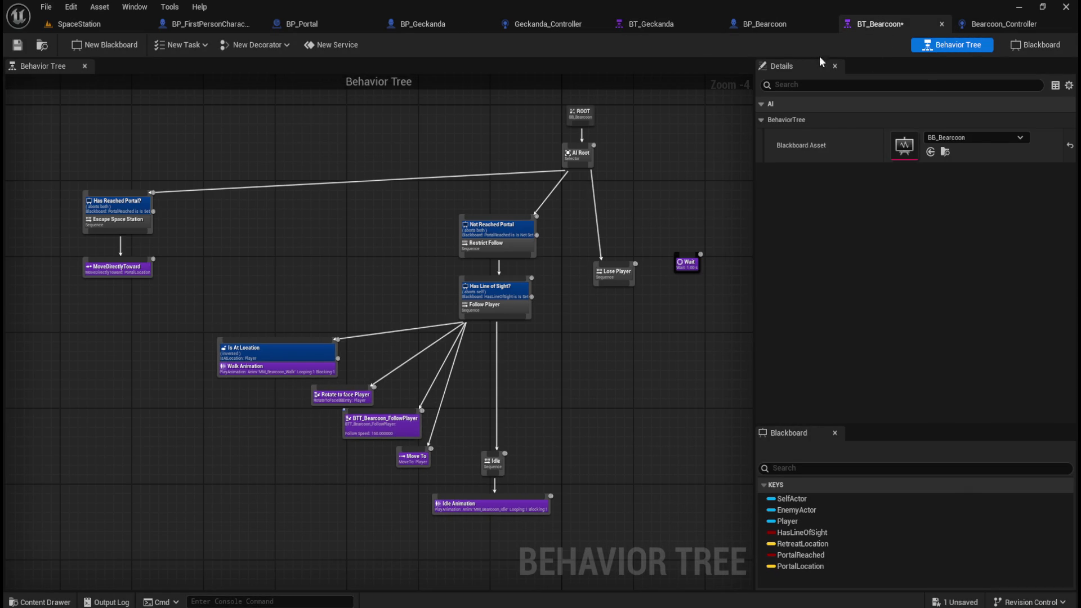
{"action": "left_click", "coordinate": [45, 7]}
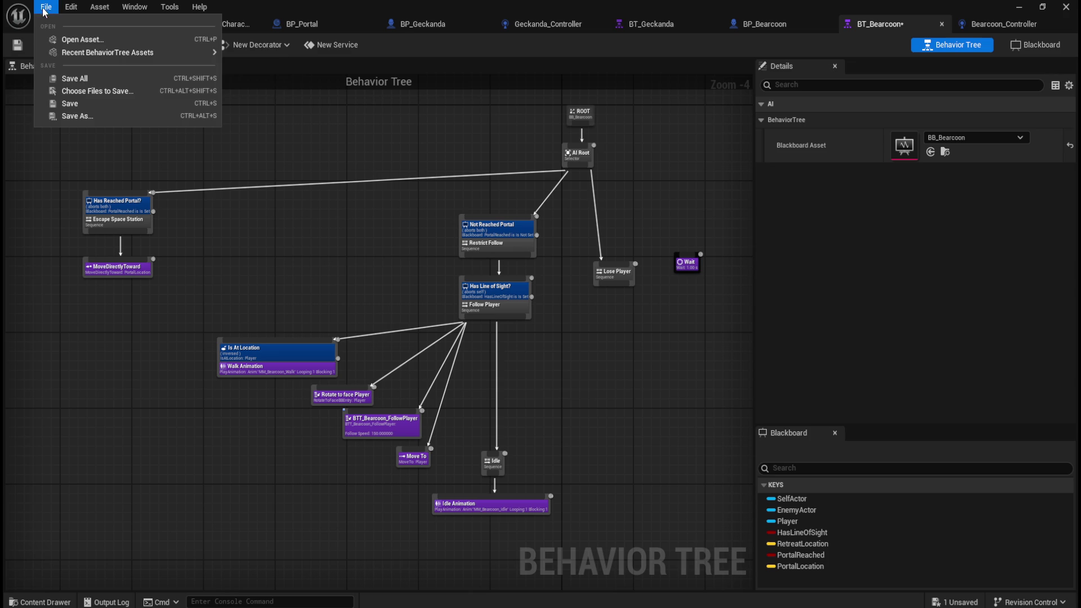
{"action": "left_click", "coordinate": [73, 103]}
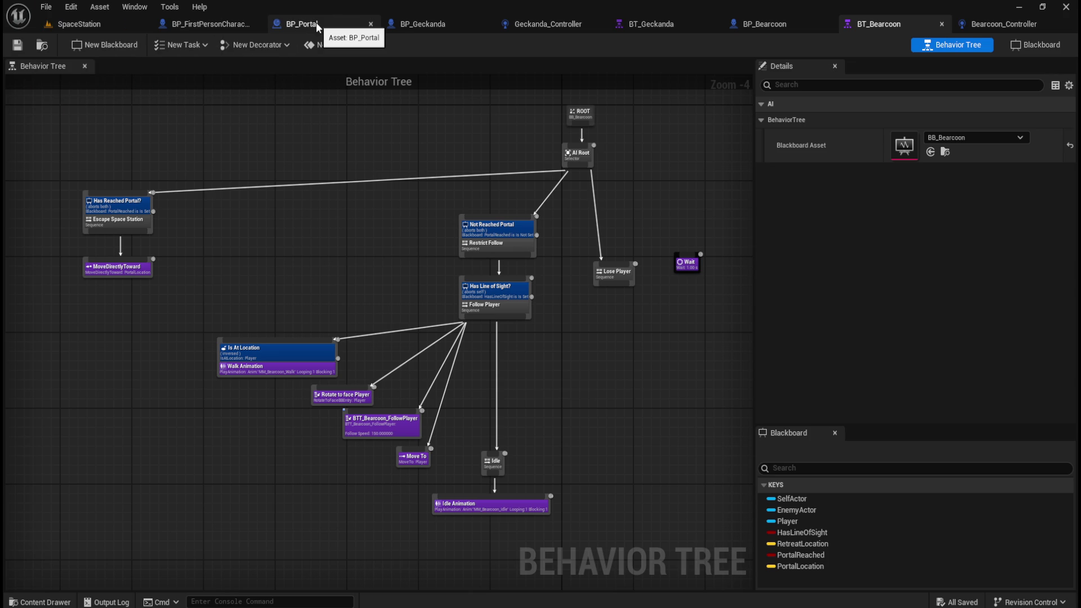
Review BP_Portal's BeginPlay and overlap tag checks, then show BP_Bearcoon's class defaults.
{"action": "left_click", "coordinate": [316, 24]}
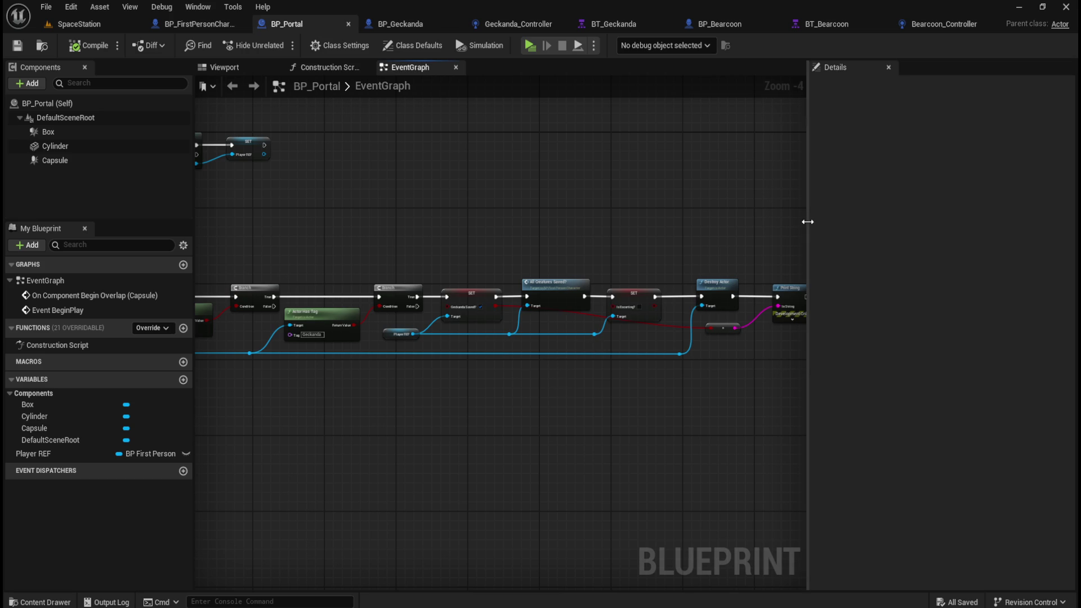
{"action": "left_click_drag", "start_coordinate": [807, 222], "coordinate": [864, 225]}
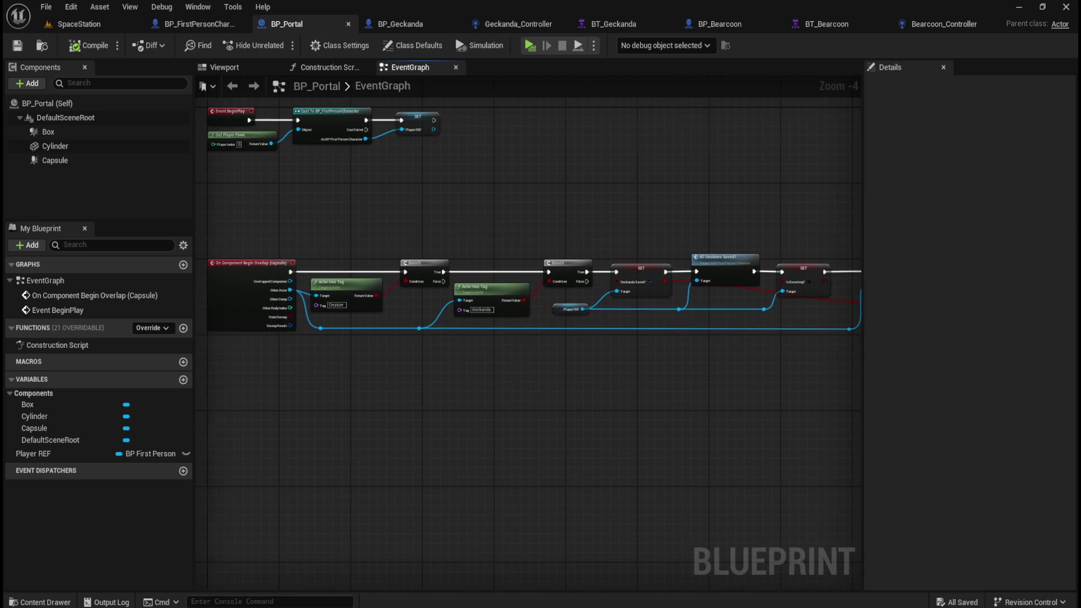
{"action": "left_click_drag", "start_coordinate": [495, 224], "coordinate": [552, 242]}
{"action": "scroll", "coordinate": [383, 237], "scroll_direction": "up", "scroll_amount": 2}
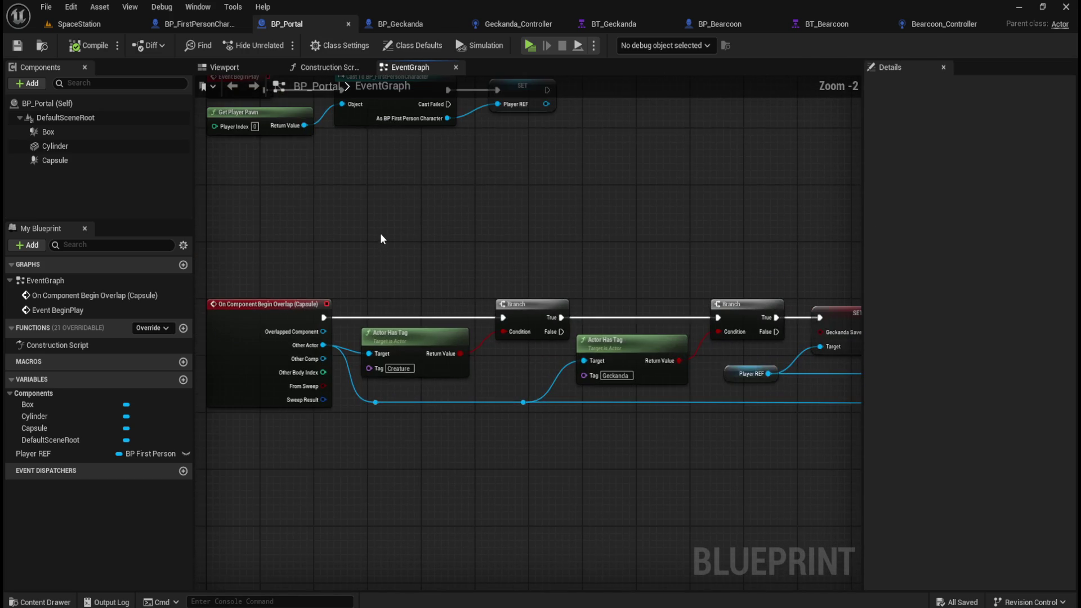
{"action": "left_click_drag", "start_coordinate": [471, 211], "coordinate": [453, 221]}
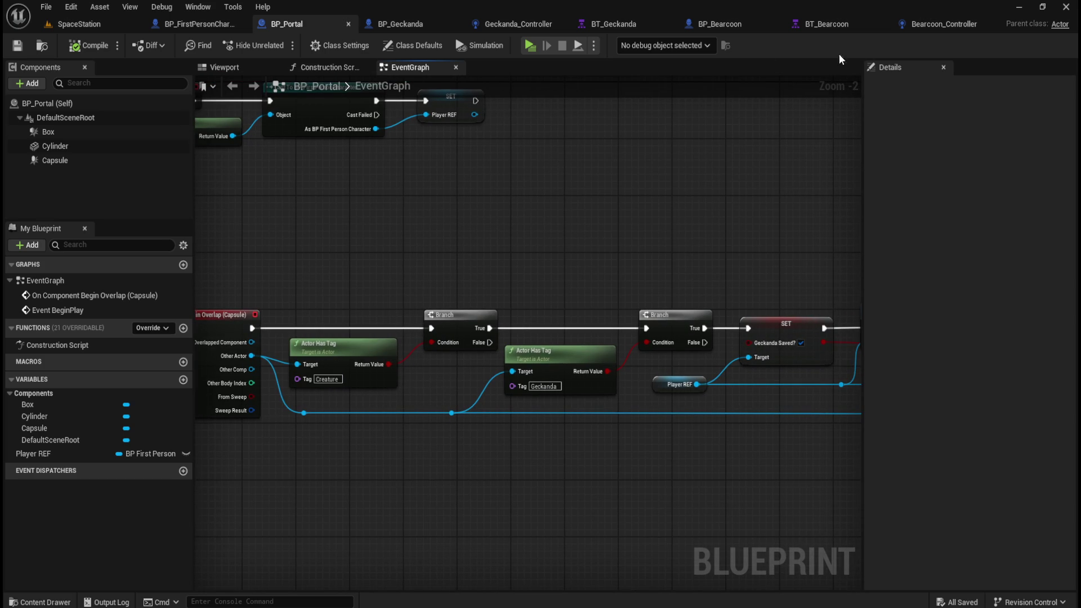
{"action": "left_click", "coordinate": [732, 25]}
{"action": "left_click", "coordinate": [106, 106]}
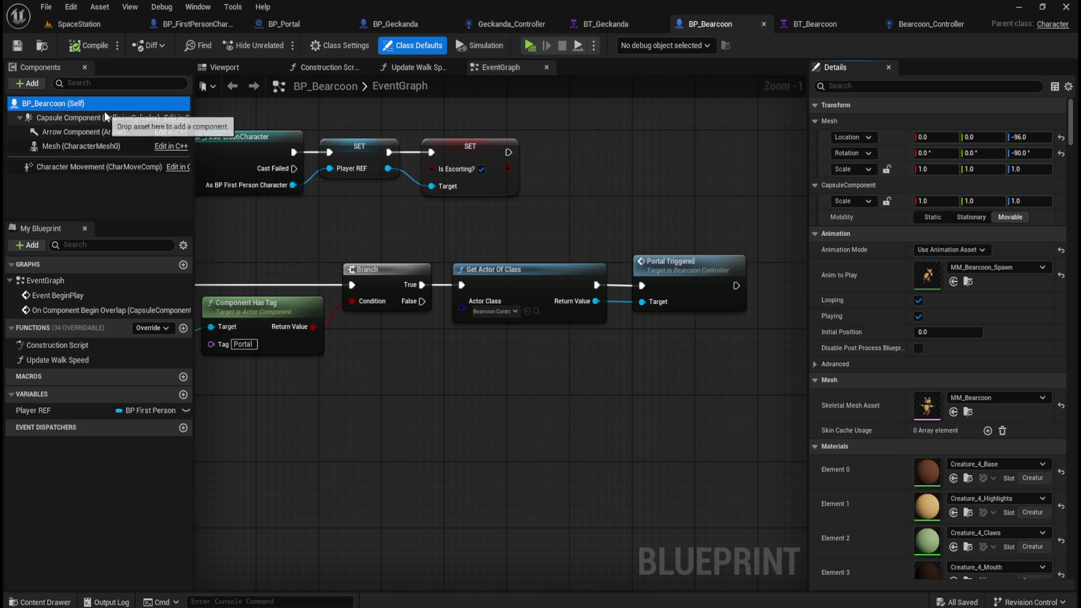
Filter BP_Bearcoon's Details for 'tag', clear the filter, and revisit BP_Portal's overlap logic.
{"action": "left_click", "coordinate": [938, 86]}
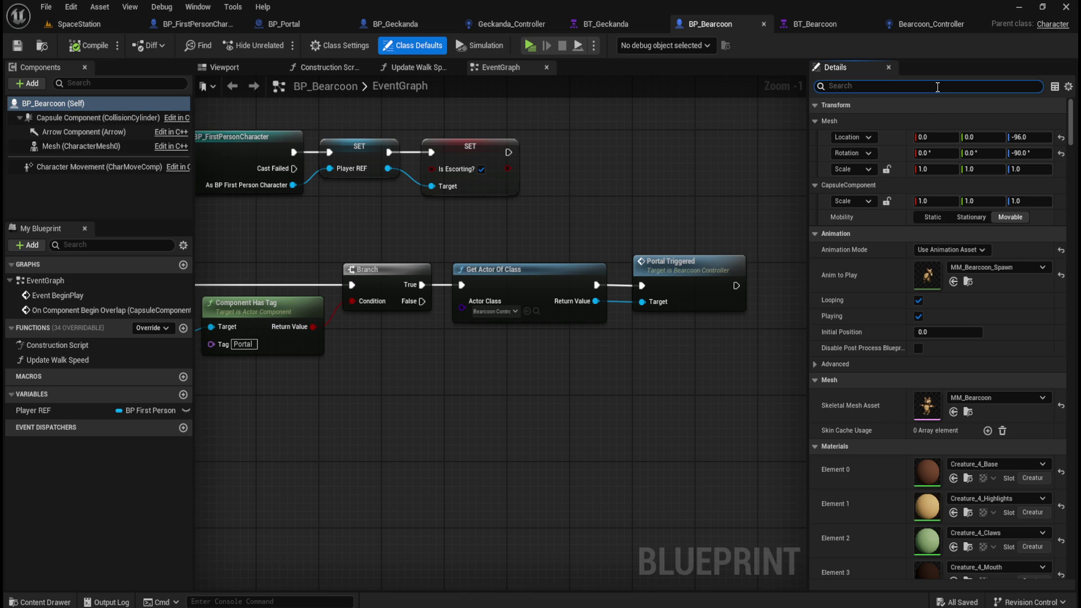
{"action": "type", "text": "tag"}
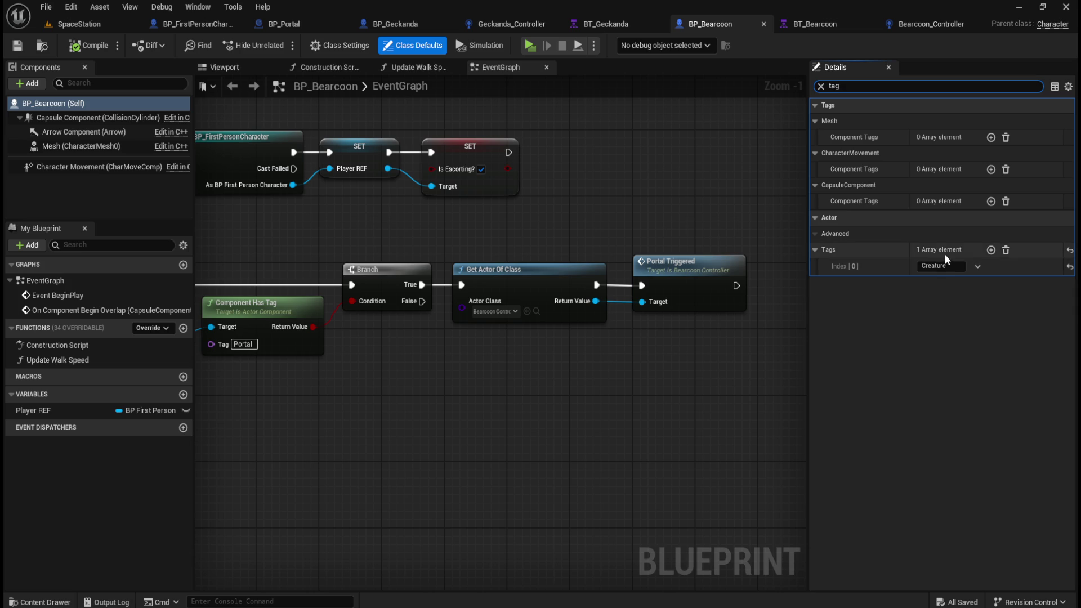
{"action": "left_click", "coordinate": [822, 87]}
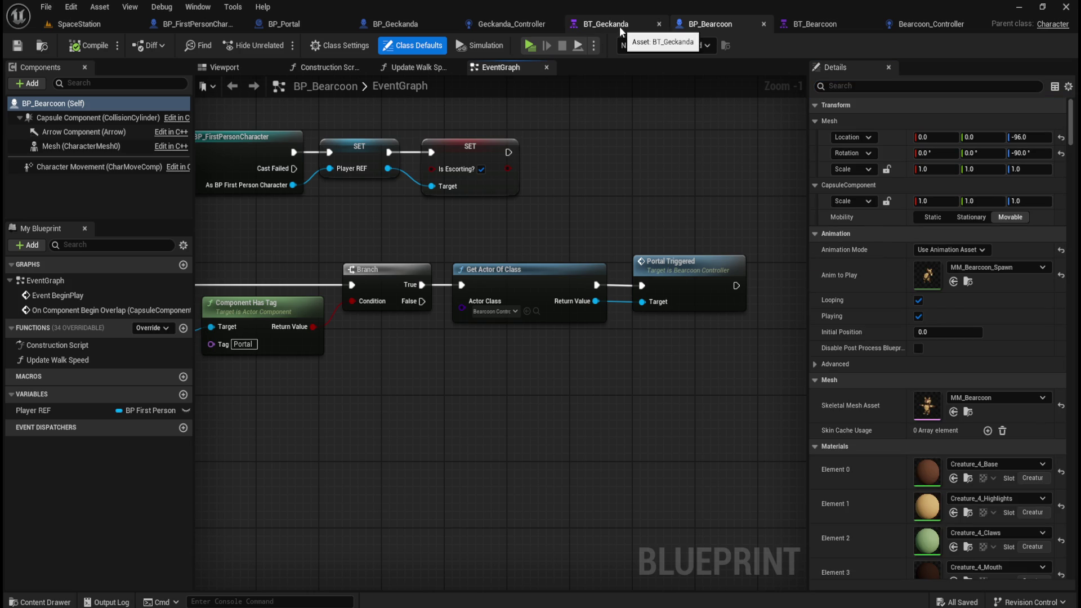
{"action": "left_click", "coordinate": [304, 24]}
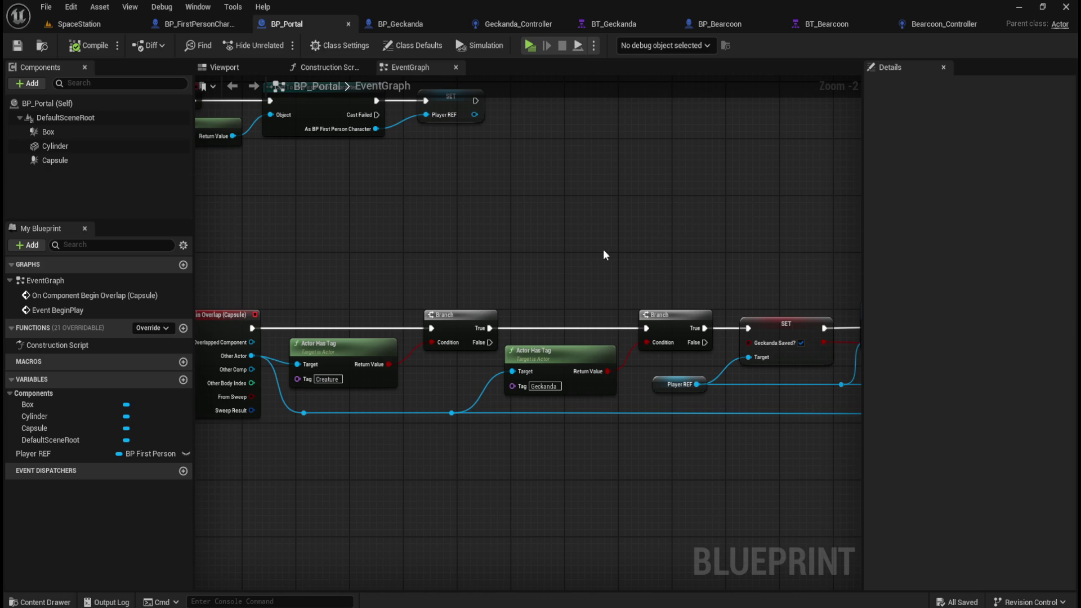
{"action": "left_click_drag", "start_coordinate": [655, 259], "coordinate": [603, 252]}
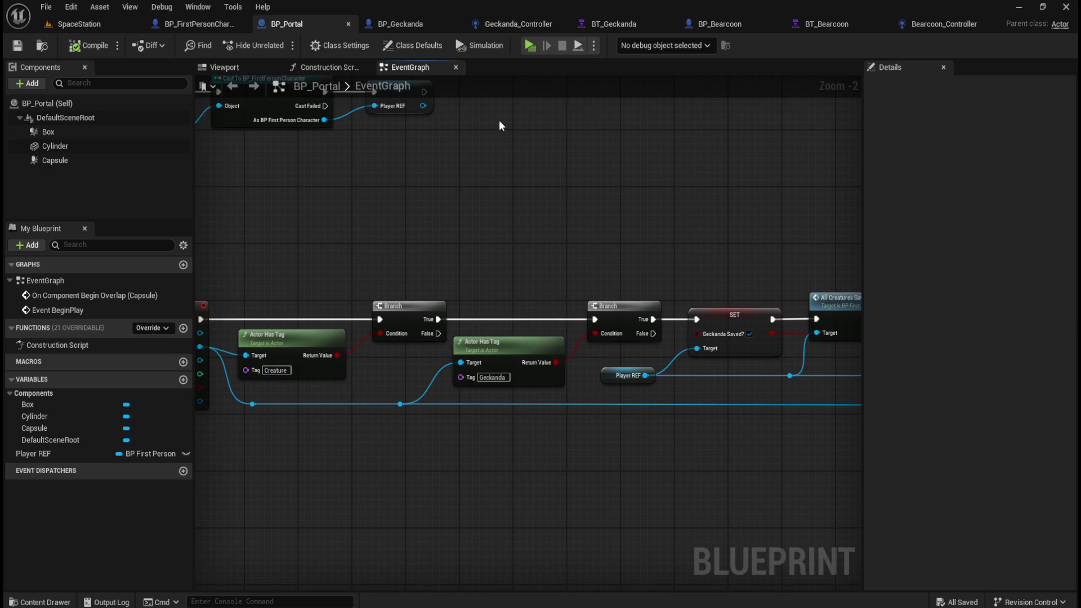
Filter BP_Geckanda's class defaults for 'tag' to show its Creature and Geckanda tags.
{"action": "left_click", "coordinate": [417, 25]}
{"action": "left_click", "coordinate": [53, 103]}
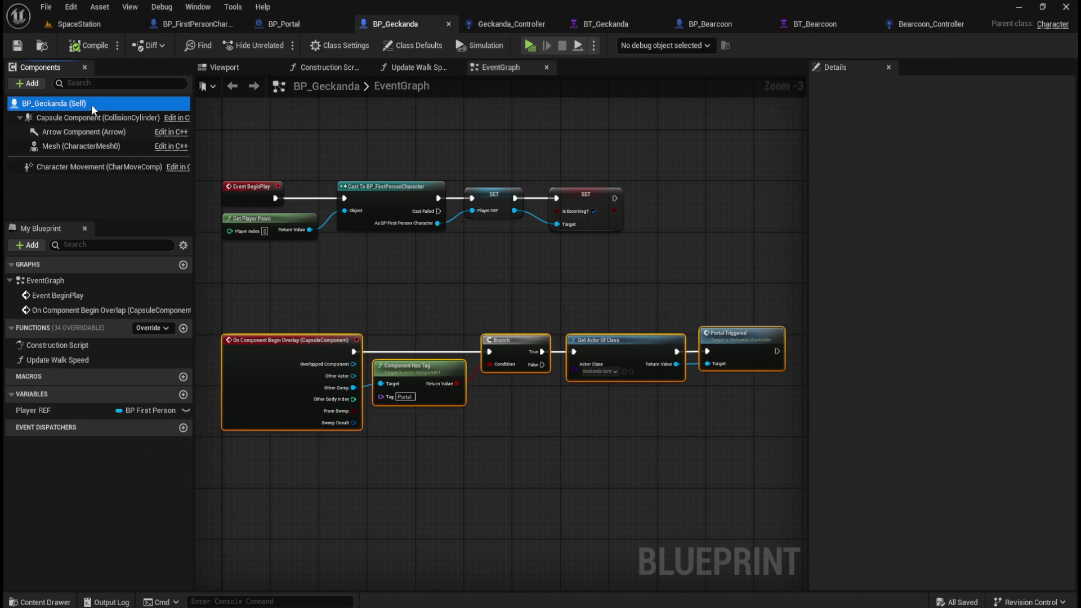
{"action": "left_click", "coordinate": [889, 86]}
{"action": "type", "text": "tag"}
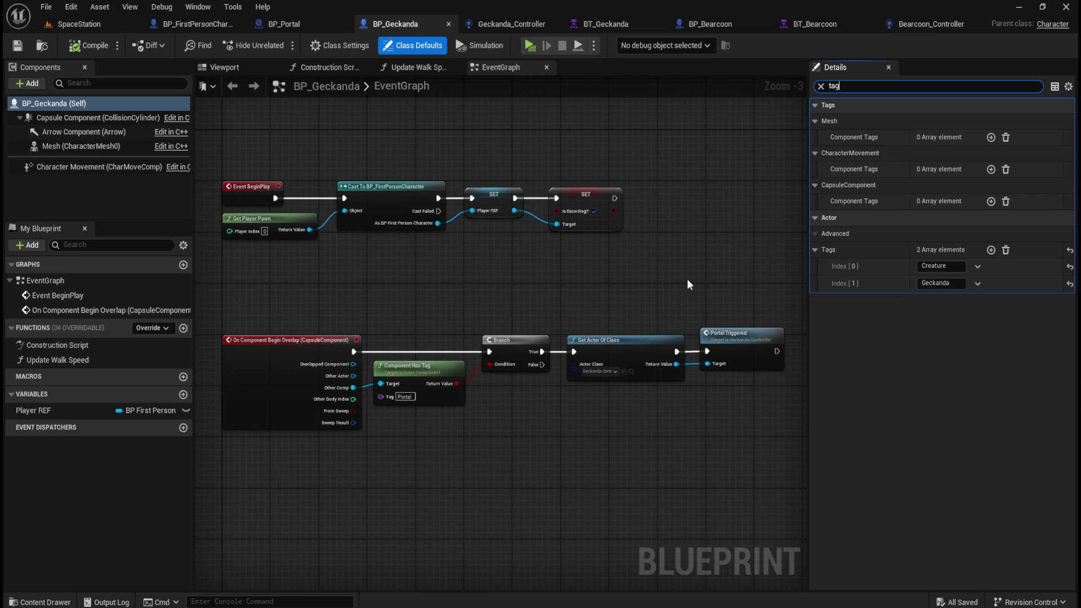
In BP_Bearcoon's Details, add a second Actor Tag, Bearcoon, at Index [1].
{"action": "left_click", "coordinate": [709, 269]}
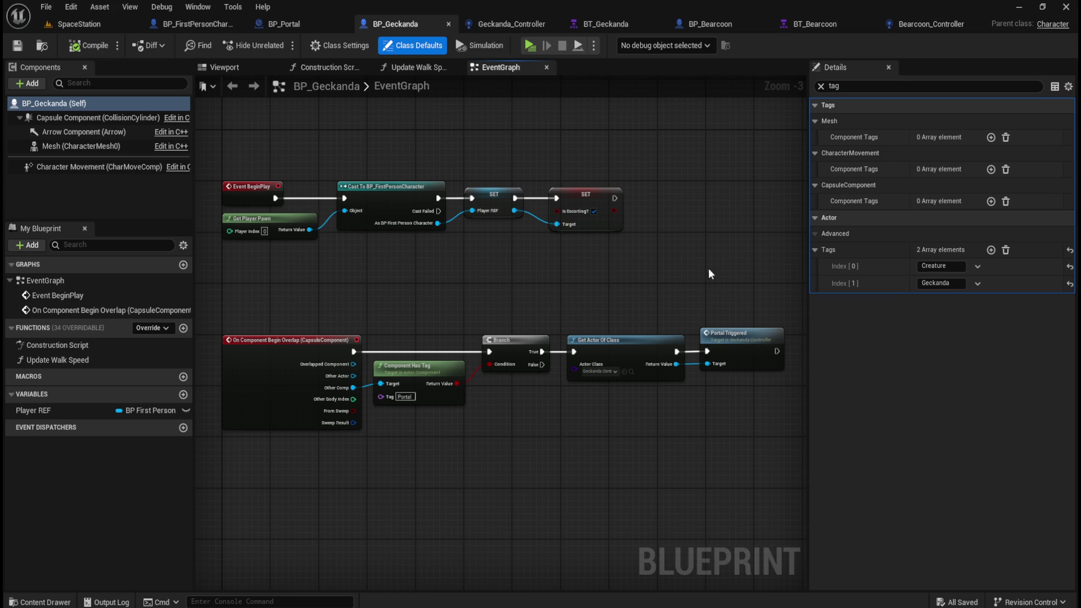
{"action": "left_click", "coordinate": [821, 86]}
{"action": "left_click", "coordinate": [726, 23]}
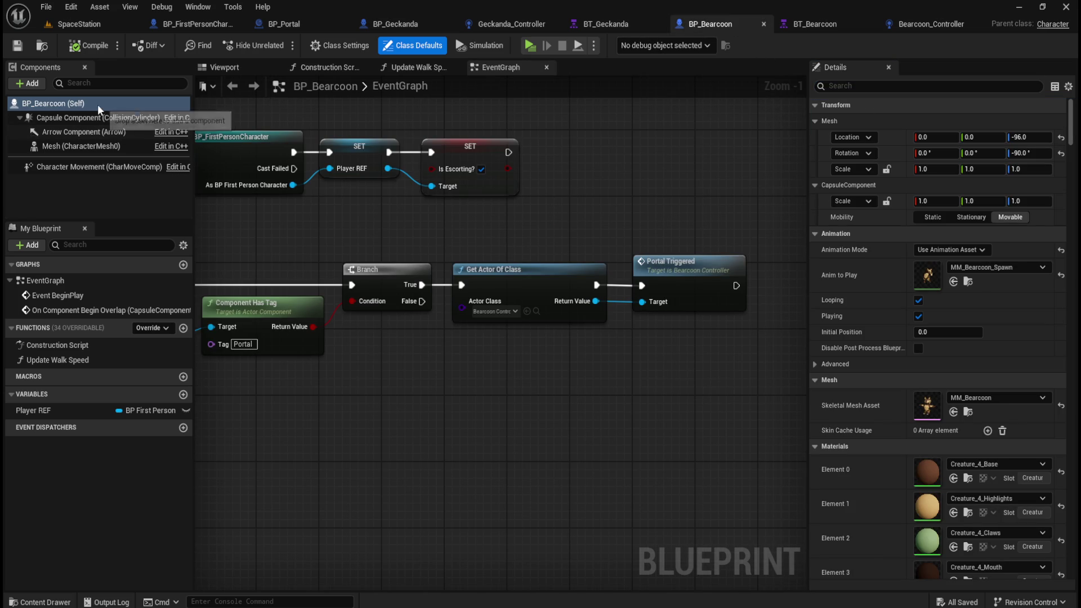
{"action": "left_click", "coordinate": [854, 87]}
{"action": "type", "text": "tag"}
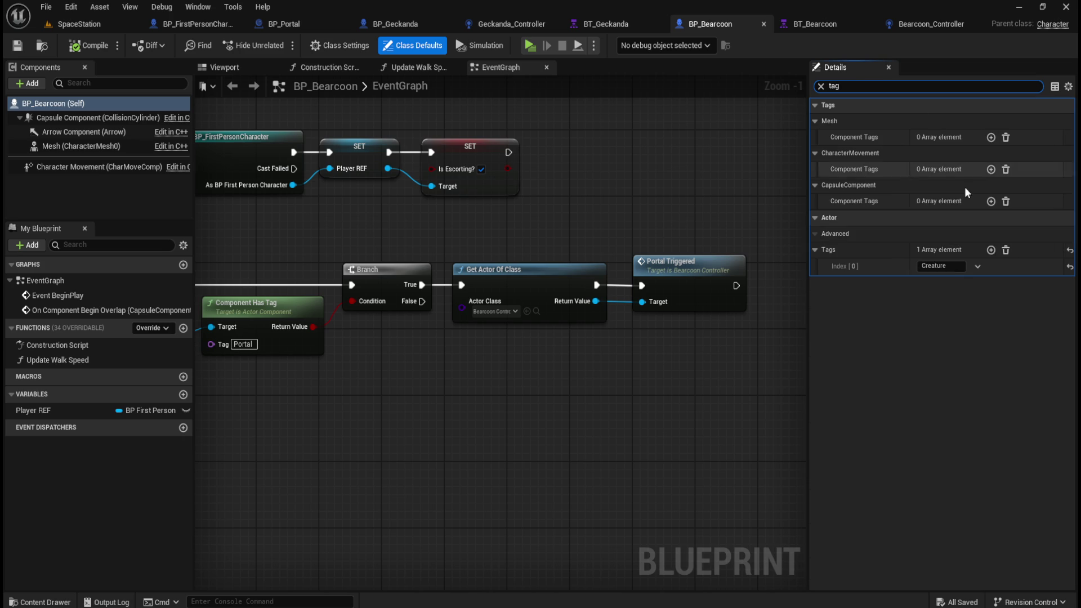
{"action": "left_click", "coordinate": [991, 250]}
{"action": "left_click", "coordinate": [940, 283]}
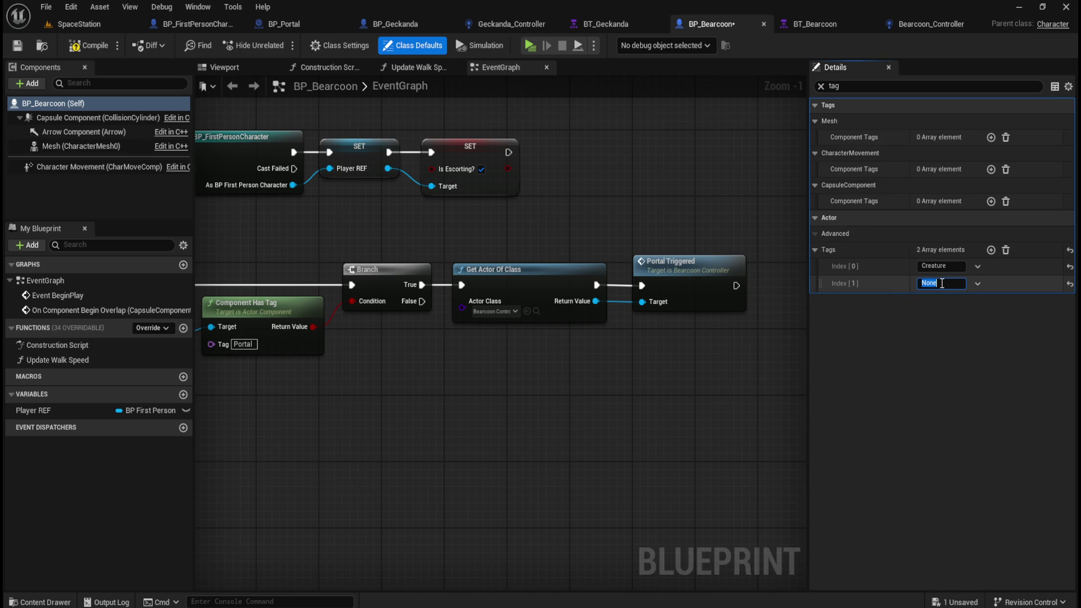
{"action": "type", "text": "Bearcoon"}
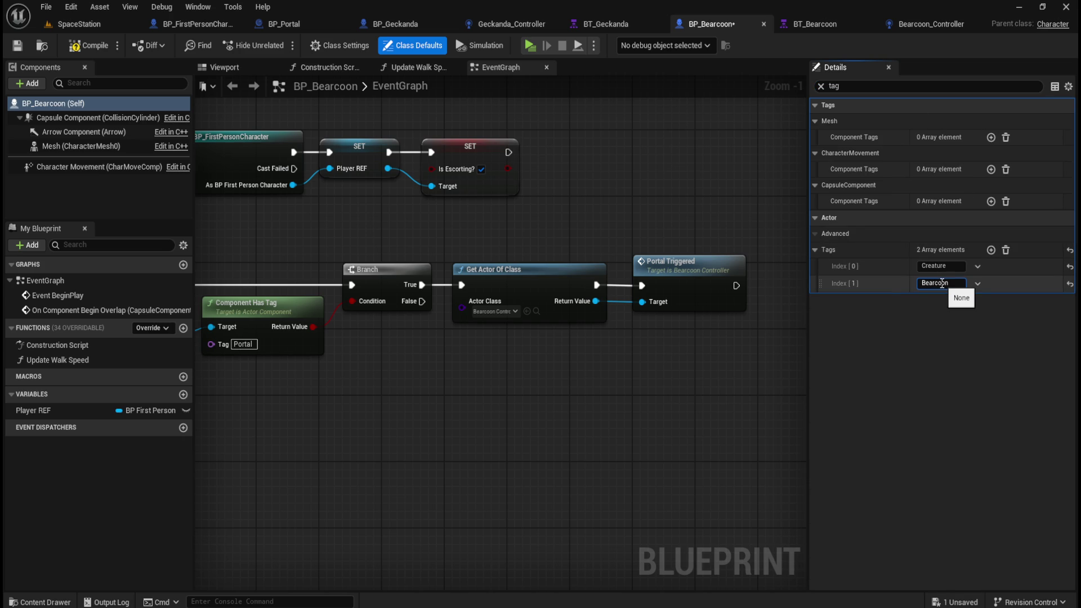
{"action": "key", "text": "Return"}
Save BP_Bearcoon and review its Get Actor Of Class and Portal Triggered nodes.
{"action": "left_click", "coordinate": [651, 396]}
{"action": "left_click", "coordinate": [17, 45]}
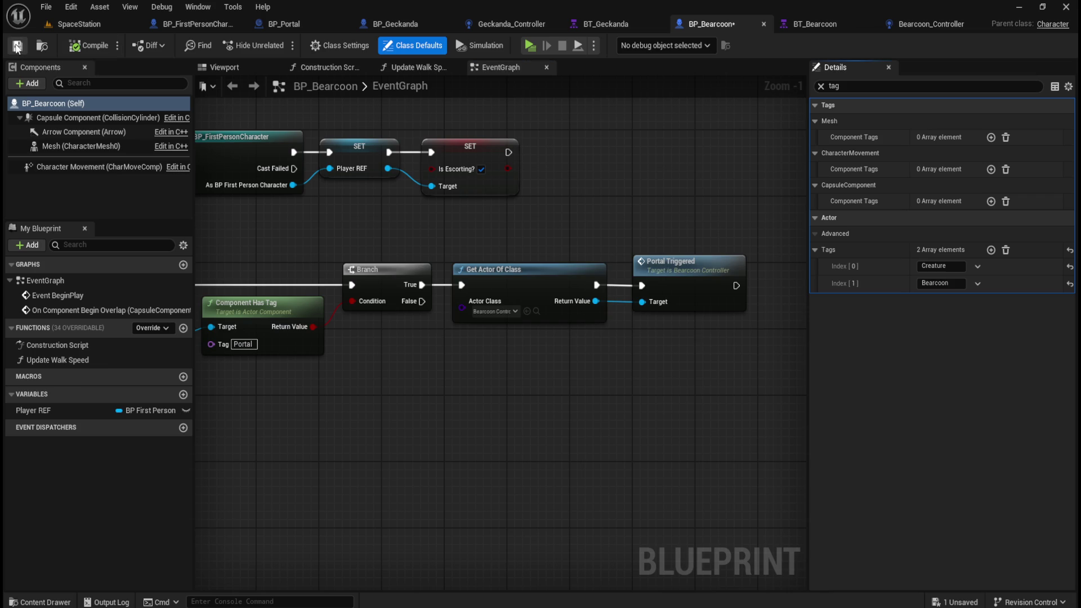
{"action": "key", "text": "Home"}
{"action": "mouse_move", "coordinate": [658, 435]}
{"action": "left_mouse_down"}
{"action": "mouse_move", "coordinate": [598, 417]}
{"action": "mouse_move", "coordinate": [437, 403]}
{"action": "mouse_move", "coordinate": [490, 411]}
{"action": "left_mouse_up"}
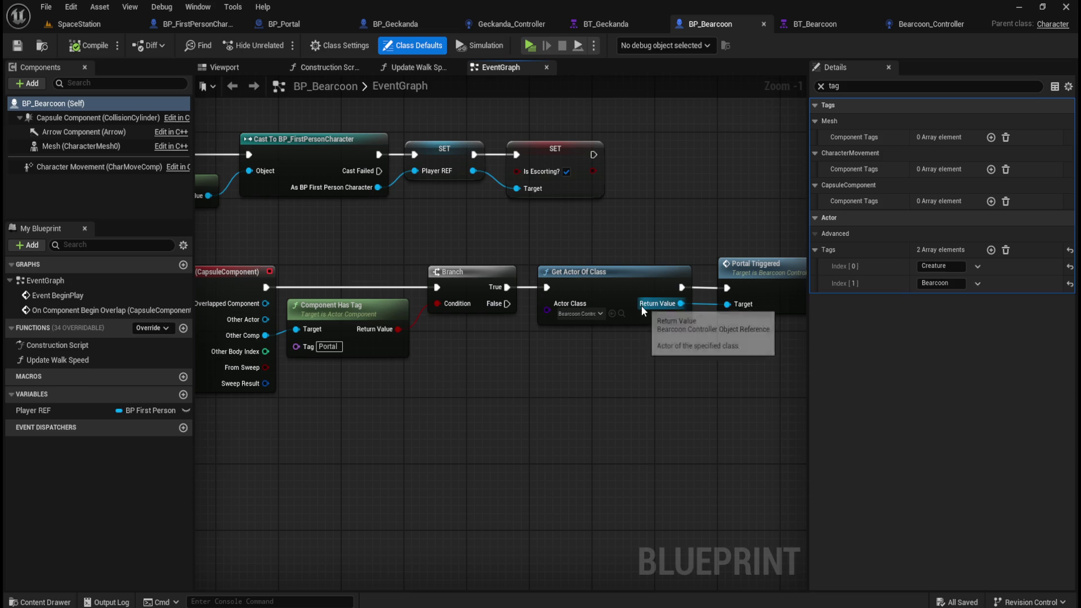
{"action": "left_click", "coordinate": [310, 25]}
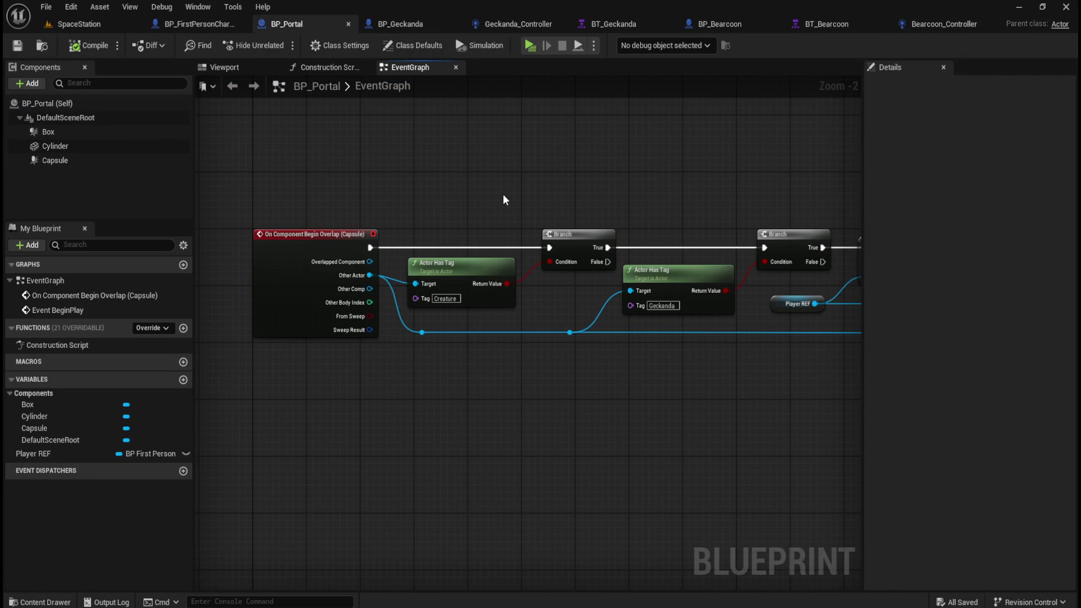
Pan across BP_Portal's graph through the Branch, SET, Is Escorting, Destroy Actor and Print String nodes.
{"action": "mouse_move", "coordinate": [493, 198]}
{"action": "left_mouse_down"}
{"action": "mouse_move", "coordinate": [437, 201]}
{"action": "mouse_move", "coordinate": [523, 275]}
{"action": "mouse_move", "coordinate": [536, 308]}
{"action": "mouse_move", "coordinate": [561, 290]}
{"action": "mouse_move", "coordinate": [516, 315]}
{"action": "mouse_move", "coordinate": [375, 295]}
{"action": "mouse_move", "coordinate": [425, 154]}
{"action": "mouse_move", "coordinate": [424, 219]}
{"action": "mouse_move", "coordinate": [513, 258]}
{"action": "left_mouse_up"}
{"action": "left_click", "coordinate": [417, 176]}
{"action": "mouse_move", "coordinate": [417, 176]}
{"action": "left_mouse_down"}
{"action": "mouse_move", "coordinate": [500, 172]}
{"action": "mouse_move", "coordinate": [548, 212]}
{"action": "mouse_move", "coordinate": [463, 194]}
{"action": "left_mouse_up"}
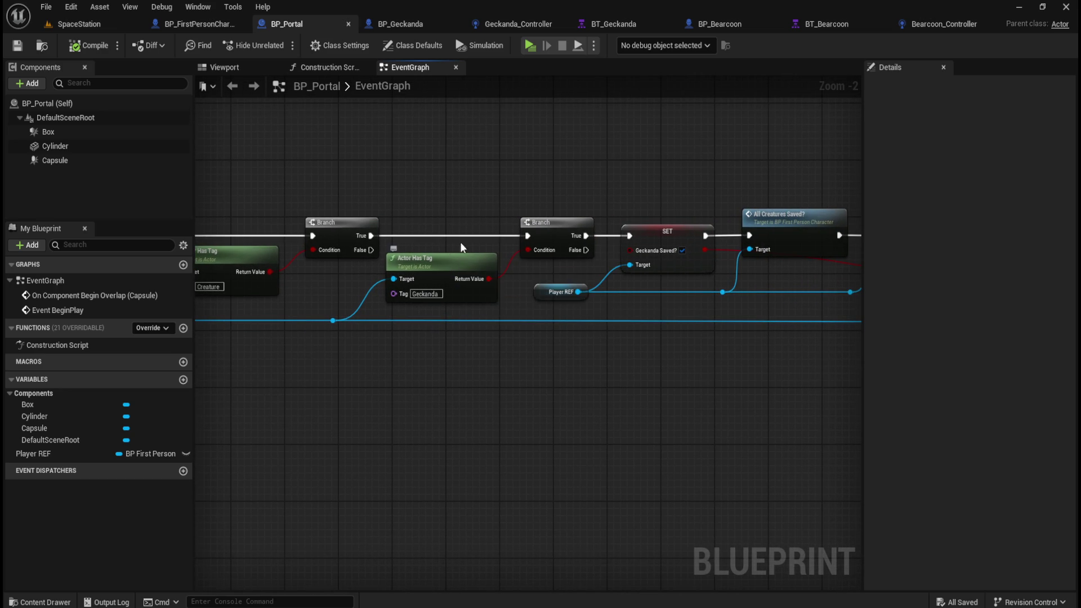
{"action": "mouse_move", "coordinate": [478, 189]}
{"action": "left_mouse_down"}
{"action": "mouse_move", "coordinate": [468, 171]}
{"action": "mouse_move", "coordinate": [551, 172]}
{"action": "mouse_move", "coordinate": [420, 189]}
{"action": "left_mouse_up"}
{"action": "left_click_drag", "start_coordinate": [647, 379], "coordinate": [517, 402]}
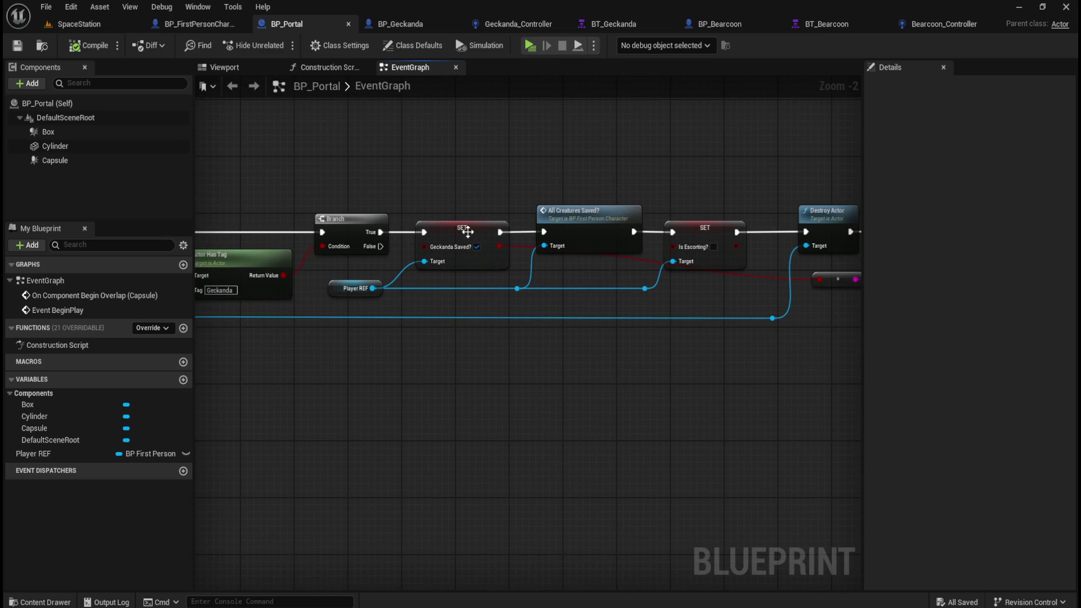
{"action": "left_click_drag", "start_coordinate": [530, 327], "coordinate": [442, 330]}
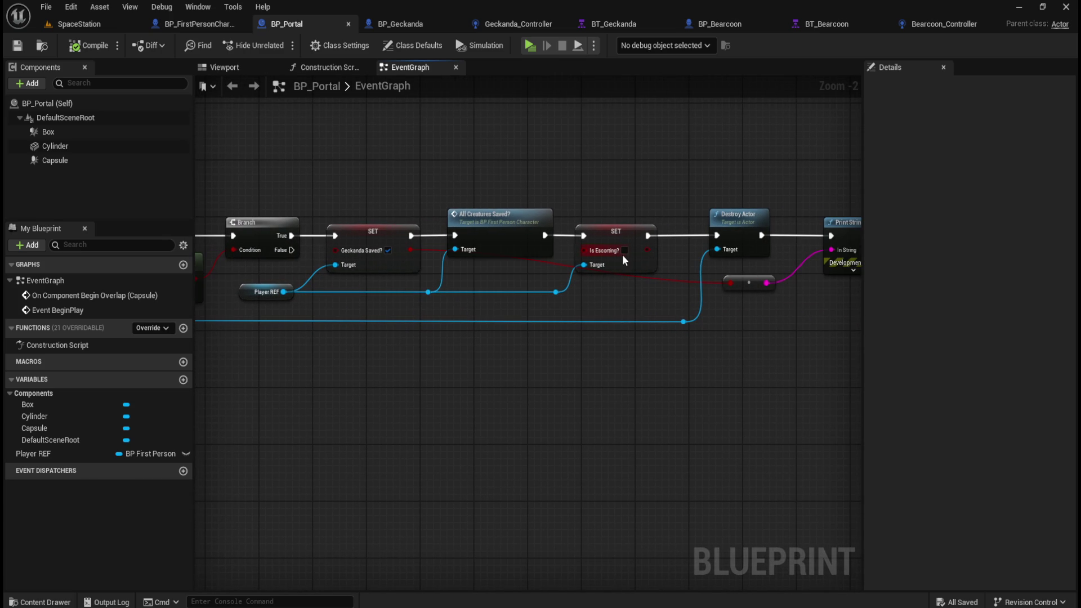
{"action": "left_click_drag", "start_coordinate": [643, 406], "coordinate": [546, 384]}
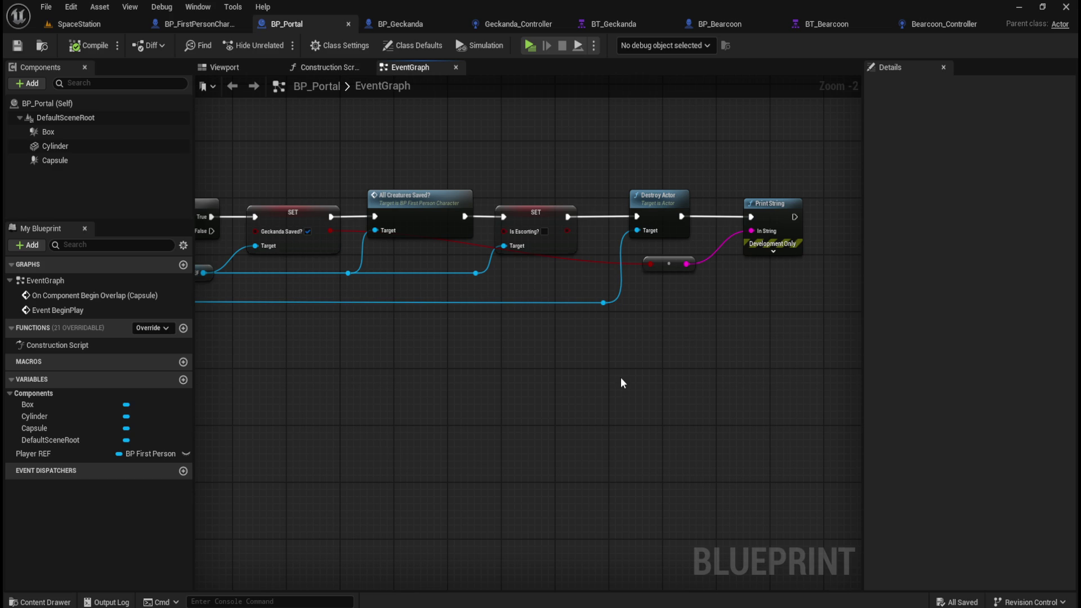
{"action": "mouse_move", "coordinate": [548, 356]}
{"action": "left_mouse_down"}
{"action": "mouse_move", "coordinate": [596, 362]}
{"action": "mouse_move", "coordinate": [704, 345]}
{"action": "mouse_move", "coordinate": [596, 370]}
{"action": "mouse_move", "coordinate": [640, 386]}
{"action": "left_mouse_up"}
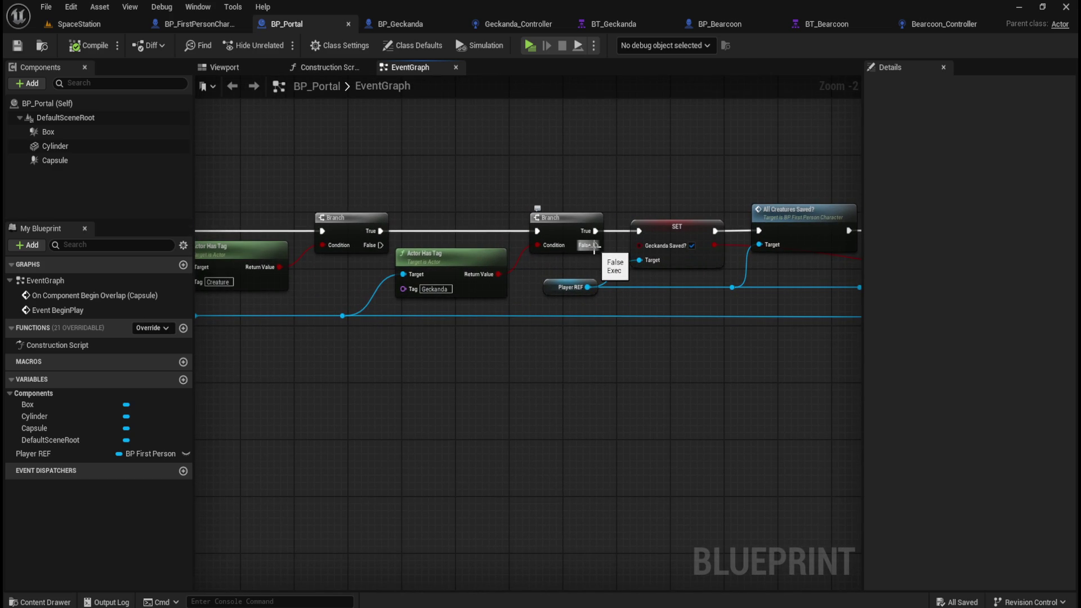
{"action": "mouse_move", "coordinate": [594, 246]}
{"action": "left_mouse_down"}
{"action": "mouse_move", "coordinate": [575, 290]}
{"action": "mouse_move", "coordinate": [532, 333]}
{"action": "left_mouse_up"}
Place a new Branch node on the Geckanda check's False output.
{"action": "type", "text": "branch"}
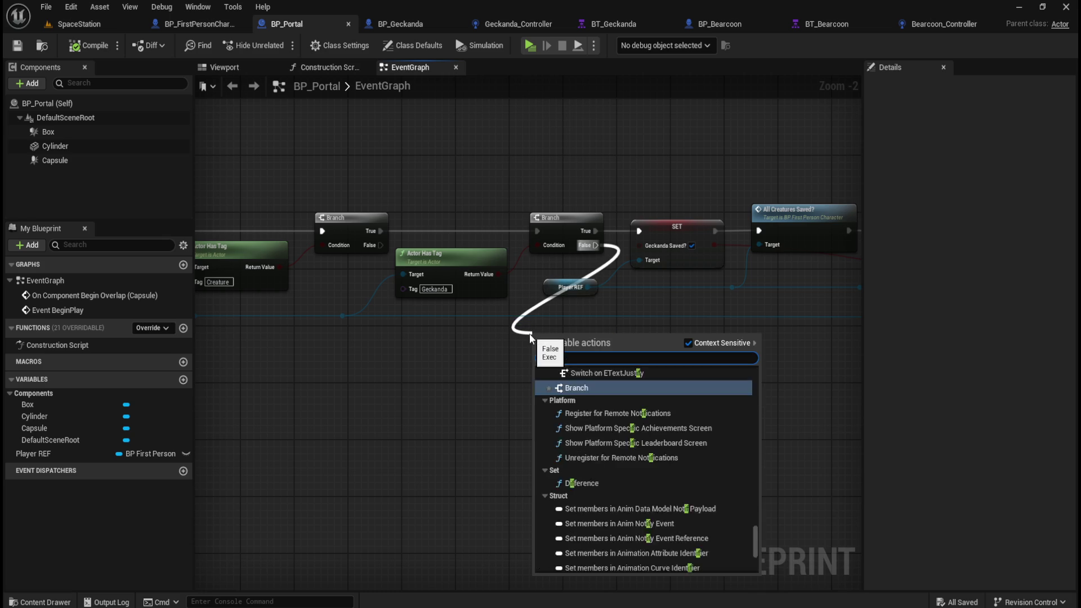
{"action": "key", "text": "Return"}
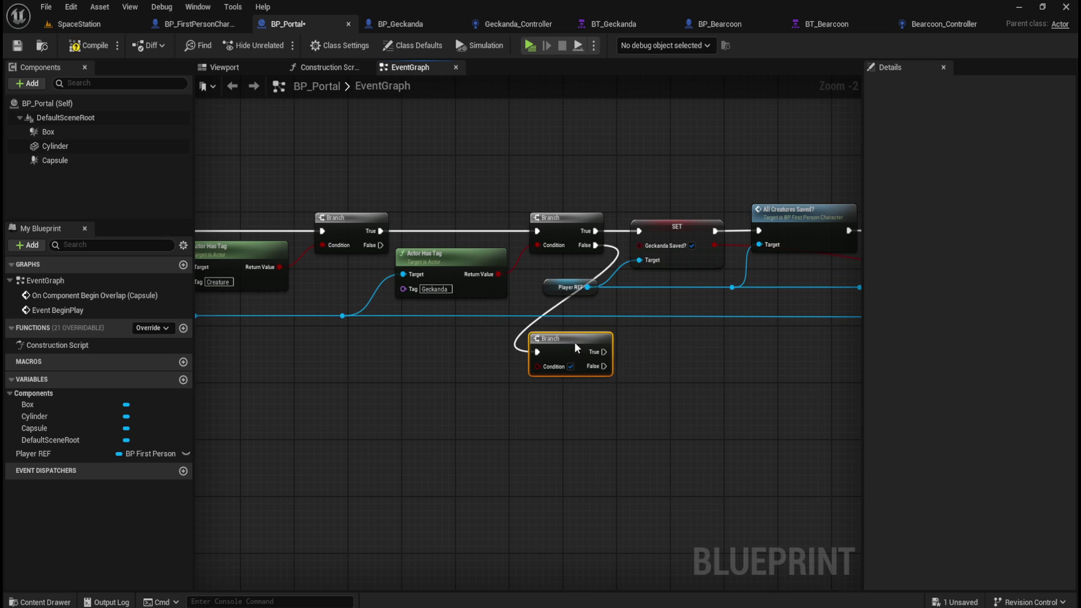
{"action": "left_click_drag", "start_coordinate": [575, 347], "coordinate": [576, 341]}
{"action": "left_click", "coordinate": [707, 369]}
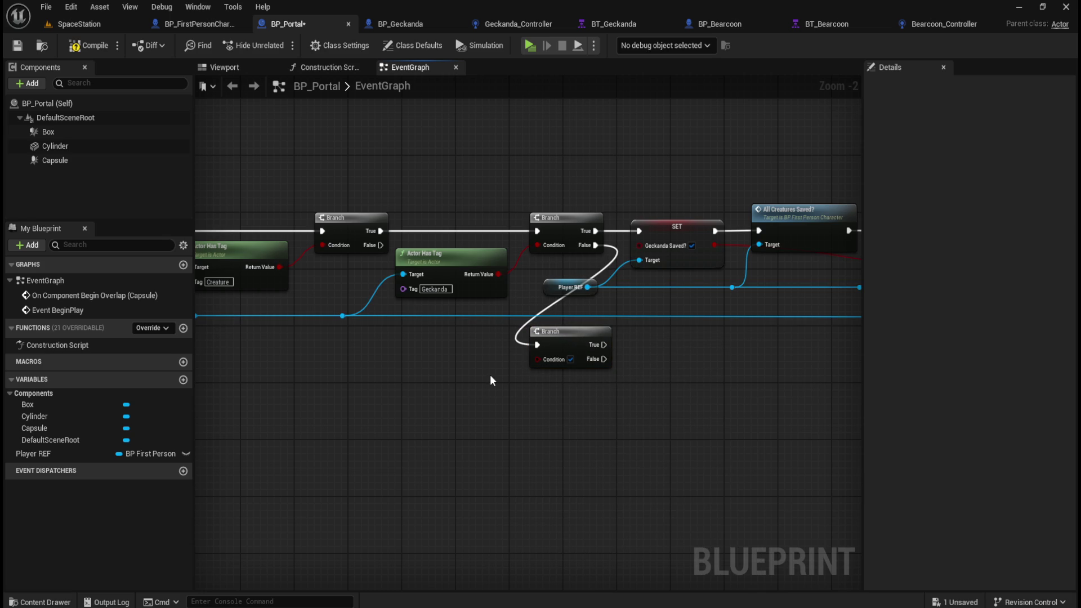
Survey the Begin Overlap event, the Geckanda check and the node chain that follows it.
{"action": "mouse_move", "coordinate": [490, 381]}
{"action": "left_mouse_down"}
{"action": "mouse_move", "coordinate": [589, 366]}
{"action": "mouse_move", "coordinate": [620, 381]}
{"action": "mouse_move", "coordinate": [550, 419]}
{"action": "left_mouse_up"}
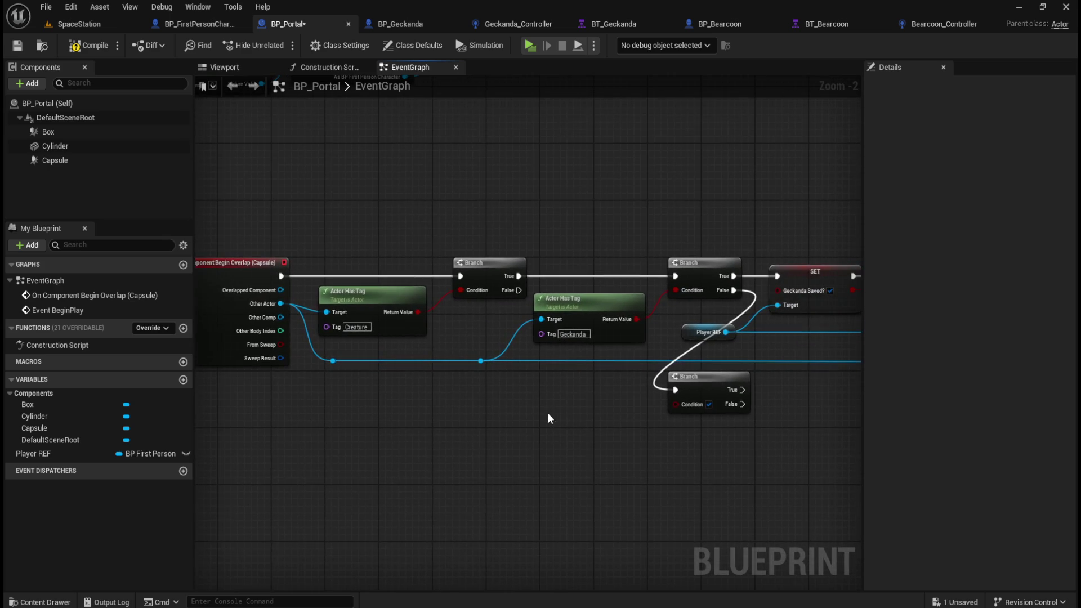
{"action": "left_click_drag", "start_coordinate": [497, 222], "coordinate": [408, 311]}
{"action": "left_click_drag", "start_coordinate": [610, 448], "coordinate": [410, 378]}
{"action": "left_click_drag", "start_coordinate": [504, 143], "coordinate": [405, 232]}
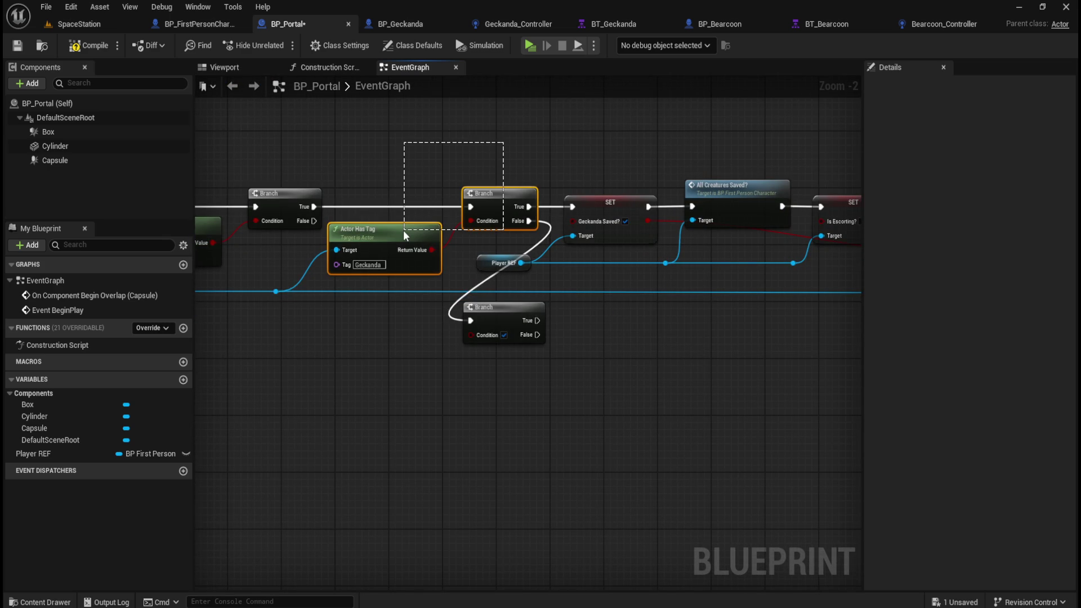
{"action": "left_click_drag", "start_coordinate": [404, 230], "coordinate": [403, 230]}
{"action": "left_click", "coordinate": [418, 357]}
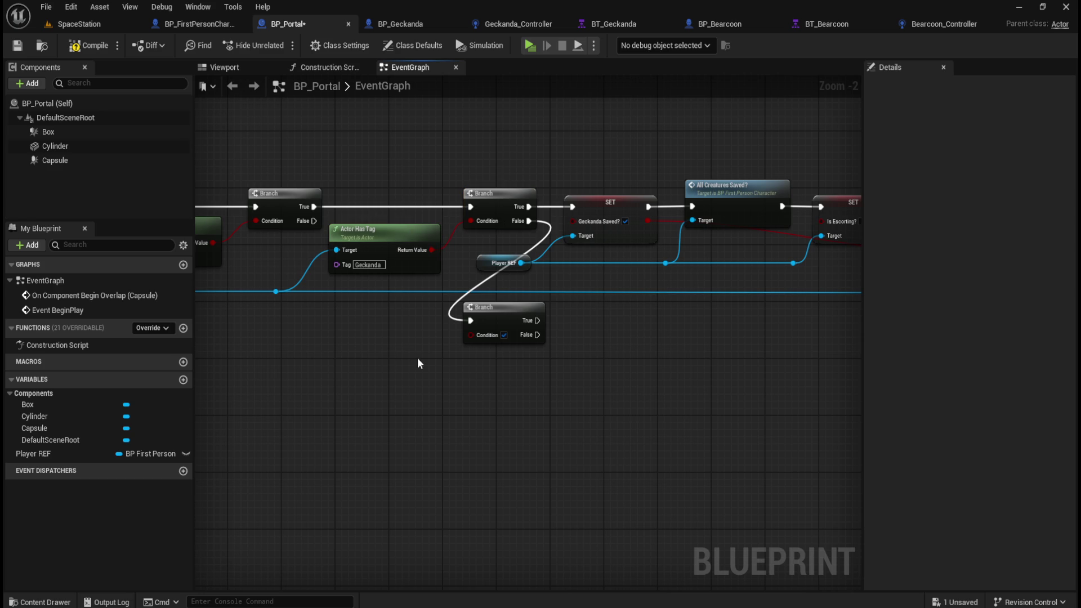
{"action": "left_click_drag", "start_coordinate": [463, 196], "coordinate": [597, 384]}
{"action": "left_click", "coordinate": [627, 387]}
{"action": "scroll", "coordinate": [563, 383], "scroll_direction": "down", "scroll_amount": 2}
{"action": "mouse_move", "coordinate": [305, 180]}
{"action": "left_mouse_down"}
{"action": "mouse_move", "coordinate": [424, 237]}
{"action": "mouse_move", "coordinate": [754, 312]}
{"action": "left_mouse_up"}
{"action": "left_click_drag", "start_coordinate": [763, 312], "coordinate": [763, 313]}
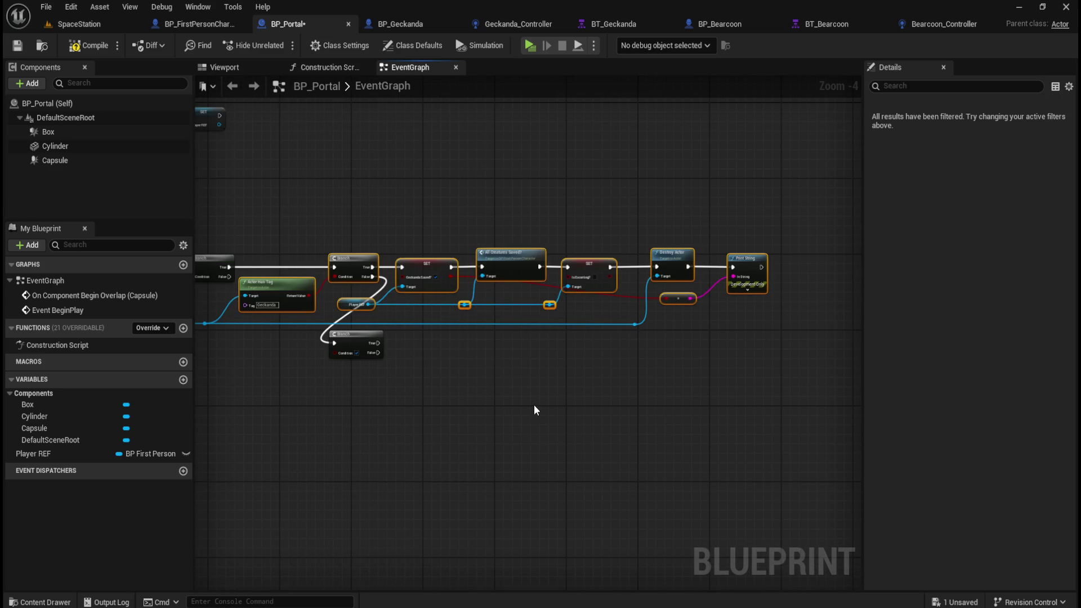
{"action": "left_click", "coordinate": [529, 407]}
{"action": "scroll", "coordinate": [509, 392], "scroll_direction": "up", "scroll_amount": 2}
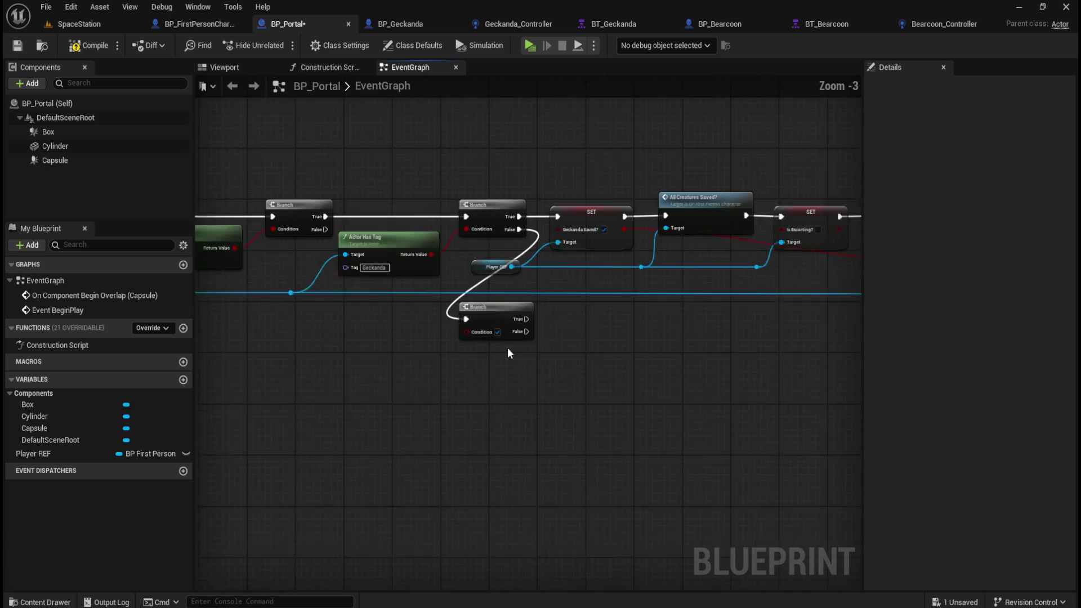
{"action": "scroll", "coordinate": [444, 405], "scroll_direction": "up", "scroll_amount": 1}
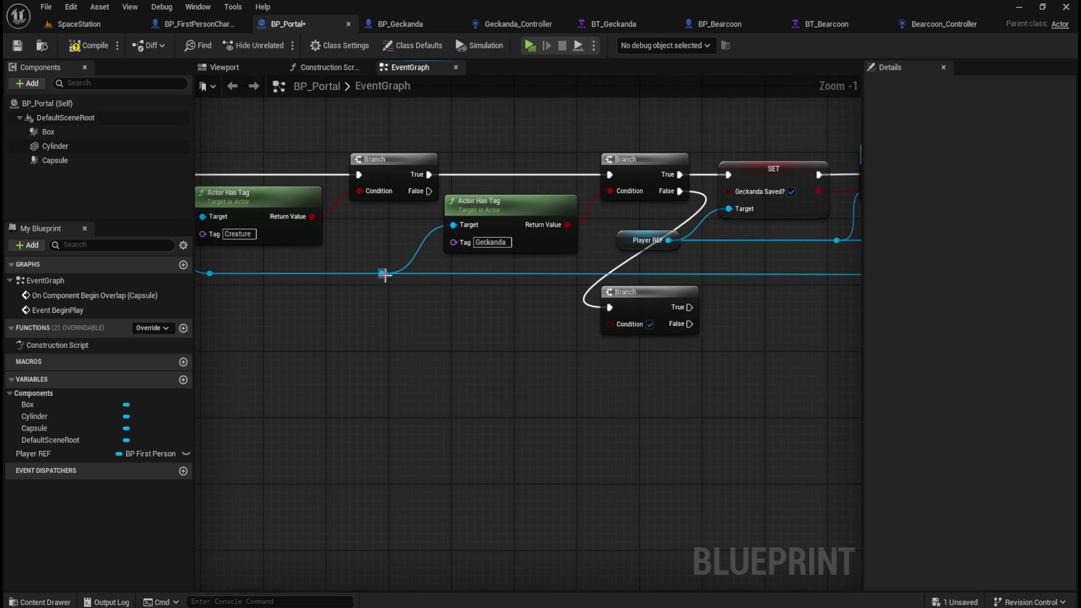
Duplicate Actor Has Tag, feed it Other Actor, set the tag to Bearcoon, and drive the new Branch.
{"action": "left_click", "coordinate": [510, 203]}
{"action": "key", "text": "ctrl+c"}
{"action": "key", "text": "ctrl+v"}
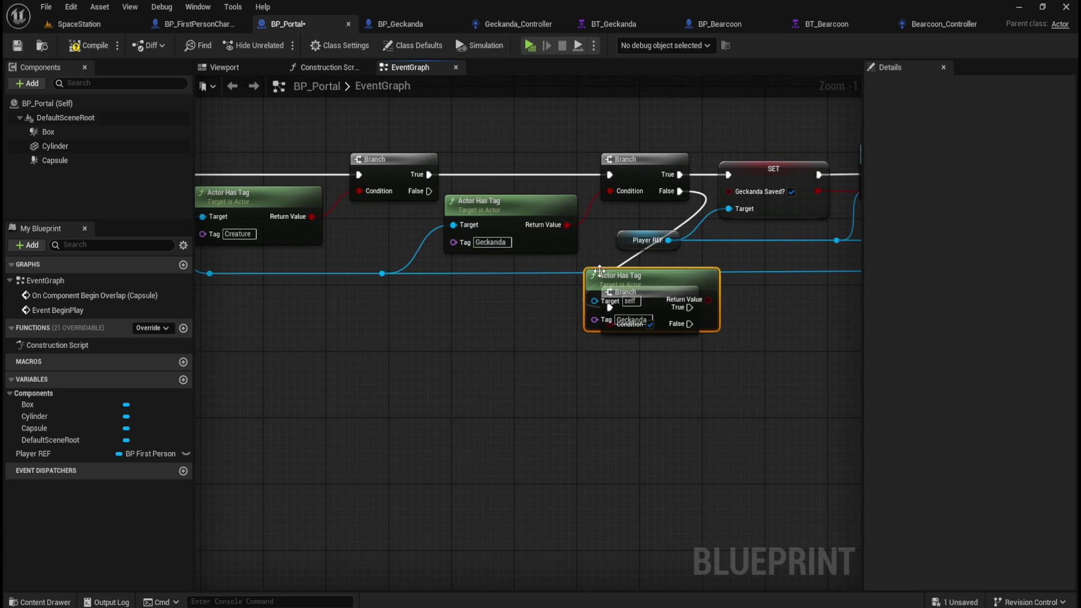
{"action": "mouse_move", "coordinate": [660, 277]}
{"action": "left_mouse_down"}
{"action": "mouse_move", "coordinate": [495, 301]}
{"action": "mouse_move", "coordinate": [522, 296]}
{"action": "left_mouse_up"}
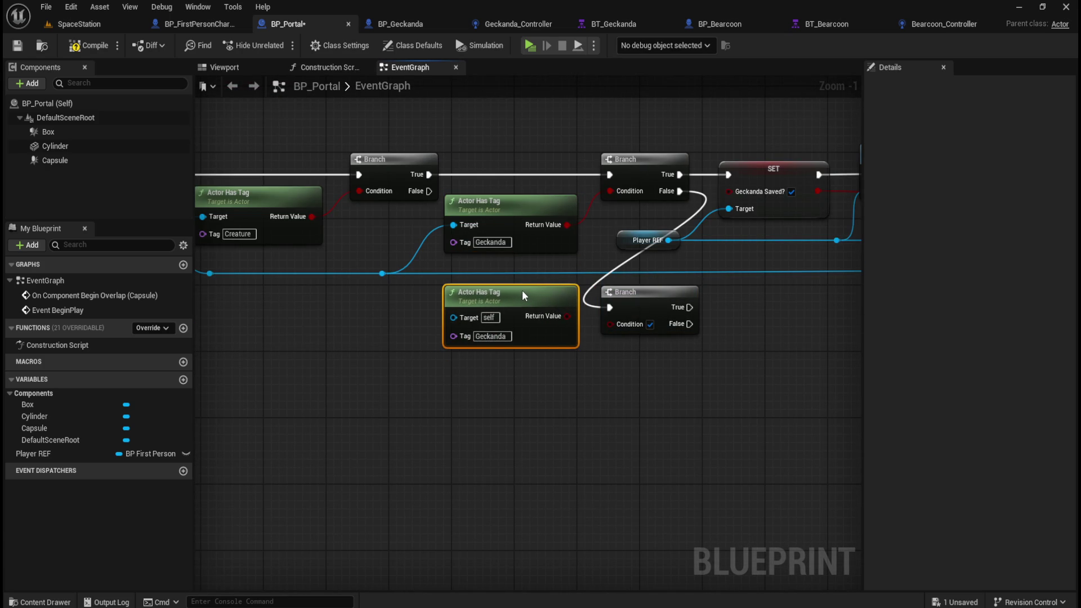
{"action": "left_click", "coordinate": [389, 316]}
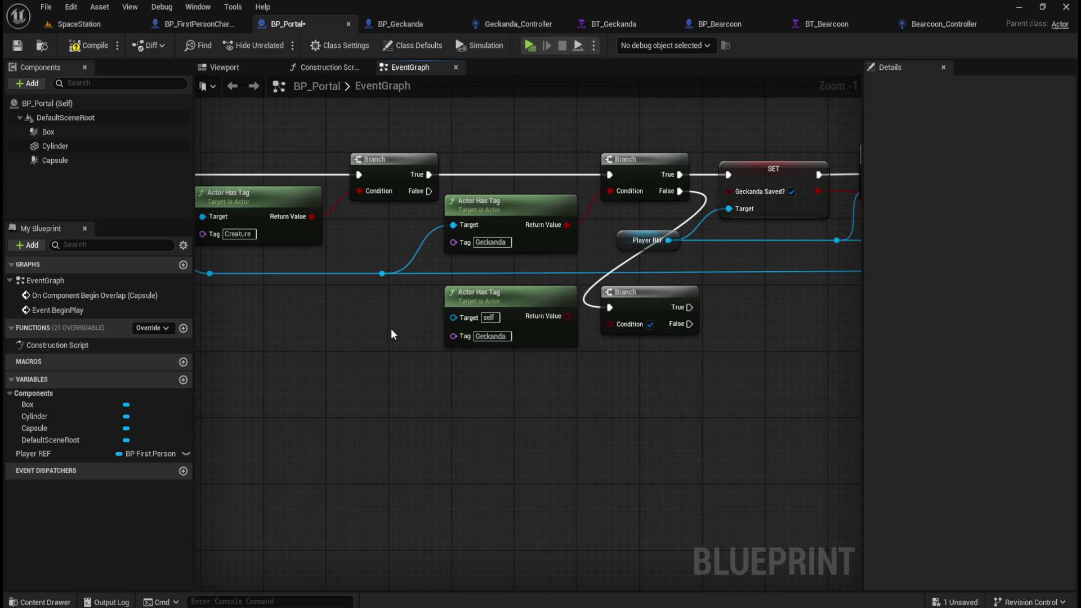
{"action": "left_click_drag", "start_coordinate": [383, 273], "coordinate": [454, 316]}
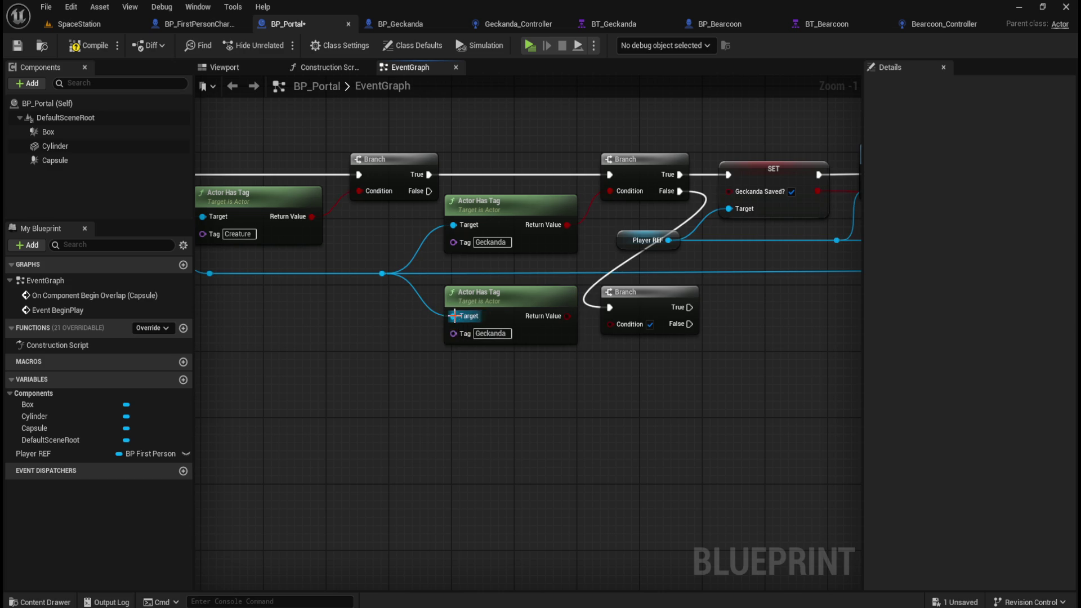
{"action": "left_click", "coordinate": [490, 333]}
{"action": "type", "text": "Bearcoon"}
{"action": "key", "text": "Return"}
{"action": "left_click_drag", "start_coordinate": [566, 316], "coordinate": [610, 324]}
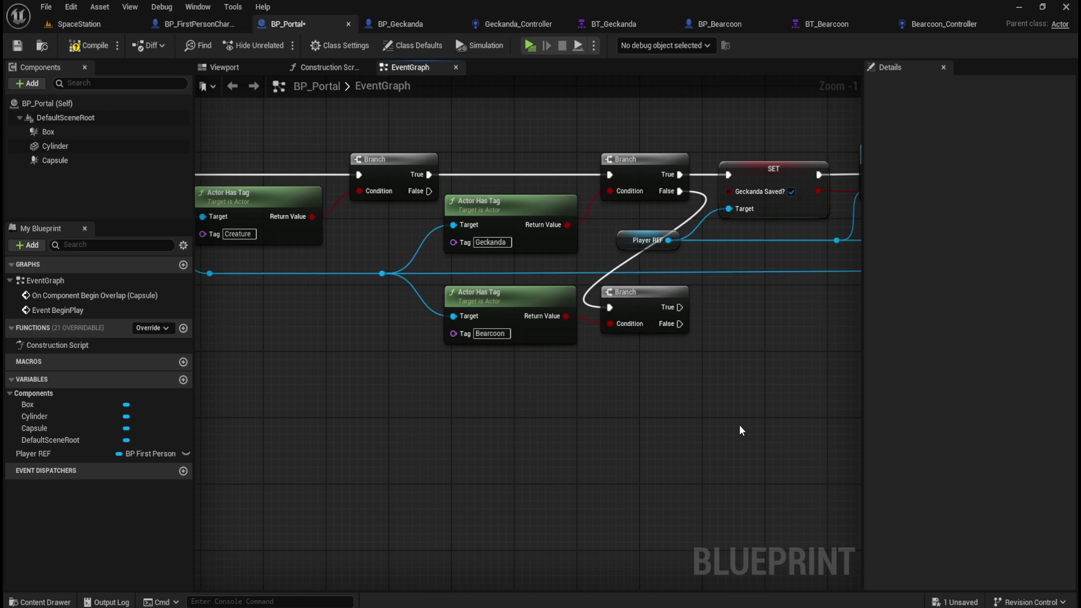
{"action": "mouse_move", "coordinate": [693, 395]}
{"action": "left_mouse_down"}
{"action": "mouse_move", "coordinate": [634, 403]}
{"action": "mouse_move", "coordinate": [538, 388]}
{"action": "mouse_move", "coordinate": [590, 379]}
{"action": "mouse_move", "coordinate": [522, 350]}
{"action": "left_mouse_up"}
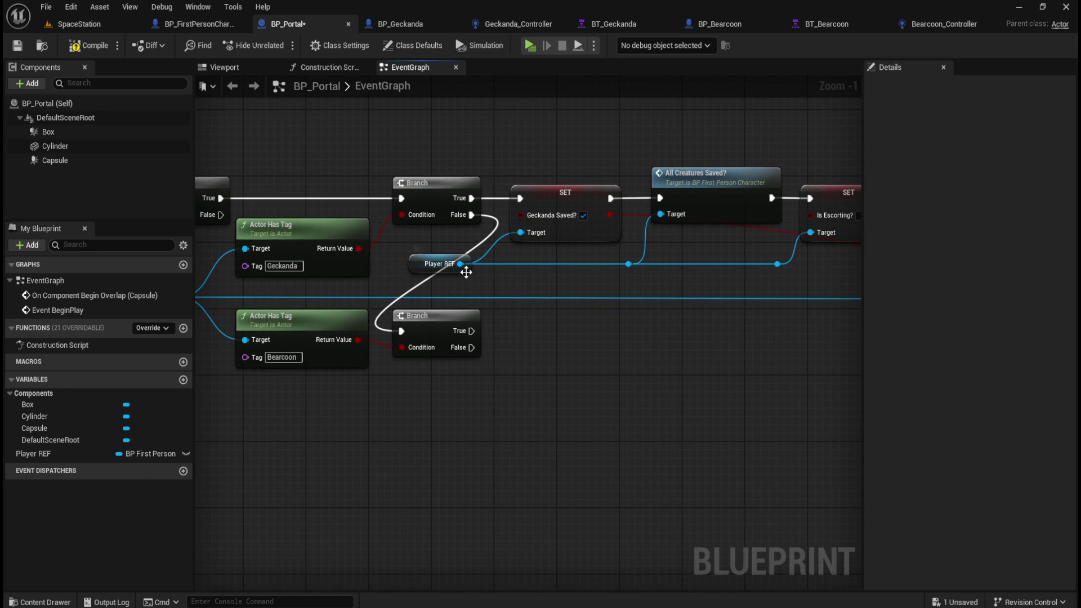
Add a SET Bearcoon Saved? on Player REF, fired from the Bearcoon Branch's True pin and ticked true.
{"action": "mouse_move", "coordinate": [460, 263]}
{"action": "left_mouse_down"}
{"action": "mouse_move", "coordinate": [522, 337]}
{"action": "mouse_move", "coordinate": [516, 356]}
{"action": "left_mouse_up"}
{"action": "type", "text": "set"}
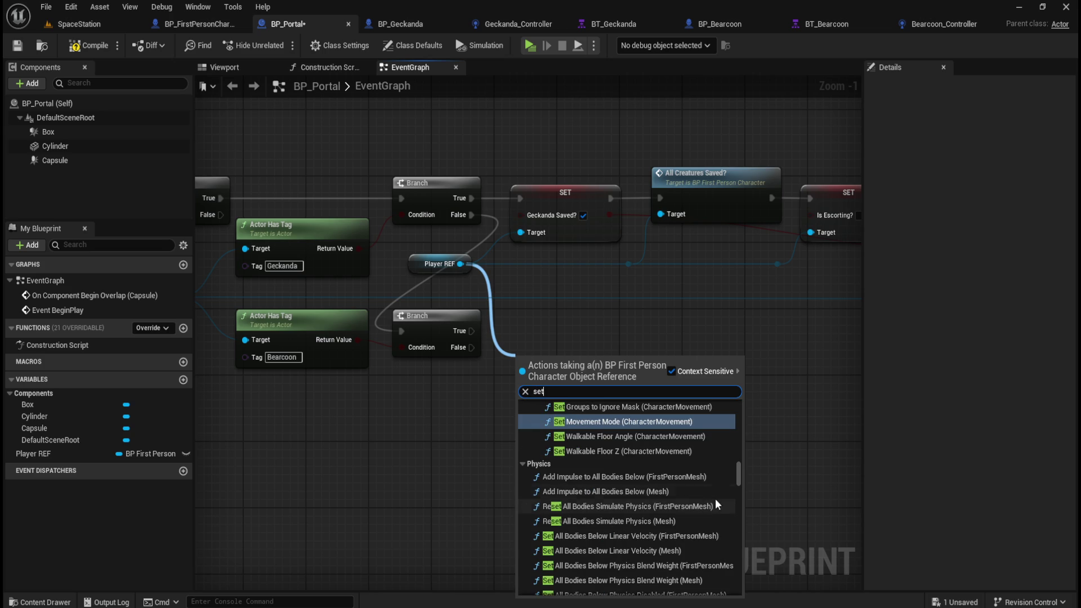
{"action": "left_click_drag", "start_coordinate": [740, 470], "coordinate": [748, 572]}
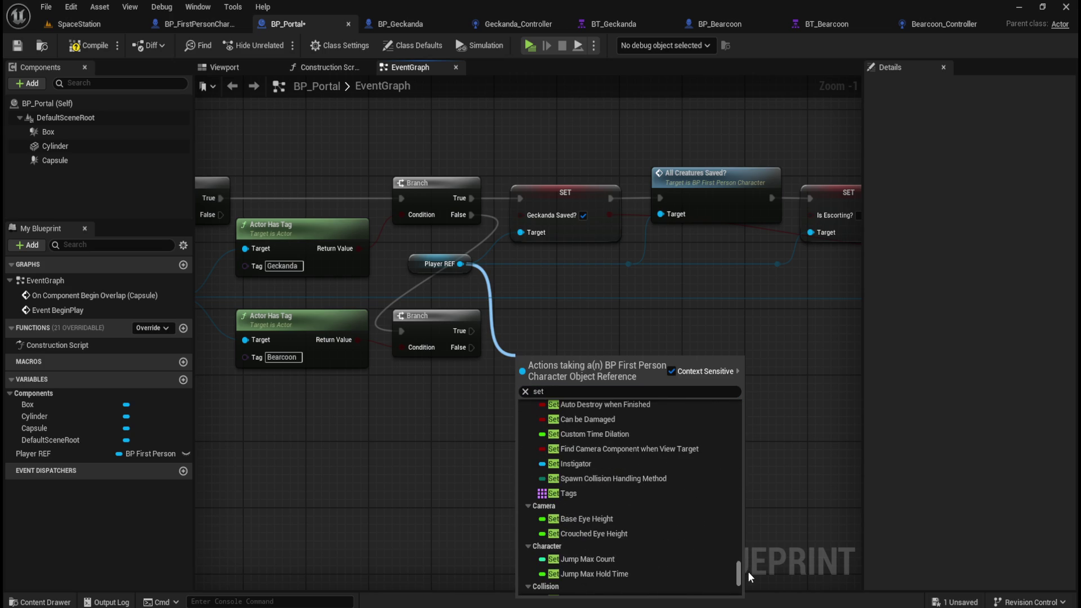
{"action": "scroll", "coordinate": [673, 519], "scroll_direction": "down", "scroll_amount": 5}
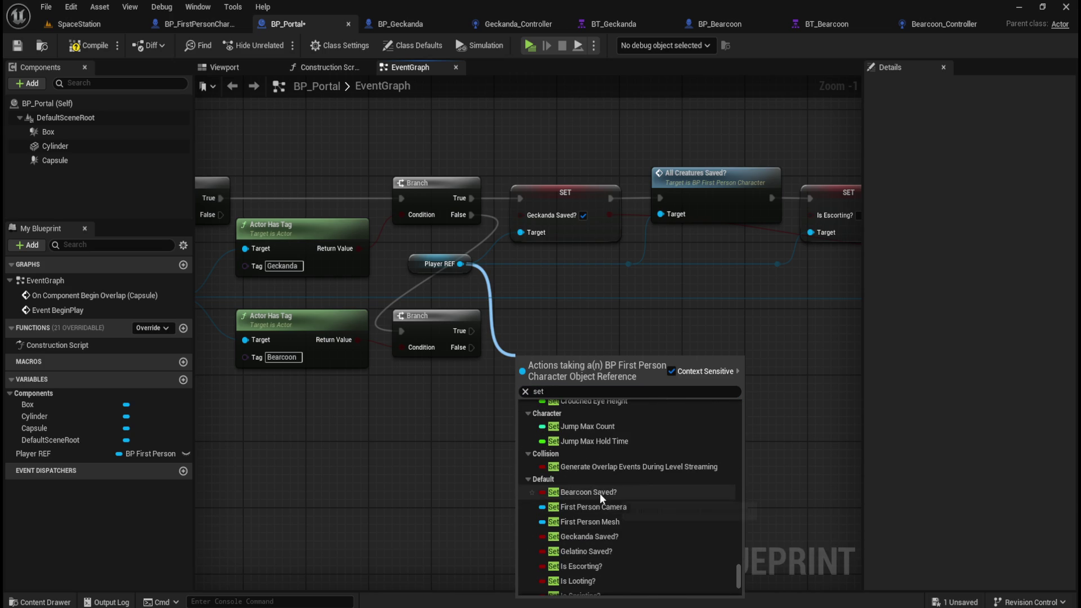
{"action": "left_click", "coordinate": [602, 492]}
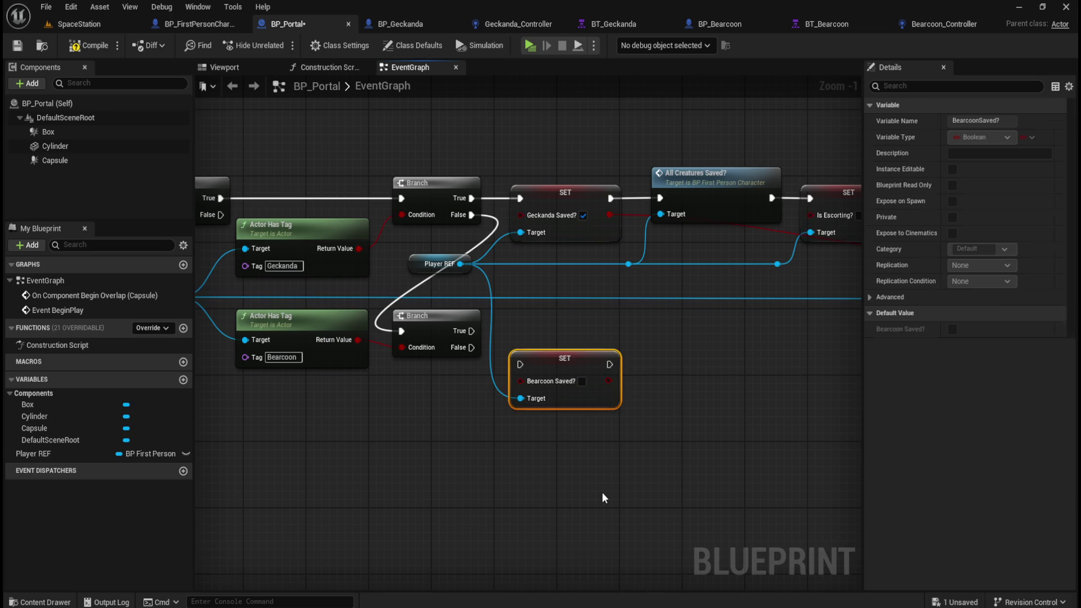
{"action": "left_click_drag", "start_coordinate": [574, 361], "coordinate": [581, 325]}
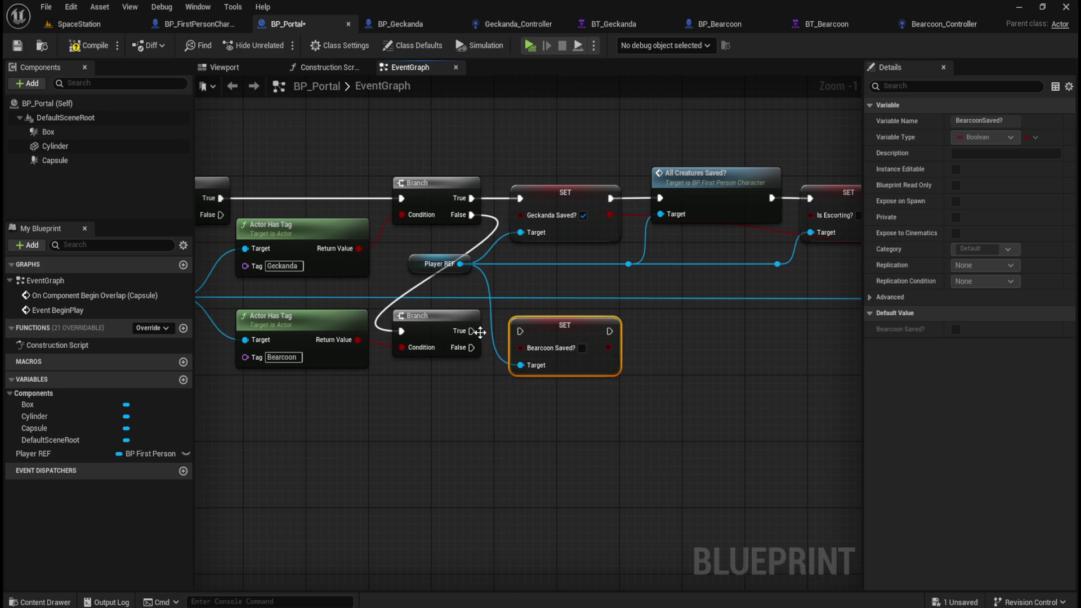
{"action": "left_click_drag", "start_coordinate": [472, 331], "coordinate": [520, 332]}
{"action": "left_click", "coordinate": [582, 350]}
{"action": "left_click", "coordinate": [694, 418]}
{"action": "mouse_move", "coordinate": [711, 405]}
{"action": "left_mouse_down"}
{"action": "mouse_move", "coordinate": [734, 410]}
{"action": "mouse_move", "coordinate": [661, 408]}
{"action": "left_mouse_up"}
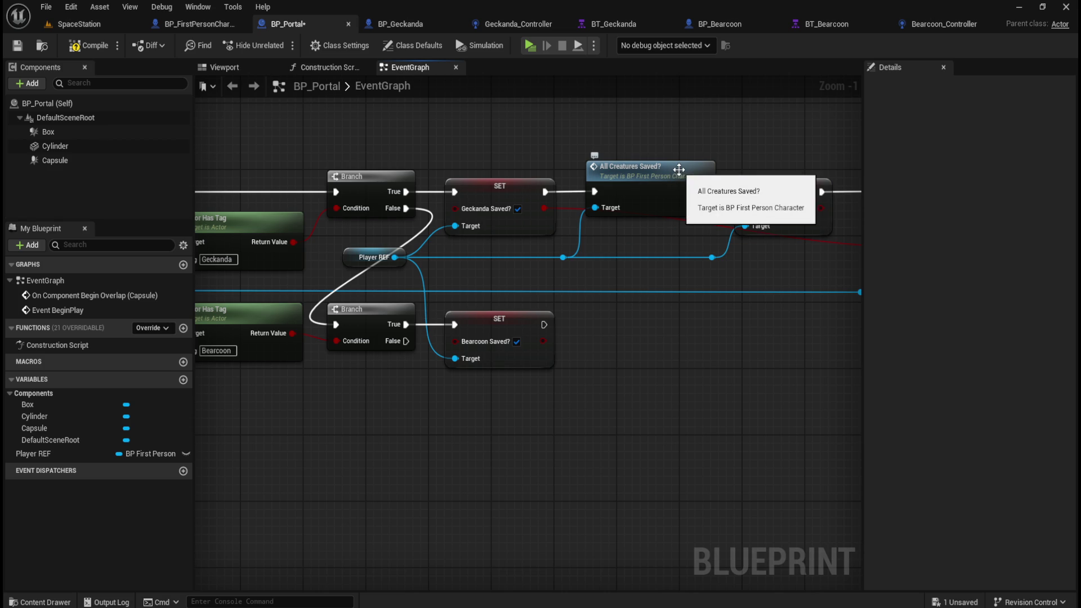
Duplicate All Creatures Saved?, run it after the Bearcoon setter with Player REF as target, and align the row.
{"action": "left_click", "coordinate": [673, 171]}
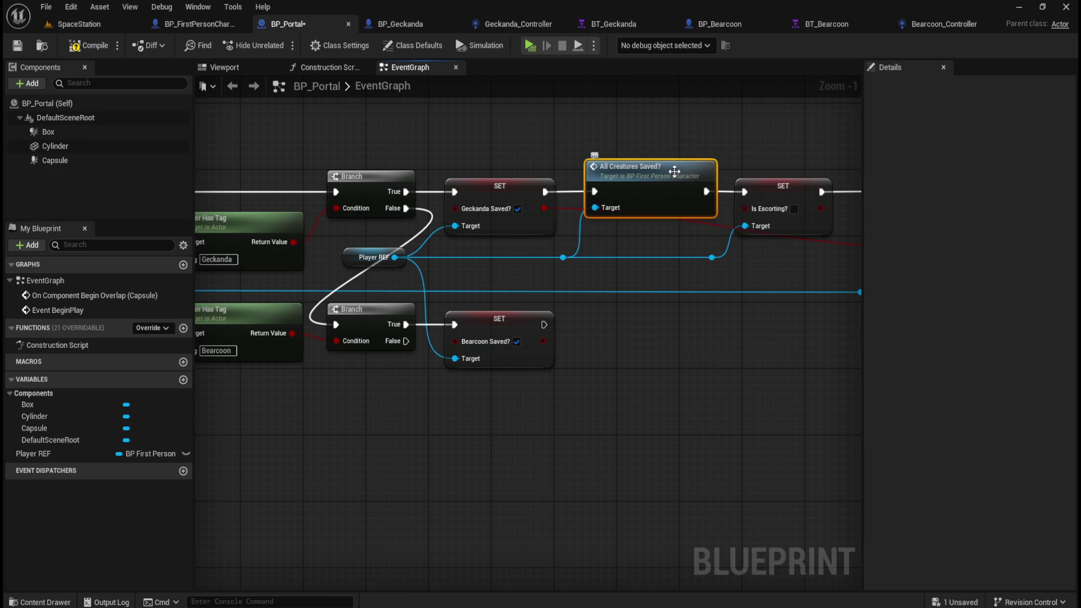
{"action": "key", "text": "ctrl+c"}
{"action": "key", "text": "ctrl+v"}
{"action": "mouse_move", "coordinate": [739, 343]}
{"action": "left_mouse_down"}
{"action": "mouse_move", "coordinate": [653, 318]}
{"action": "mouse_move", "coordinate": [652, 304]}
{"action": "left_mouse_up"}
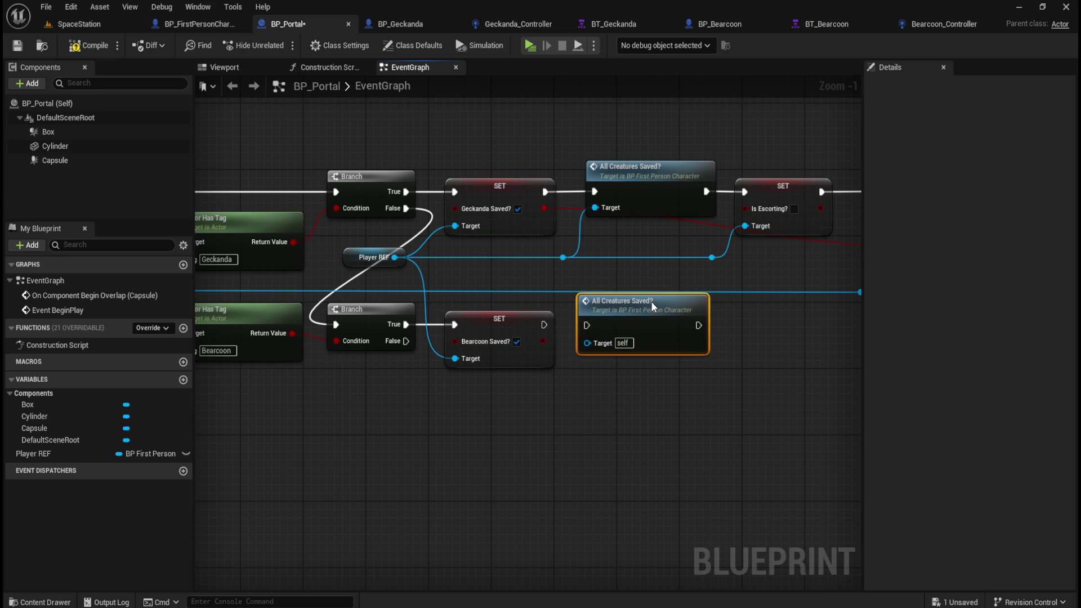
{"action": "left_click_drag", "start_coordinate": [547, 327], "coordinate": [587, 325]}
{"action": "mouse_move", "coordinate": [333, 419]}
{"action": "left_mouse_down"}
{"action": "mouse_move", "coordinate": [608, 332]}
{"action": "mouse_move", "coordinate": [606, 363]}
{"action": "left_mouse_up"}
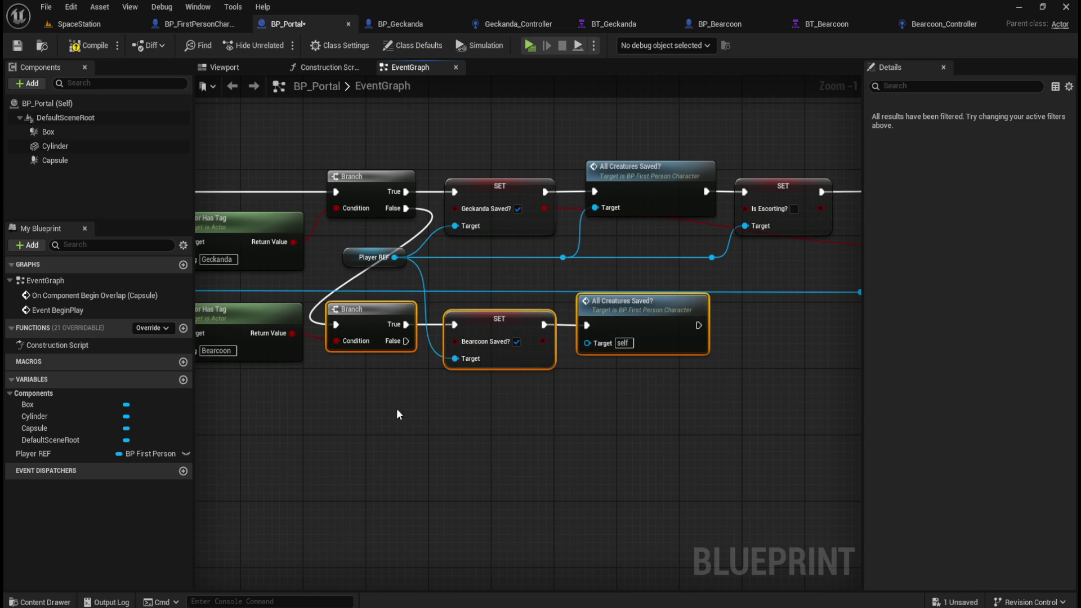
{"action": "left_click_drag", "start_coordinate": [280, 404], "coordinate": [625, 345]}
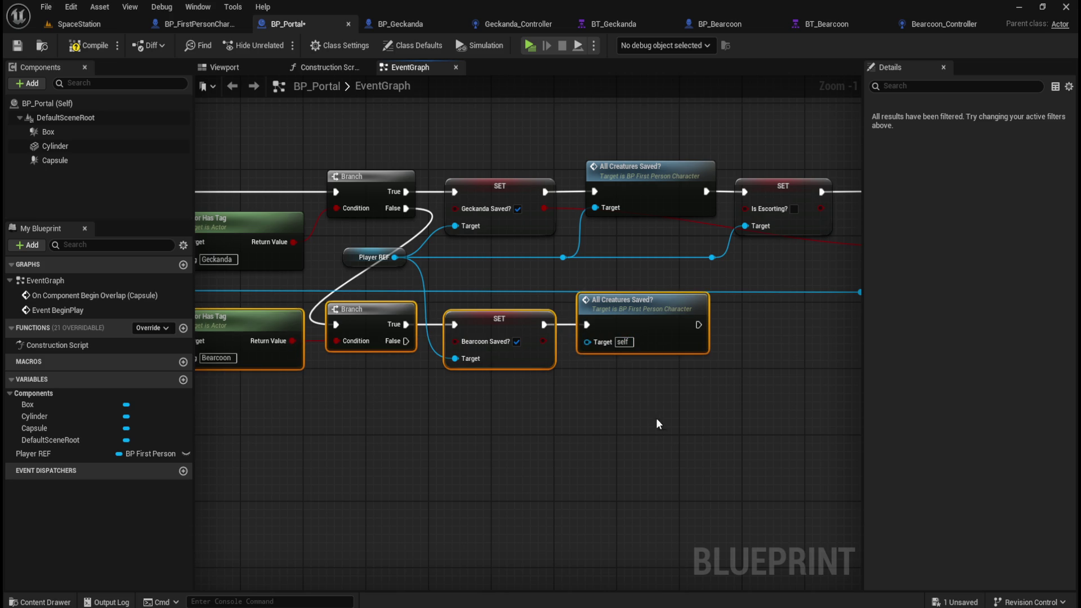
{"action": "key", "text": "Down"}
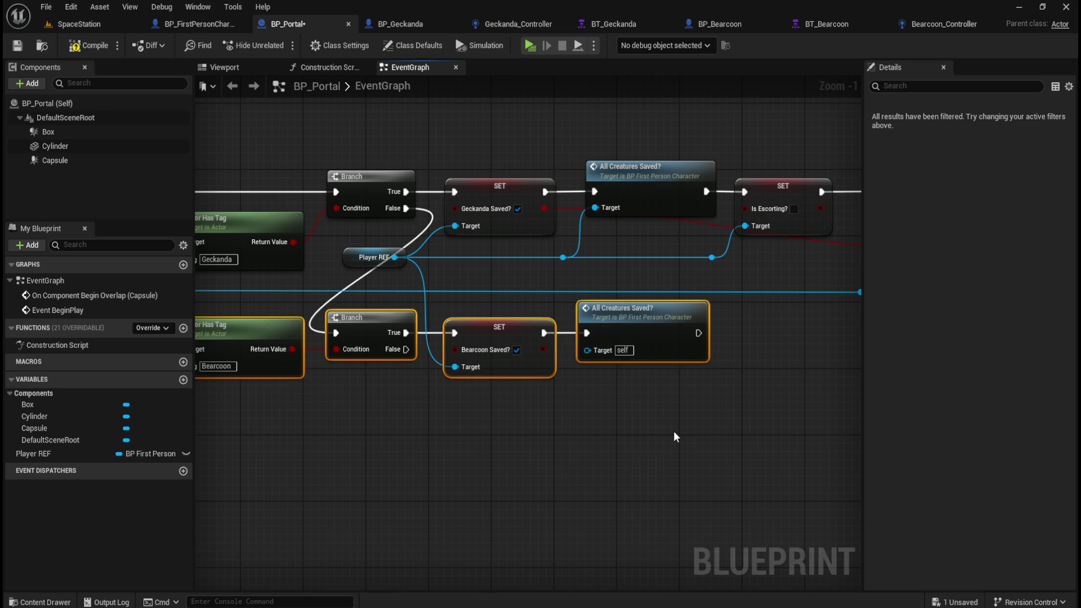
{"action": "left_click", "coordinate": [684, 368]}
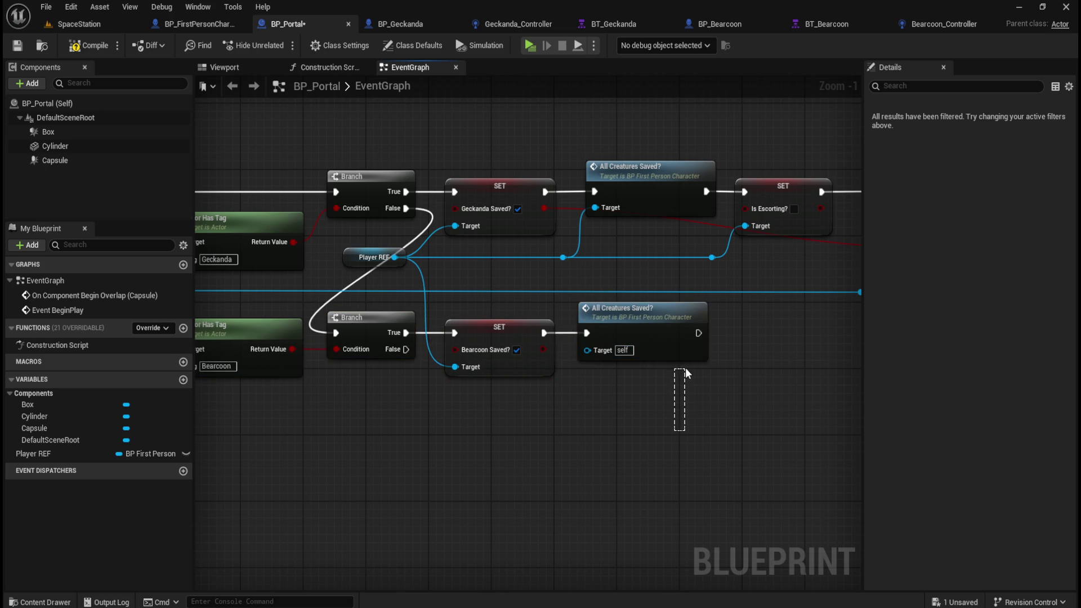
{"action": "left_click", "coordinate": [684, 353]}
{"action": "key", "text": "Right"}
{"action": "left_click", "coordinate": [603, 408]}
{"action": "left_click_drag", "start_coordinate": [564, 257], "coordinate": [596, 352]}
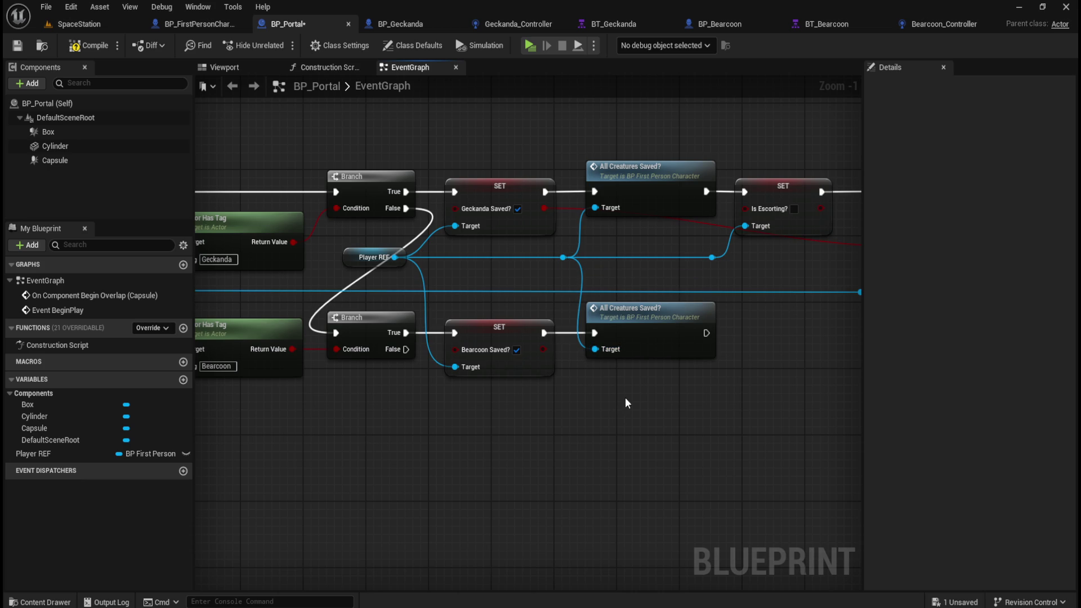
Review the Destroy Actor and tag-check nodes, then switch to the BP_FirstPersonCharacter graph.
{"action": "left_click_drag", "start_coordinate": [668, 446], "coordinate": [603, 422]}
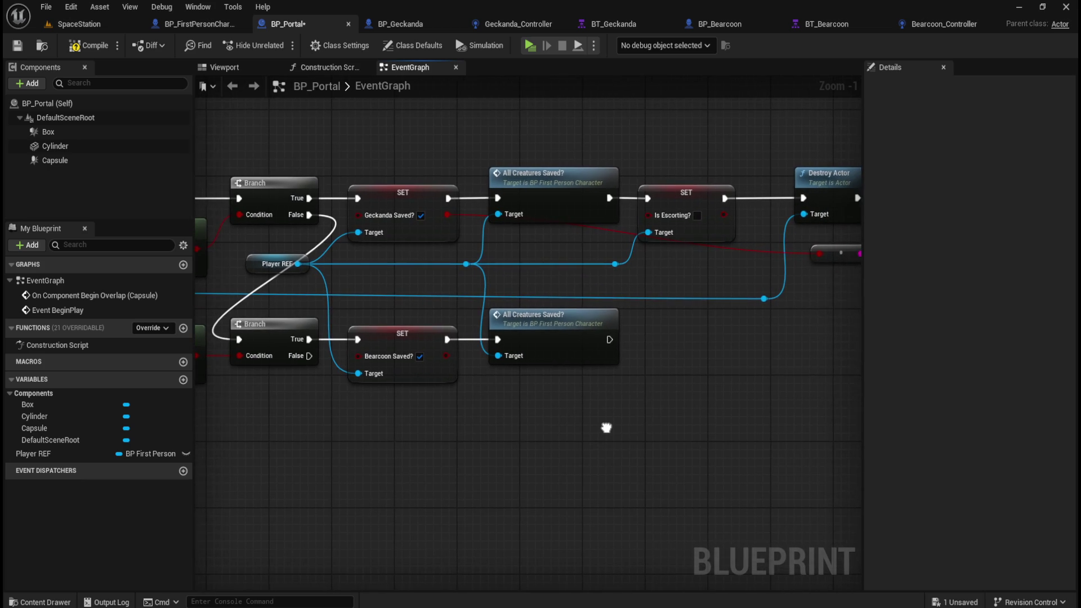
{"action": "mouse_move", "coordinate": [686, 378]}
{"action": "left_mouse_down"}
{"action": "mouse_move", "coordinate": [647, 395]}
{"action": "mouse_move", "coordinate": [667, 396]}
{"action": "left_mouse_up"}
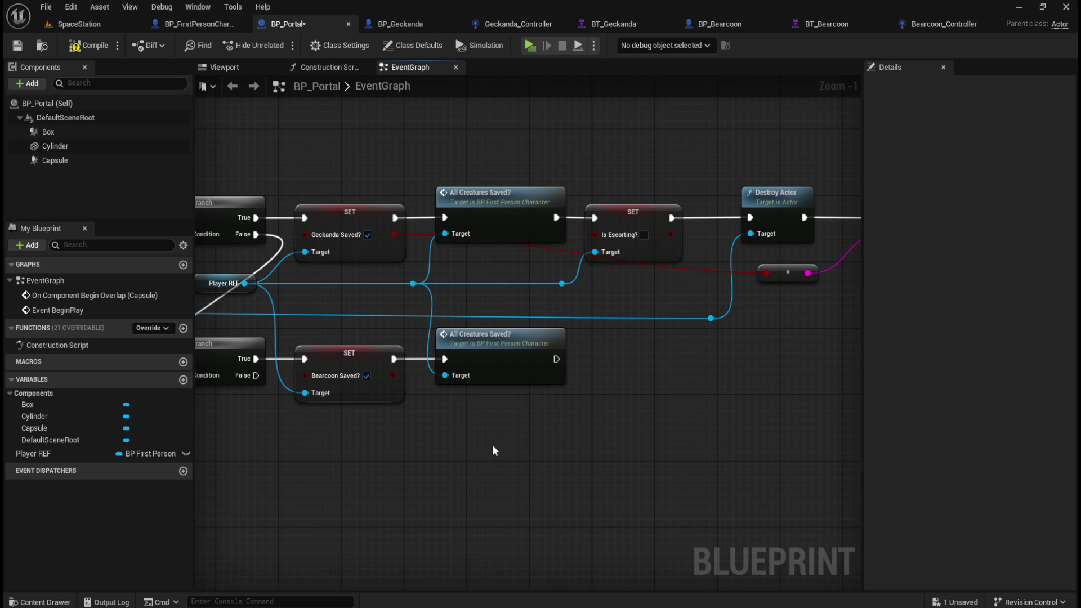
{"action": "mouse_move", "coordinate": [478, 446]}
{"action": "left_mouse_down"}
{"action": "mouse_move", "coordinate": [606, 437]}
{"action": "mouse_move", "coordinate": [363, 437]}
{"action": "mouse_move", "coordinate": [652, 422]}
{"action": "mouse_move", "coordinate": [589, 442]}
{"action": "mouse_move", "coordinate": [652, 424]}
{"action": "mouse_move", "coordinate": [577, 437]}
{"action": "mouse_move", "coordinate": [422, 425]}
{"action": "mouse_move", "coordinate": [596, 415]}
{"action": "mouse_move", "coordinate": [587, 415]}
{"action": "left_mouse_up"}
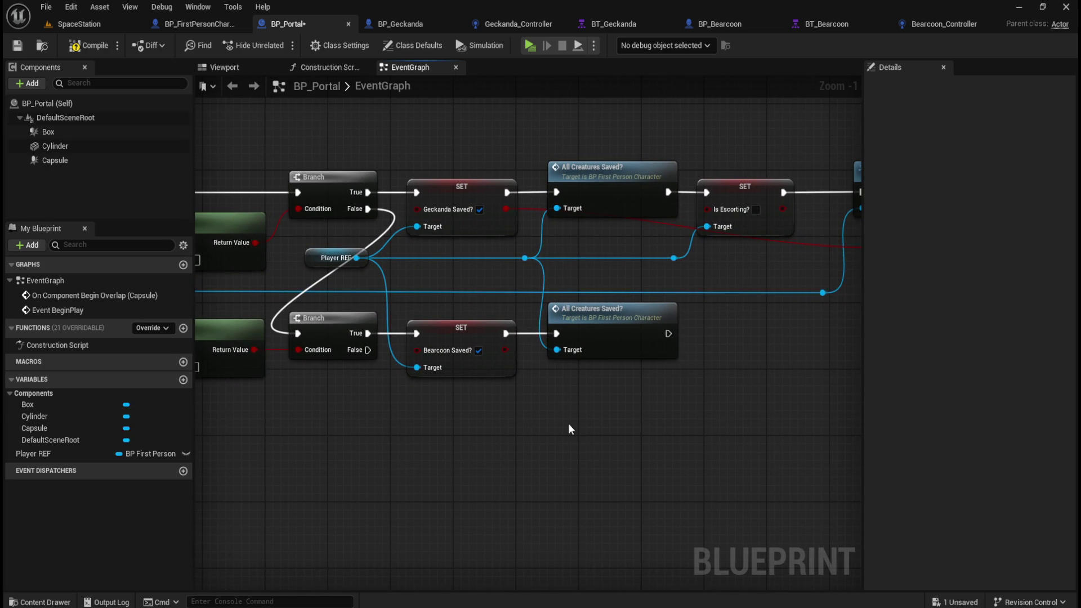
{"action": "mouse_move", "coordinate": [611, 416]}
{"action": "left_mouse_down"}
{"action": "mouse_move", "coordinate": [543, 449]}
{"action": "mouse_move", "coordinate": [608, 408]}
{"action": "left_mouse_up"}
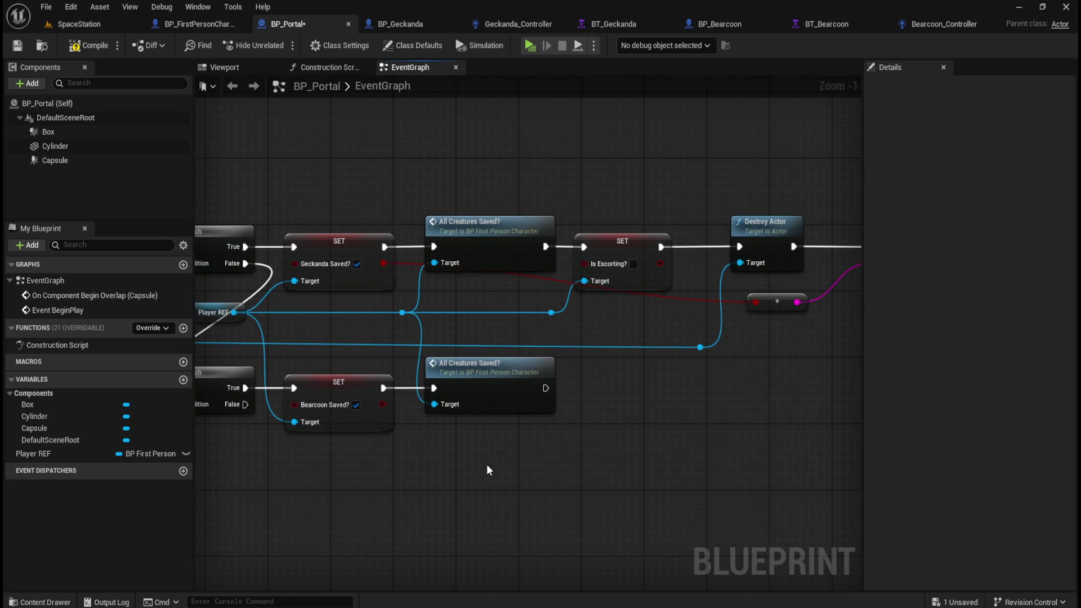
{"action": "left_click_drag", "start_coordinate": [490, 471], "coordinate": [666, 464]}
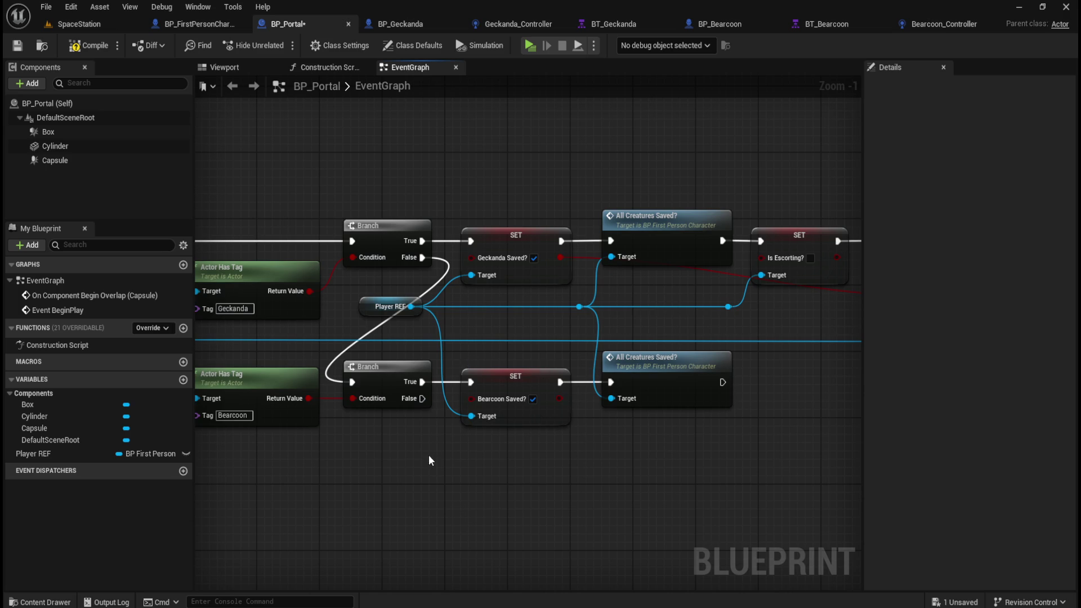
{"action": "left_click_drag", "start_coordinate": [429, 461], "coordinate": [542, 450]}
{"action": "left_click_drag", "start_coordinate": [365, 342], "coordinate": [396, 376]}
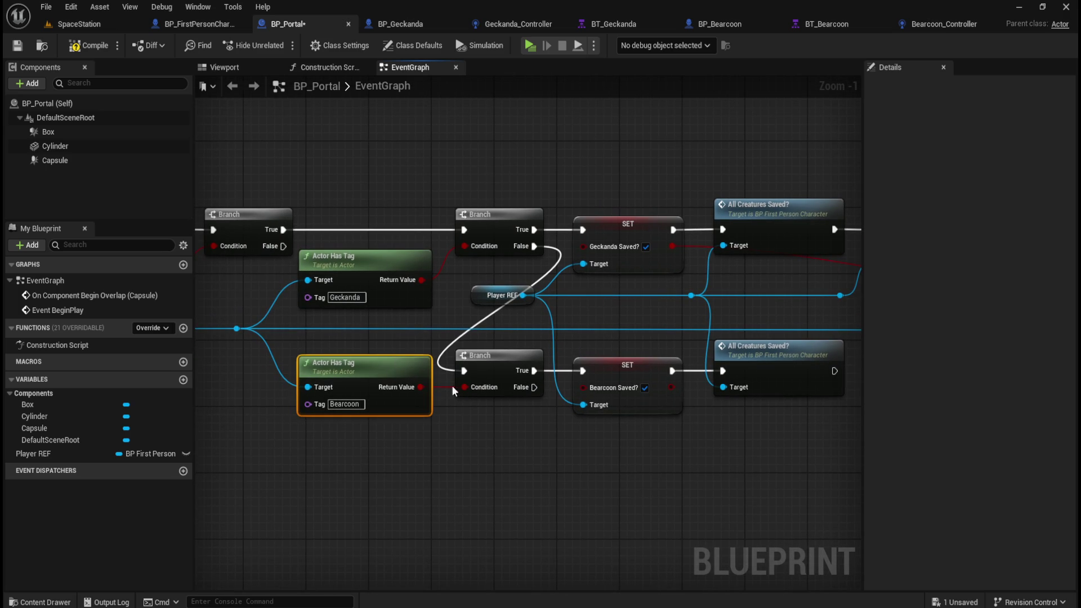
{"action": "left_click_drag", "start_coordinate": [648, 340], "coordinate": [616, 366]}
{"action": "left_click", "coordinate": [771, 451]}
{"action": "left_click_drag", "start_coordinate": [772, 451], "coordinate": [535, 451]}
{"action": "left_click_drag", "start_coordinate": [577, 159], "coordinate": [621, 219]}
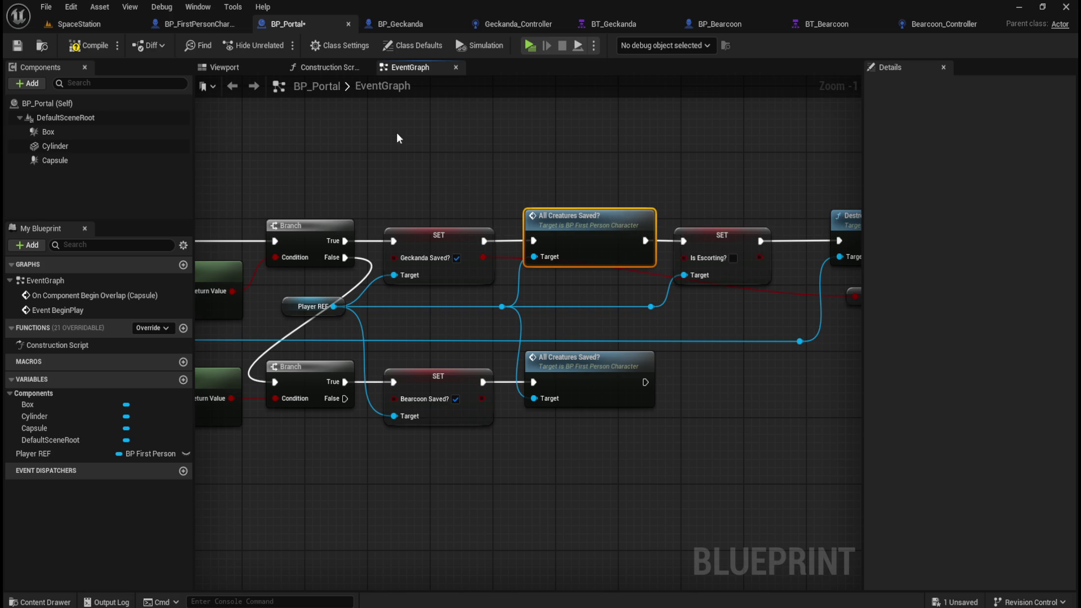
{"action": "left_click", "coordinate": [197, 24]}
{"action": "scroll", "coordinate": [562, 227], "scroll_direction": "down", "scroll_amount": 2}
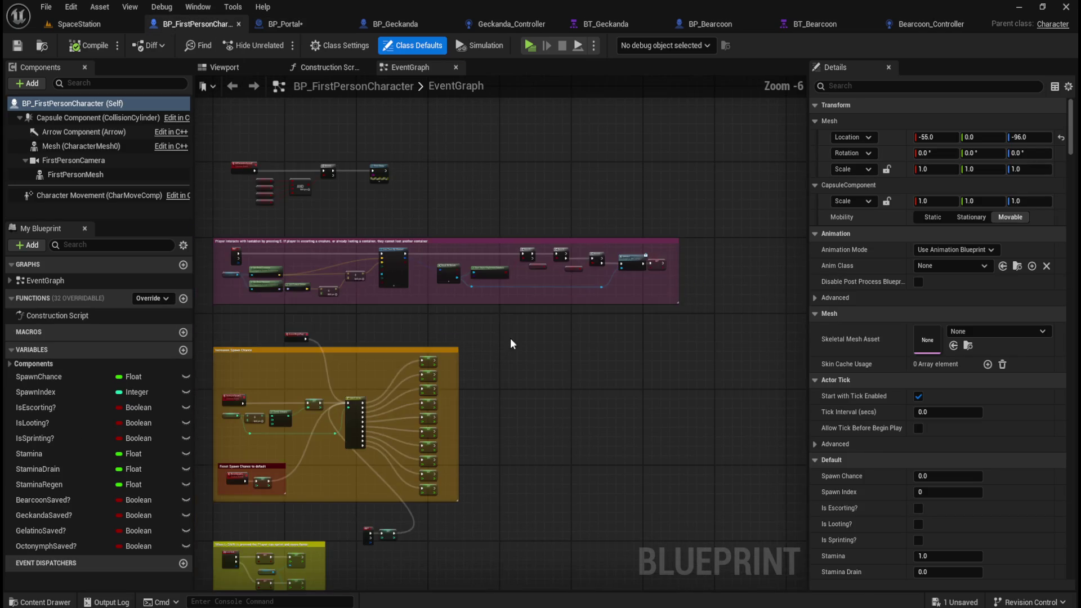
Wrap the All Creatures Saved? win-check nodes in a comment titled WIN CONDITION.
{"action": "scroll", "coordinate": [595, 329], "scroll_direction": "up", "scroll_amount": 2}
{"action": "left_click_drag", "start_coordinate": [660, 474], "coordinate": [563, 425]}
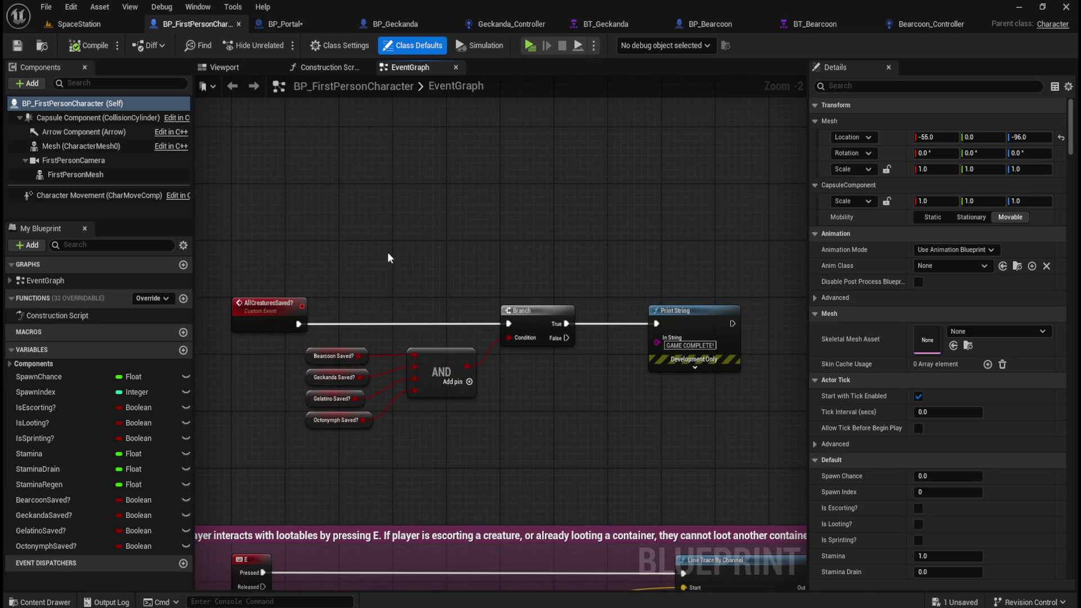
{"action": "mouse_move", "coordinate": [206, 267]}
{"action": "left_mouse_down"}
{"action": "mouse_move", "coordinate": [700, 418]}
{"action": "mouse_move", "coordinate": [756, 445]}
{"action": "left_mouse_up"}
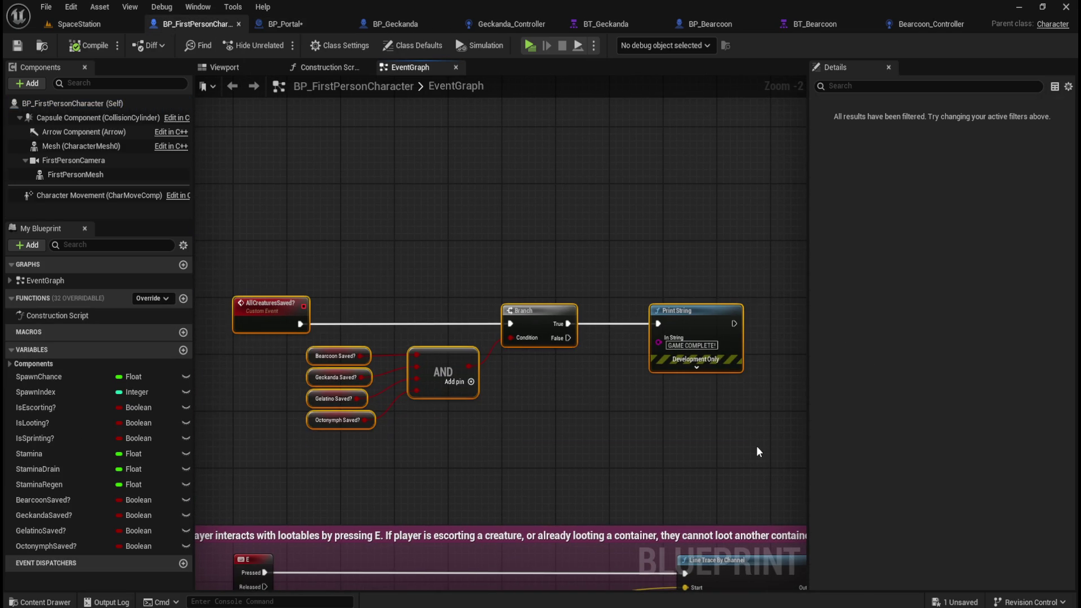
{"action": "type", "text": "cWIN CONDITION"}
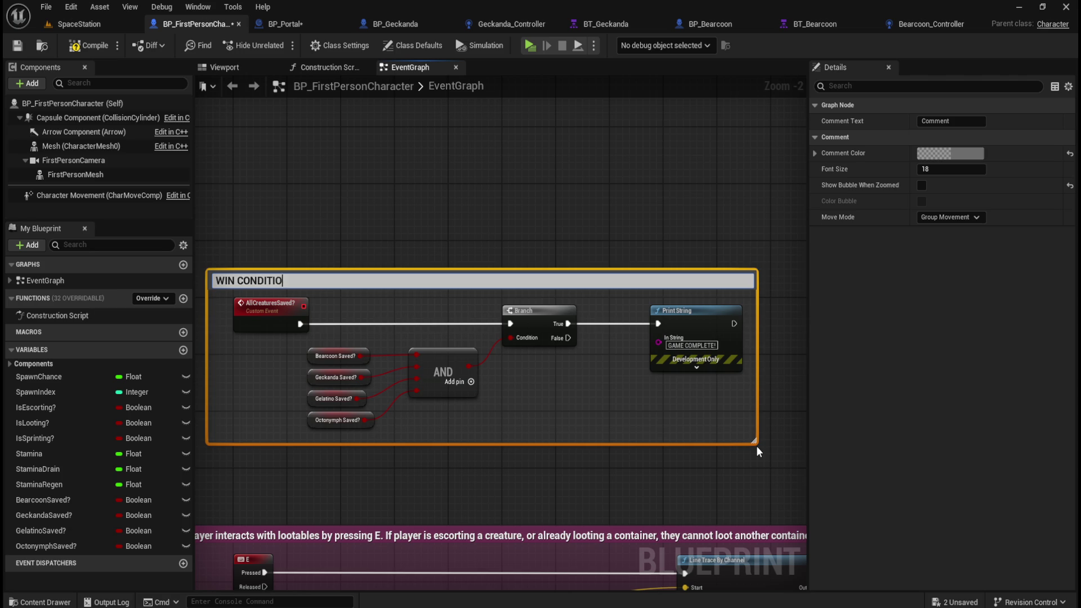
{"action": "key", "text": "Return"}
{"action": "left_click", "coordinate": [424, 183]}
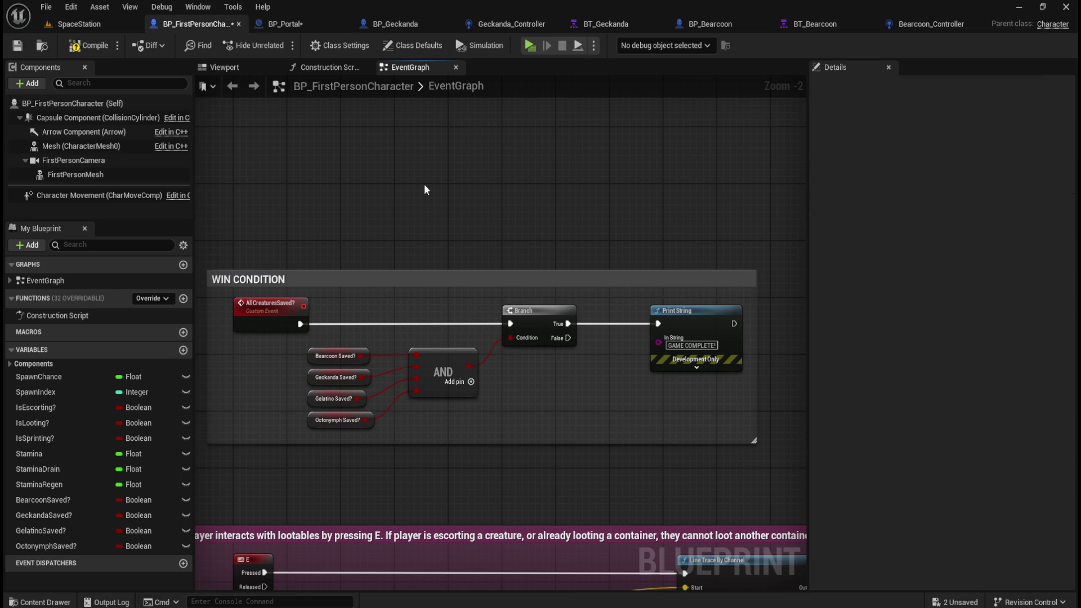
Compile and save BP_FirstPersonCharacter, then return to BP_Portal.
{"action": "left_click", "coordinate": [82, 45]}
{"action": "left_click", "coordinate": [17, 45]}
{"action": "left_click", "coordinate": [314, 25]}
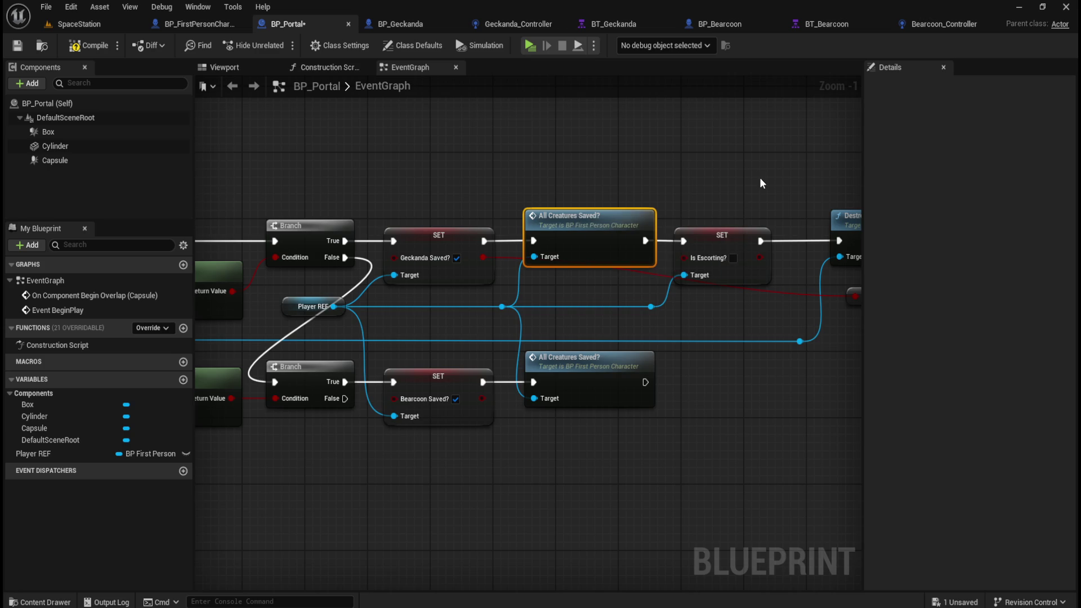
Delete the duplicate All Creatures Saved? node and wire the Bearcoon setter to the upper call.
{"action": "left_click_drag", "start_coordinate": [762, 183], "coordinate": [658, 219]}
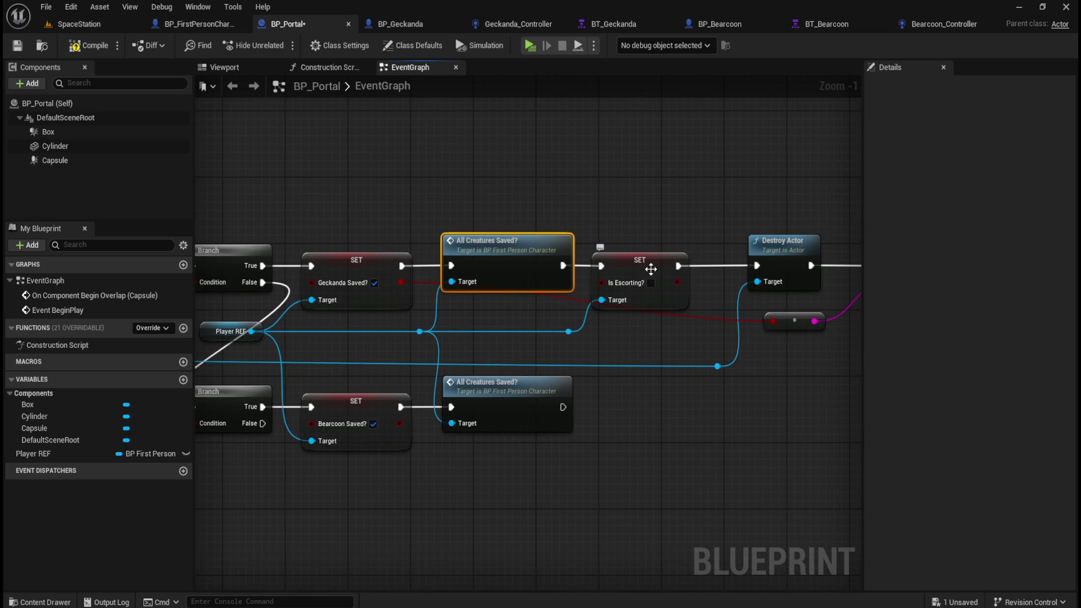
{"action": "mouse_move", "coordinate": [695, 185]}
{"action": "left_mouse_down"}
{"action": "mouse_move", "coordinate": [657, 188]}
{"action": "mouse_move", "coordinate": [822, 165]}
{"action": "mouse_move", "coordinate": [575, 181]}
{"action": "mouse_move", "coordinate": [762, 186]}
{"action": "mouse_move", "coordinate": [580, 183]}
{"action": "mouse_move", "coordinate": [613, 174]}
{"action": "mouse_move", "coordinate": [695, 214]}
{"action": "left_mouse_up"}
{"action": "left_click_drag", "start_coordinate": [633, 435], "coordinate": [568, 384]}
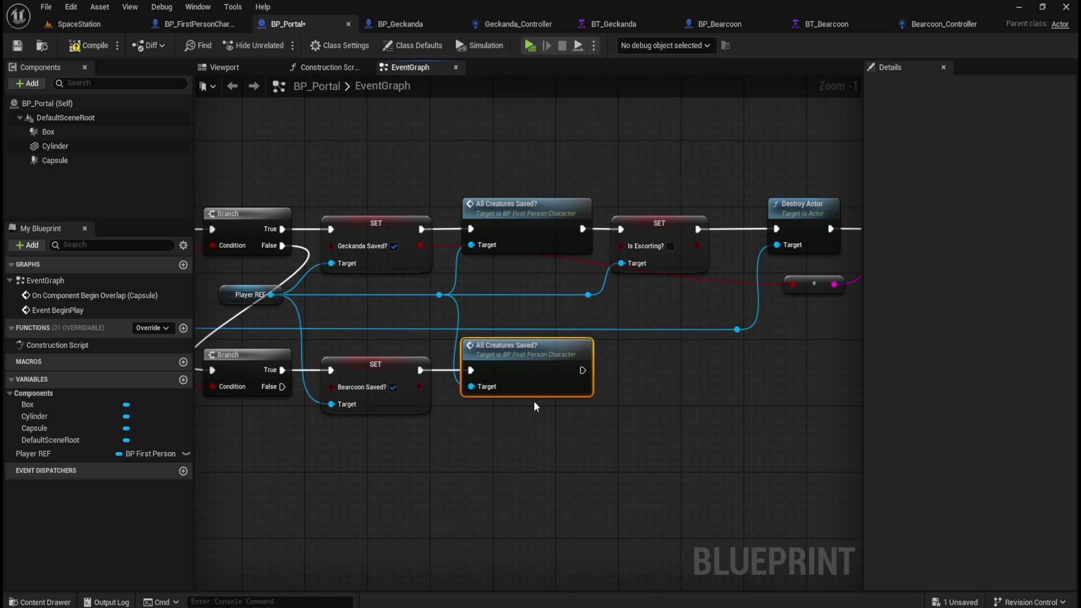
{"action": "key", "text": "Delete"}
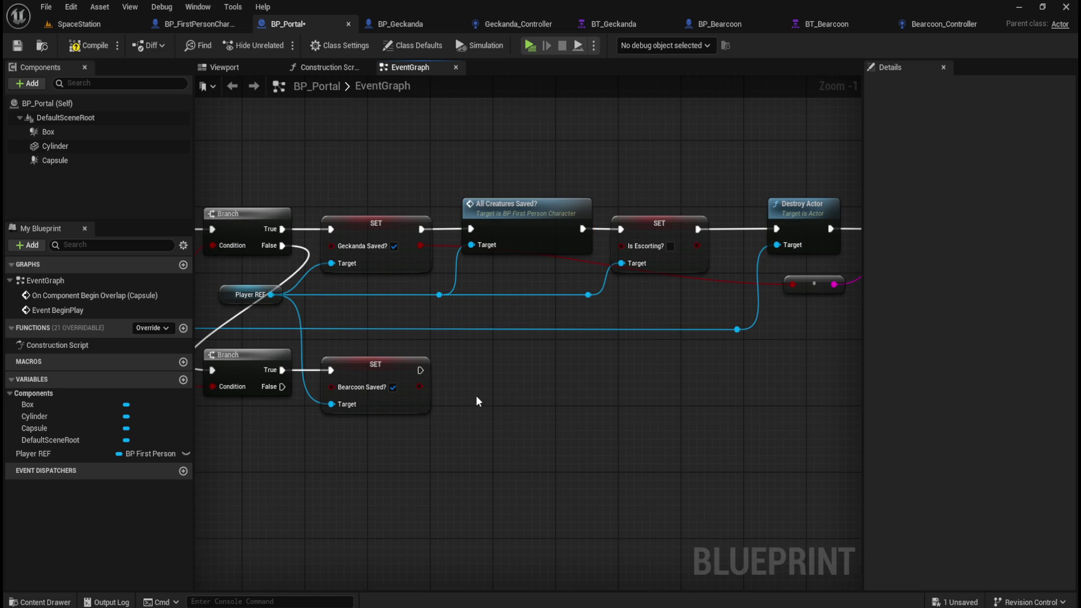
{"action": "mouse_move", "coordinate": [421, 370]}
{"action": "left_mouse_down"}
{"action": "mouse_move", "coordinate": [434, 370]}
{"action": "mouse_move", "coordinate": [480, 231]}
{"action": "mouse_move", "coordinate": [471, 228]}
{"action": "left_mouse_up"}
Inspect the portal chain, then break the link from the Bearcoon setter to All Creatures Saved?
{"action": "left_click_drag", "start_coordinate": [495, 386], "coordinate": [657, 379]}
{"action": "scroll", "coordinate": [657, 380], "scroll_direction": "down", "scroll_amount": 1}
{"action": "mouse_move", "coordinate": [433, 160]}
{"action": "left_mouse_down"}
{"action": "mouse_move", "coordinate": [692, 301]}
{"action": "mouse_move", "coordinate": [803, 315]}
{"action": "left_mouse_up"}
{"action": "left_click_drag", "start_coordinate": [450, 392], "coordinate": [680, 406]}
{"action": "mouse_move", "coordinate": [282, 198]}
{"action": "left_mouse_down"}
{"action": "mouse_move", "coordinate": [488, 347]}
{"action": "mouse_move", "coordinate": [514, 428]}
{"action": "left_mouse_up"}
{"action": "left_click_drag", "start_coordinate": [514, 428], "coordinate": [295, 430]}
{"action": "mouse_move", "coordinate": [436, 157]}
{"action": "left_mouse_down"}
{"action": "mouse_move", "coordinate": [756, 337]}
{"action": "mouse_move", "coordinate": [798, 334]}
{"action": "left_mouse_up"}
{"action": "mouse_move", "coordinate": [406, 179]}
{"action": "left_mouse_down"}
{"action": "mouse_move", "coordinate": [509, 269]}
{"action": "mouse_move", "coordinate": [478, 250]}
{"action": "left_mouse_up"}
{"action": "left_click_drag", "start_coordinate": [542, 220], "coordinate": [572, 263]}
{"action": "mouse_move", "coordinate": [638, 205]}
{"action": "left_mouse_down"}
{"action": "mouse_move", "coordinate": [694, 251]}
{"action": "mouse_move", "coordinate": [722, 253]}
{"action": "left_mouse_up"}
{"action": "mouse_move", "coordinate": [371, 200]}
{"action": "left_mouse_down"}
{"action": "mouse_move", "coordinate": [743, 293]}
{"action": "mouse_move", "coordinate": [560, 216]}
{"action": "mouse_move", "coordinate": [442, 188]}
{"action": "mouse_move", "coordinate": [680, 194]}
{"action": "mouse_move", "coordinate": [540, 203]}
{"action": "mouse_move", "coordinate": [599, 176]}
{"action": "left_mouse_up"}
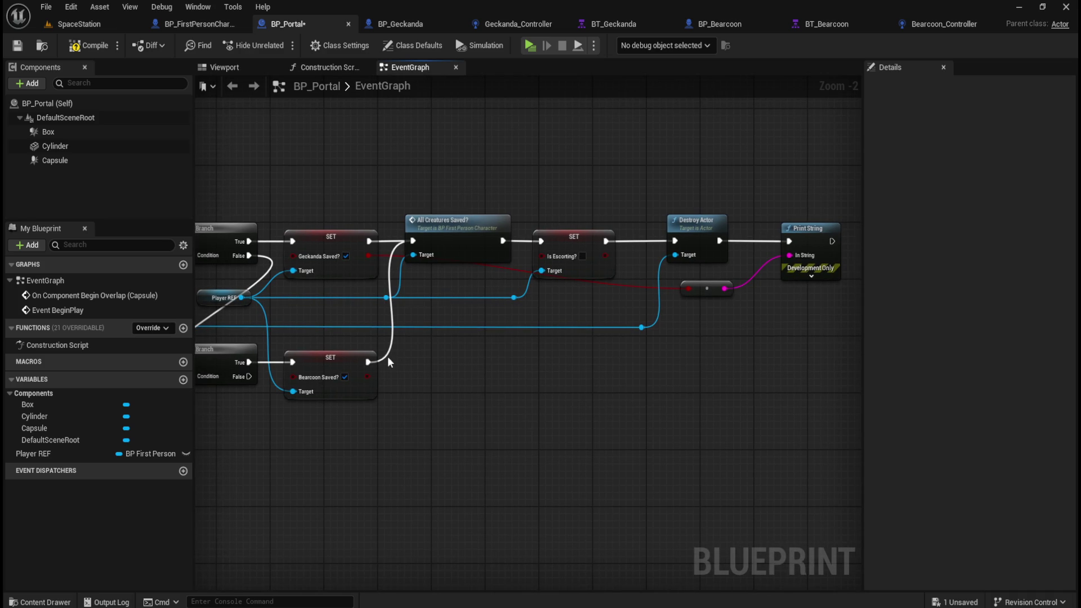
{"action": "left_click", "coordinate": [369, 361], "text": "alt"}
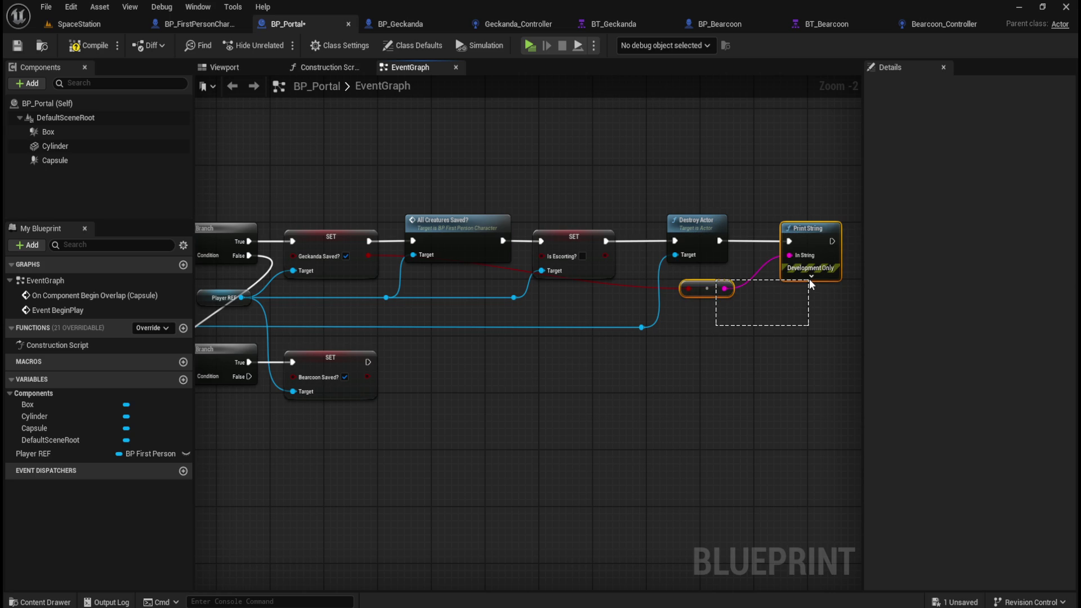
Paste an All Creatures Saved? call after the Bearcoon setter, targeting Player REF.
{"action": "left_click_drag", "start_coordinate": [542, 378], "coordinate": [501, 389]}
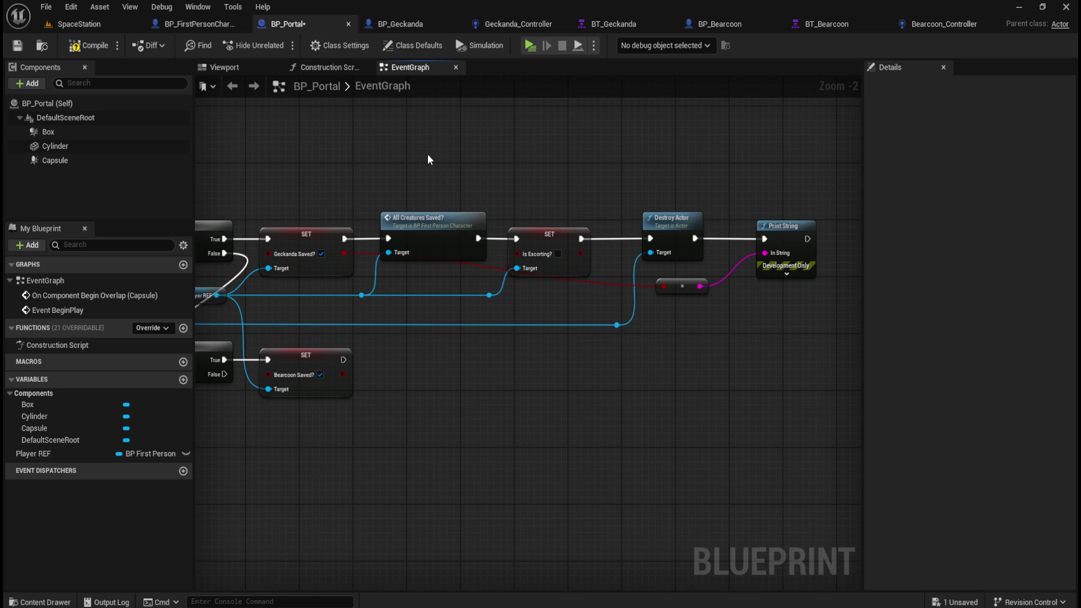
{"action": "left_click", "coordinate": [447, 217]}
{"action": "key", "text": "ctrl+c"}
{"action": "key", "text": "ctrl+v"}
{"action": "mouse_move", "coordinate": [565, 327]}
{"action": "left_mouse_down"}
{"action": "mouse_move", "coordinate": [444, 364]}
{"action": "mouse_move", "coordinate": [431, 350]}
{"action": "left_mouse_up"}
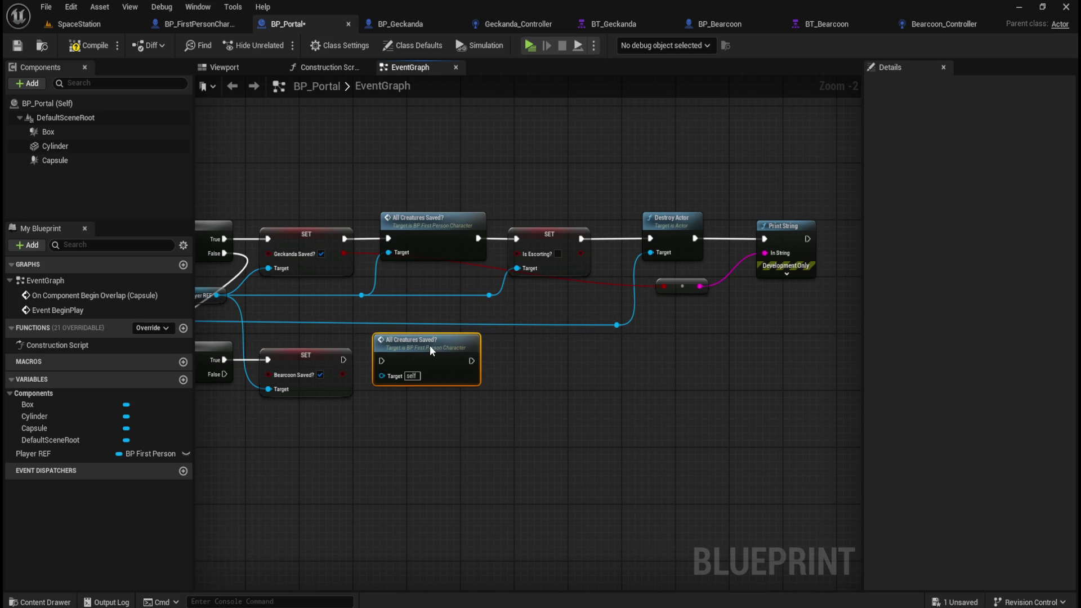
{"action": "left_click_drag", "start_coordinate": [344, 360], "coordinate": [381, 361]}
{"action": "left_click_drag", "start_coordinate": [364, 408], "coordinate": [610, 414]}
{"action": "left_click", "coordinate": [646, 373]}
{"action": "left_click_drag", "start_coordinate": [677, 405], "coordinate": [489, 404]}
{"action": "left_click_drag", "start_coordinate": [440, 302], "coordinate": [464, 381]}
{"action": "left_click", "coordinate": [514, 355]}
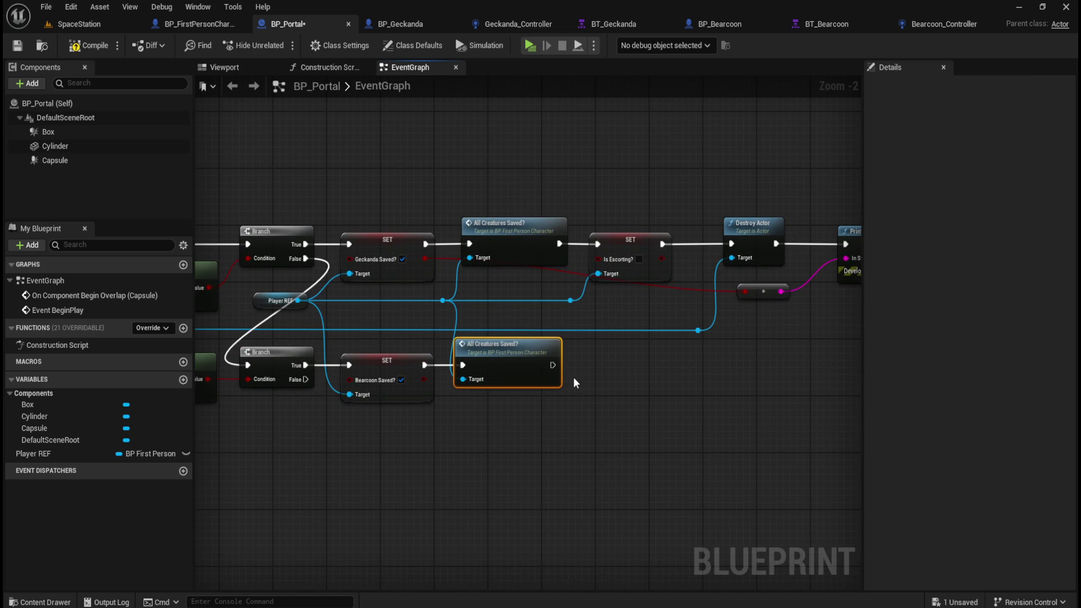
{"action": "left_click", "coordinate": [727, 386]}
Copy the Is Escorting? setter and run it after that call, with Player REF as target.
{"action": "left_click_drag", "start_coordinate": [726, 387], "coordinate": [686, 380]}
{"action": "left_click_drag", "start_coordinate": [596, 207], "coordinate": [604, 222]}
{"action": "left_click", "coordinate": [608, 232]}
{"action": "key", "text": "ctrl+c"}
{"action": "key", "text": "ctrl+v"}
{"action": "left_click_drag", "start_coordinate": [636, 375], "coordinate": [600, 360]}
{"action": "mouse_move", "coordinate": [519, 359]}
{"action": "left_mouse_down"}
{"action": "mouse_move", "coordinate": [578, 363]}
{"action": "mouse_move", "coordinate": [568, 360]}
{"action": "left_mouse_up"}
{"action": "left_click_drag", "start_coordinate": [530, 295], "coordinate": [541, 352]}
{"action": "left_click_drag", "start_coordinate": [565, 390], "coordinate": [564, 390]}
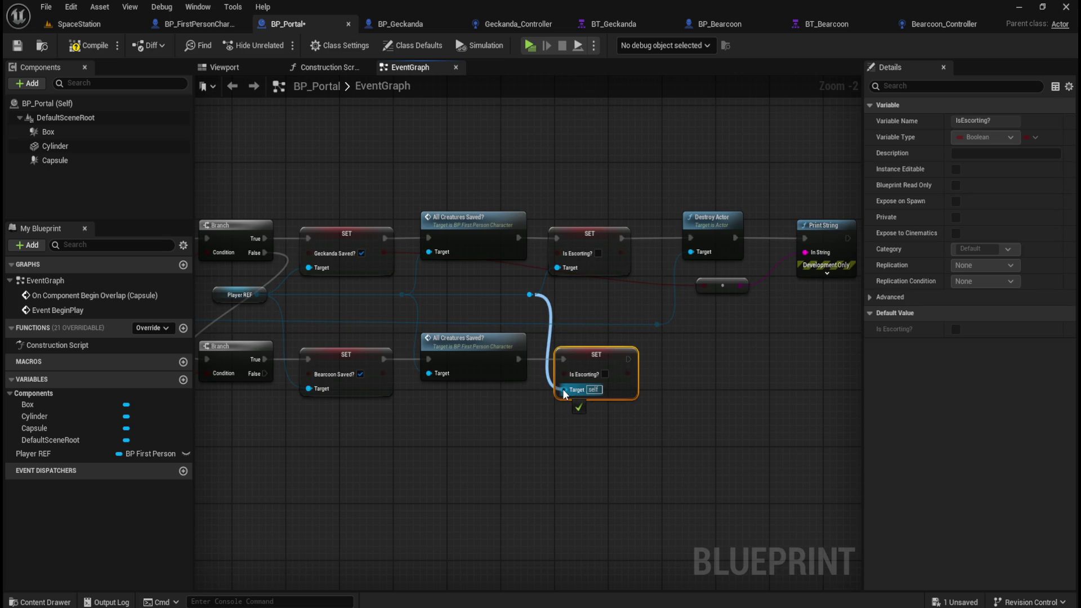
{"action": "left_click", "coordinate": [676, 394]}
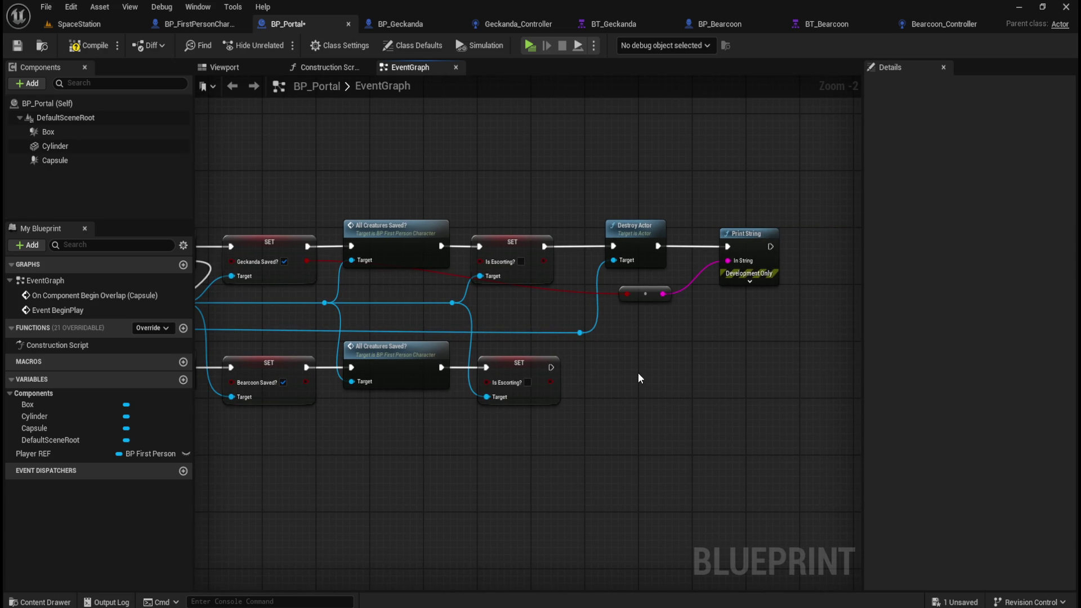
{"action": "left_click_drag", "start_coordinate": [597, 367], "coordinate": [640, 360]}
Duplicate the Destroy Actor, conversion and Print String nodes and wire them after the Bearcoon setter.
{"action": "mouse_move", "coordinate": [670, 166]}
{"action": "left_mouse_down"}
{"action": "mouse_move", "coordinate": [761, 238]}
{"action": "mouse_move", "coordinate": [823, 312]}
{"action": "left_mouse_up"}
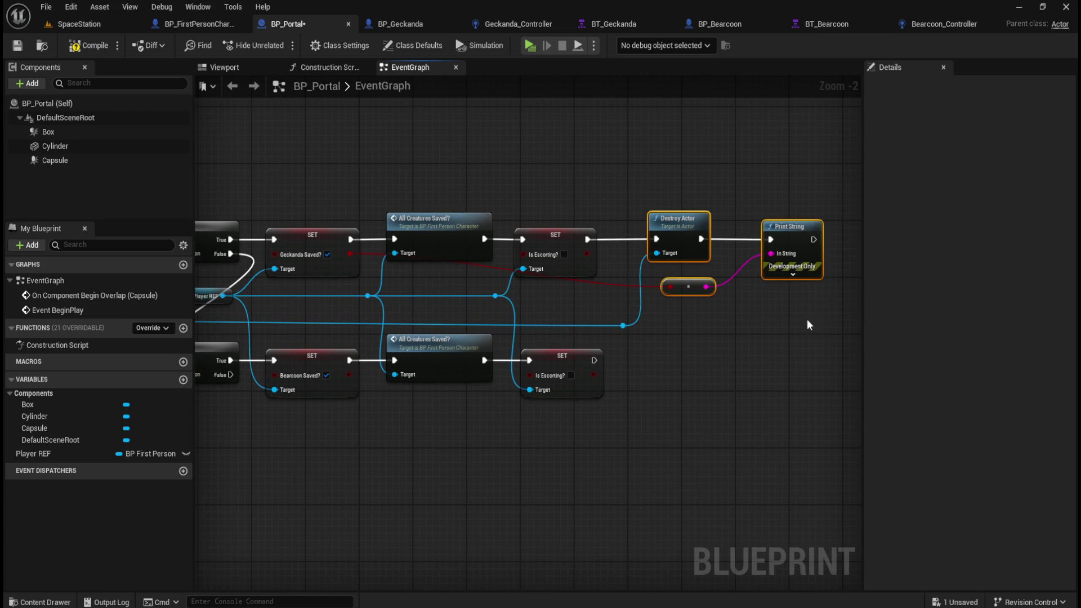
{"action": "key", "text": "ctrl+v"}
{"action": "mouse_move", "coordinate": [740, 321]}
{"action": "left_mouse_down"}
{"action": "mouse_move", "coordinate": [697, 357]}
{"action": "mouse_move", "coordinate": [691, 342]}
{"action": "mouse_move", "coordinate": [705, 343]}
{"action": "left_mouse_up"}
{"action": "left_click_drag", "start_coordinate": [594, 361], "coordinate": [657, 362]}
{"action": "mouse_move", "coordinate": [623, 325]}
{"action": "left_mouse_down"}
{"action": "mouse_move", "coordinate": [658, 378]}
{"action": "mouse_move", "coordinate": [594, 374]}
{"action": "left_mouse_up"}
{"action": "left_click", "coordinate": [672, 451]}
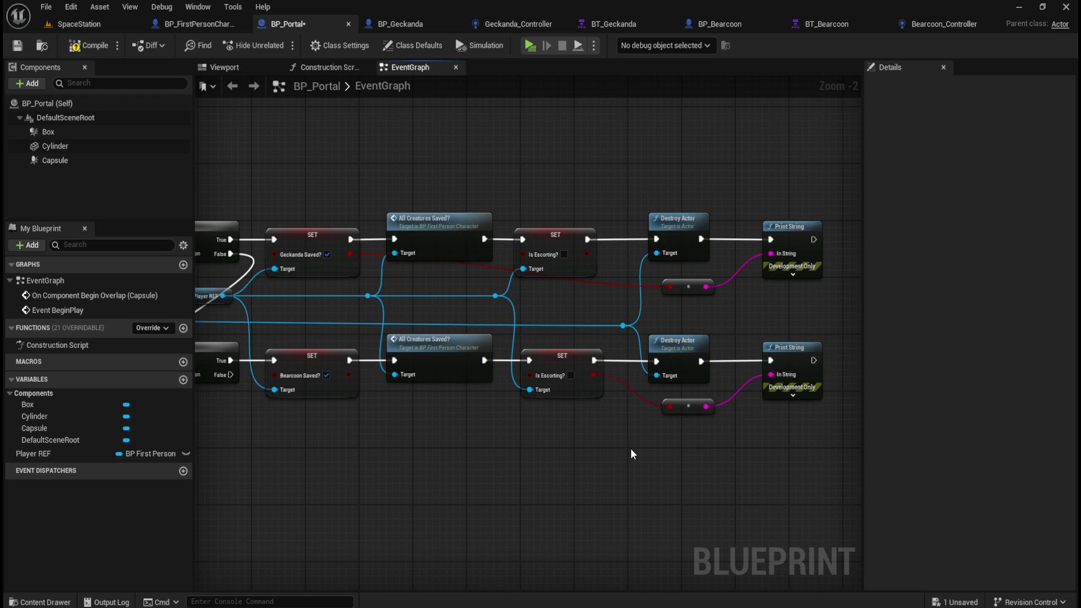
Review both creature branches, then compile and save BP_Portal.
{"action": "mouse_move", "coordinate": [389, 478]}
{"action": "left_mouse_down"}
{"action": "mouse_move", "coordinate": [700, 471]}
{"action": "mouse_move", "coordinate": [531, 441]}
{"action": "mouse_move", "coordinate": [710, 450]}
{"action": "mouse_move", "coordinate": [584, 428]}
{"action": "left_mouse_up"}
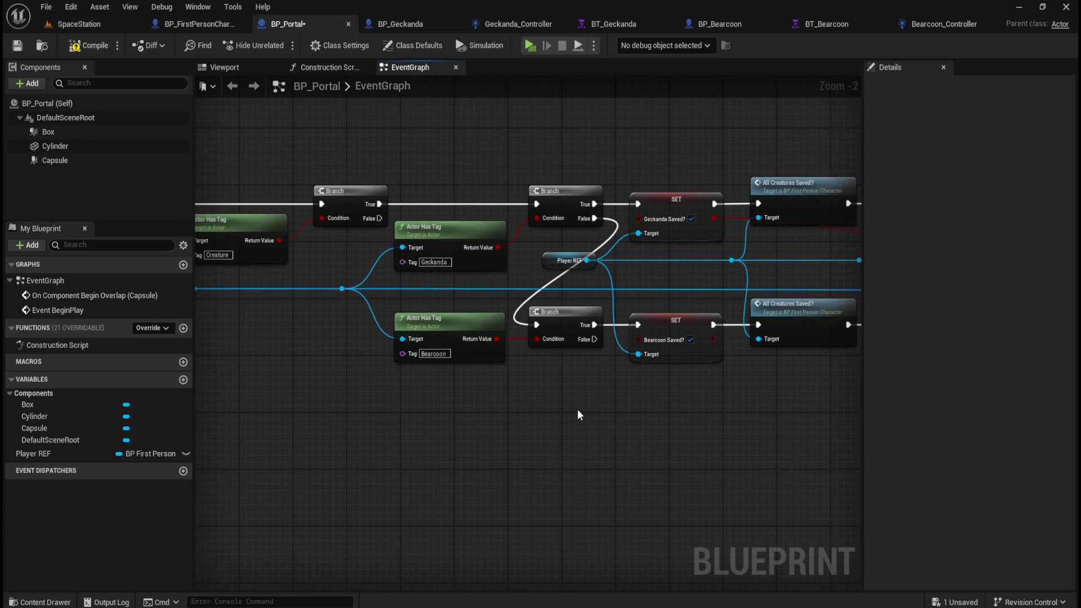
{"action": "left_click_drag", "start_coordinate": [499, 337], "coordinate": [394, 335]}
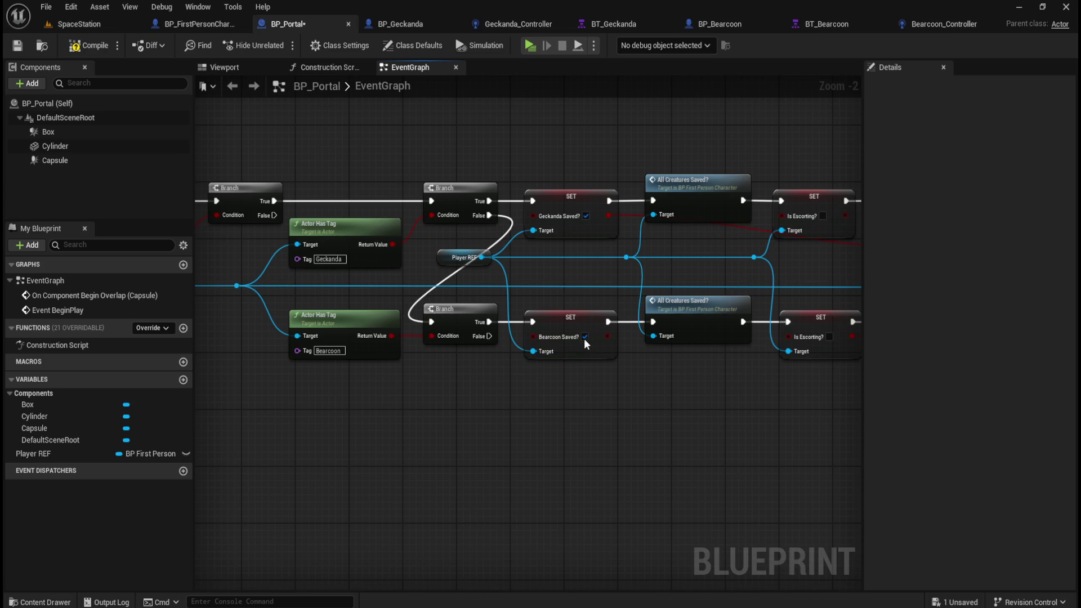
{"action": "left_click_drag", "start_coordinate": [584, 339], "coordinate": [509, 459]}
{"action": "left_click_drag", "start_coordinate": [622, 396], "coordinate": [481, 350]}
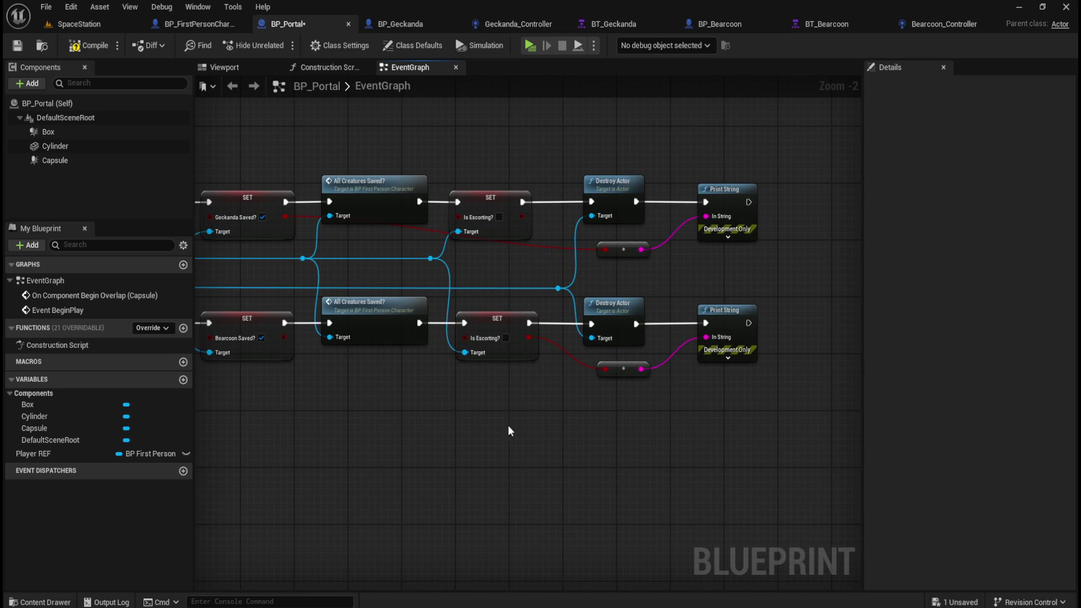
{"action": "left_click_drag", "start_coordinate": [410, 438], "coordinate": [571, 451]}
{"action": "left_click", "coordinate": [87, 46]}
{"action": "left_click", "coordinate": [17, 45]}
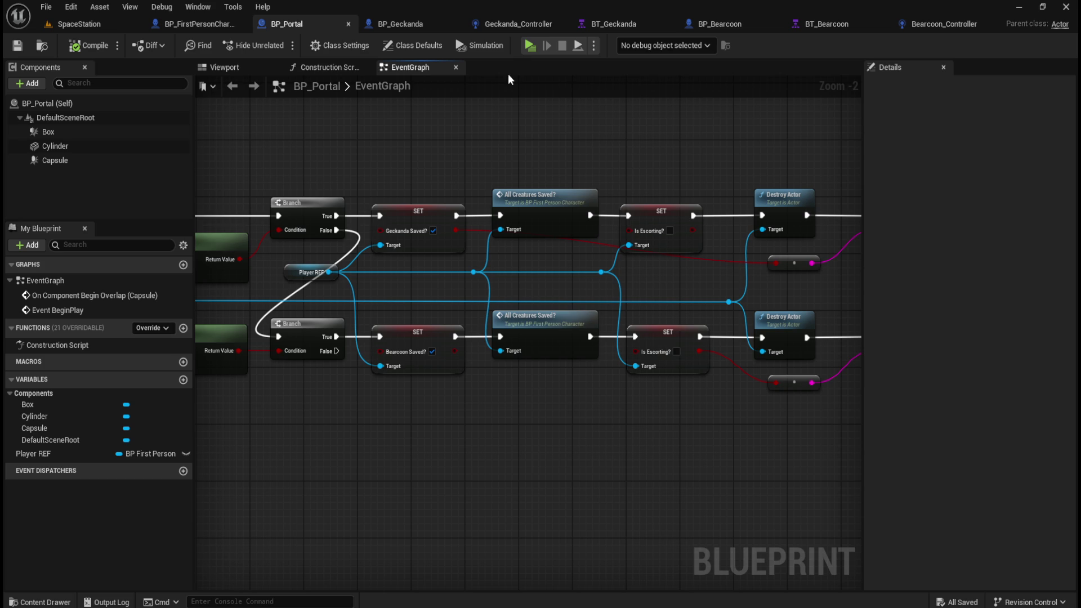
{"action": "left_click_drag", "start_coordinate": [458, 156], "coordinate": [628, 159]}
{"action": "left_click_drag", "start_coordinate": [566, 172], "coordinate": [612, 221]}
{"action": "left_click_drag", "start_coordinate": [657, 418], "coordinate": [566, 419]}
{"action": "left_click", "coordinate": [46, 7]}
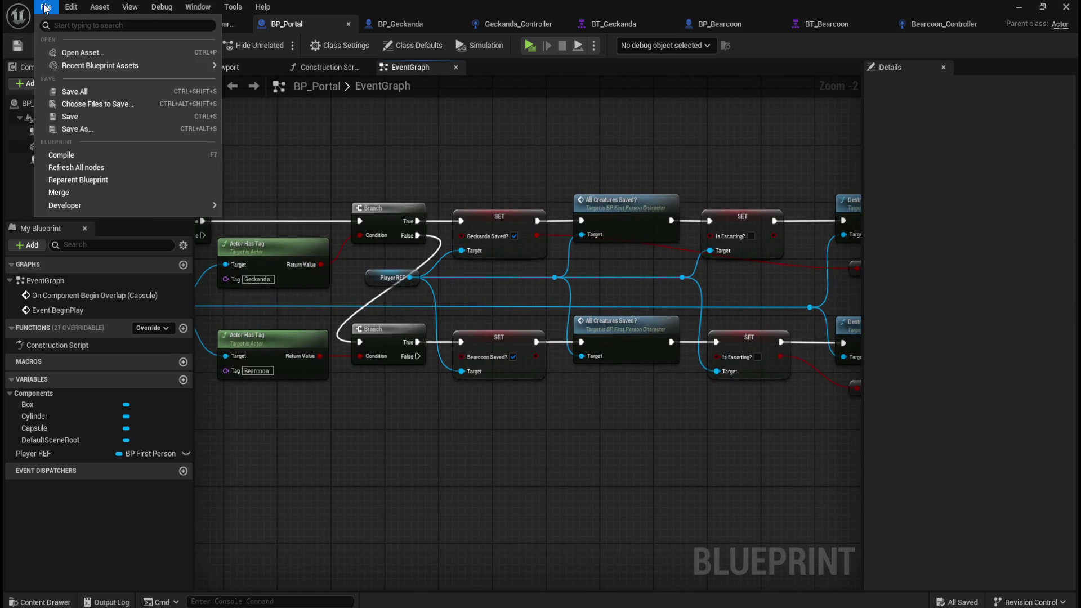
{"action": "left_click", "coordinate": [83, 92]}
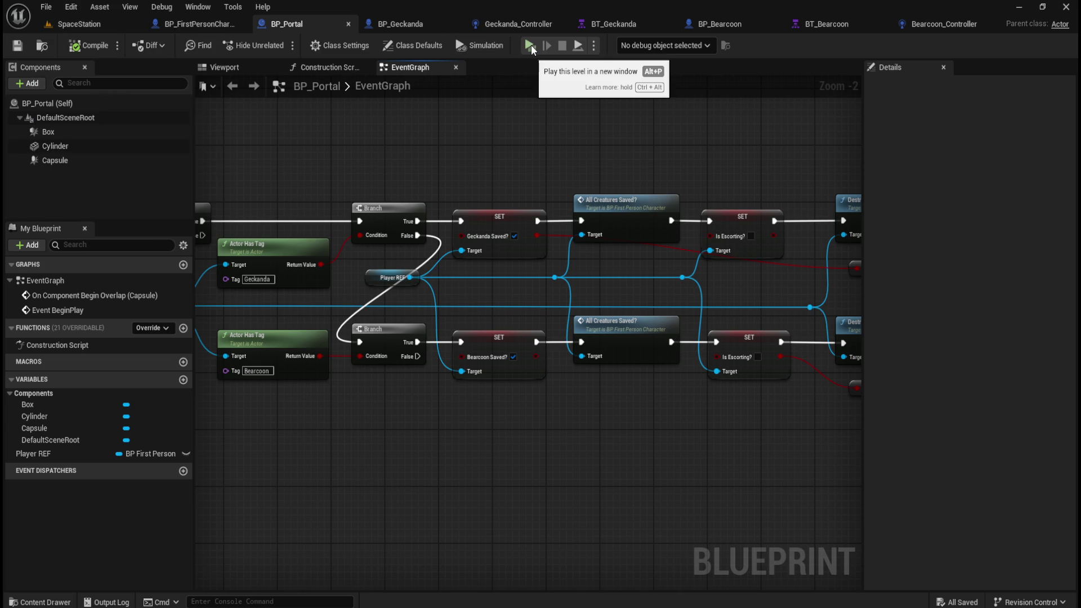
{"action": "mouse_move", "coordinate": [682, 140]}
{"action": "left_mouse_down"}
{"action": "mouse_move", "coordinate": [468, 147]}
{"action": "mouse_move", "coordinate": [492, 211]}
{"action": "mouse_move", "coordinate": [602, 169]}
{"action": "mouse_move", "coordinate": [657, 184]}
{"action": "mouse_move", "coordinate": [550, 140]}
{"action": "mouse_move", "coordinate": [680, 155]}
{"action": "left_mouse_up"}
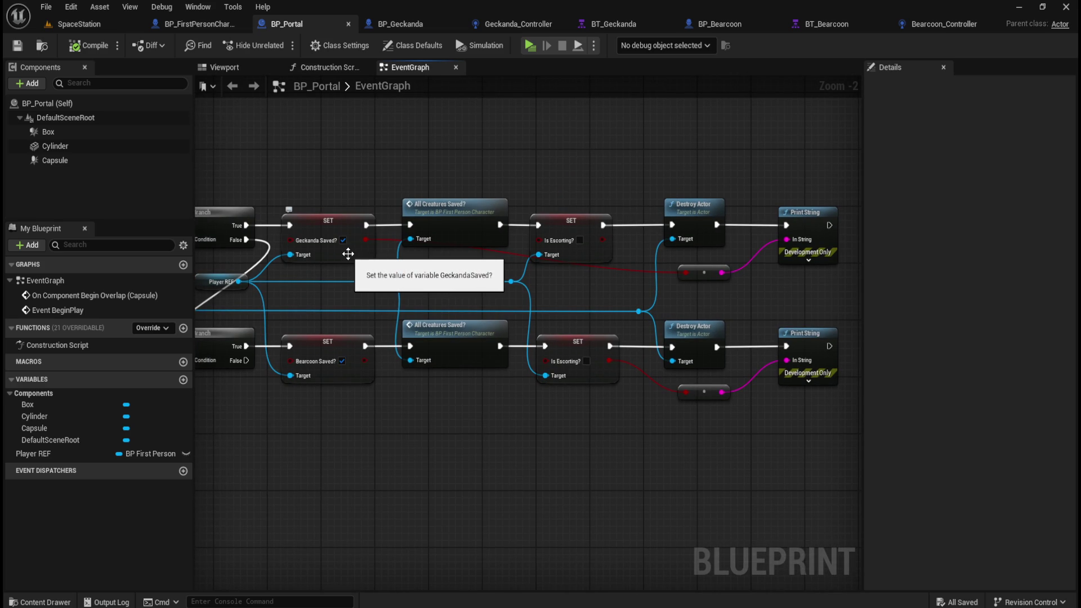
{"action": "mouse_move", "coordinate": [800, 186]}
{"action": "left_mouse_down"}
{"action": "mouse_move", "coordinate": [739, 176]}
{"action": "mouse_move", "coordinate": [663, 242]}
{"action": "left_mouse_up"}
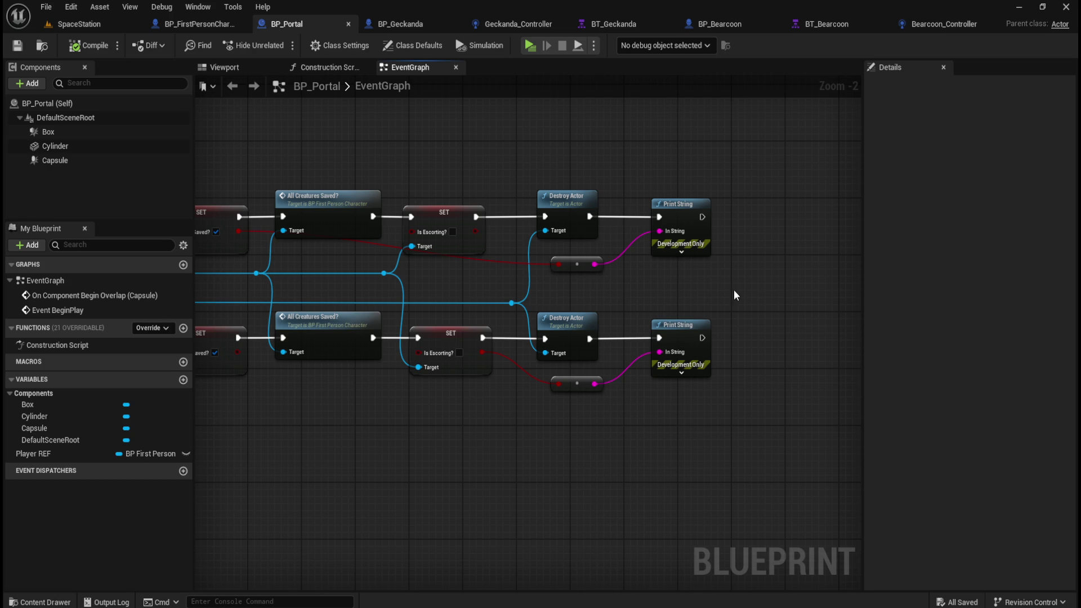
{"action": "mouse_move", "coordinate": [744, 283]}
{"action": "left_mouse_down"}
{"action": "mouse_move", "coordinate": [791, 285]}
{"action": "mouse_move", "coordinate": [631, 295]}
{"action": "left_mouse_up"}
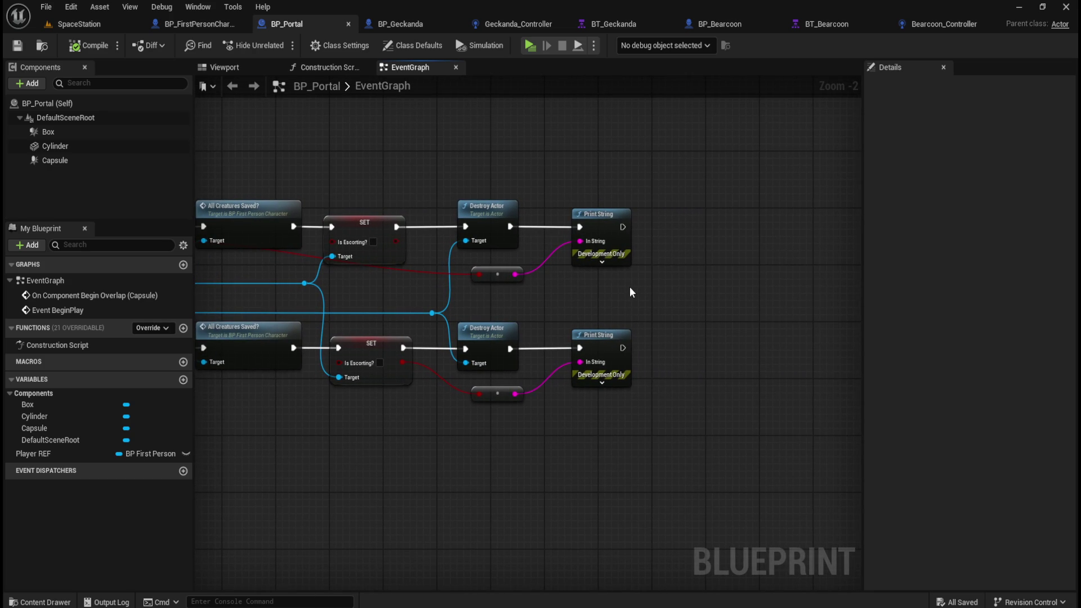
Add a string Append node beside the upper Print String with A set to Geckanda.
{"action": "right_click", "coordinate": [630, 288]}
{"action": "type", "text": "string app"}
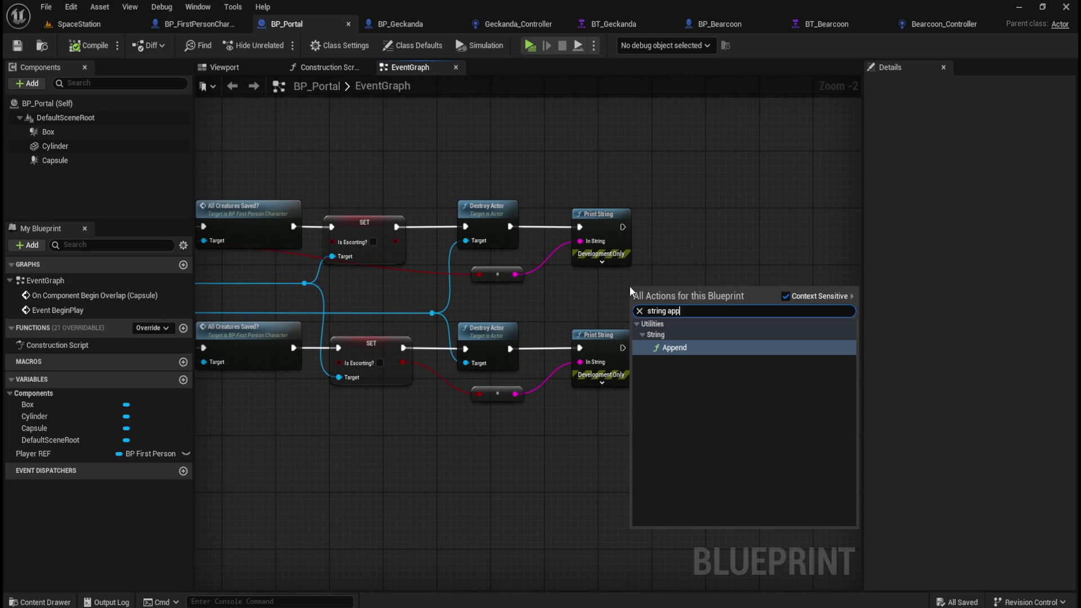
{"action": "key", "text": "Return"}
{"action": "left_click_drag", "start_coordinate": [674, 281], "coordinate": [694, 278]}
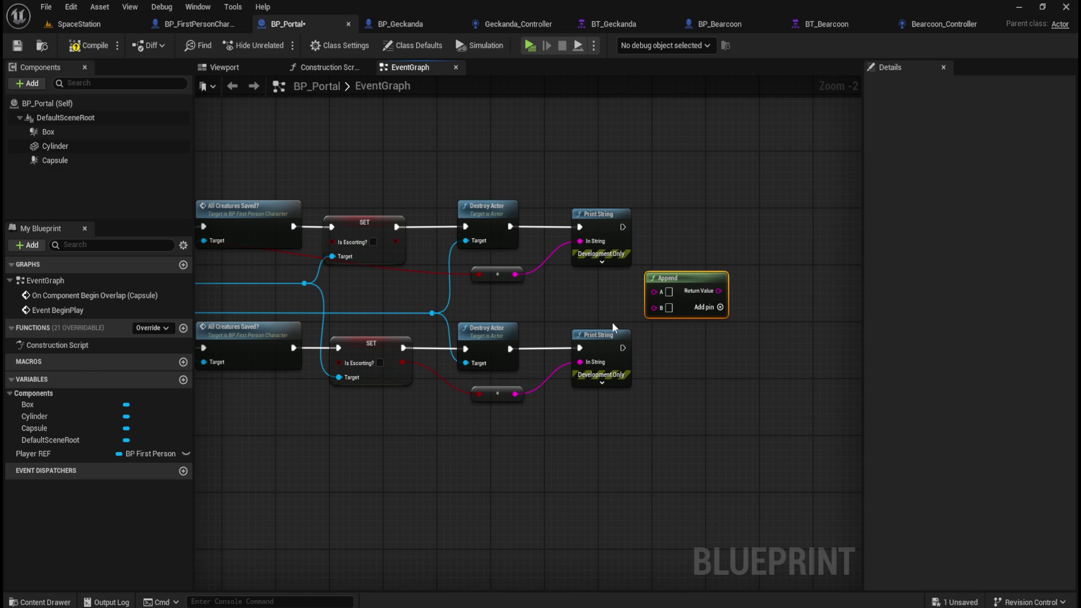
{"action": "mouse_move", "coordinate": [611, 175]}
{"action": "left_mouse_down"}
{"action": "mouse_move", "coordinate": [781, 195]}
{"action": "mouse_move", "coordinate": [630, 169]}
{"action": "left_mouse_up"}
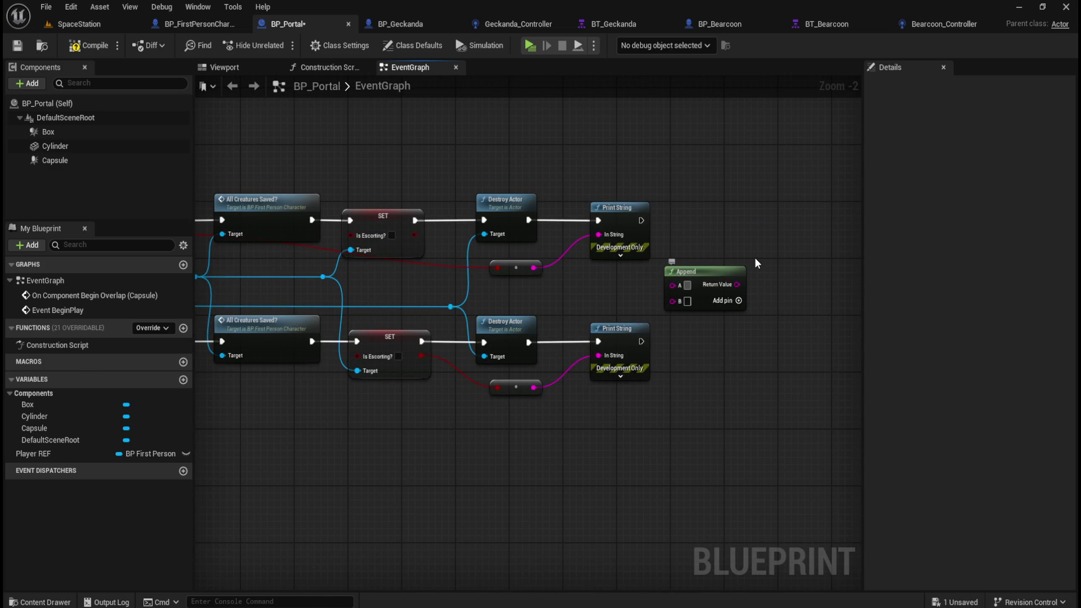
{"action": "type", "text": "Geckanda"}
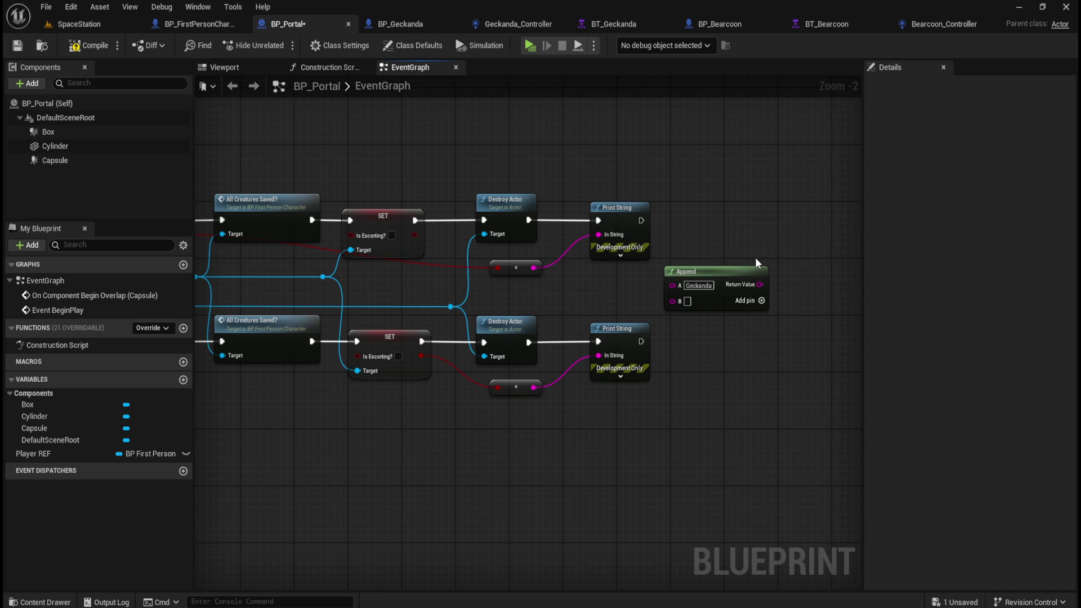
Duplicate the Append node beside the lower Print String, changing A to Bearcoon.
{"action": "left_click", "coordinate": [737, 272]}
{"action": "key", "text": "ctrl+c"}
{"action": "key", "text": "ctrl+v"}
{"action": "mouse_move", "coordinate": [824, 307]}
{"action": "left_mouse_down"}
{"action": "mouse_move", "coordinate": [796, 343]}
{"action": "mouse_move", "coordinate": [723, 343]}
{"action": "mouse_move", "coordinate": [731, 349]}
{"action": "left_mouse_up"}
{"action": "left_click", "coordinate": [699, 356]}
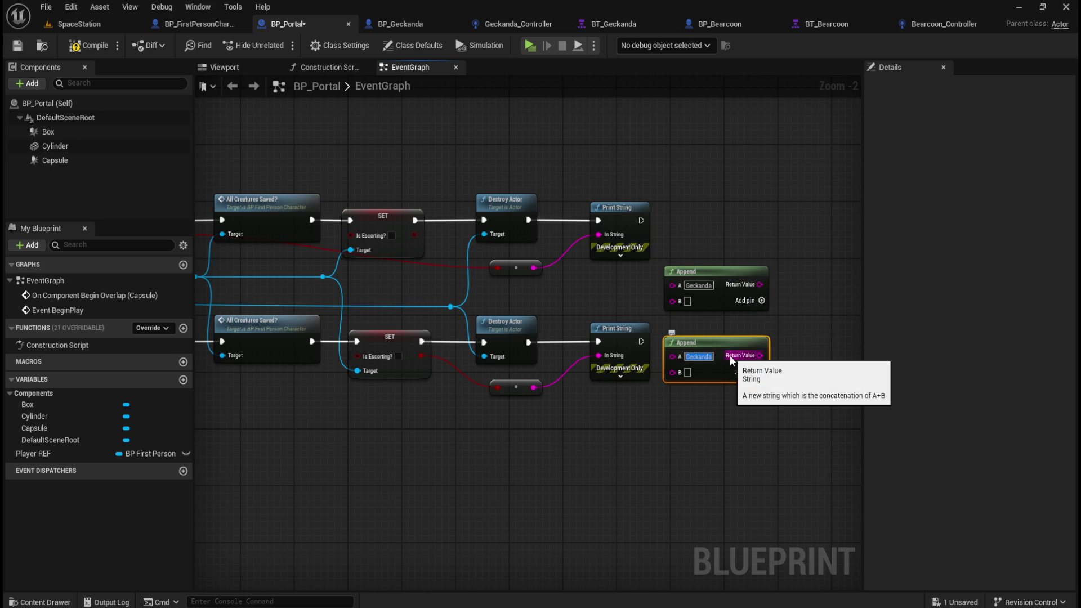
{"action": "type", "text": "Bearcoon"}
{"action": "left_click", "coordinate": [739, 214]}
Feed each conversion into its Append's B and each Append into its Print String; compile and save.
{"action": "mouse_move", "coordinate": [534, 387]}
{"action": "left_mouse_down"}
{"action": "mouse_move", "coordinate": [649, 394]}
{"action": "mouse_move", "coordinate": [673, 372]}
{"action": "left_mouse_up"}
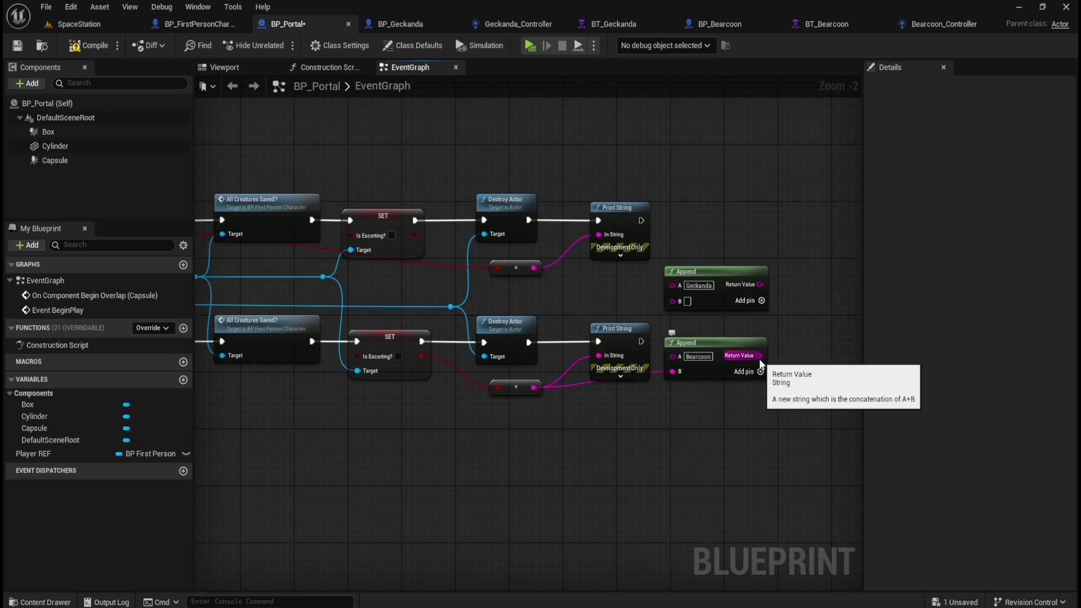
{"action": "left_click_drag", "start_coordinate": [760, 357], "coordinate": [600, 356]}
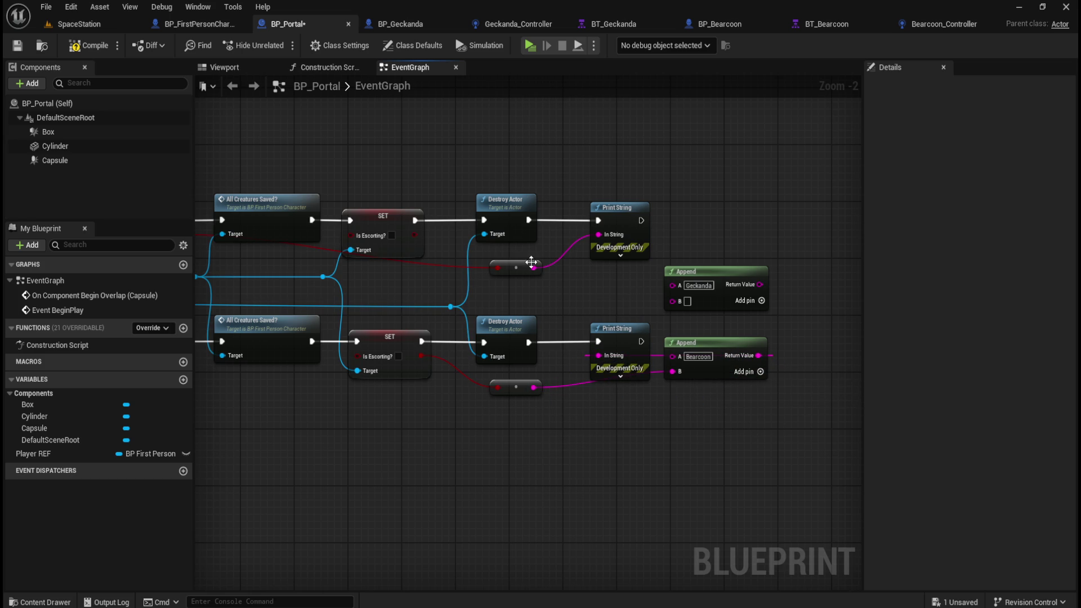
{"action": "left_click_drag", "start_coordinate": [534, 270], "coordinate": [673, 301]}
{"action": "mouse_move", "coordinate": [760, 284]}
{"action": "left_mouse_down"}
{"action": "mouse_move", "coordinate": [585, 248]}
{"action": "mouse_move", "coordinate": [608, 238]}
{"action": "left_mouse_up"}
{"action": "left_click", "coordinate": [82, 53]}
{"action": "left_click", "coordinate": [18, 49]}
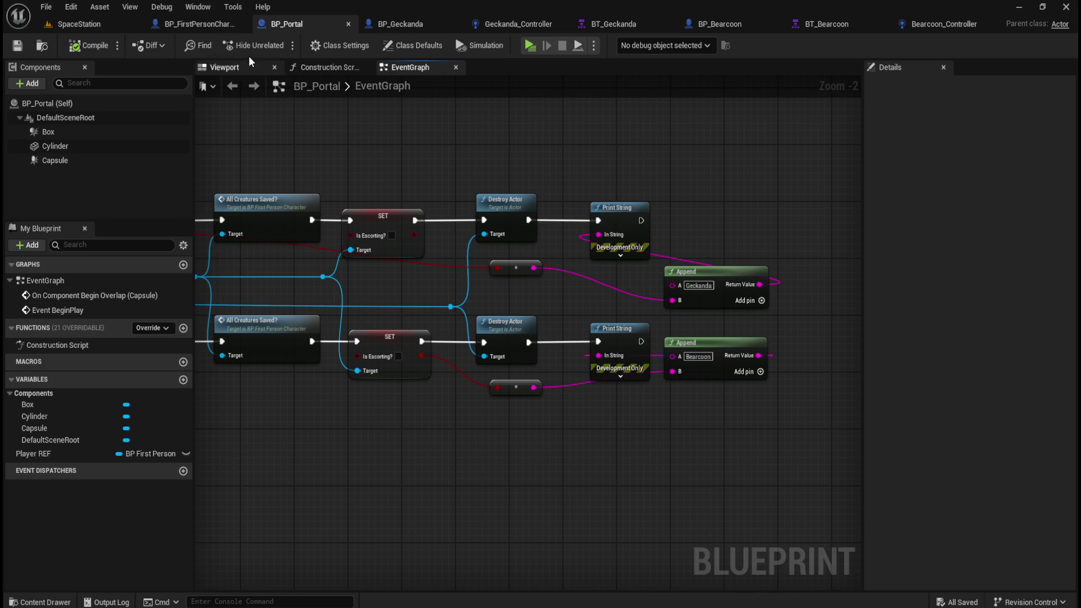
{"action": "key", "text": "ctrl+s"}
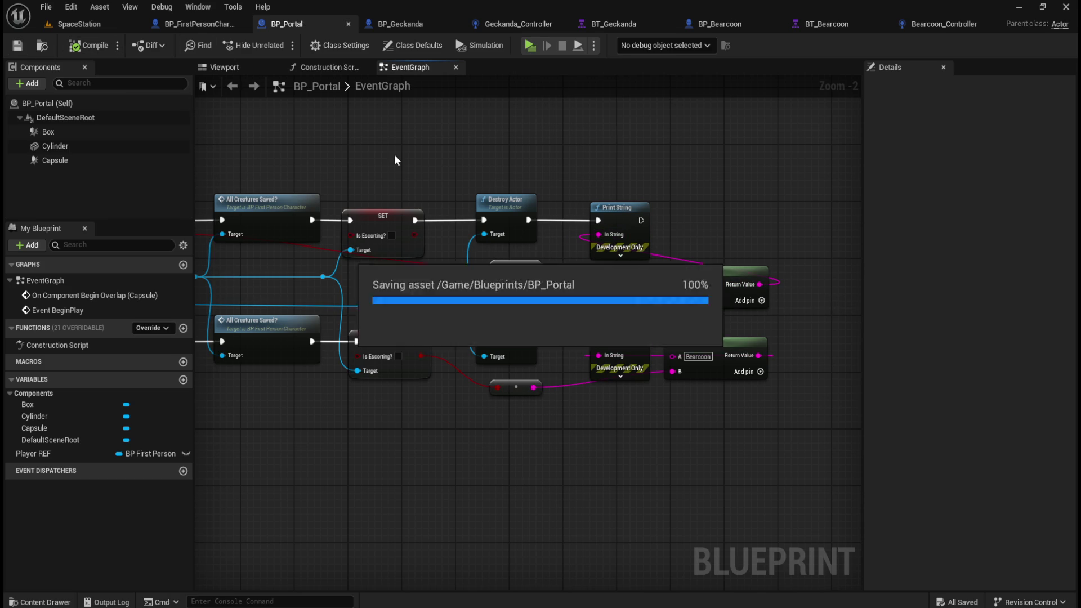
Play-test in a maximized preview window until the creature enters the portal, printing Bearcoonfalse.
{"action": "left_click", "coordinate": [531, 45]}
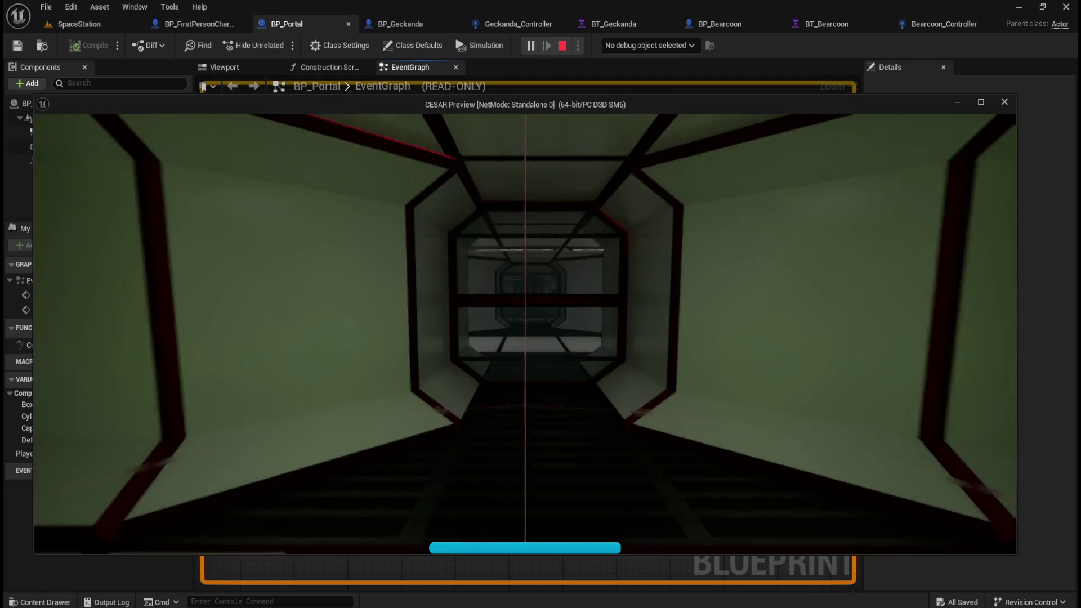
{"action": "key", "text": "w"}
{"action": "key", "text": "Escape"}
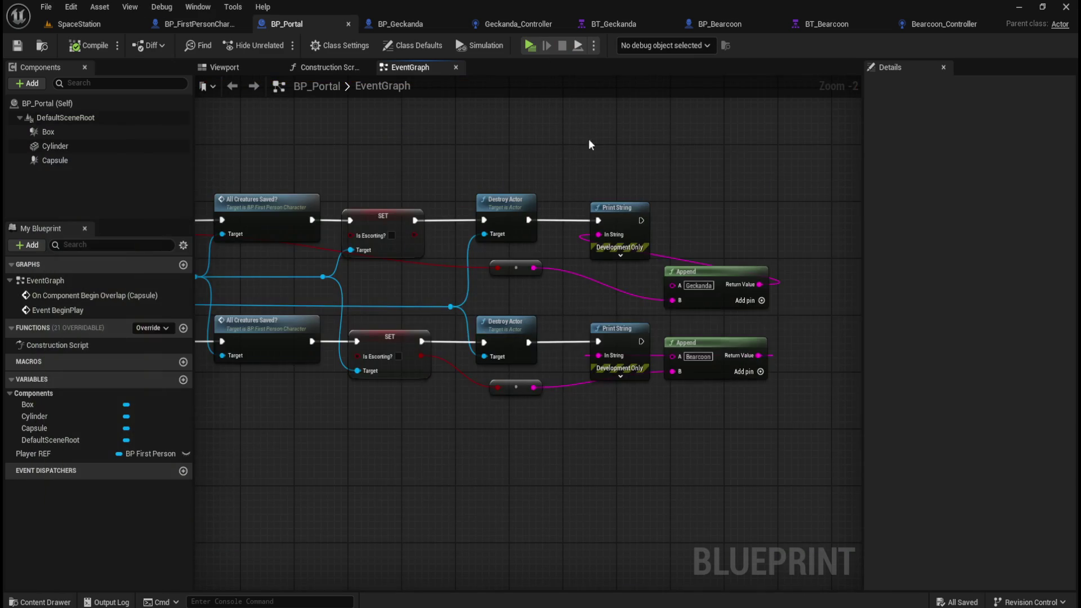
{"action": "key", "text": "alt+p"}
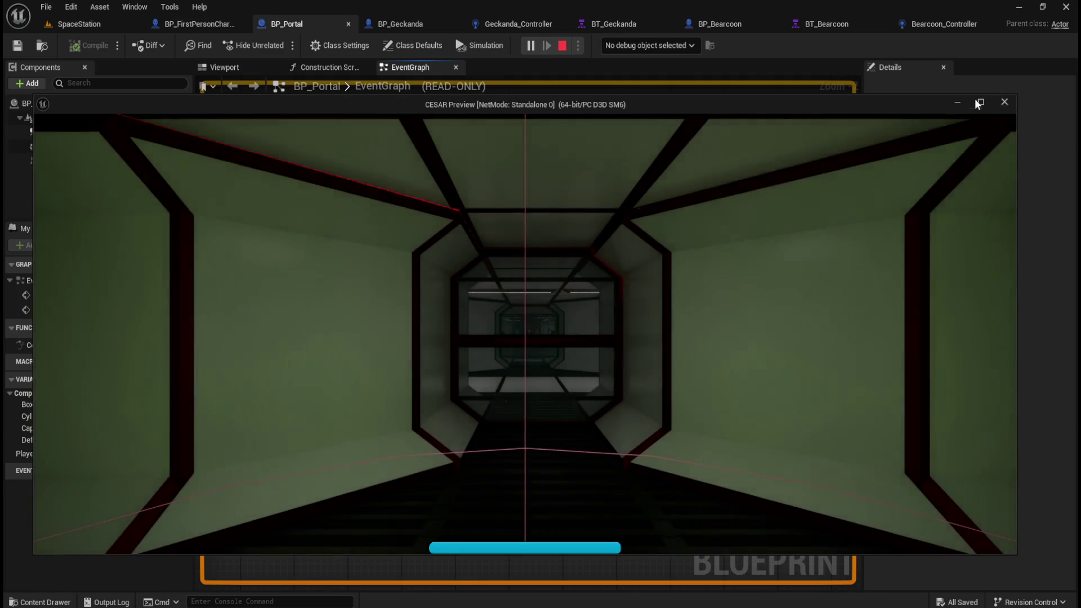
{"action": "left_click", "coordinate": [975, 99]}
{"action": "key", "text": "shift+w"}
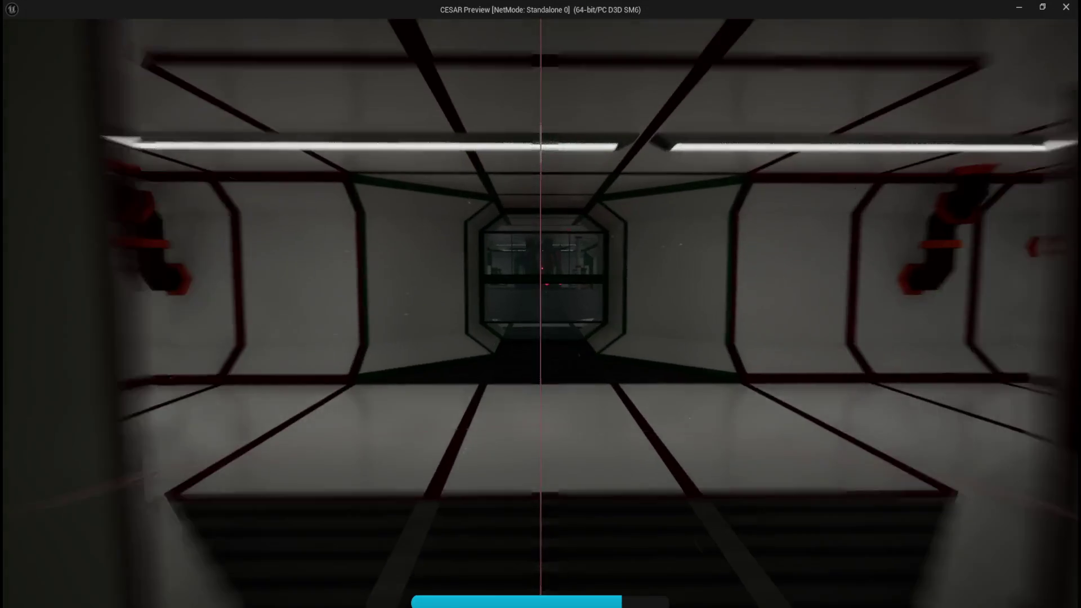
{"action": "key", "text": "shift+w"}
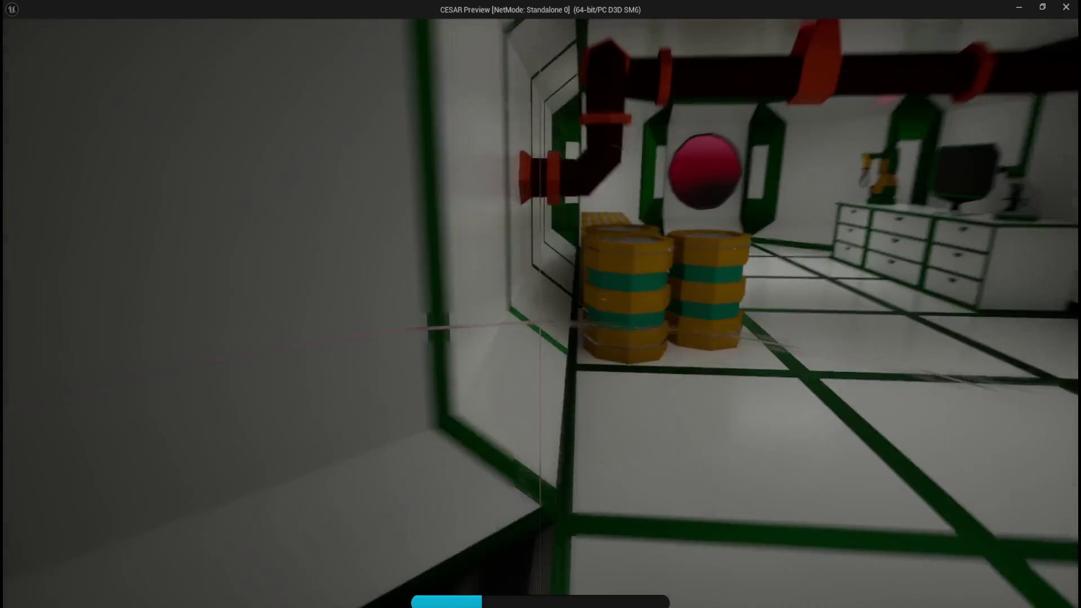
{"action": "key", "text": "e"}
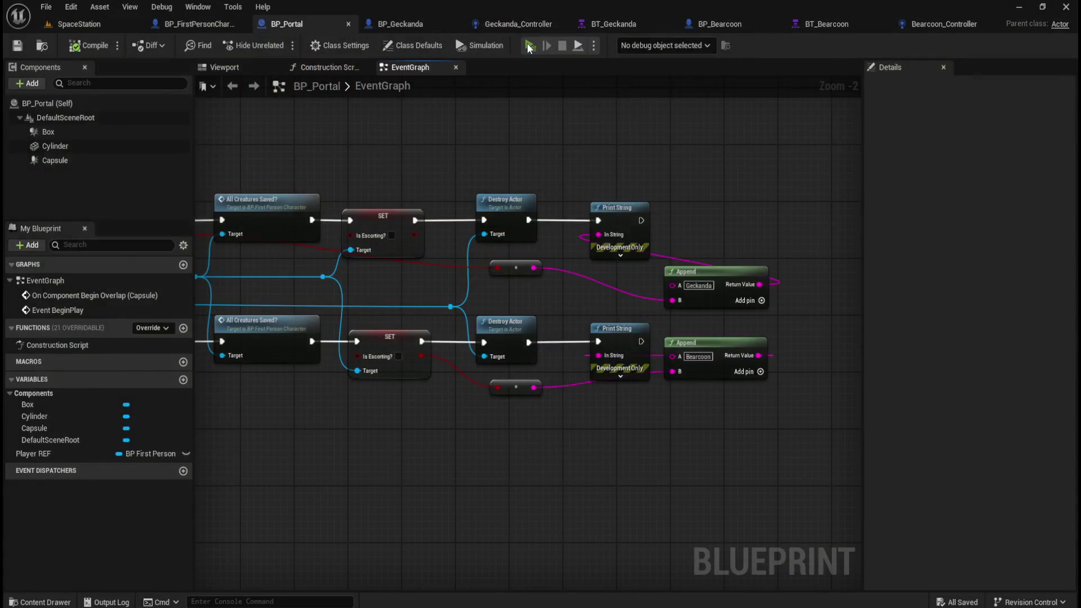
{"action": "left_click", "coordinate": [530, 46]}
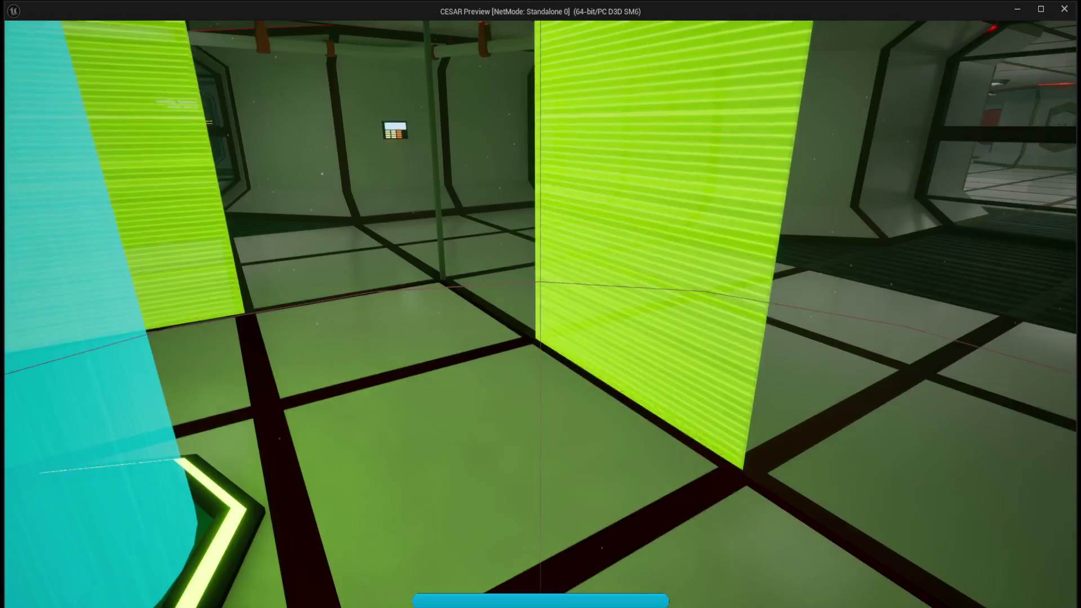
{"action": "key", "text": "Escape"}
Replace Is Escorting with Bearcoon Saved as the lower conversion node's input.
{"action": "left_click_drag", "start_coordinate": [413, 418], "coordinate": [665, 429]}
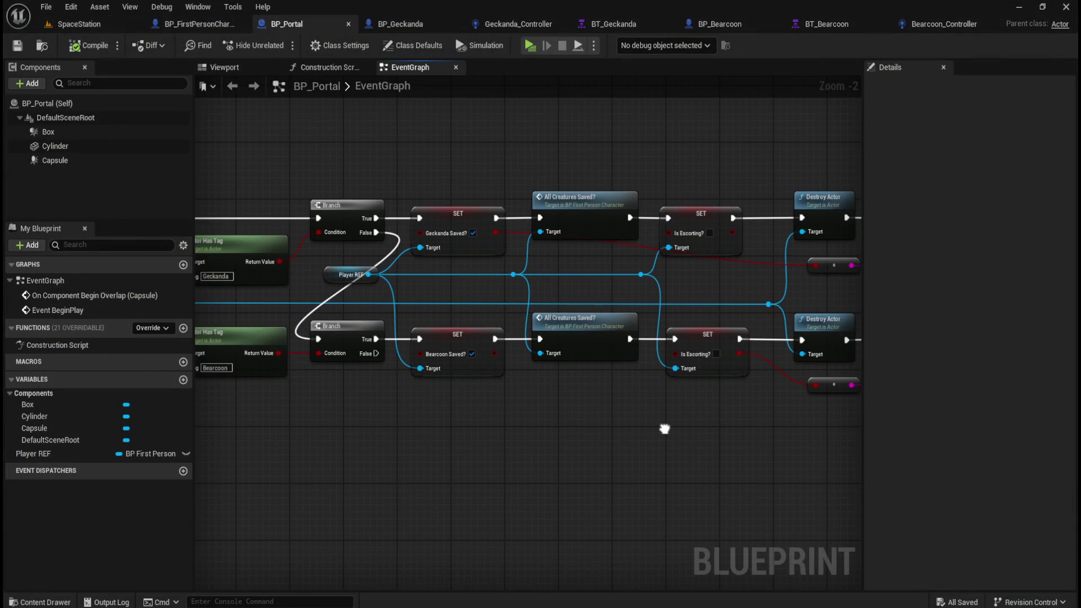
{"action": "mouse_move", "coordinate": [664, 429]}
{"action": "left_mouse_down"}
{"action": "mouse_move", "coordinate": [464, 414]}
{"action": "mouse_move", "coordinate": [707, 420]}
{"action": "left_mouse_up"}
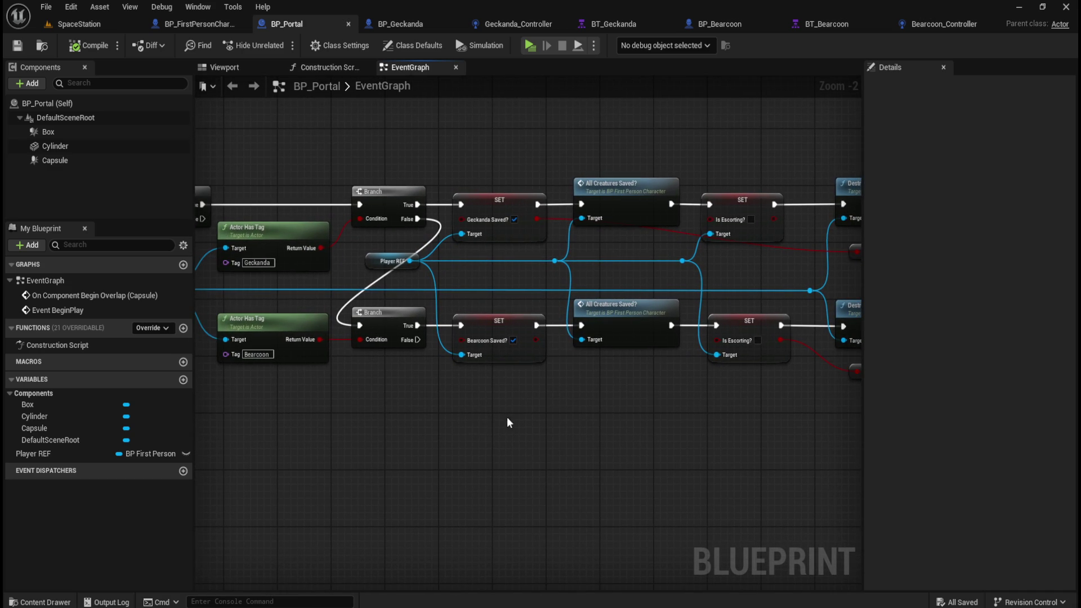
{"action": "mouse_move", "coordinate": [398, 410]}
{"action": "left_mouse_down"}
{"action": "mouse_move", "coordinate": [695, 410]}
{"action": "mouse_move", "coordinate": [666, 415]}
{"action": "mouse_move", "coordinate": [658, 437]}
{"action": "mouse_move", "coordinate": [383, 422]}
{"action": "left_mouse_up"}
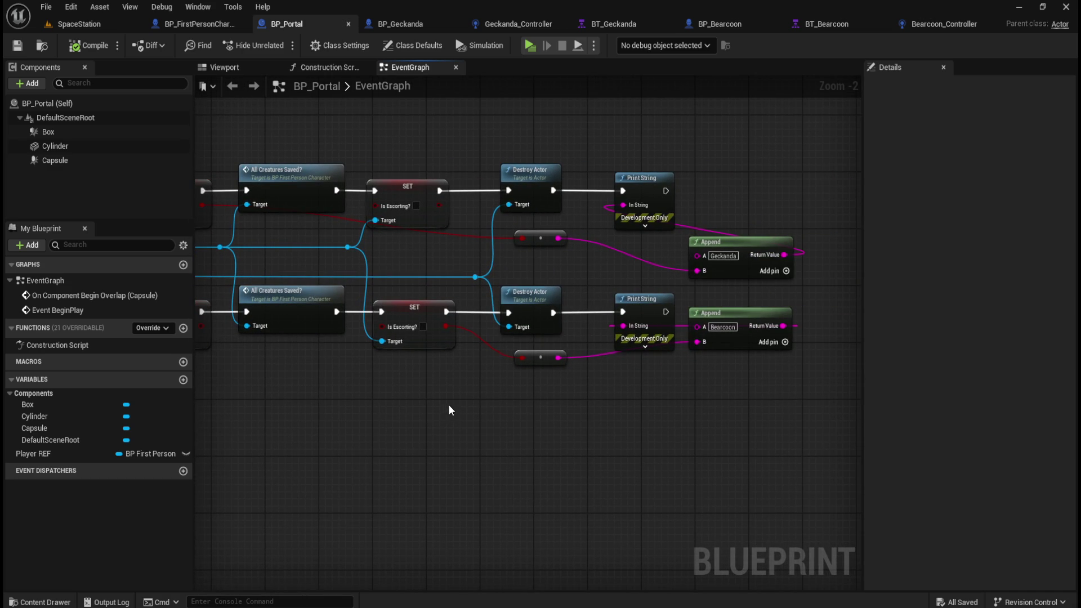
{"action": "left_click_drag", "start_coordinate": [386, 397], "coordinate": [598, 420]}
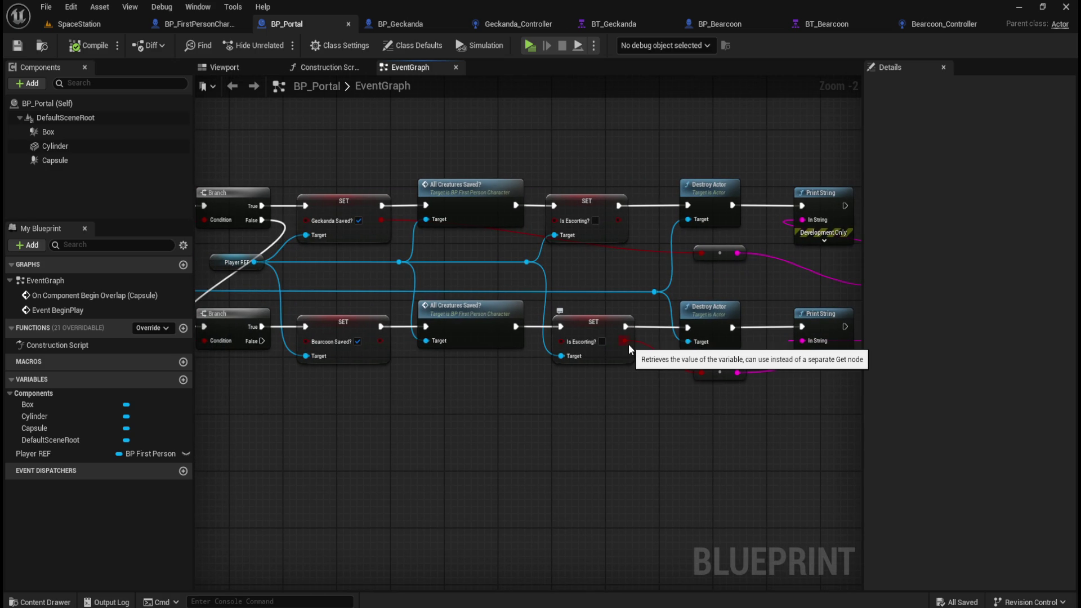
{"action": "left_click", "coordinate": [627, 342], "text": "alt"}
{"action": "mouse_move", "coordinate": [381, 341]}
{"action": "left_mouse_down"}
{"action": "mouse_move", "coordinate": [620, 366]}
{"action": "mouse_move", "coordinate": [633, 377]}
{"action": "mouse_move", "coordinate": [700, 372]}
{"action": "left_mouse_up"}
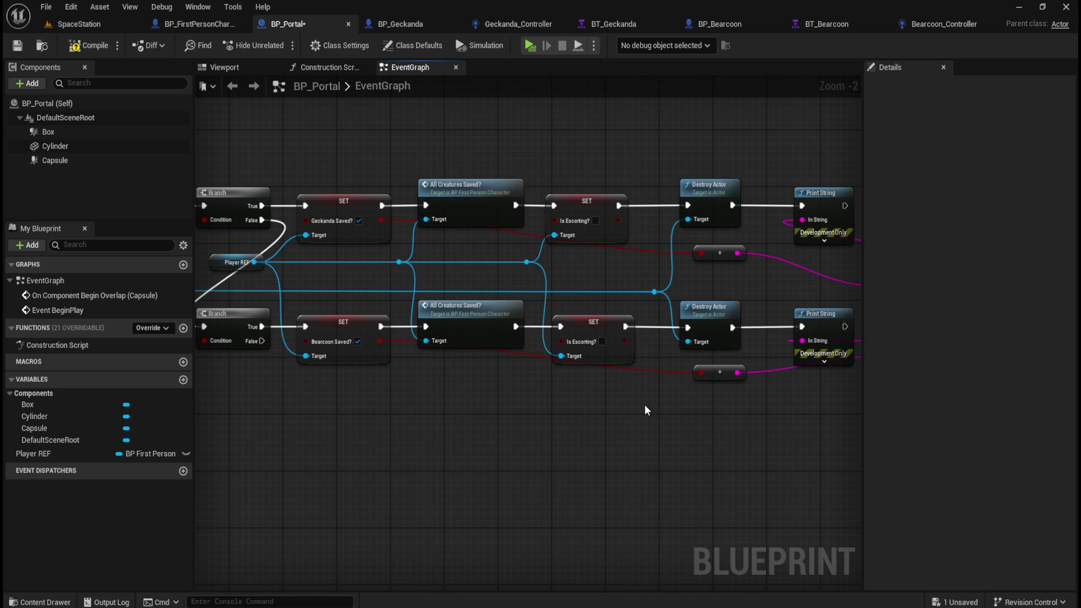
Compile BP_Portal with F7 and launch a standalone game preview.
{"action": "left_click_drag", "start_coordinate": [557, 427], "coordinate": [521, 422]}
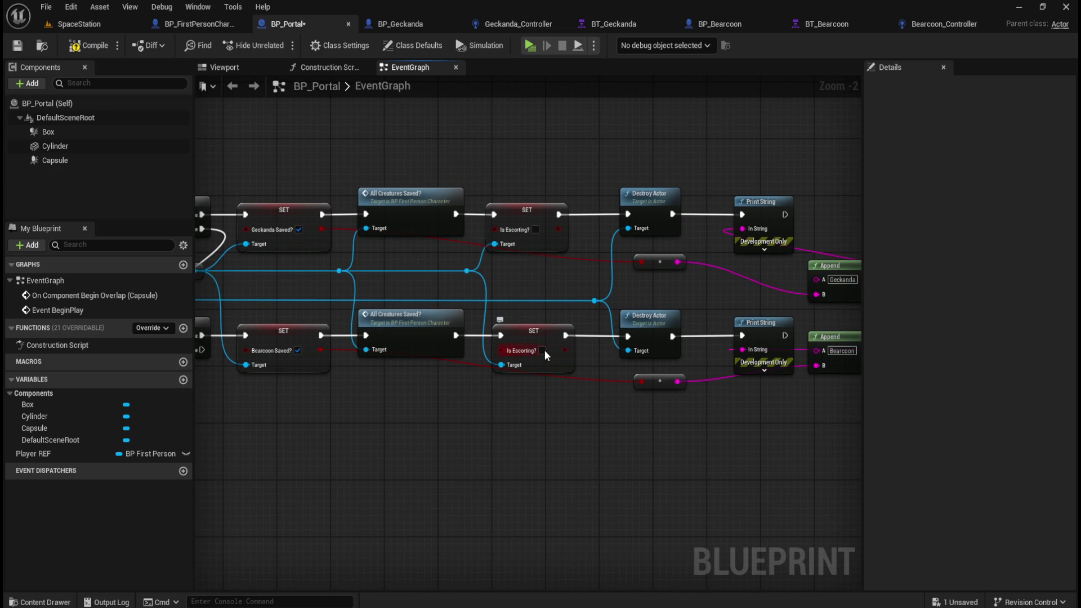
{"action": "key", "text": "F7"}
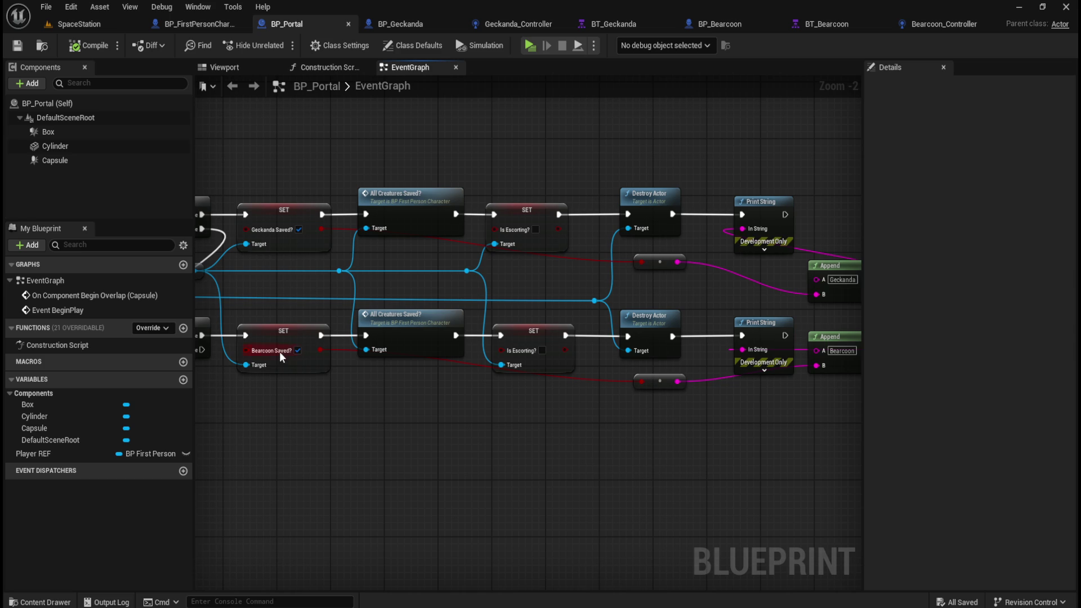
{"action": "left_click_drag", "start_coordinate": [774, 451], "coordinate": [611, 436]}
{"action": "left_click", "coordinate": [523, 44]}
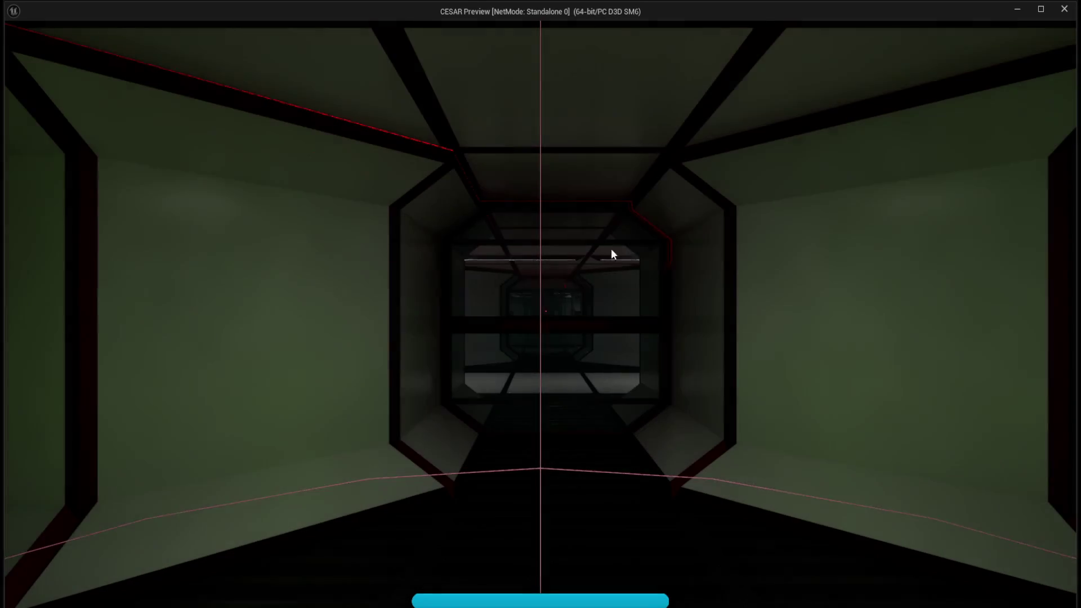
Walk through the corridor to the barrel room, loot a barrel, and stop the preview.
{"action": "key", "text": "w"}
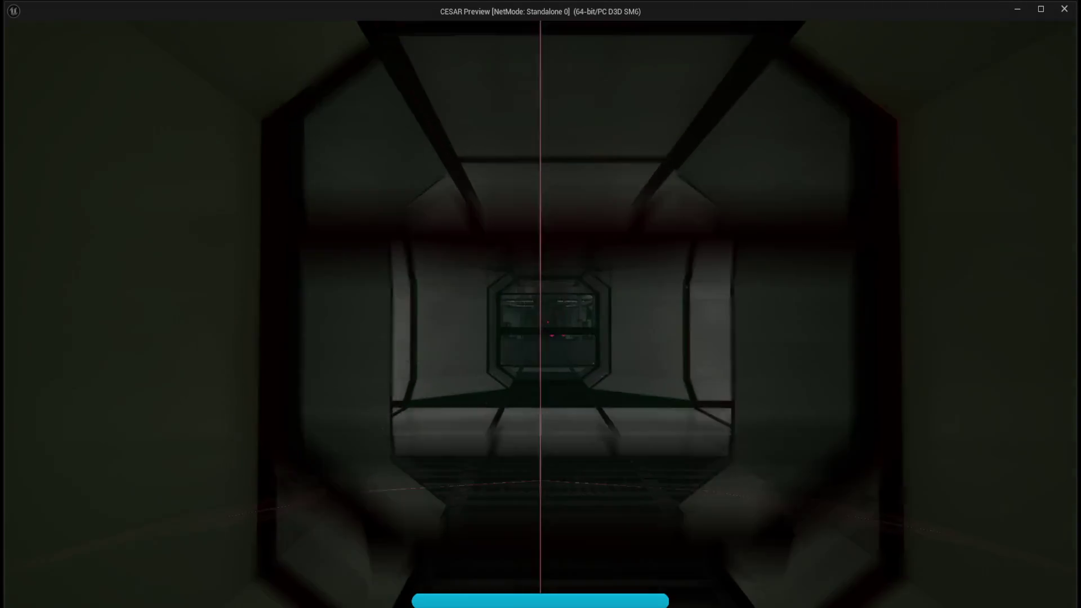
{"action": "key", "text": "shift+w"}
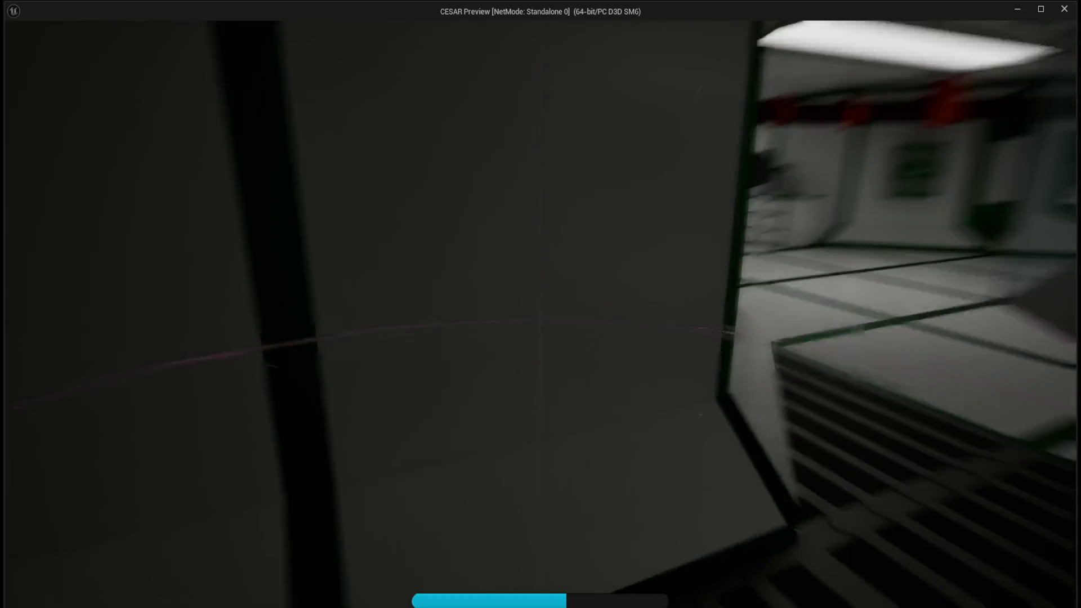
{"action": "key", "text": "w"}
{"action": "key", "text": "e"}
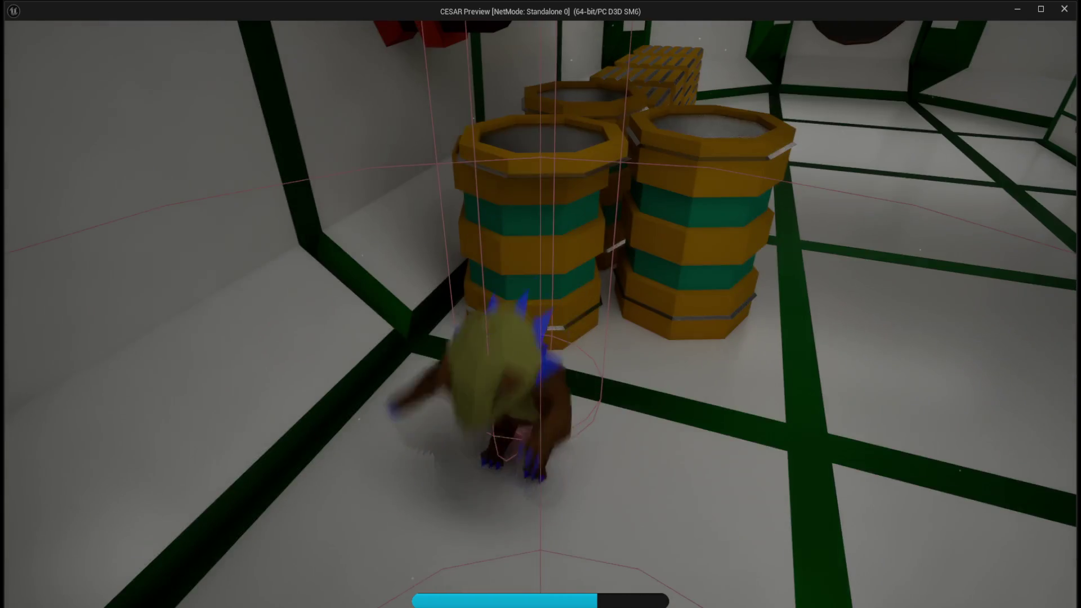
{"action": "key", "text": "w"}
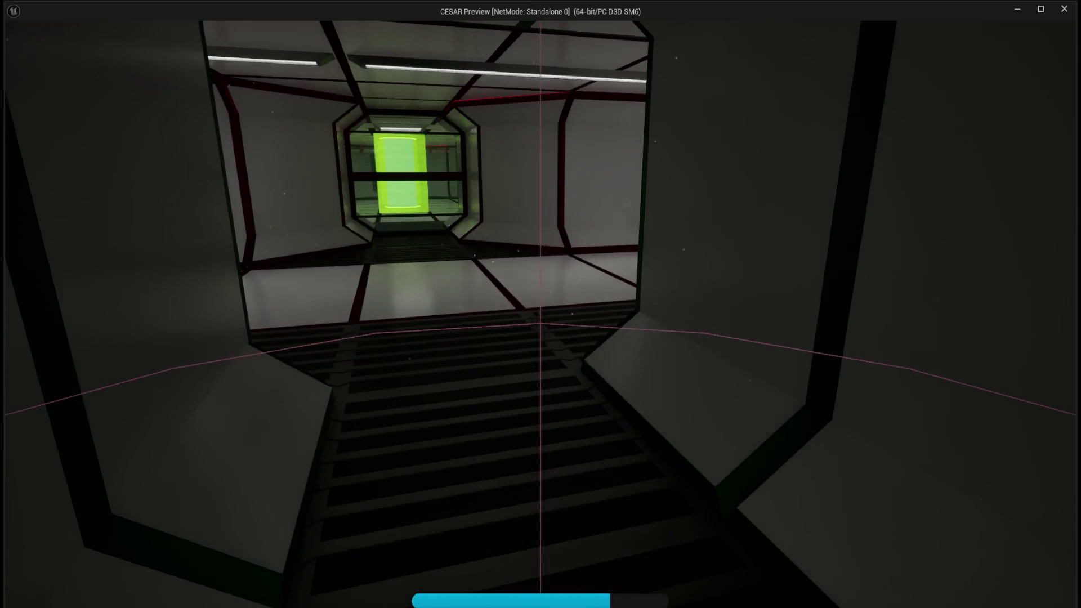
{"action": "key", "text": "Escape"}
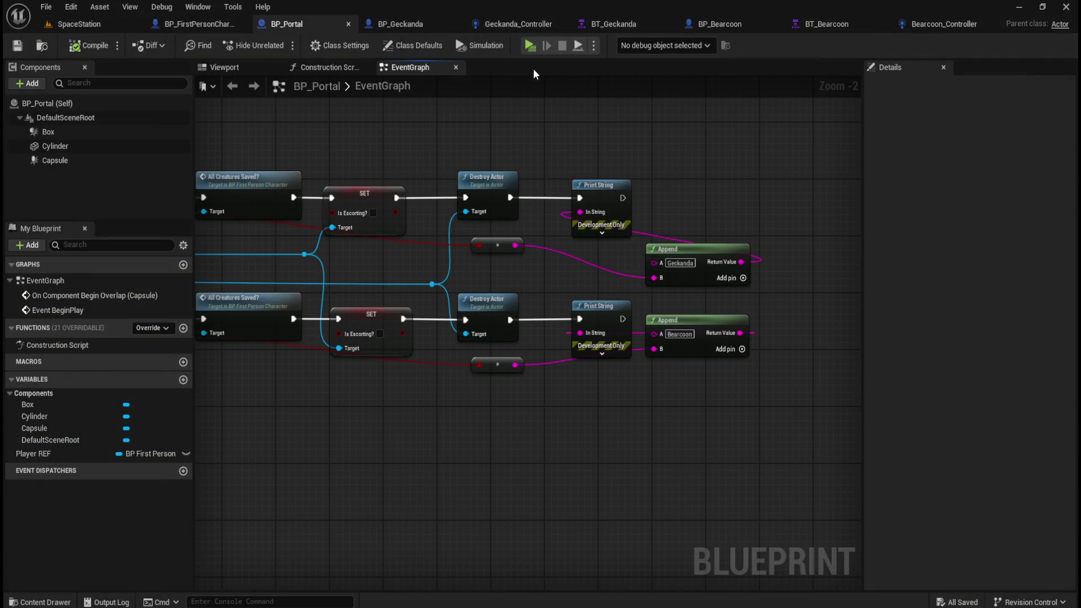
Relaunch the preview and loot the barrels in the room again.
{"action": "left_click", "coordinate": [530, 45]}
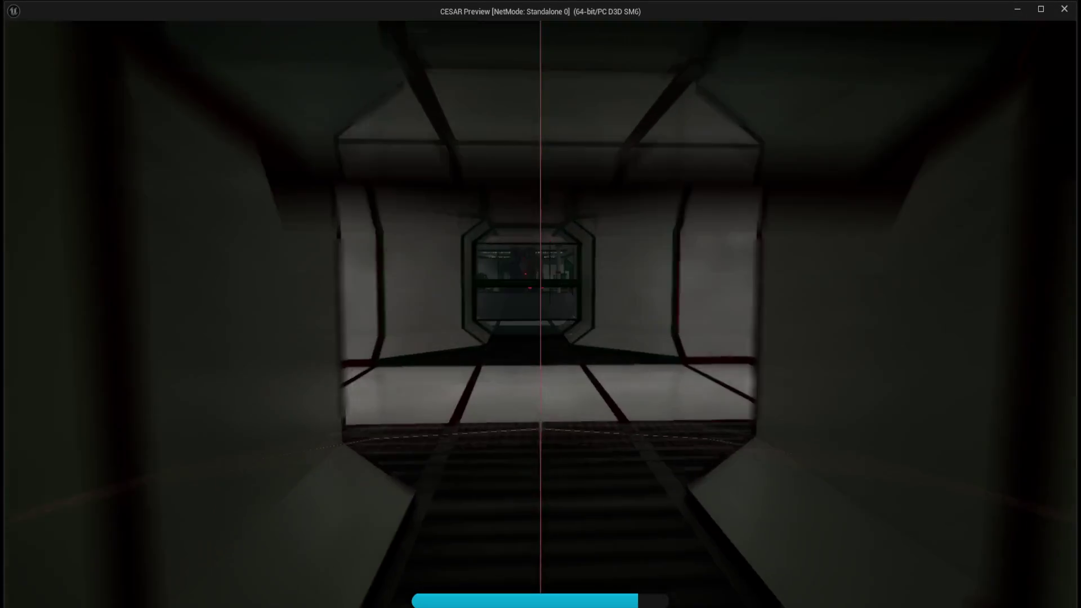
{"action": "key", "text": "w"}
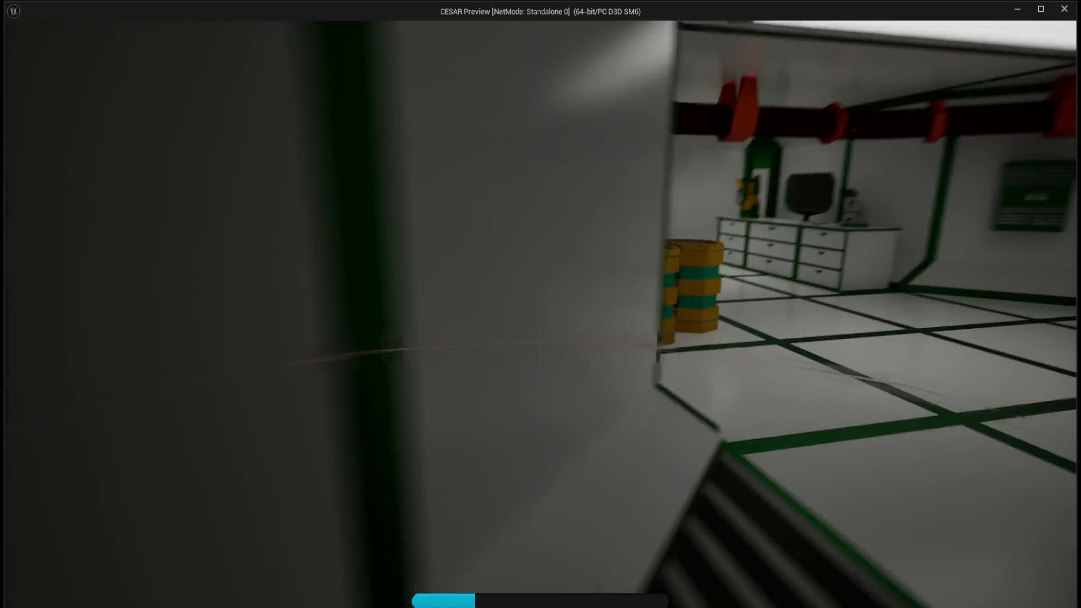
{"action": "key", "text": "e"}
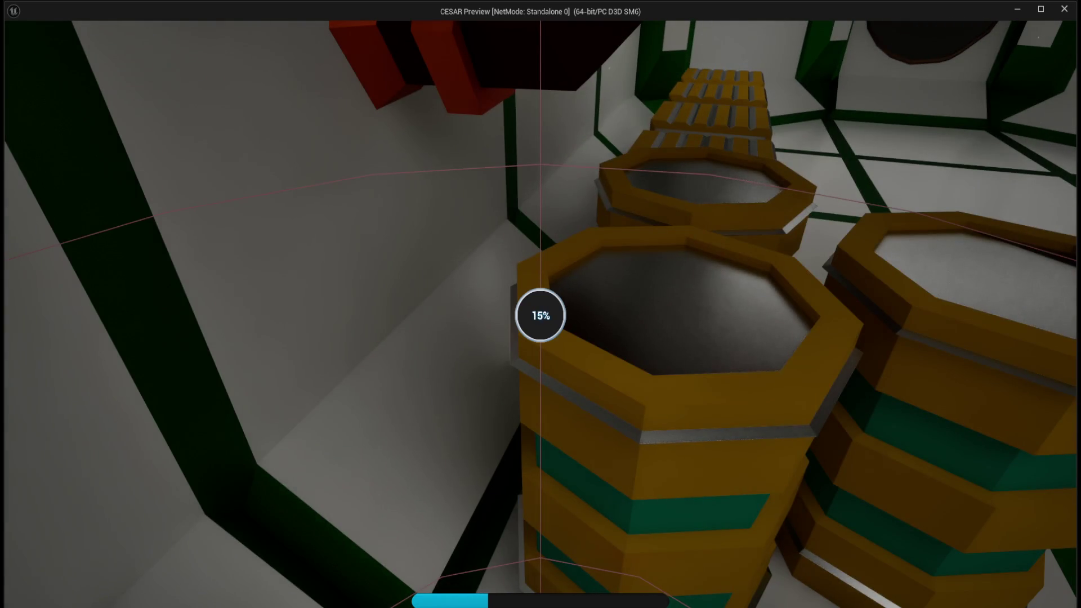
{"action": "mouse_move", "coordinate": [541, 316]}
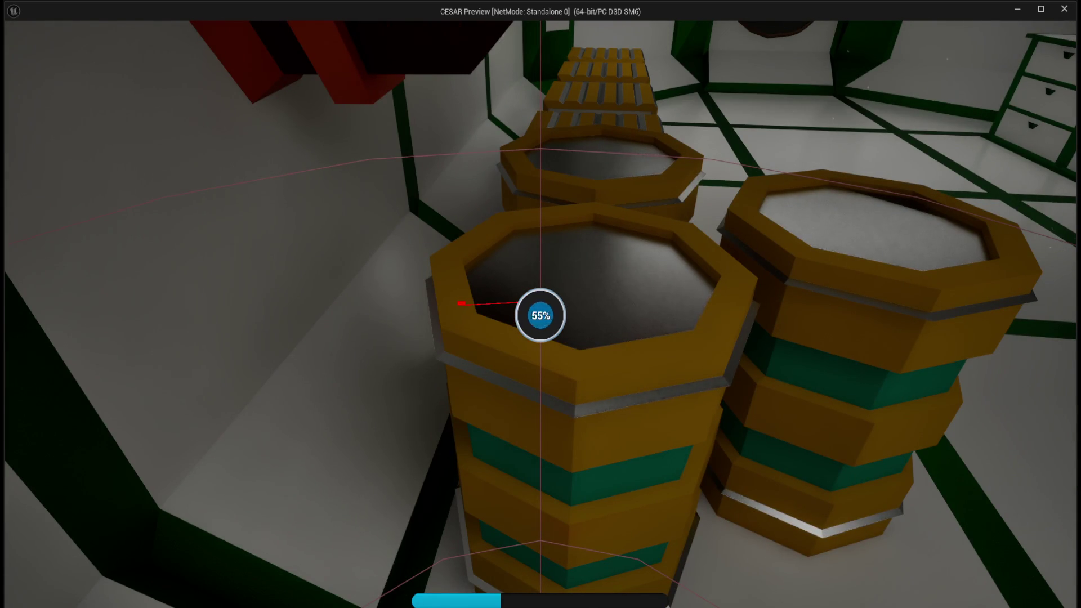
{"action": "key", "text": "w"}
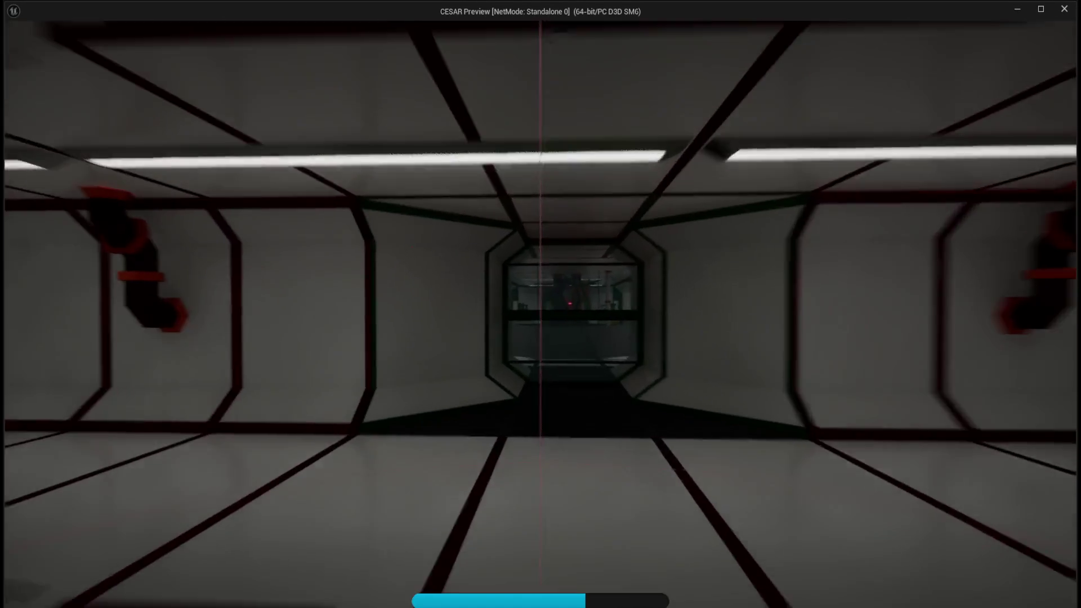
{"action": "key", "text": "w"}
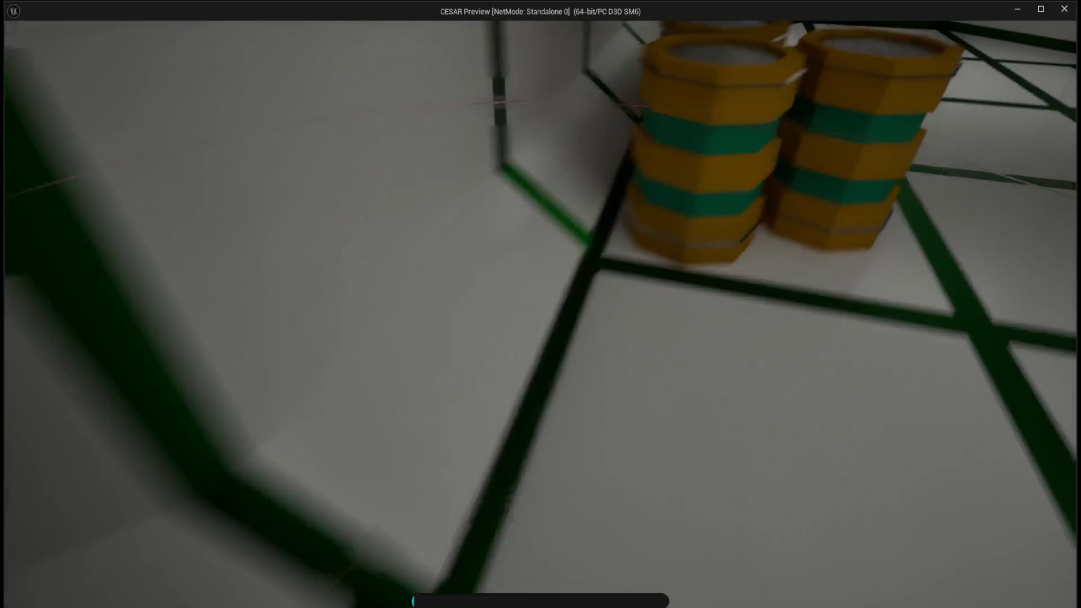
{"action": "key", "text": "e"}
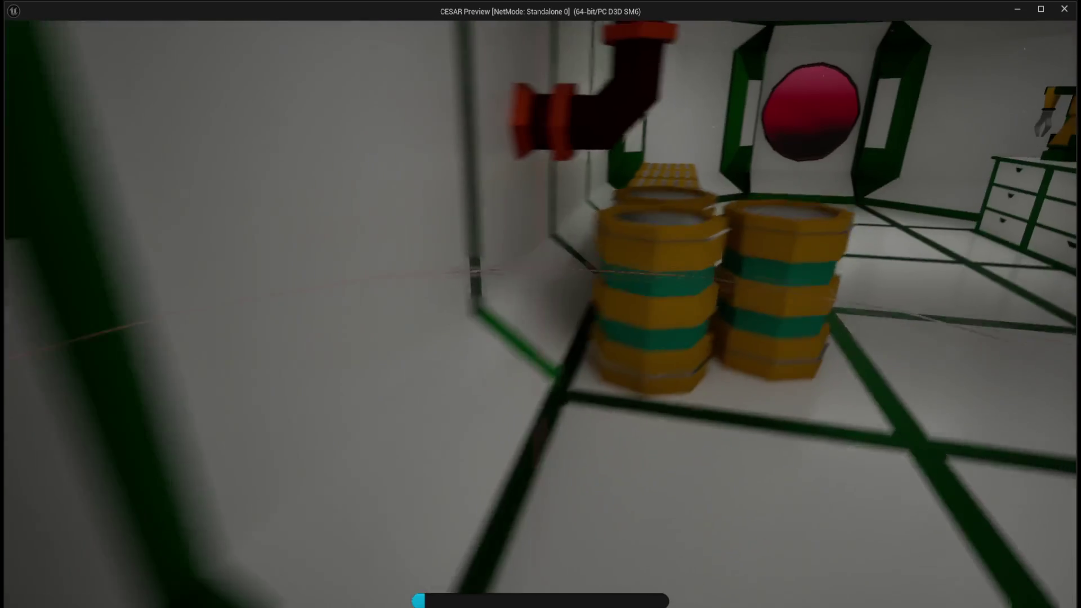
{"action": "key", "text": "e"}
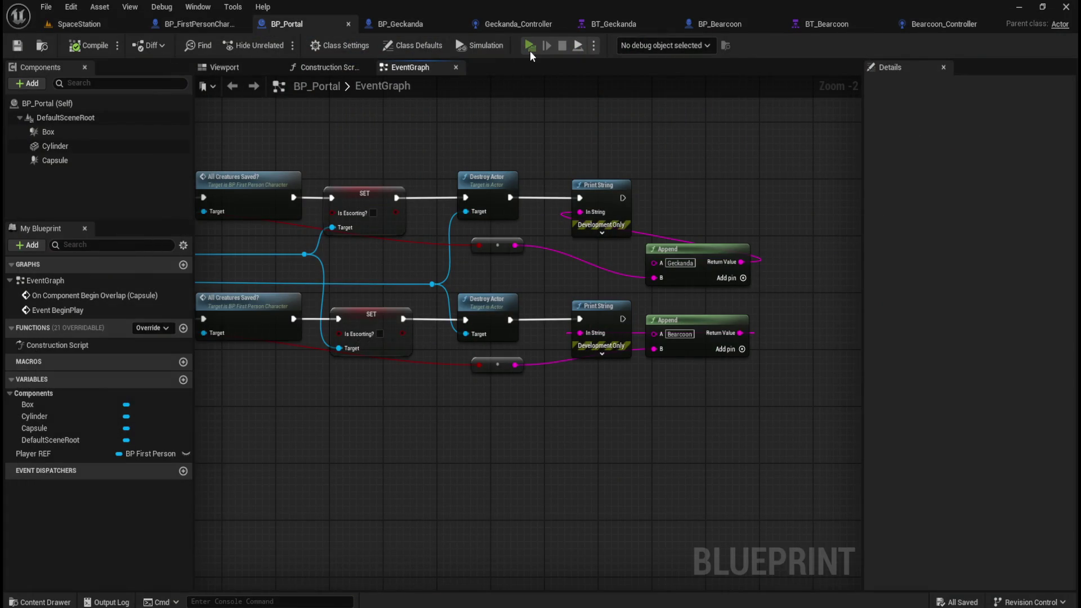
{"action": "left_click", "coordinate": [530, 50]}
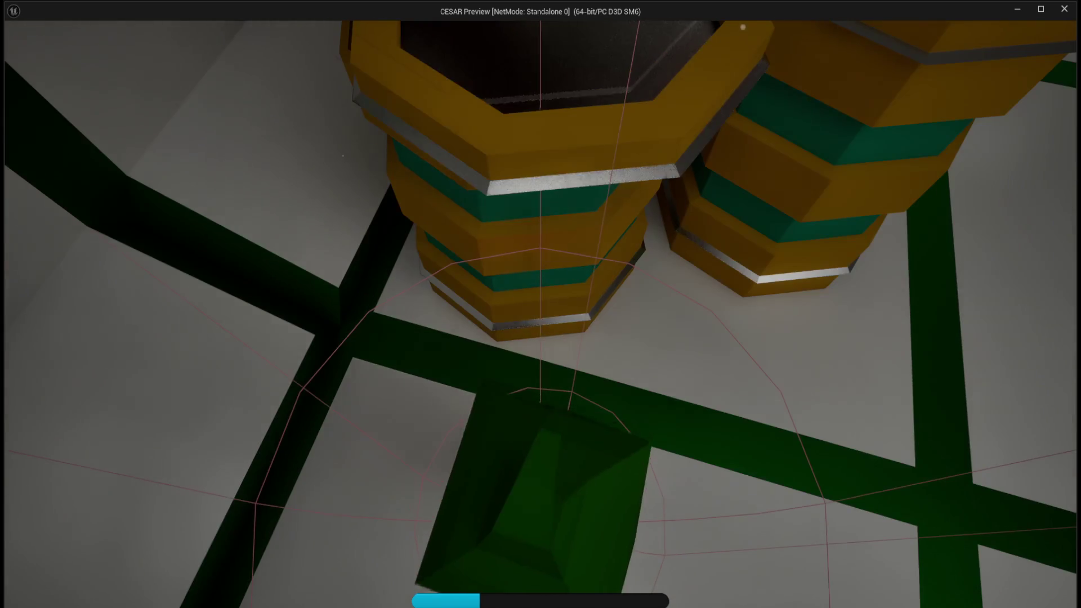
{"action": "key", "text": "Escape"}
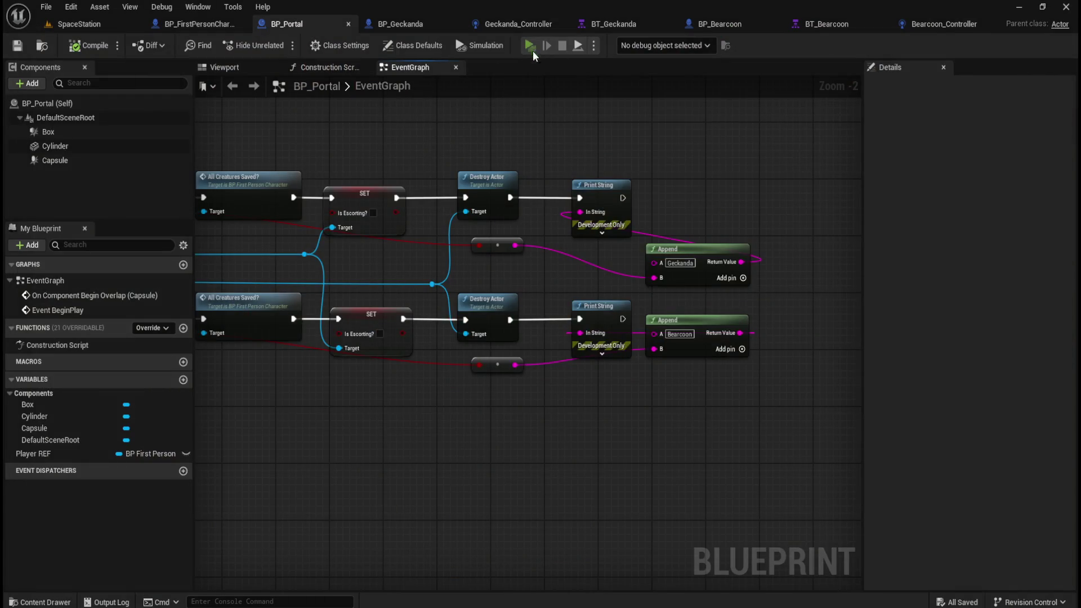
{"action": "left_click", "coordinate": [532, 47]}
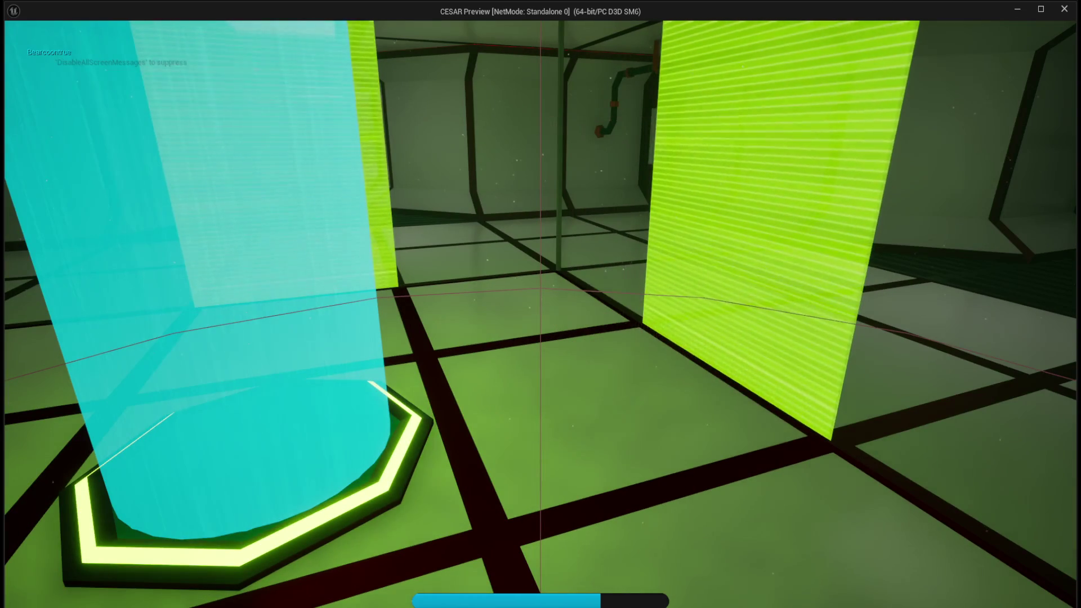
{"action": "key", "text": "Escape"}
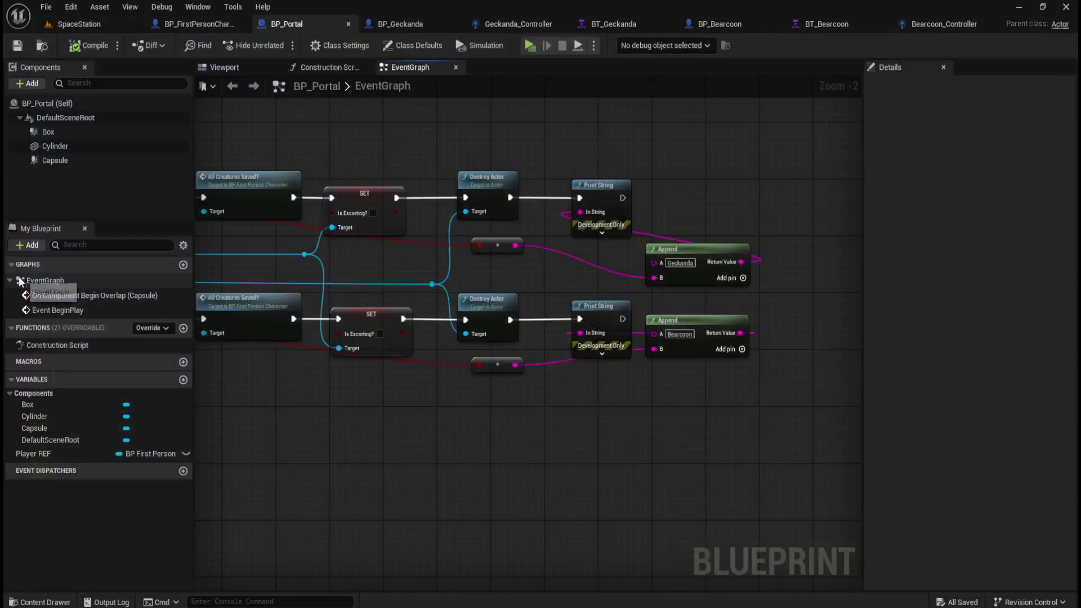
In BP_FirstPersonCharacter, inspect the four Saved getters and the GAME COMPLETE! Print String.
{"action": "left_click", "coordinate": [231, 28]}
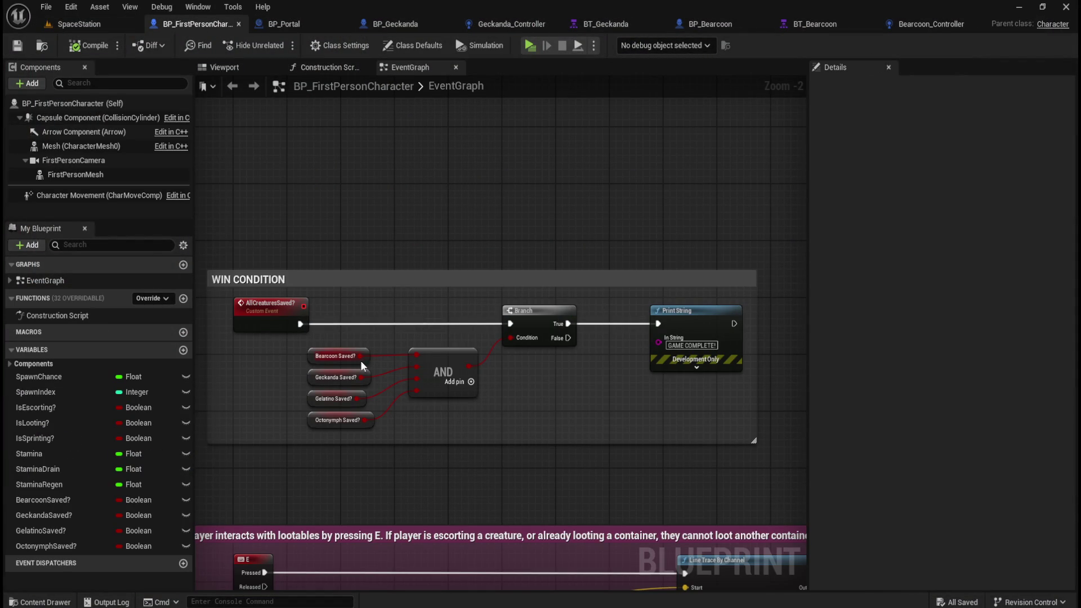
{"action": "left_click_drag", "start_coordinate": [332, 339], "coordinate": [366, 428]}
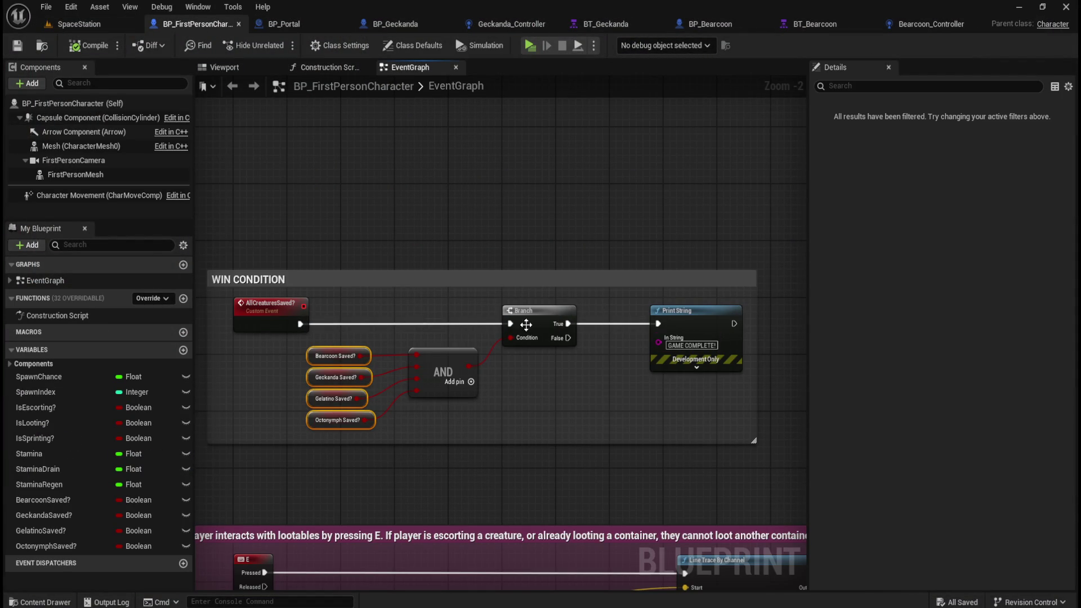
{"action": "left_click", "coordinate": [702, 312]}
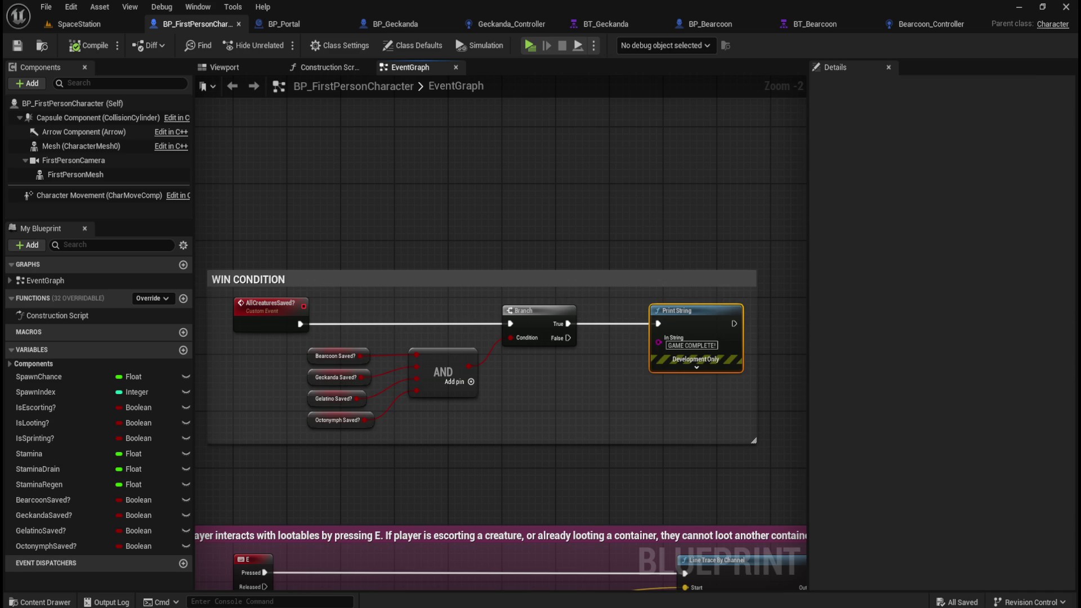
{"action": "left_click", "coordinate": [461, 226]}
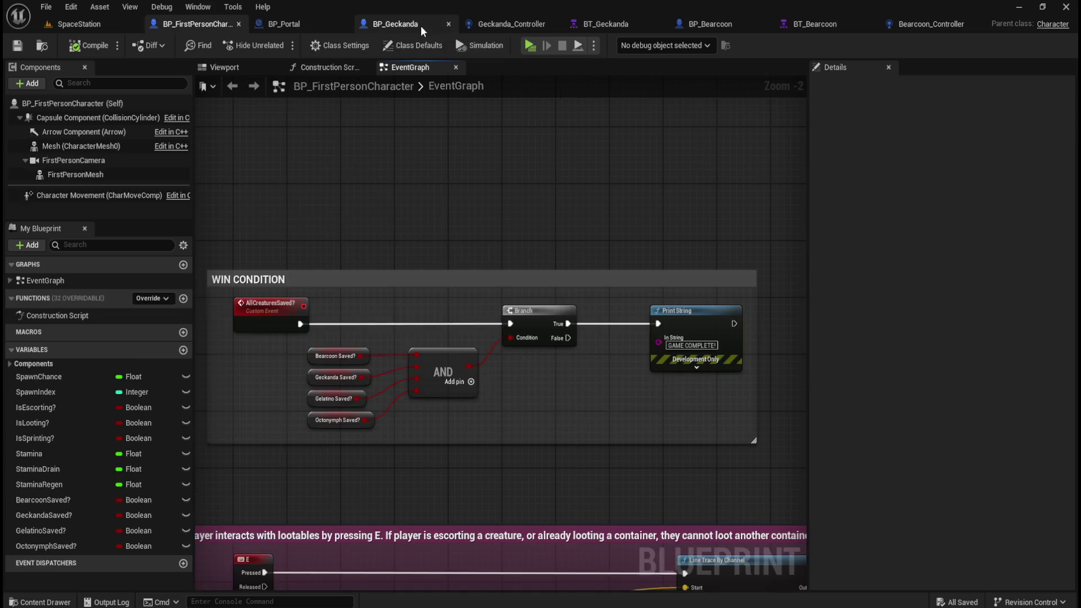
Close the BP_Geckanda, Geckanda_Controller and BT_Geckanda tabs.
{"action": "left_click", "coordinate": [421, 25]}
{"action": "left_click", "coordinate": [448, 25]}
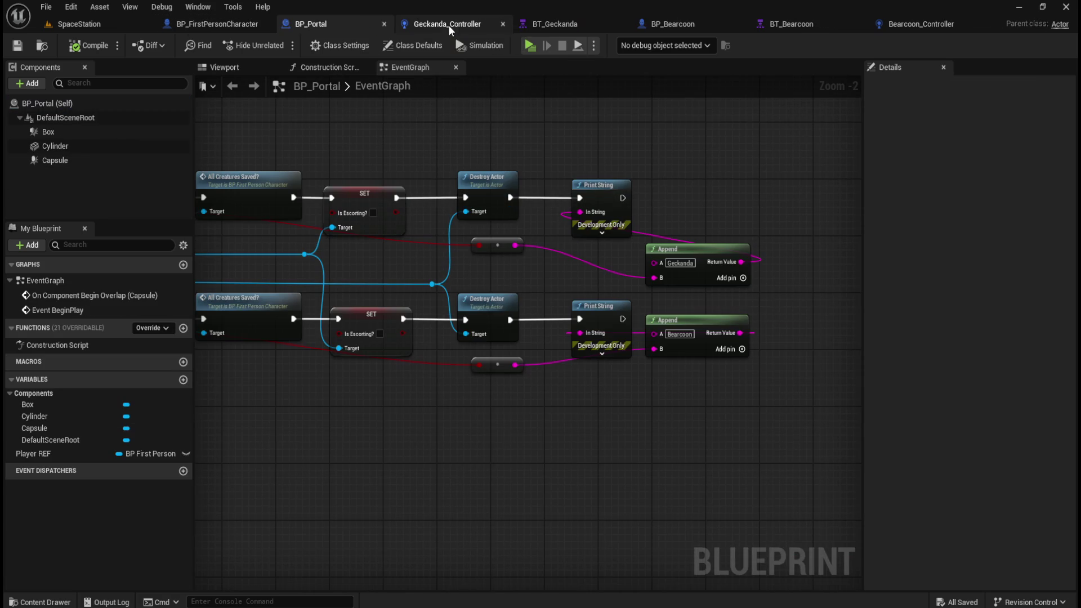
{"action": "left_click", "coordinate": [502, 23]}
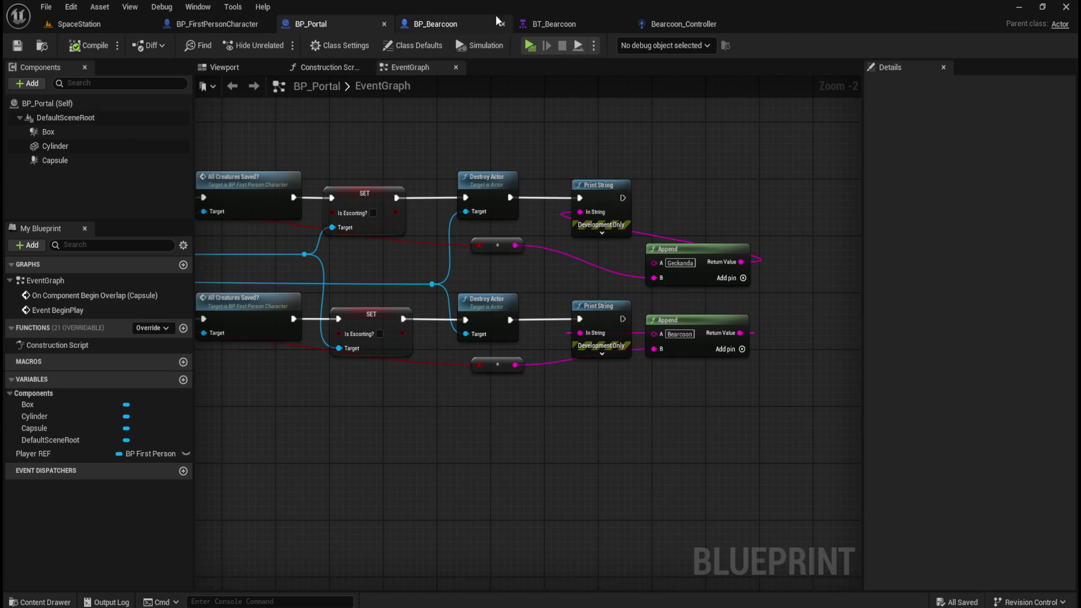
{"action": "left_click", "coordinate": [503, 24]}
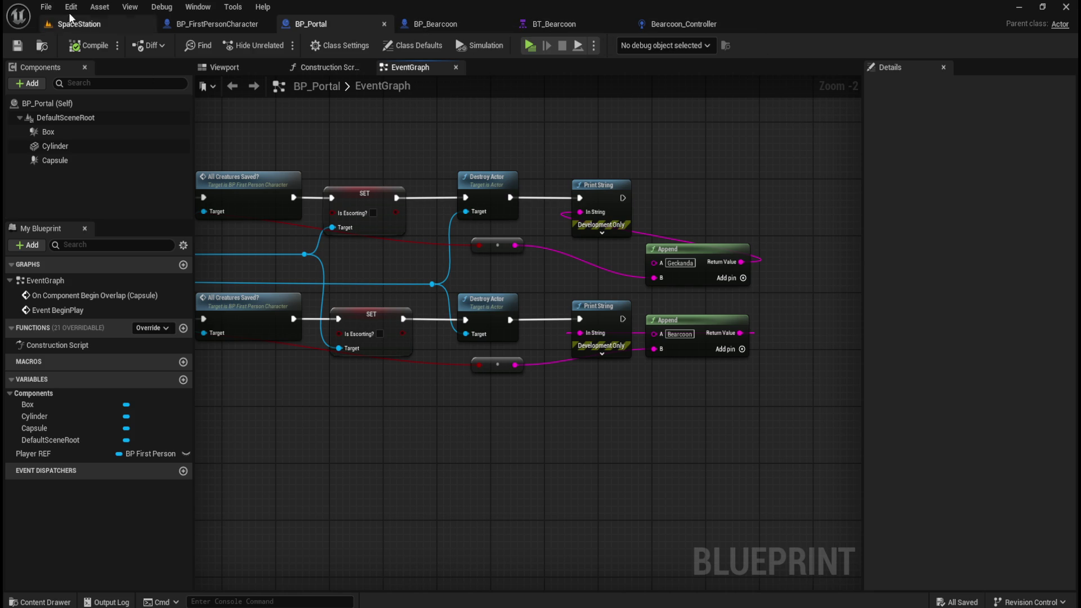
Save all assets via File > Save All and bring up the Content Drawer.
{"action": "left_click", "coordinate": [46, 7]}
{"action": "left_click", "coordinate": [90, 93]}
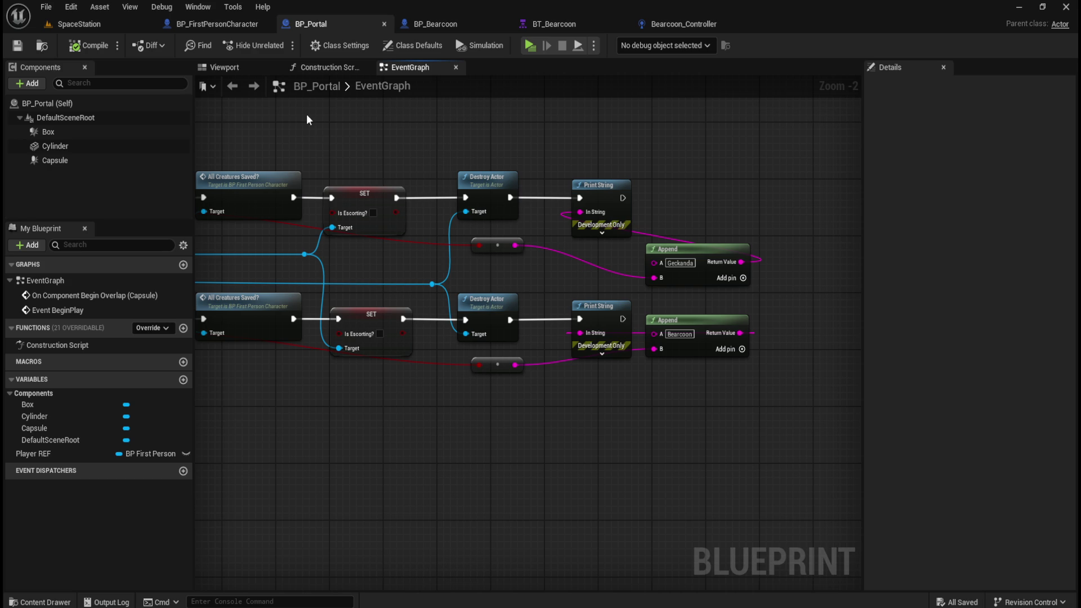
{"action": "mouse_move", "coordinate": [389, 157]}
{"action": "left_mouse_down"}
{"action": "mouse_move", "coordinate": [637, 189]}
{"action": "mouse_move", "coordinate": [380, 179]}
{"action": "left_mouse_up"}
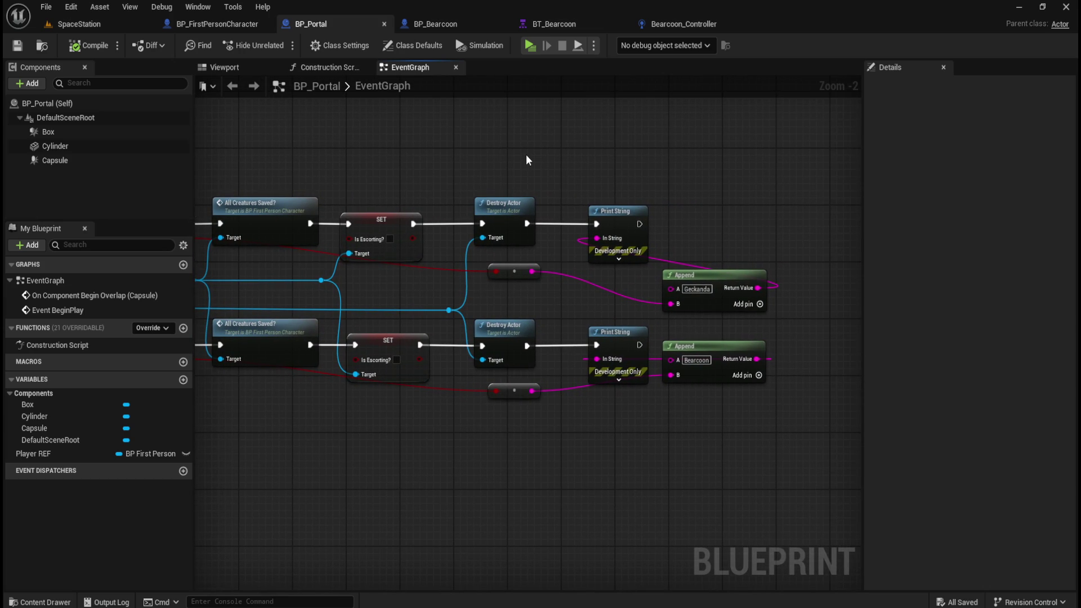
{"action": "key", "text": "ctrl+space"}
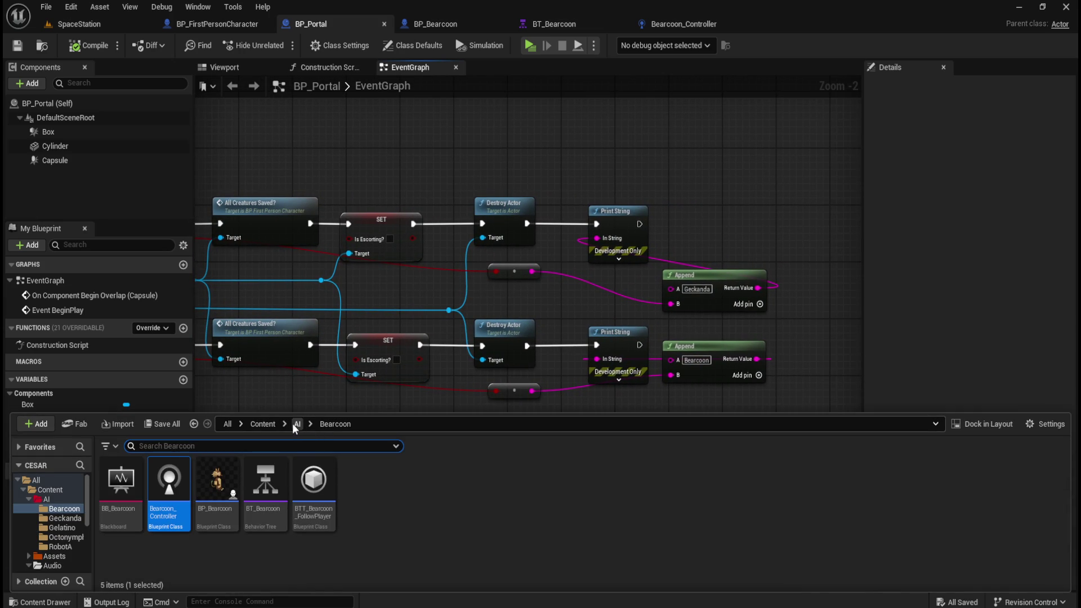
Open BP_Gelatino, Gelatino_Controller and BT_Gelatino from the AI > Gelatino folder.
{"action": "left_click", "coordinate": [294, 424]}
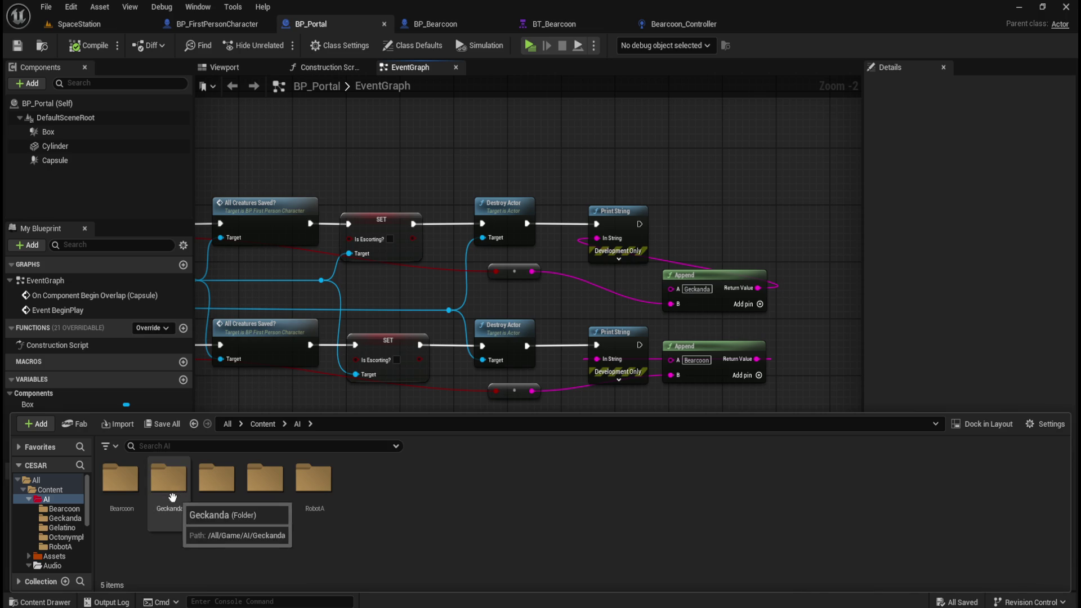
{"action": "double_click", "coordinate": [218, 486]}
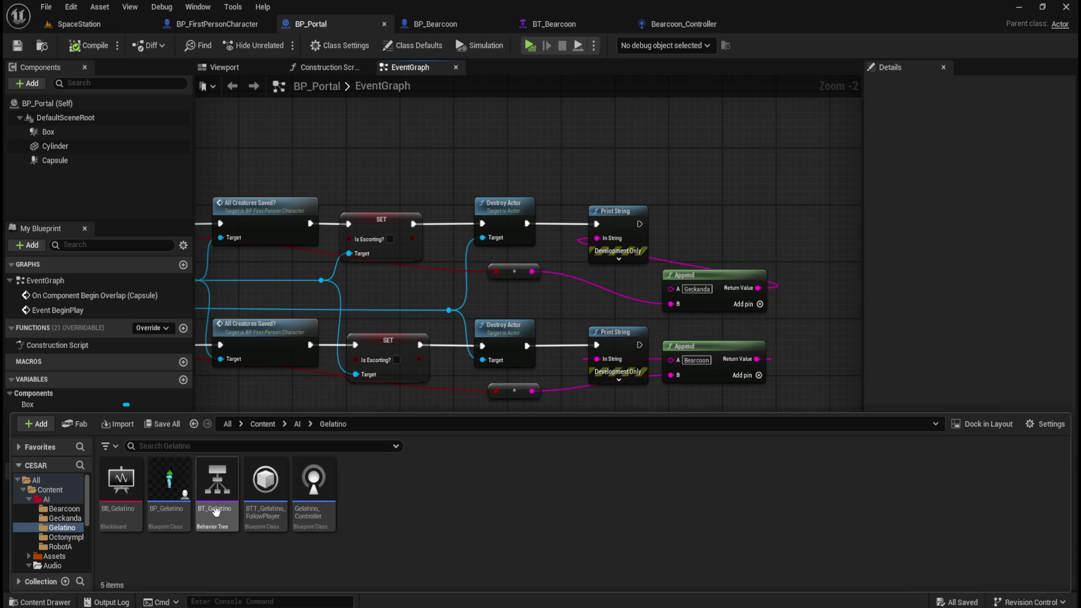
{"action": "left_click", "coordinate": [168, 523]}
{"action": "double_click", "coordinate": [168, 524]}
{"action": "key", "text": "ctrl+space"}
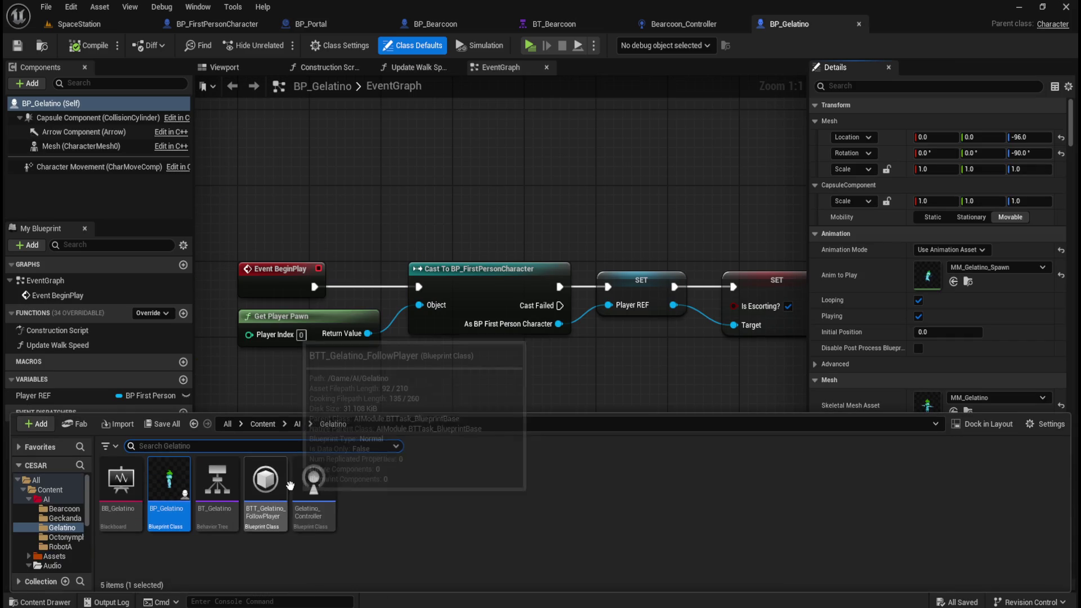
{"action": "double_click", "coordinate": [314, 495]}
{"action": "key", "text": "ctrl+space"}
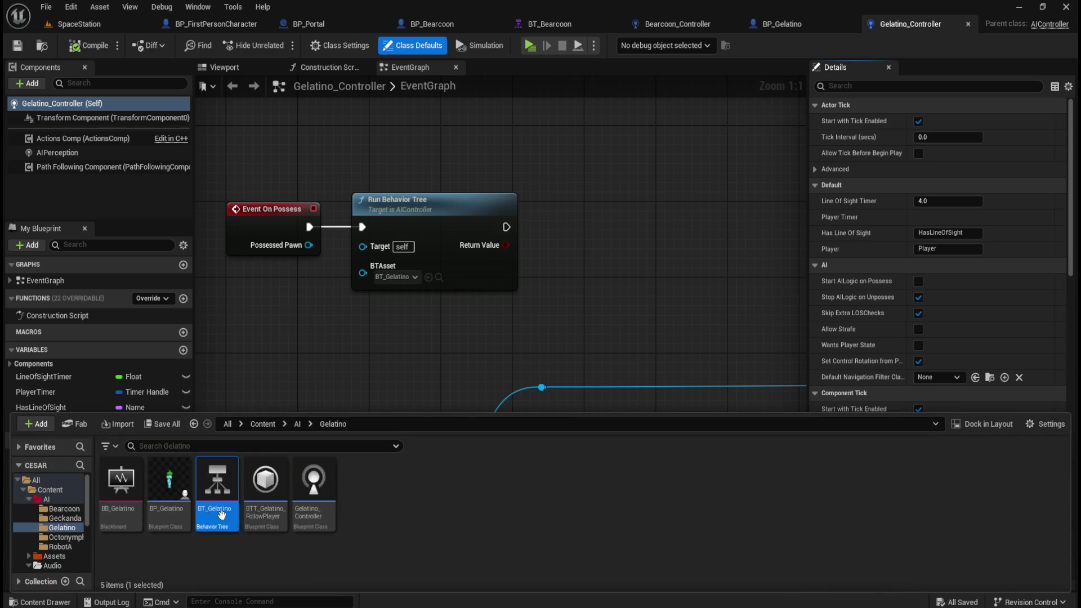
{"action": "double_click", "coordinate": [221, 506]}
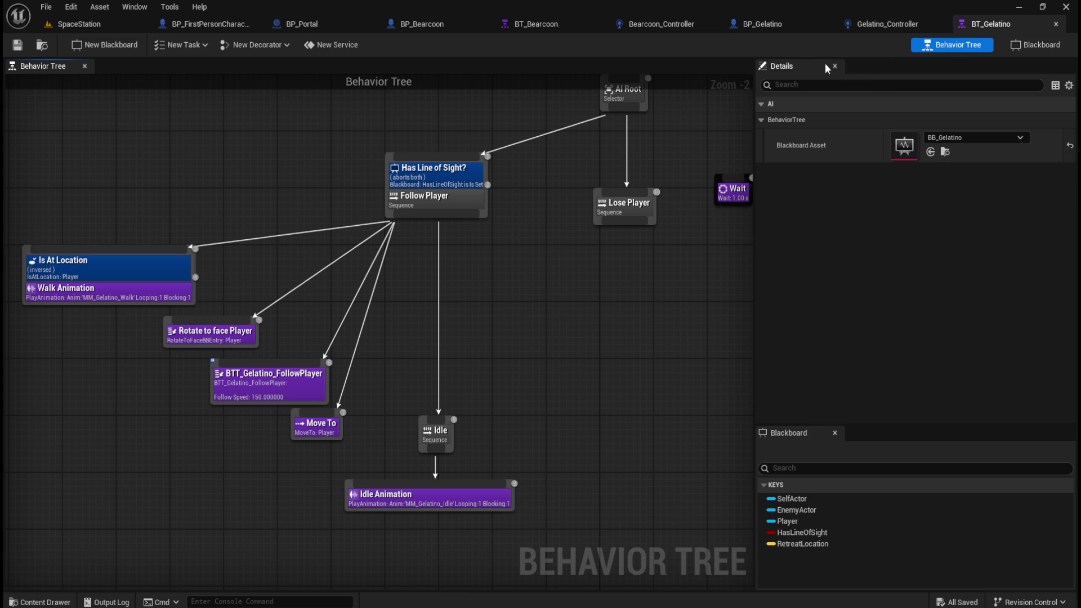
Add a Bool key named PortalReached to the BB_Gelatino blackboard.
{"action": "left_click", "coordinate": [1033, 46]}
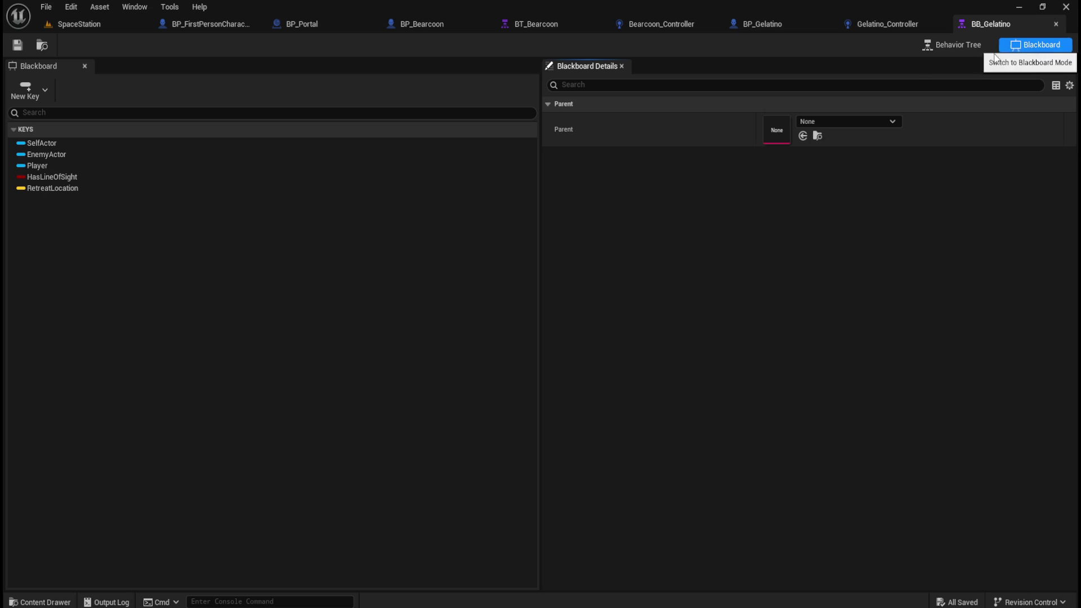
{"action": "left_click", "coordinate": [43, 93]}
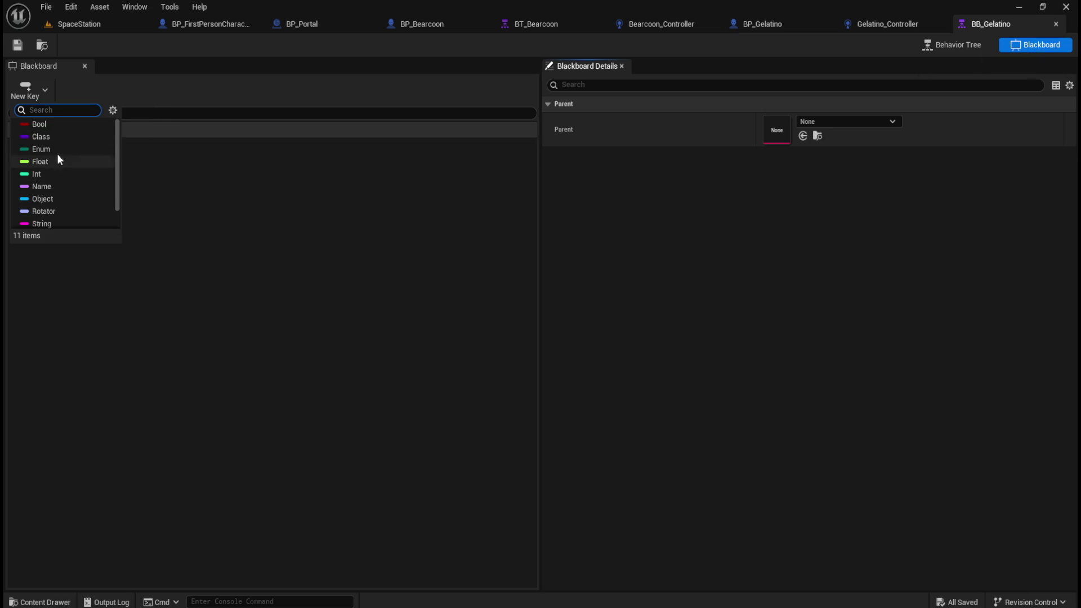
{"action": "left_click", "coordinate": [56, 124]}
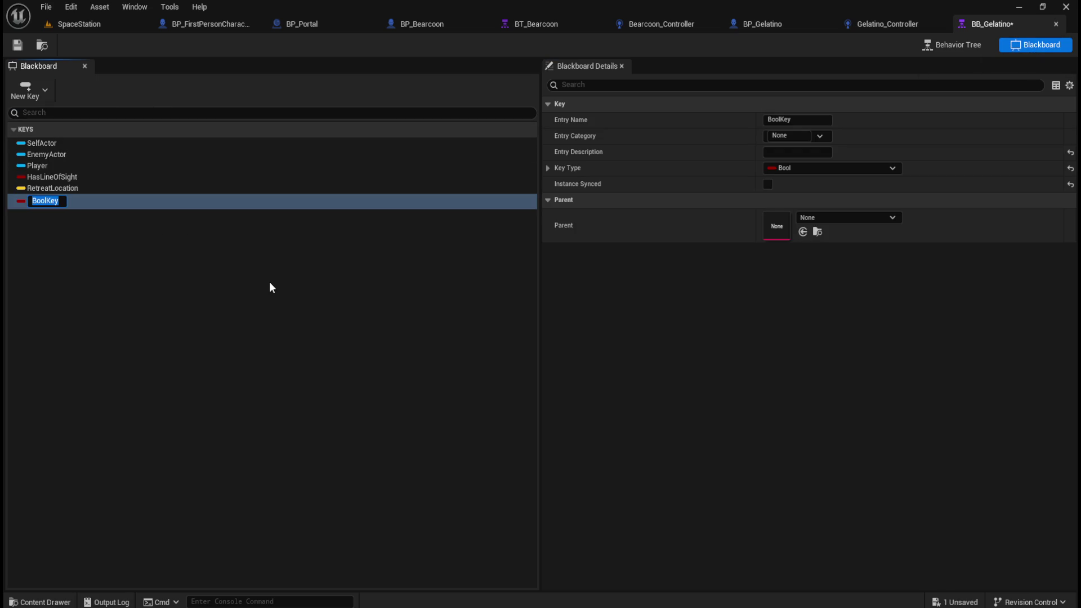
{"action": "type", "text": "Portal"}
{"action": "type", "text": "Reached"}
{"action": "left_click", "coordinate": [269, 288]}
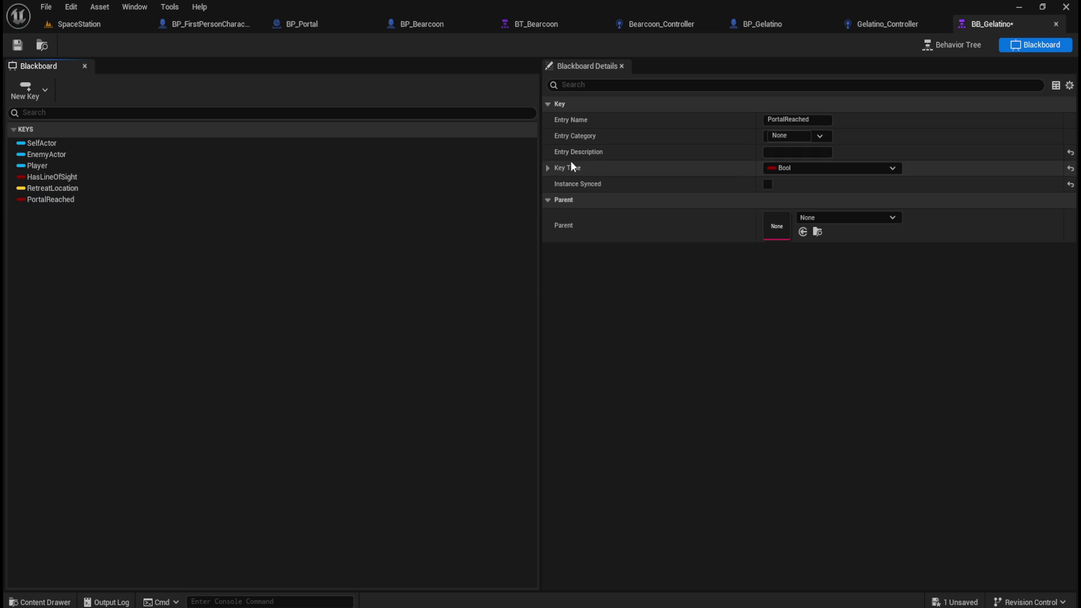
{"action": "left_click", "coordinate": [546, 167]}
{"action": "left_click", "coordinate": [546, 167]}
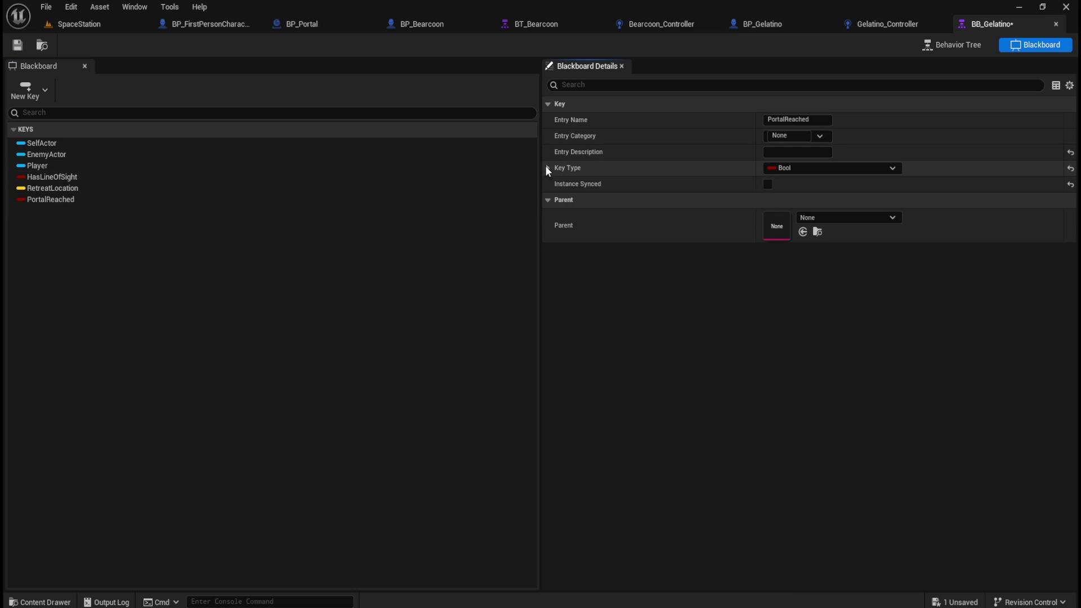
Add a Vector key named PortalLocation and save the blackboard.
{"action": "left_click", "coordinate": [26, 90]}
{"action": "scroll", "coordinate": [73, 197], "scroll_direction": "down", "scroll_amount": 2}
{"action": "left_click", "coordinate": [59, 220]}
{"action": "type", "text": "Po"}
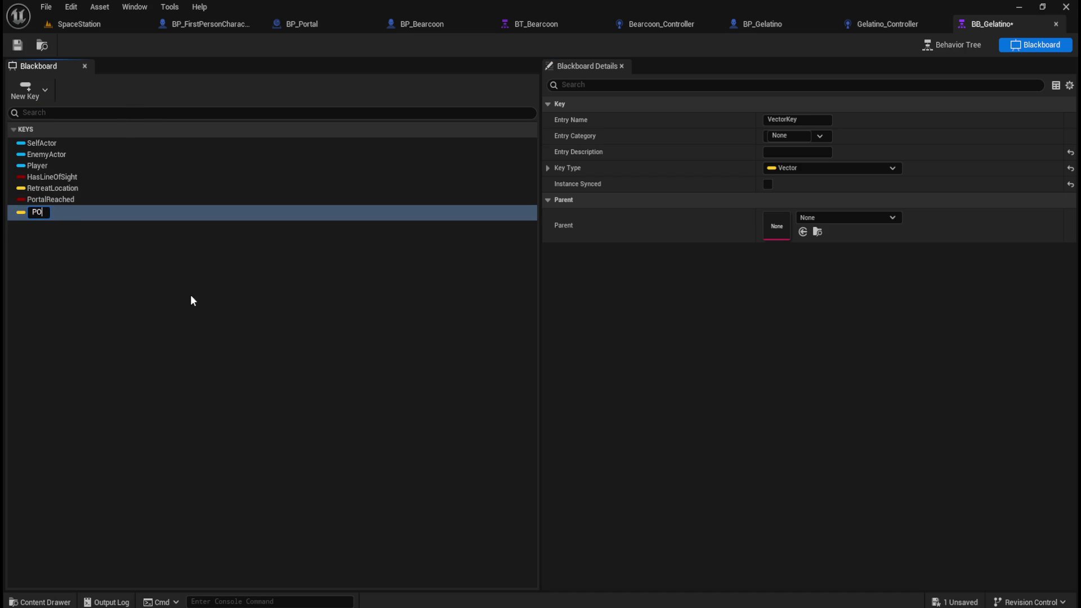
{"action": "type", "text": "rtalL"}
{"action": "type", "text": "ocation"}
{"action": "left_click", "coordinate": [190, 295]}
{"action": "left_click", "coordinate": [547, 168]}
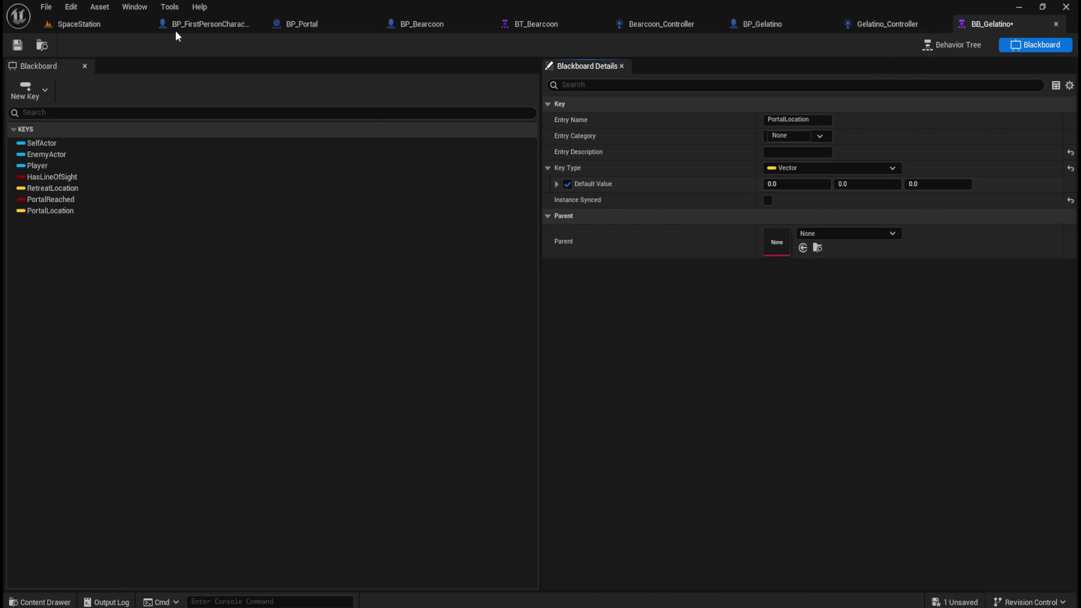
{"action": "left_click", "coordinate": [18, 45]}
{"action": "left_click", "coordinate": [894, 21]}
Select Bearcoon_Controller's PortalTriggered event together with its Set Value nodes.
{"action": "scroll", "coordinate": [512, 205], "scroll_direction": "down", "scroll_amount": 2}
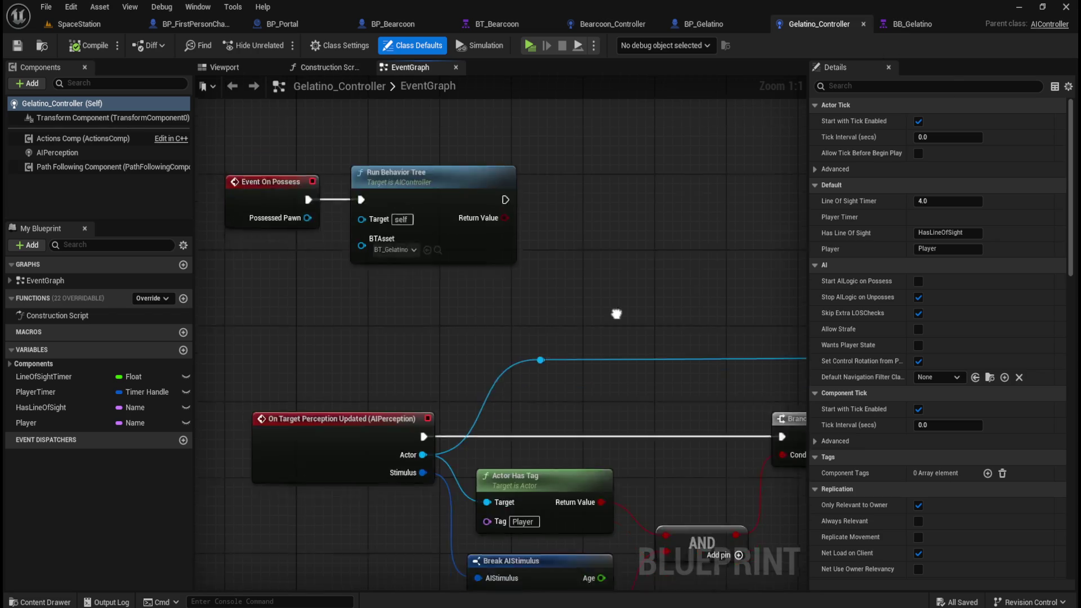
{"action": "scroll", "coordinate": [482, 248], "scroll_direction": "down", "scroll_amount": 3}
{"action": "scroll", "coordinate": [482, 248], "scroll_direction": "up", "scroll_amount": 2}
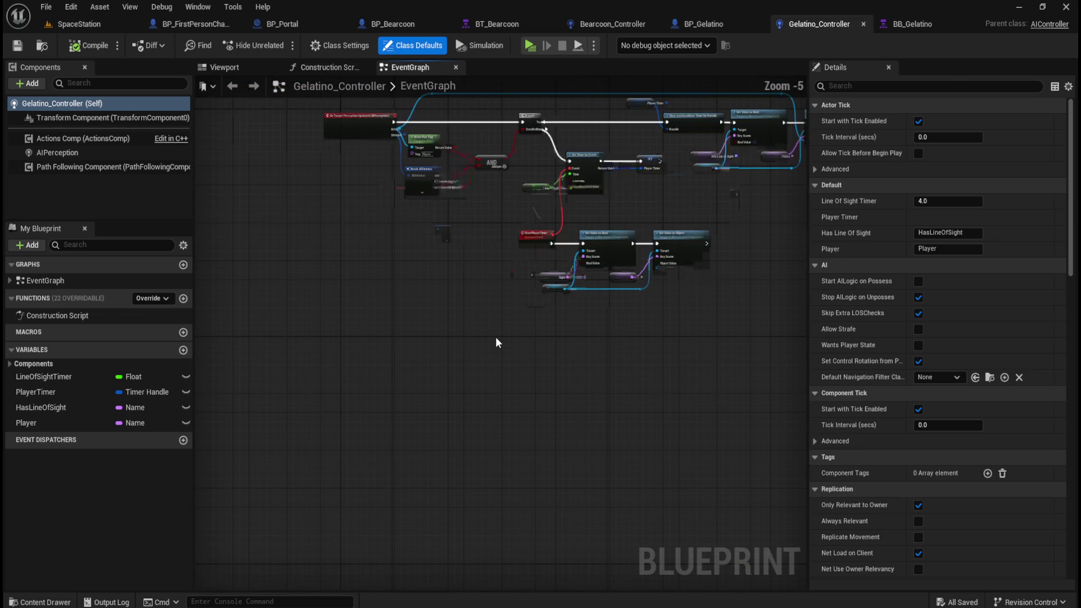
{"action": "left_click_drag", "start_coordinate": [460, 335], "coordinate": [482, 408]}
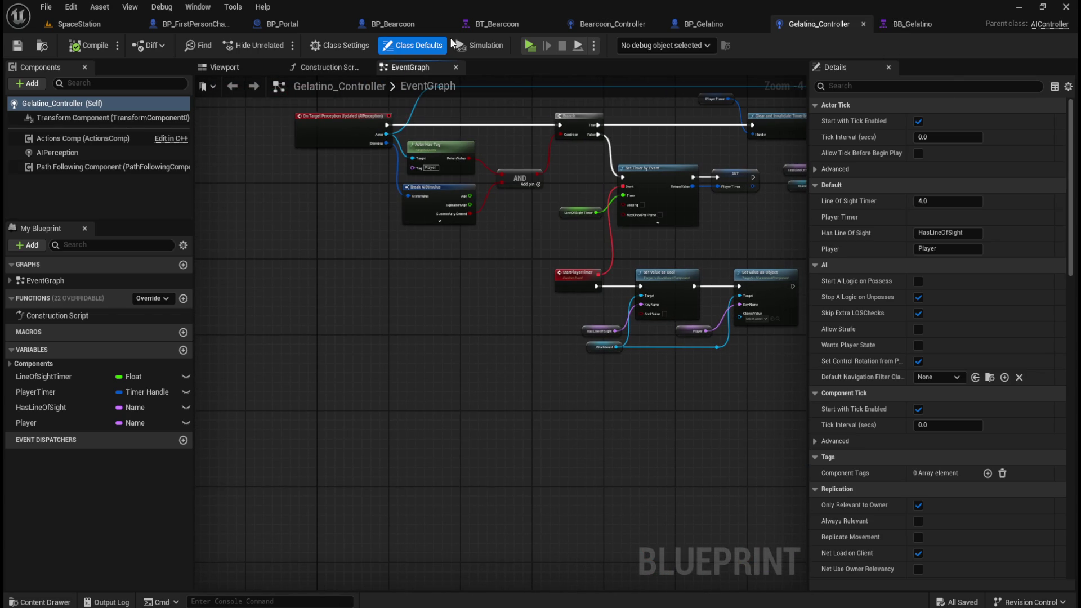
{"action": "left_click", "coordinate": [601, 25]}
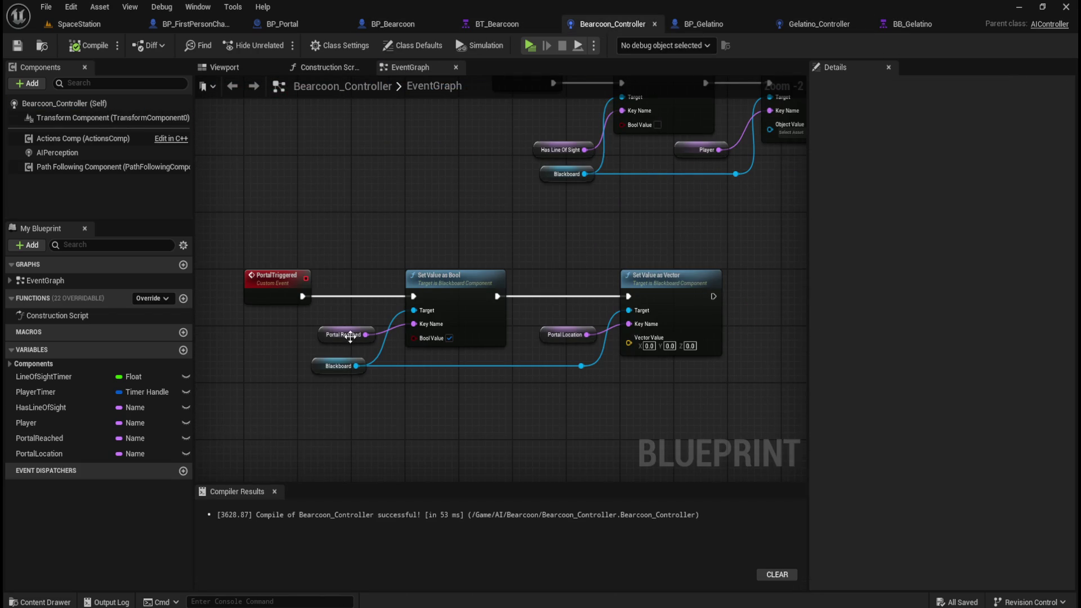
{"action": "mouse_move", "coordinate": [238, 246]}
{"action": "left_mouse_down"}
{"action": "mouse_move", "coordinate": [705, 372]}
{"action": "mouse_move", "coordinate": [745, 404]}
{"action": "left_mouse_up"}
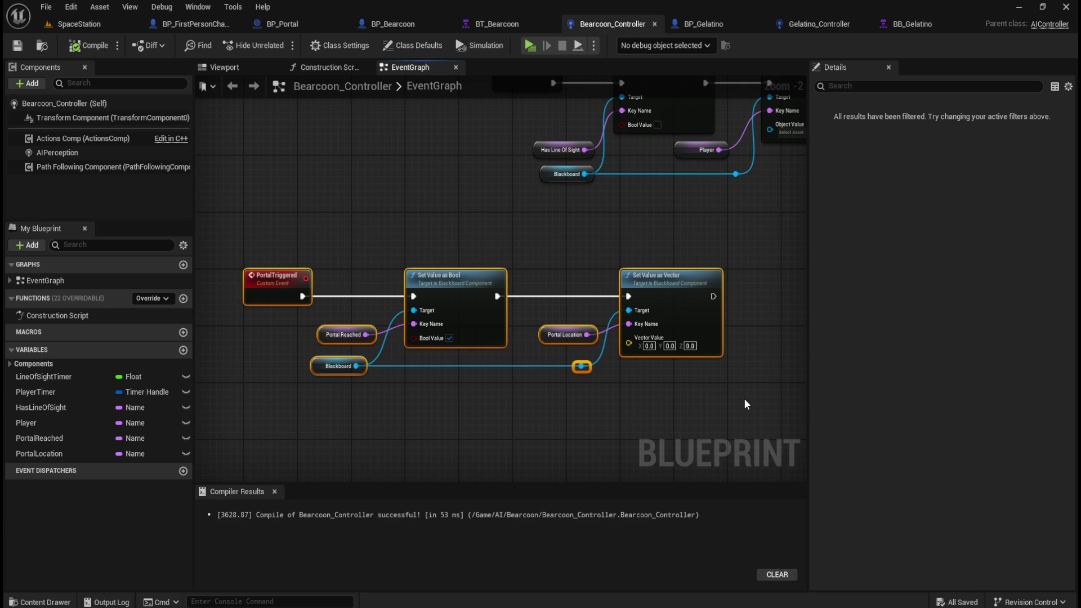
Paste the PortalTriggered node group into Gelatino_Controller below the existing graph.
{"action": "left_click", "coordinate": [910, 22]}
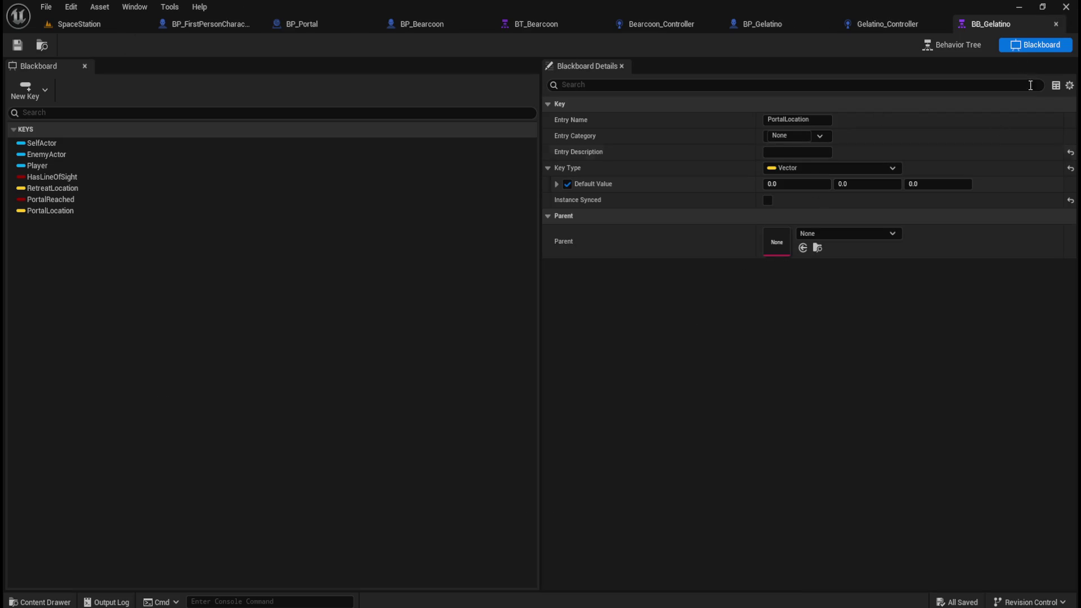
{"action": "left_click", "coordinate": [896, 25]}
{"action": "scroll", "coordinate": [519, 394], "scroll_direction": "down", "scroll_amount": 1}
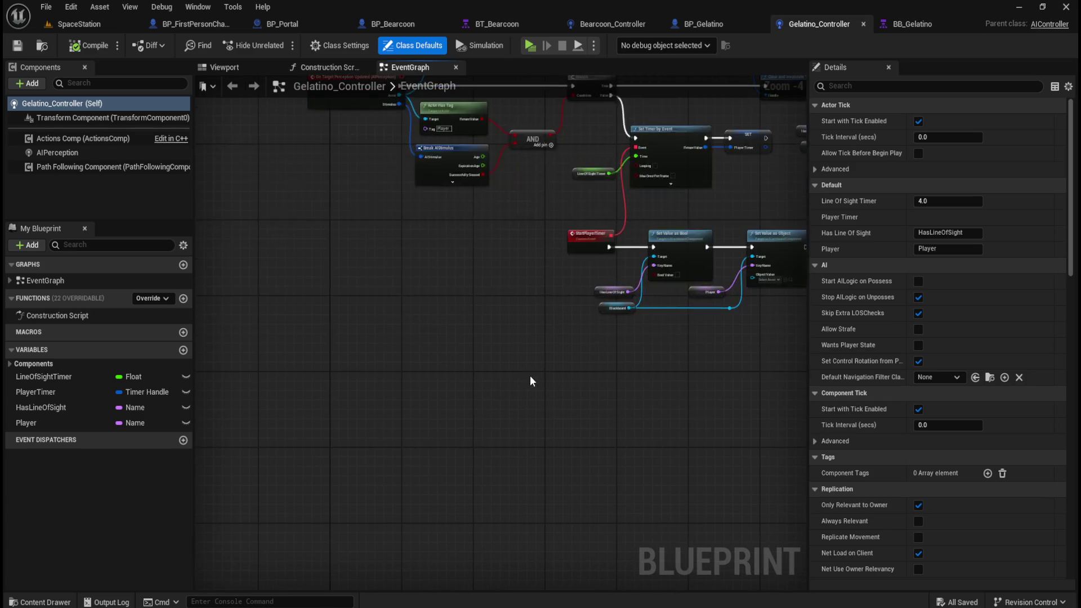
{"action": "key", "text": "ctrl+v"}
{"action": "left_click_drag", "start_coordinate": [388, 410], "coordinate": [352, 376]}
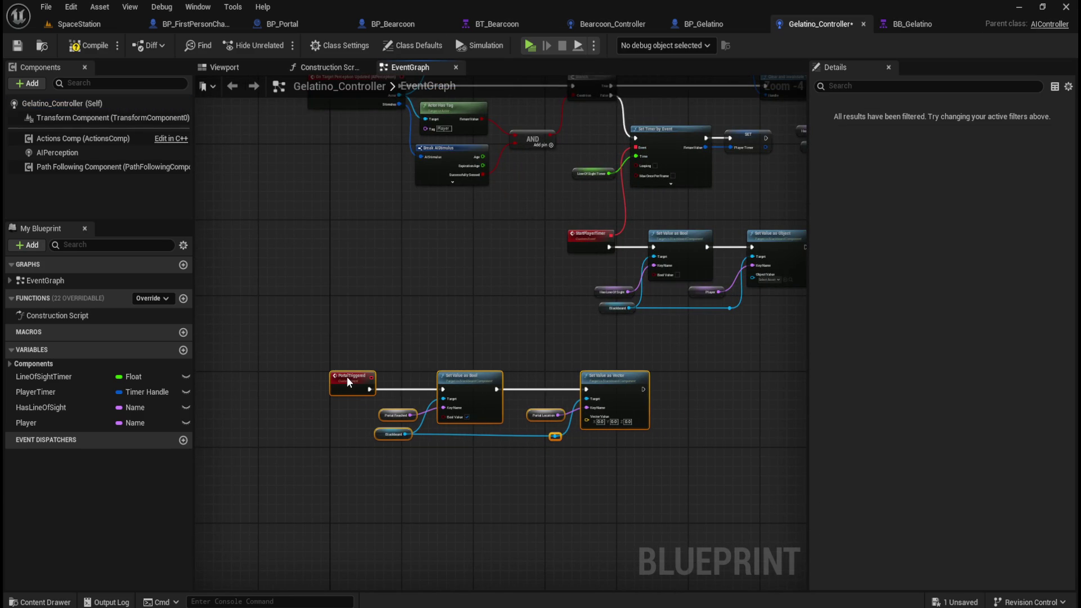
{"action": "scroll", "coordinate": [428, 403], "scroll_direction": "up", "scroll_amount": 3}
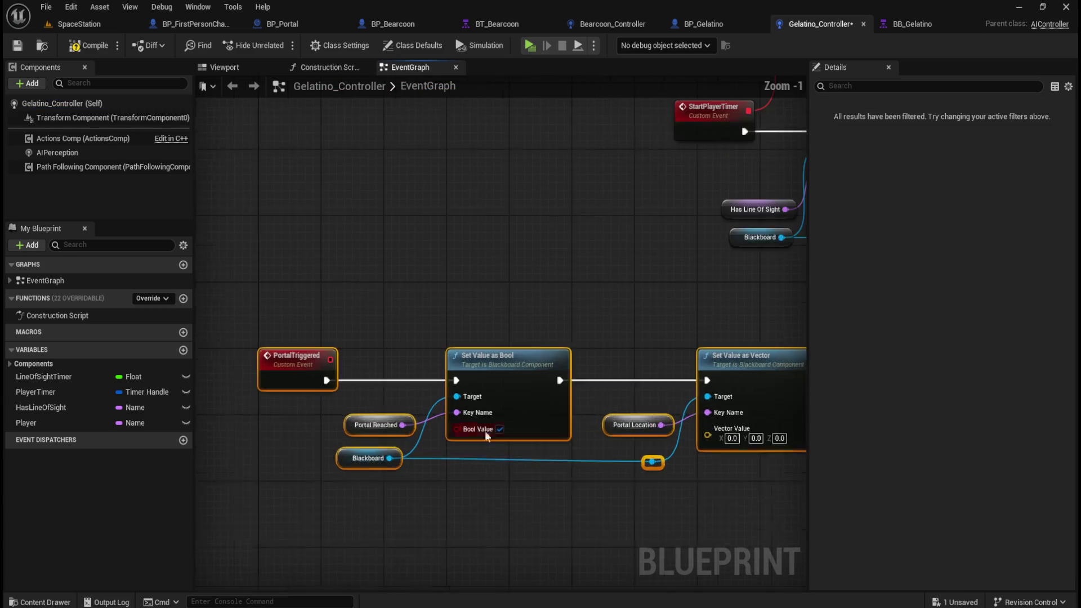
{"action": "left_click", "coordinate": [551, 515]}
Delete the pasted Portal Reached and Portal Location getters and straighten the Blackboard wire.
{"action": "left_click", "coordinate": [344, 373]}
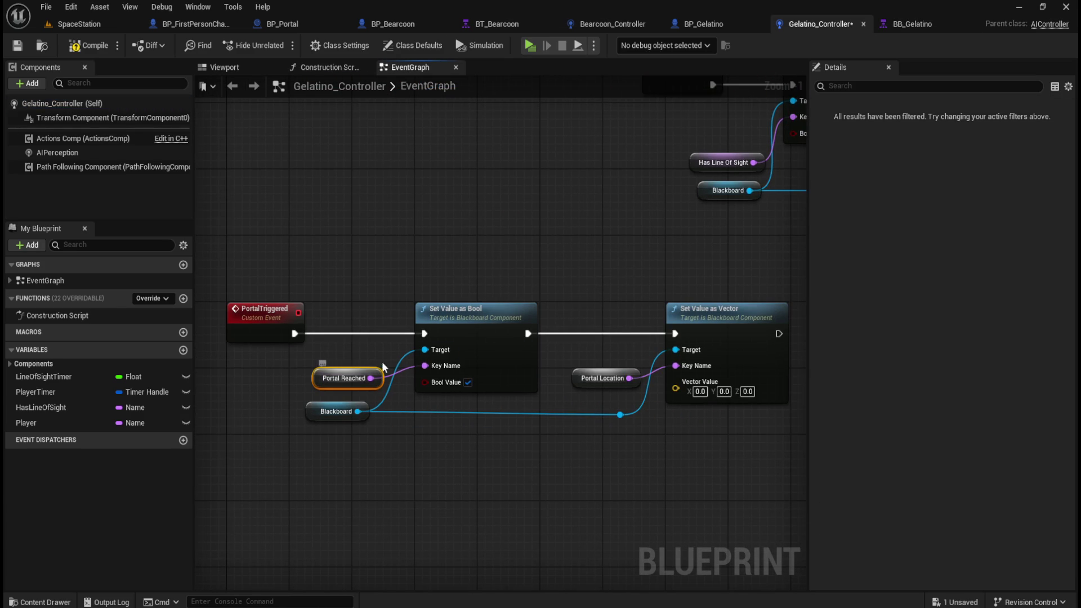
{"action": "left_click", "coordinate": [345, 378]}
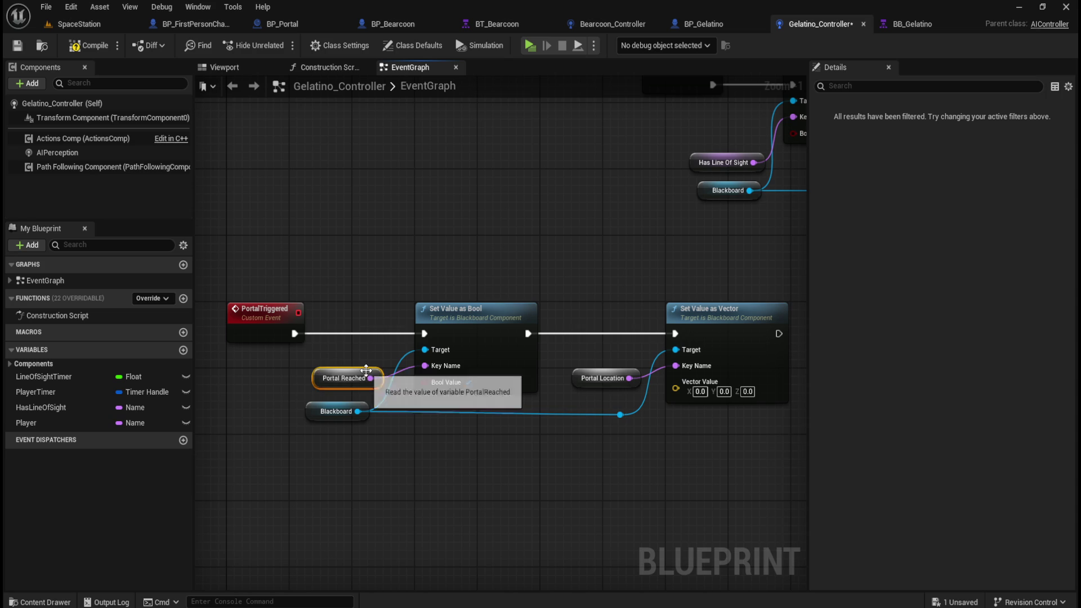
{"action": "key", "text": "Delete"}
{"action": "left_click", "coordinate": [592, 376]}
{"action": "key", "text": "Delete"}
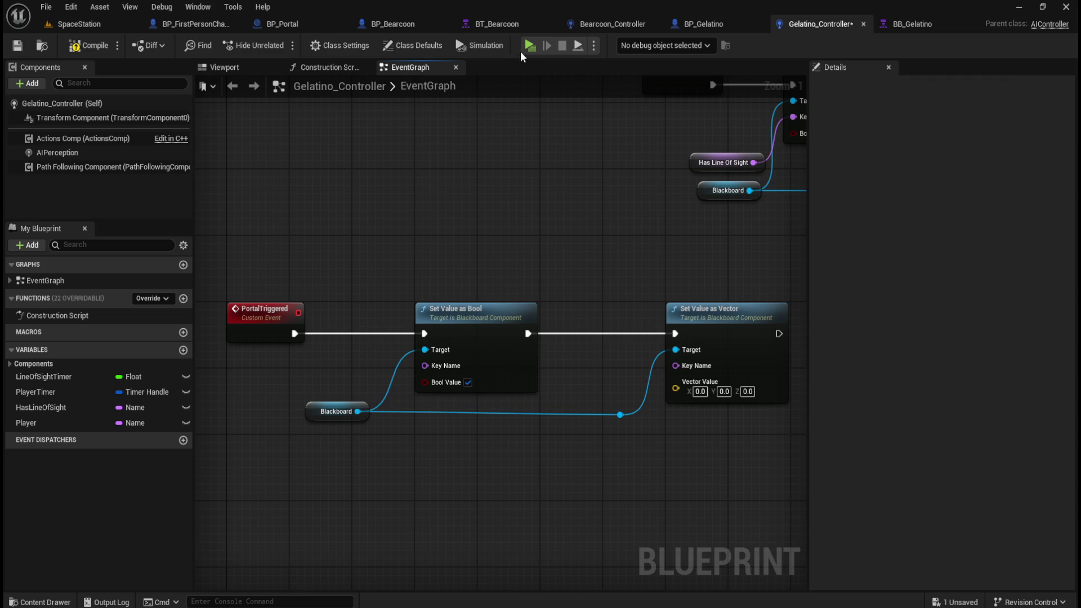
{"action": "left_click_drag", "start_coordinate": [307, 447], "coordinate": [638, 418]}
{"action": "key", "text": "q"}
{"action": "left_click", "coordinate": [566, 439]}
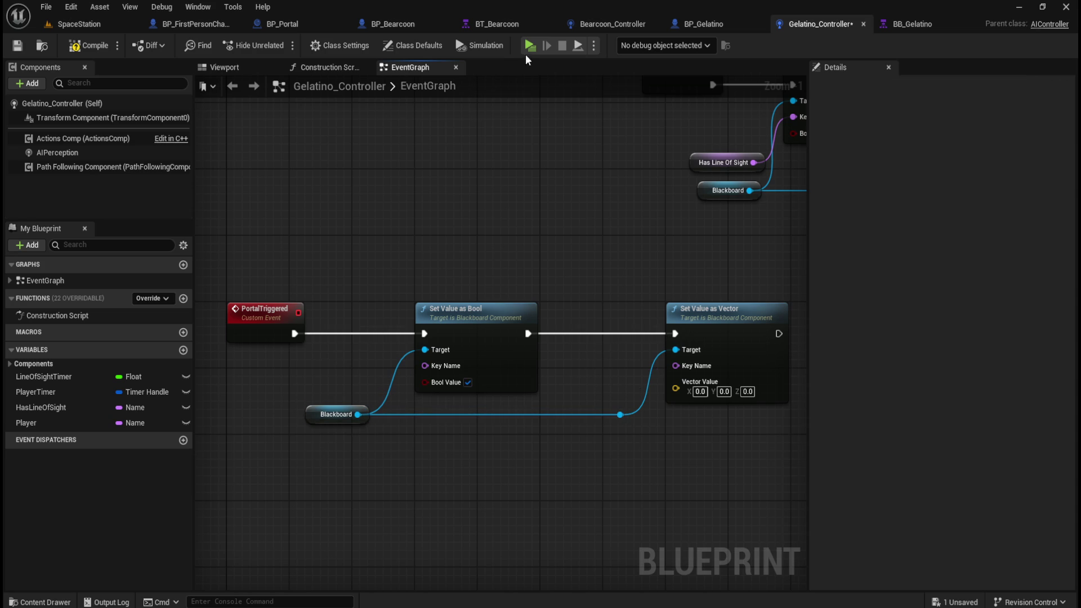
{"action": "left_click", "coordinate": [610, 22]}
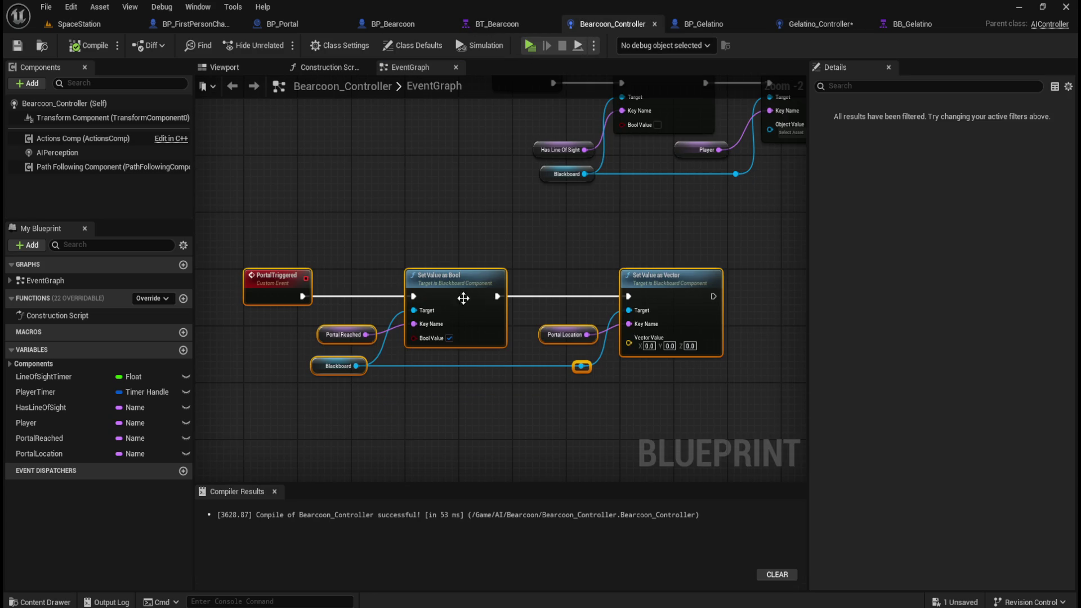
Promote the bool Set Value node's Key Name pin to a variable named PortalReached.
{"action": "left_click", "coordinate": [372, 318]}
{"action": "left_click", "coordinate": [357, 333]}
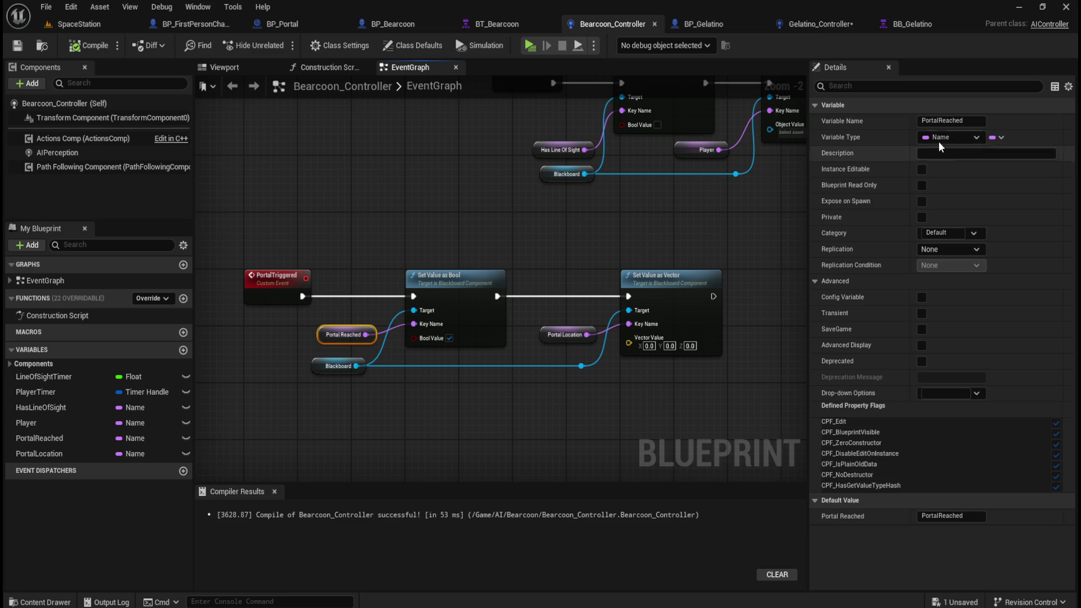
{"action": "left_click", "coordinate": [959, 120]}
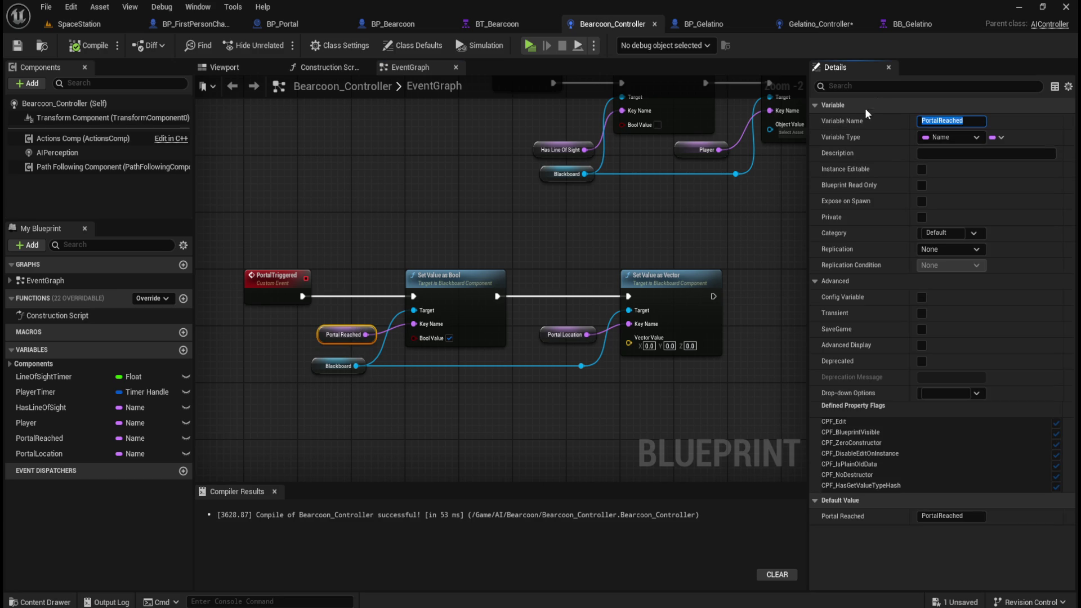
{"action": "left_click", "coordinate": [839, 22]}
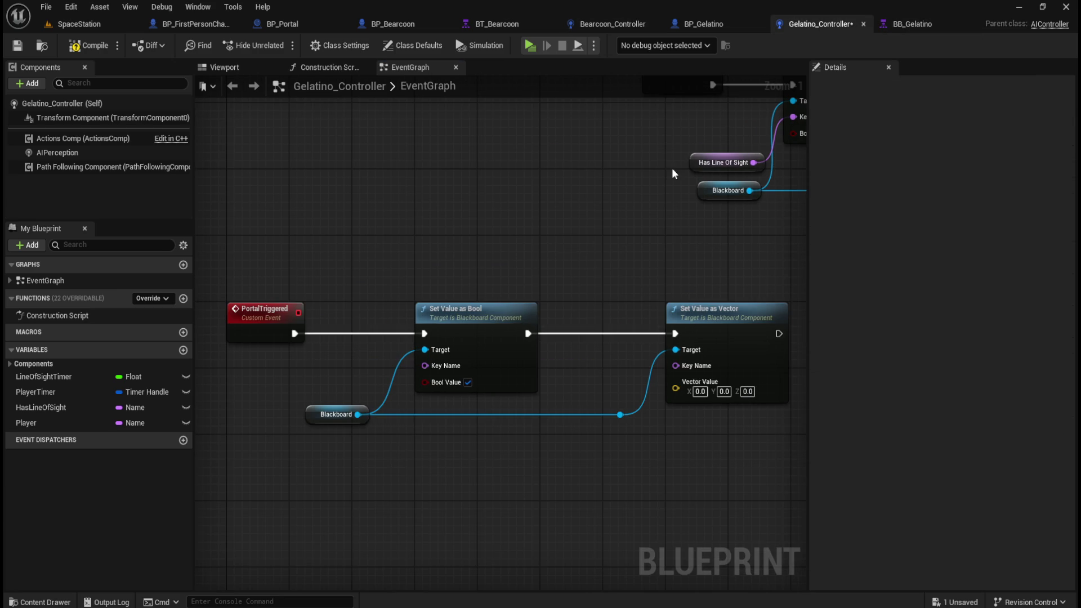
{"action": "right_click", "coordinate": [442, 367]}
{"action": "left_click", "coordinate": [494, 406]}
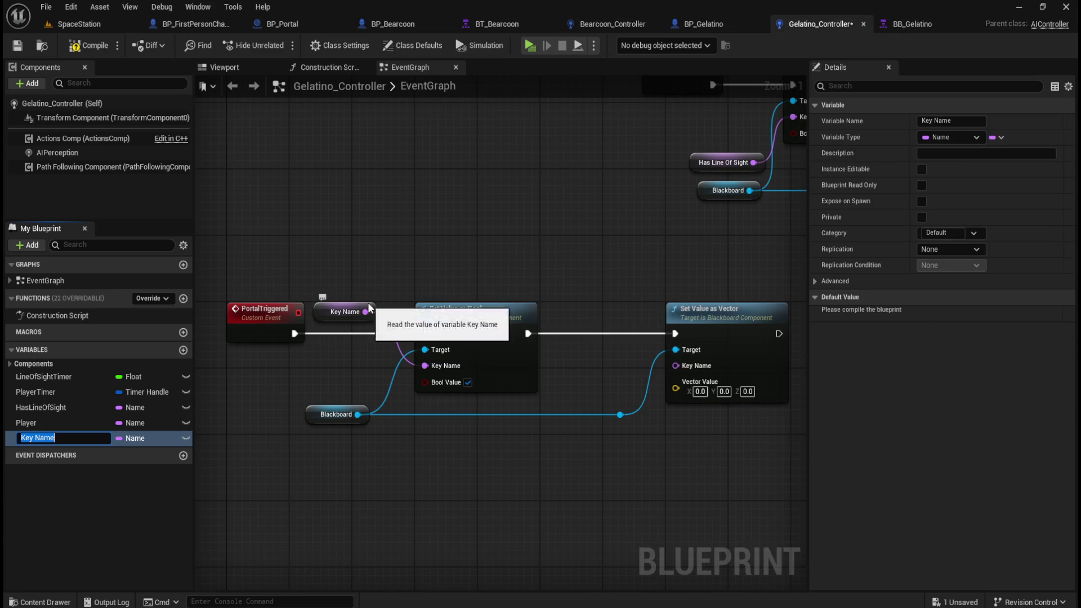
{"action": "left_click", "coordinate": [346, 312]}
{"action": "left_click", "coordinate": [952, 121]}
{"action": "type", "text": "PortalReached"}
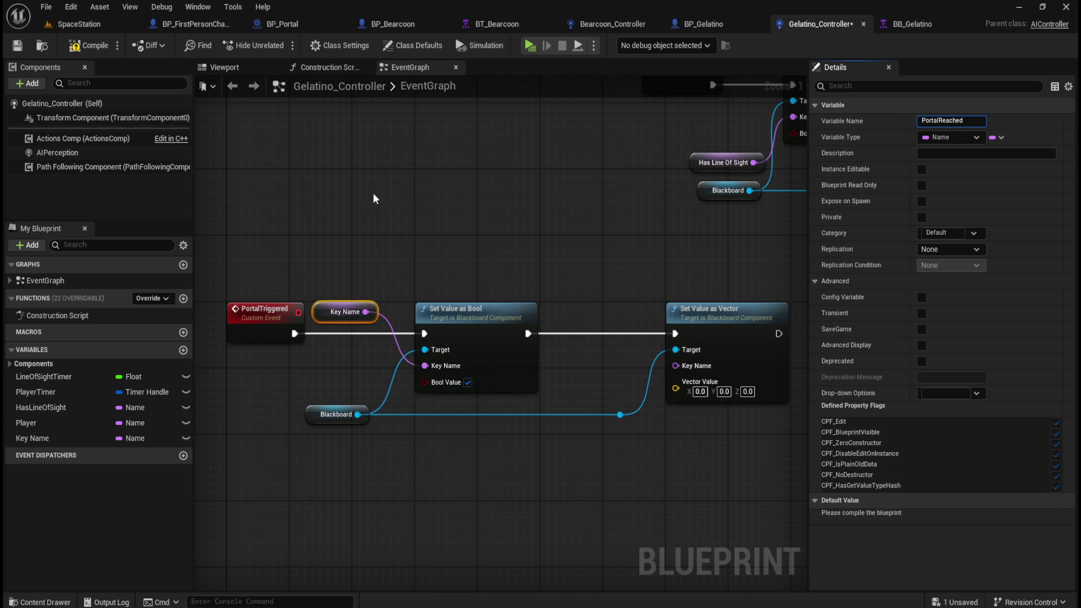
{"action": "left_click", "coordinate": [93, 48]}
Give PortalReached the default value PortalReached, compile, and move its getter lower.
{"action": "left_click", "coordinate": [345, 312]}
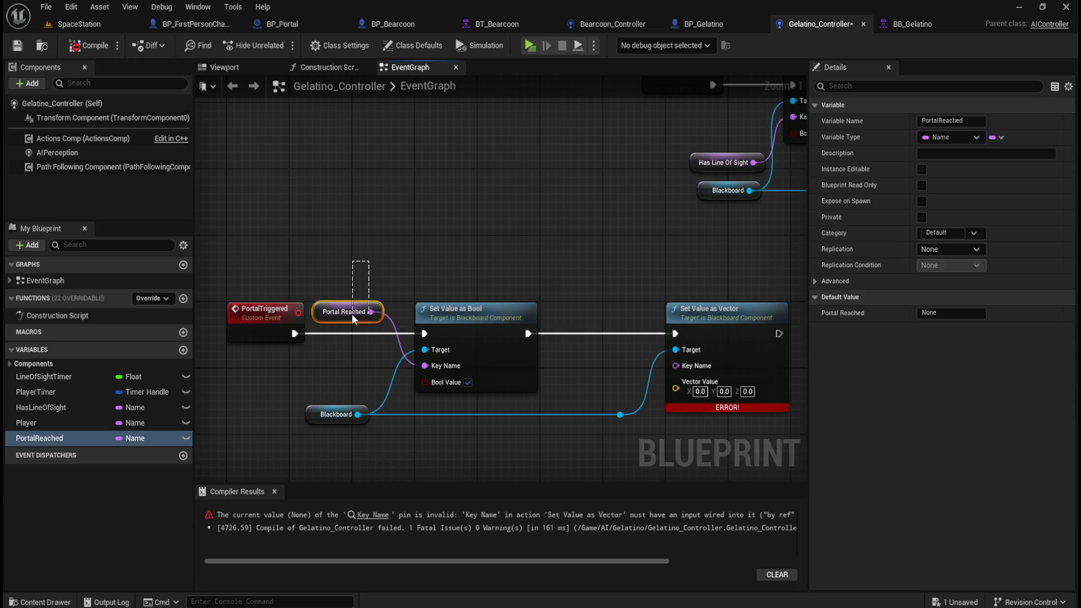
{"action": "left_click", "coordinate": [952, 516]}
{"action": "type", "text": "PortalReached"}
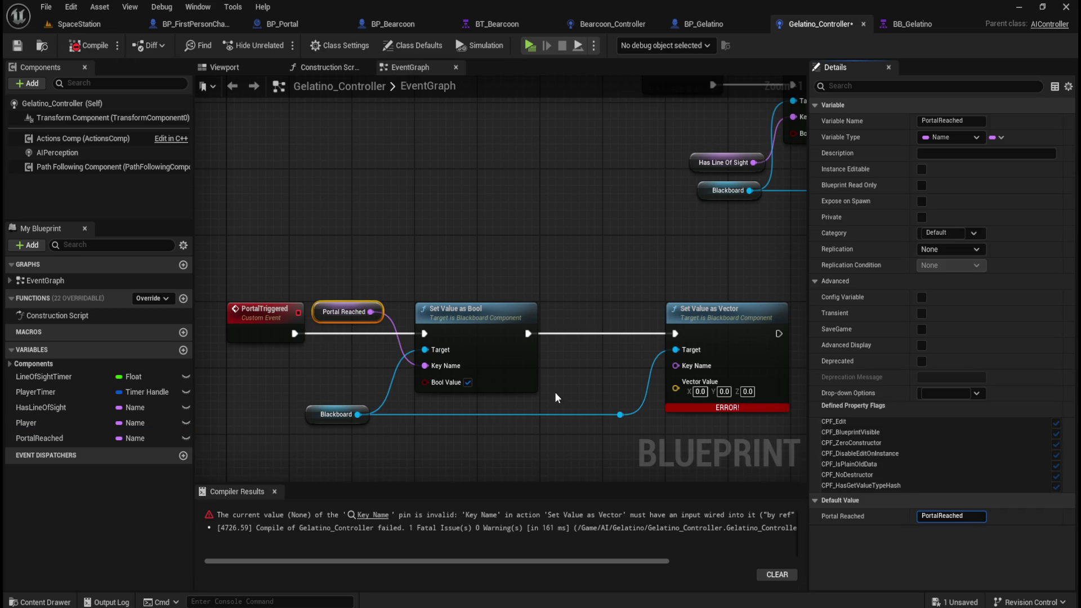
{"action": "left_click", "coordinate": [397, 255]}
{"action": "left_click", "coordinate": [367, 301]}
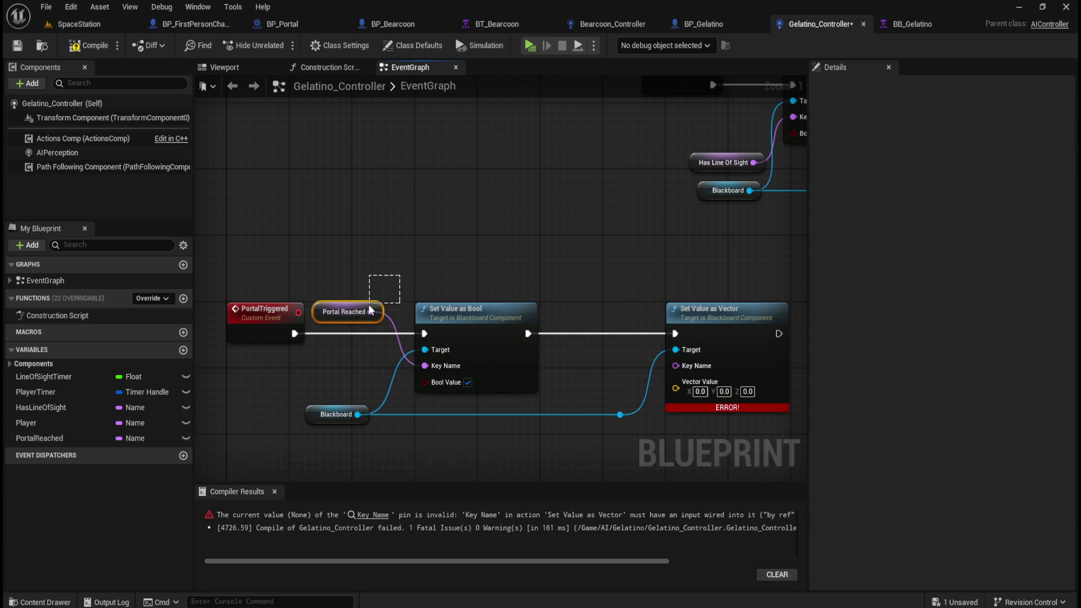
{"action": "left_click", "coordinate": [85, 45]}
{"action": "left_click", "coordinate": [429, 221]}
{"action": "left_click_drag", "start_coordinate": [377, 311], "coordinate": [378, 378]}
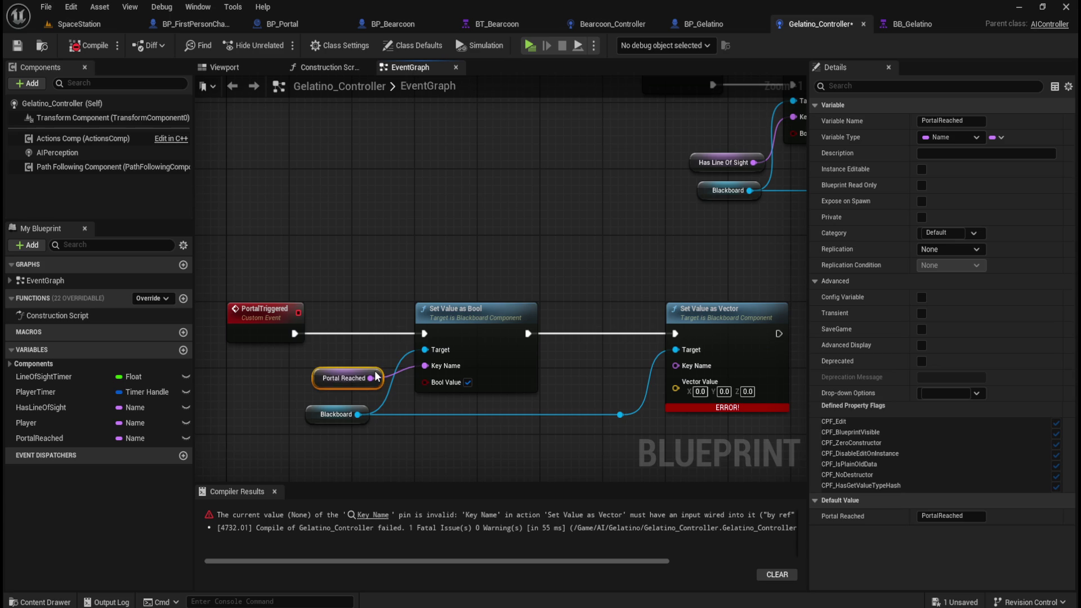
Compare with Bearcoon_Controller's Portal Location variable and the BB_Gelatino blackboard keys.
{"action": "left_click", "coordinate": [613, 24]}
{"action": "left_click", "coordinate": [561, 333]}
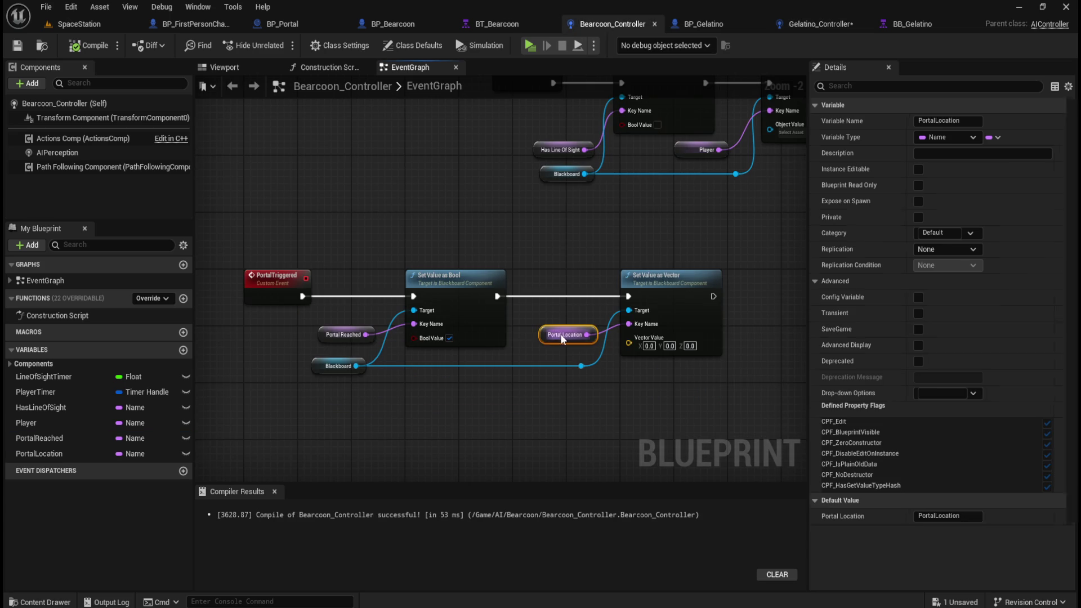
{"action": "left_click", "coordinate": [965, 122]}
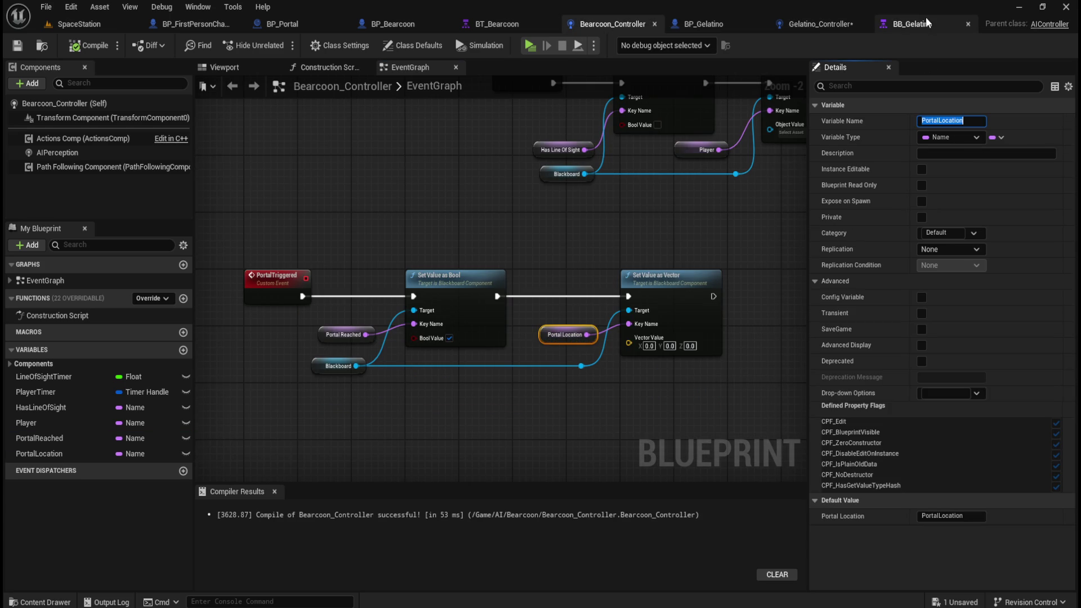
{"action": "left_click", "coordinate": [916, 23]}
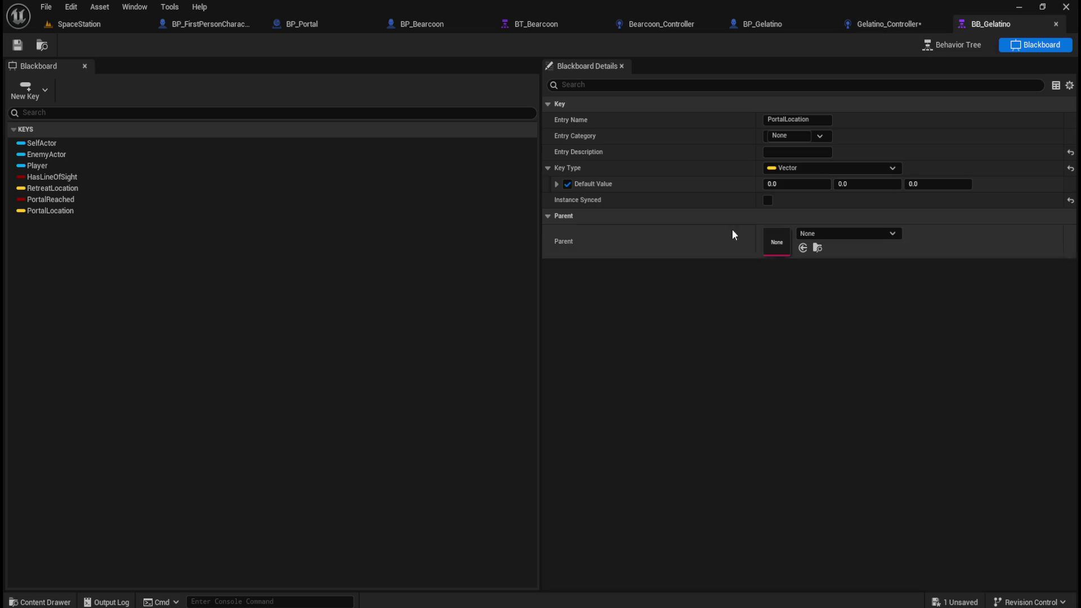
{"action": "left_click", "coordinate": [878, 24]}
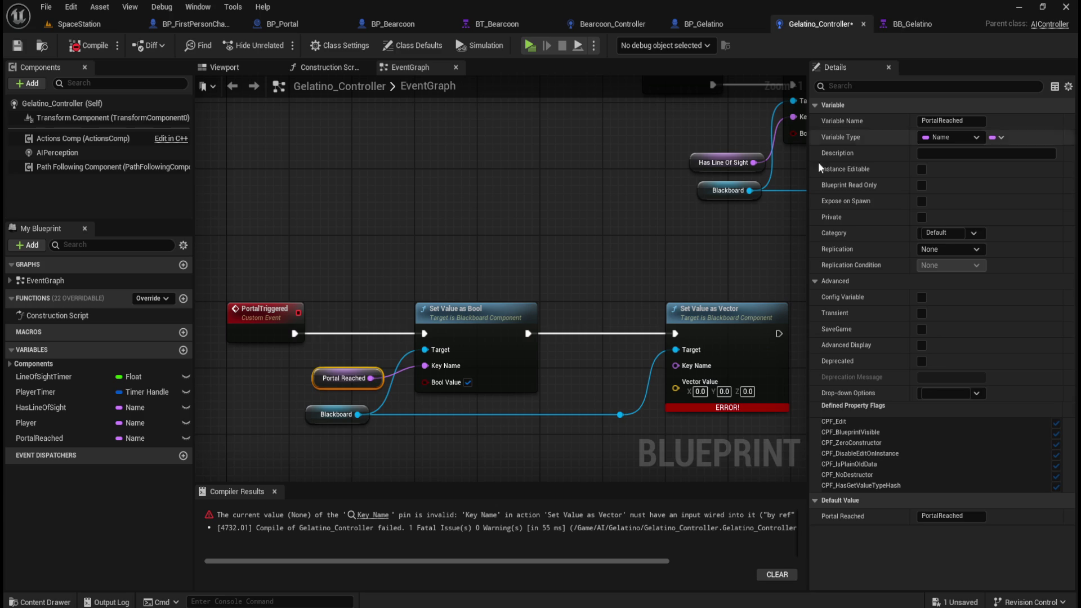
Promote the vector Key Name pin to PortalLocation with default PortalLocation, then compile and save.
{"action": "right_click", "coordinate": [695, 367]}
{"action": "left_click", "coordinate": [735, 403]}
{"action": "double_click", "coordinate": [957, 119]}
{"action": "type", "text": "PortalLocation"}
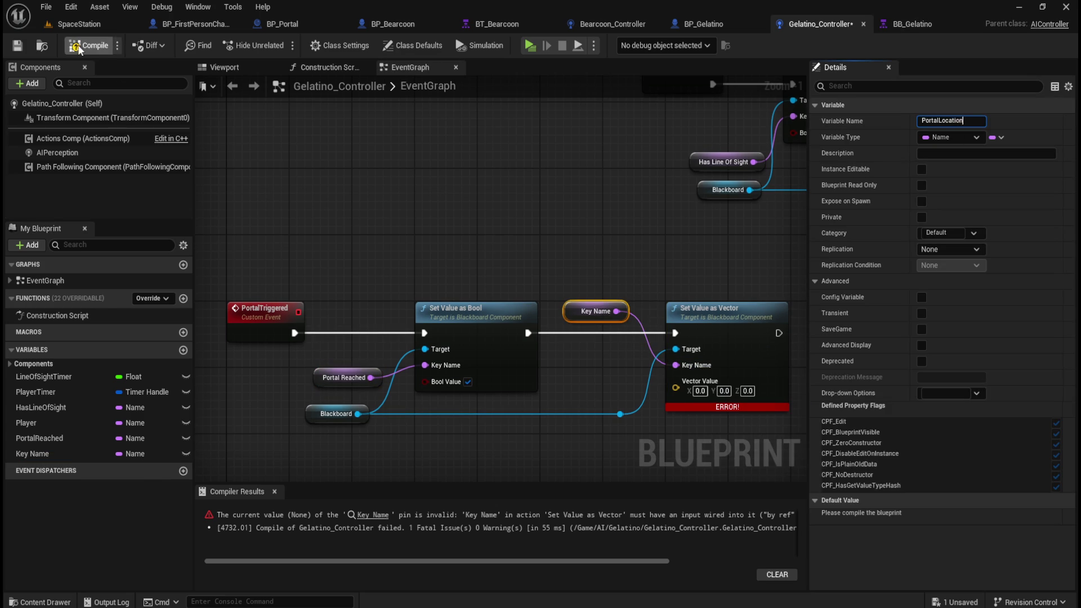
{"action": "left_click", "coordinate": [89, 45]}
{"action": "left_click", "coordinate": [952, 515]}
{"action": "type", "text": "PortalLocation"}
{"action": "key", "text": "Return"}
{"action": "left_click", "coordinate": [89, 47]}
{"action": "left_click", "coordinate": [17, 45]}
Place the Portal Location getter beside the vector node, verify both defaults, and recompile.
{"action": "left_click", "coordinate": [630, 282]}
{"action": "mouse_move", "coordinate": [622, 305]}
{"action": "left_mouse_down"}
{"action": "mouse_move", "coordinate": [626, 381]}
{"action": "mouse_move", "coordinate": [625, 371]}
{"action": "left_mouse_up"}
{"action": "left_click", "coordinate": [570, 231]}
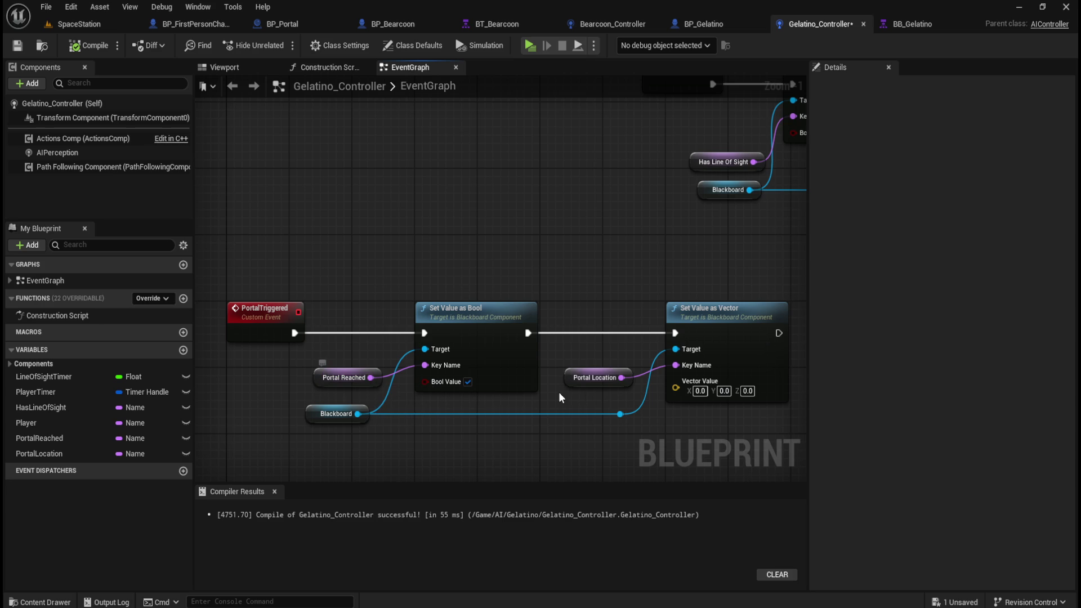
{"action": "left_click", "coordinate": [619, 370]}
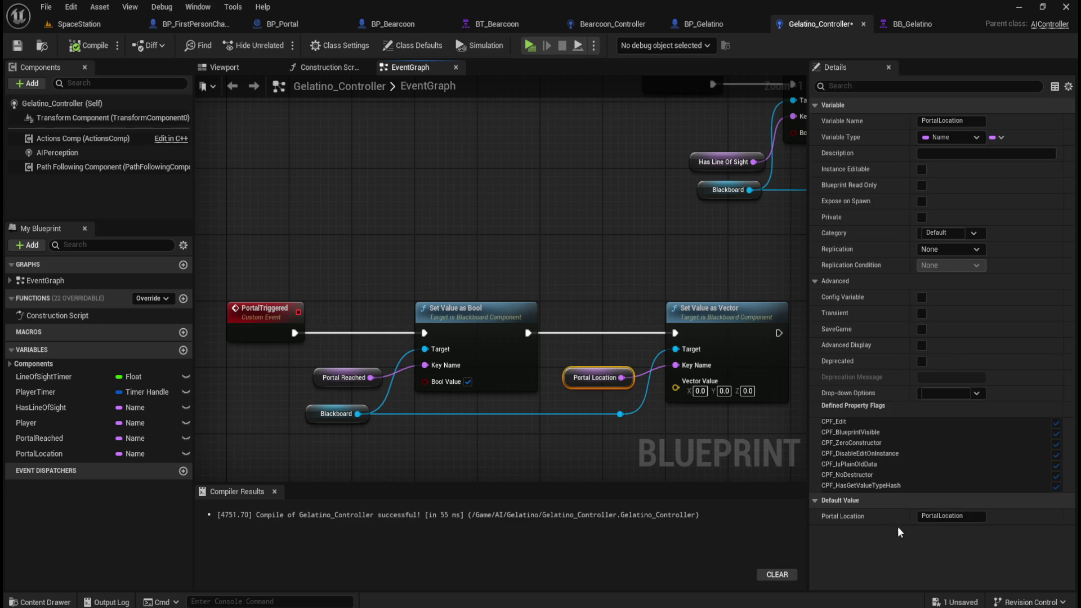
{"action": "left_click", "coordinate": [344, 376]}
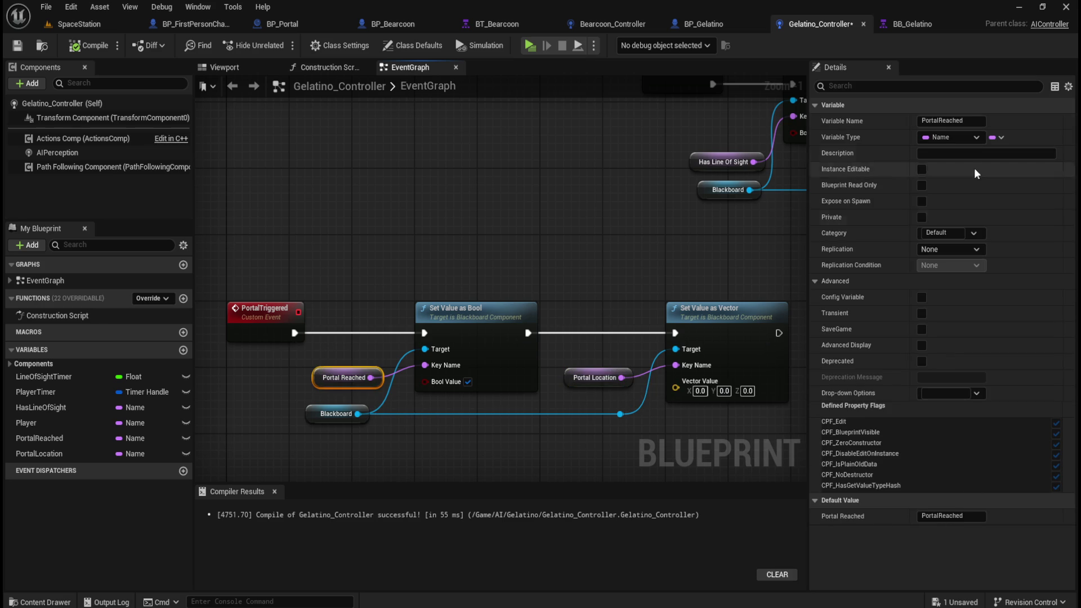
{"action": "left_click", "coordinate": [396, 277]}
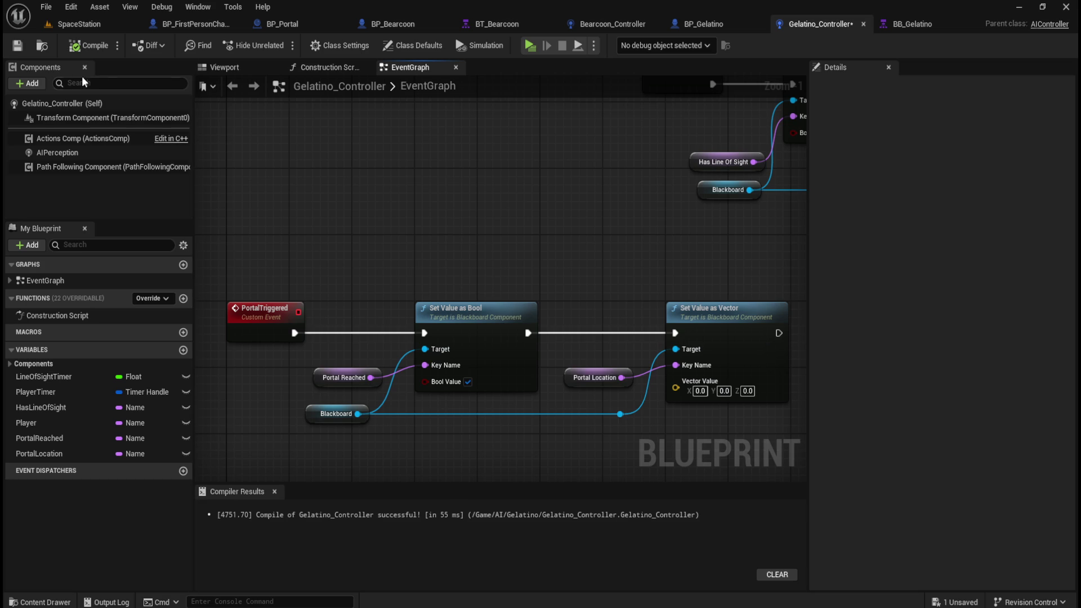
{"action": "left_click", "coordinate": [90, 45]}
Save the controller and select BP_Bearcoon's portal overlap node chain.
{"action": "left_click", "coordinate": [17, 45]}
{"action": "left_click", "coordinate": [707, 24]}
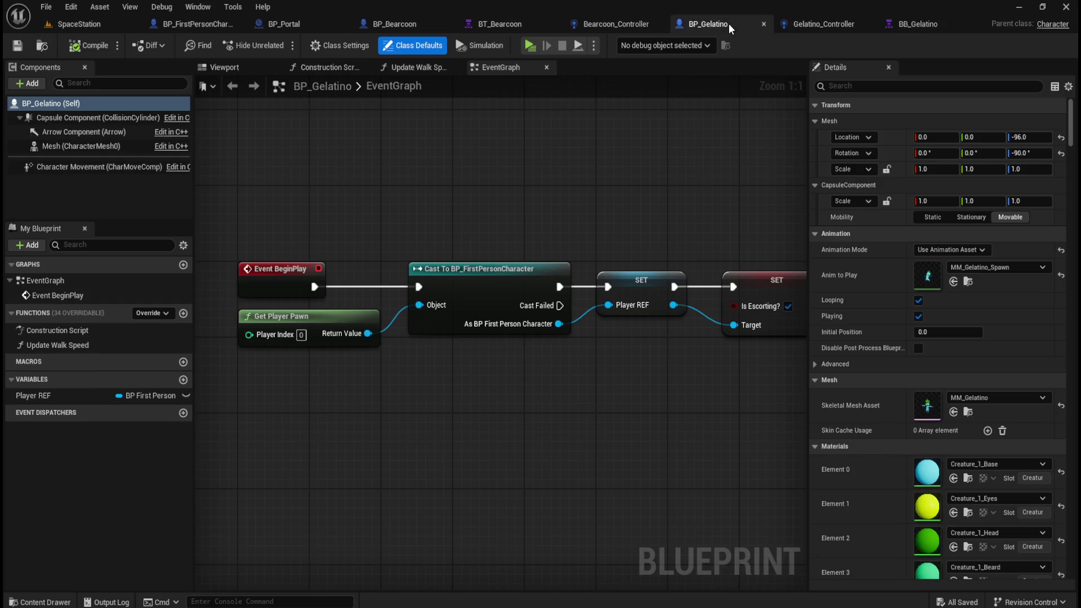
{"action": "left_click", "coordinate": [408, 24]}
{"action": "scroll", "coordinate": [573, 434], "scroll_direction": "down", "scroll_amount": 1}
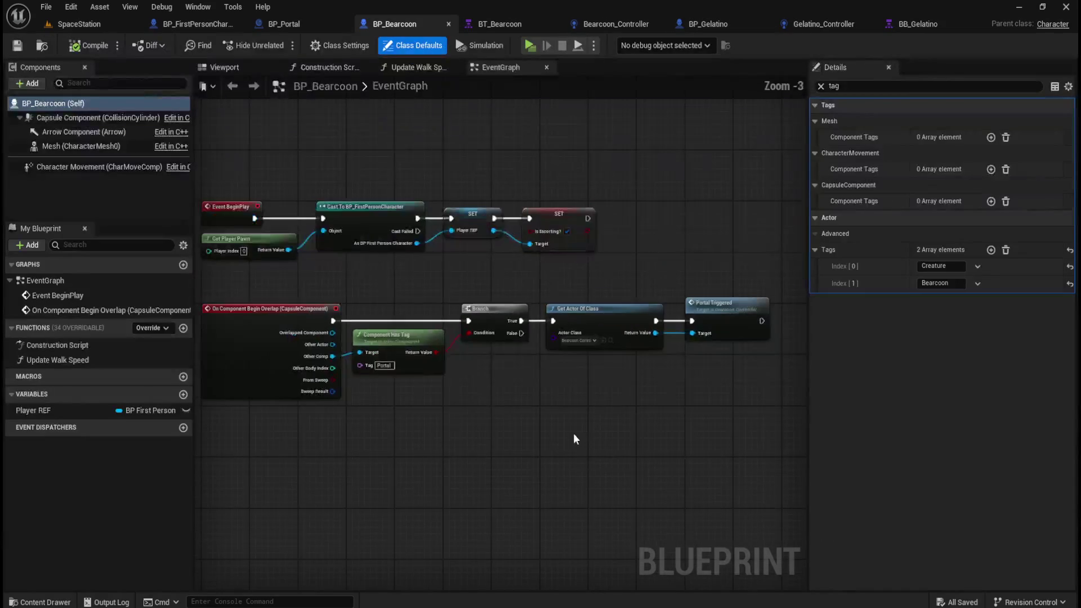
{"action": "scroll", "coordinate": [598, 417], "scroll_direction": "down", "scroll_amount": 1}
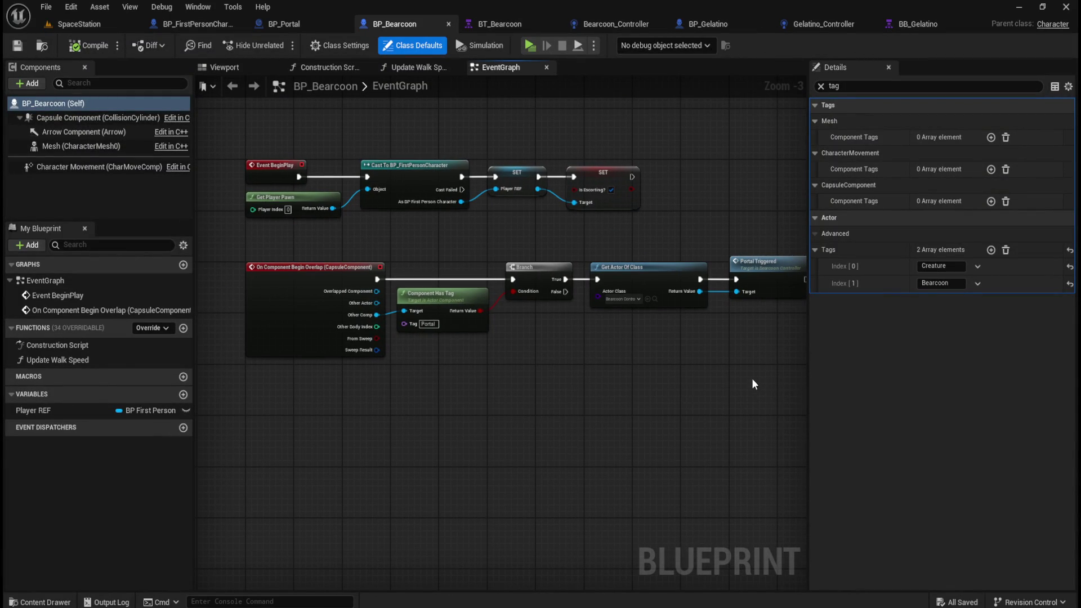
{"action": "left_click_drag", "start_coordinate": [761, 391], "coordinate": [347, 271]}
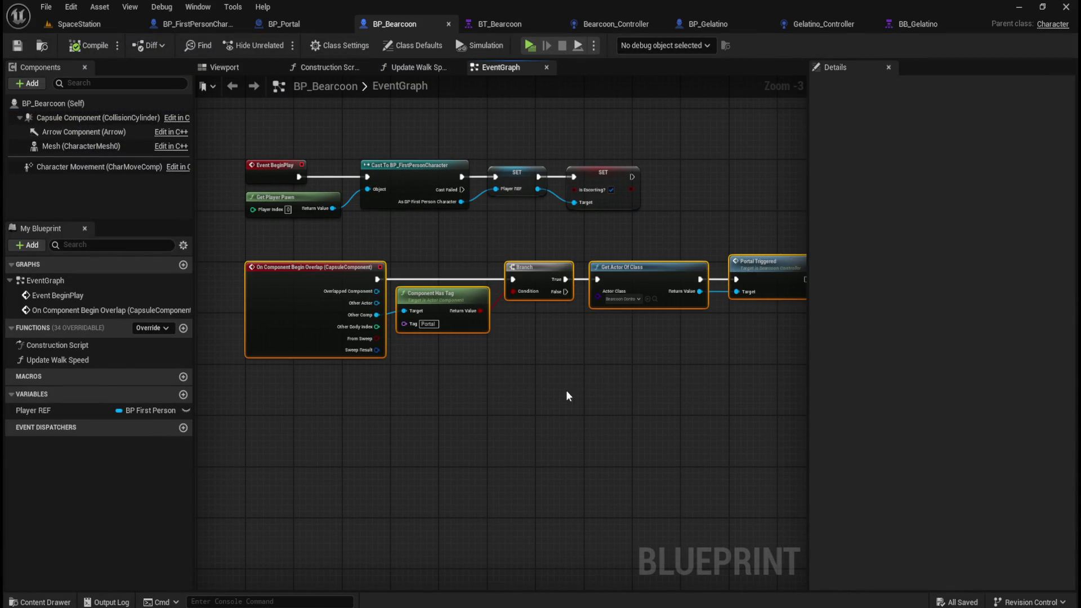
{"action": "left_click_drag", "start_coordinate": [566, 390], "coordinate": [534, 407]}
{"action": "mouse_move", "coordinate": [702, 402]}
{"action": "left_mouse_down"}
{"action": "mouse_move", "coordinate": [327, 278]}
{"action": "mouse_move", "coordinate": [361, 301]}
{"action": "left_mouse_up"}
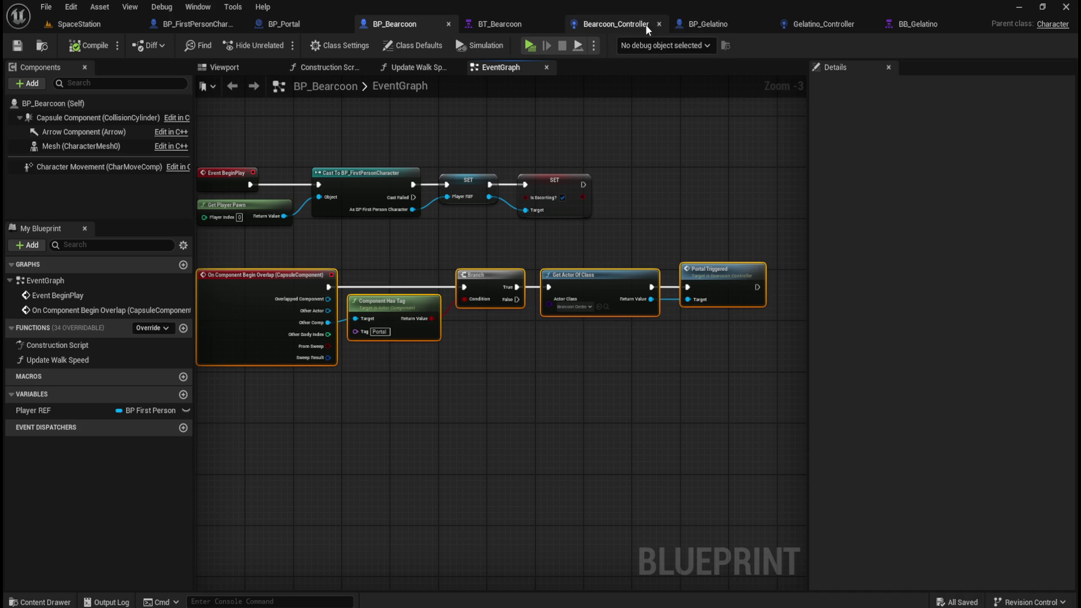
Paste the overlap chain into BP_Gelatino below the BeginPlay chain.
{"action": "left_click", "coordinate": [708, 24]}
{"action": "scroll", "coordinate": [562, 395], "scroll_direction": "up", "scroll_amount": 3}
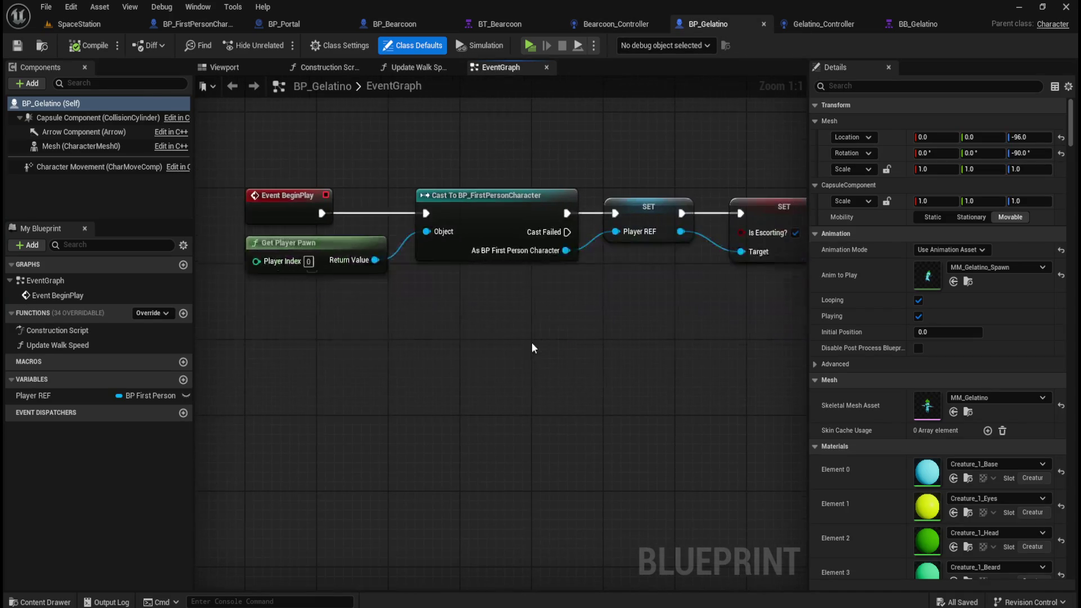
{"action": "key", "text": "ctrl+v"}
{"action": "mouse_move", "coordinate": [304, 397]}
{"action": "left_mouse_down"}
{"action": "mouse_move", "coordinate": [417, 388]}
{"action": "mouse_move", "coordinate": [411, 355]}
{"action": "left_mouse_up"}
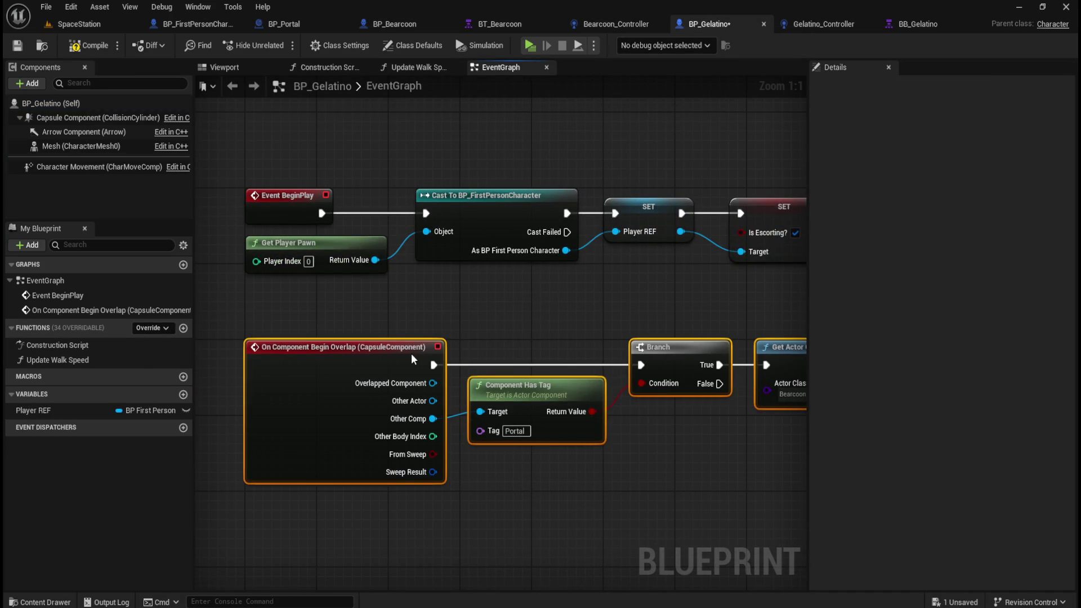
{"action": "mouse_move", "coordinate": [536, 473]}
{"action": "left_mouse_down"}
{"action": "mouse_move", "coordinate": [481, 468]}
{"action": "mouse_move", "coordinate": [479, 458]}
{"action": "mouse_move", "coordinate": [589, 448]}
{"action": "mouse_move", "coordinate": [407, 428]}
{"action": "left_mouse_up"}
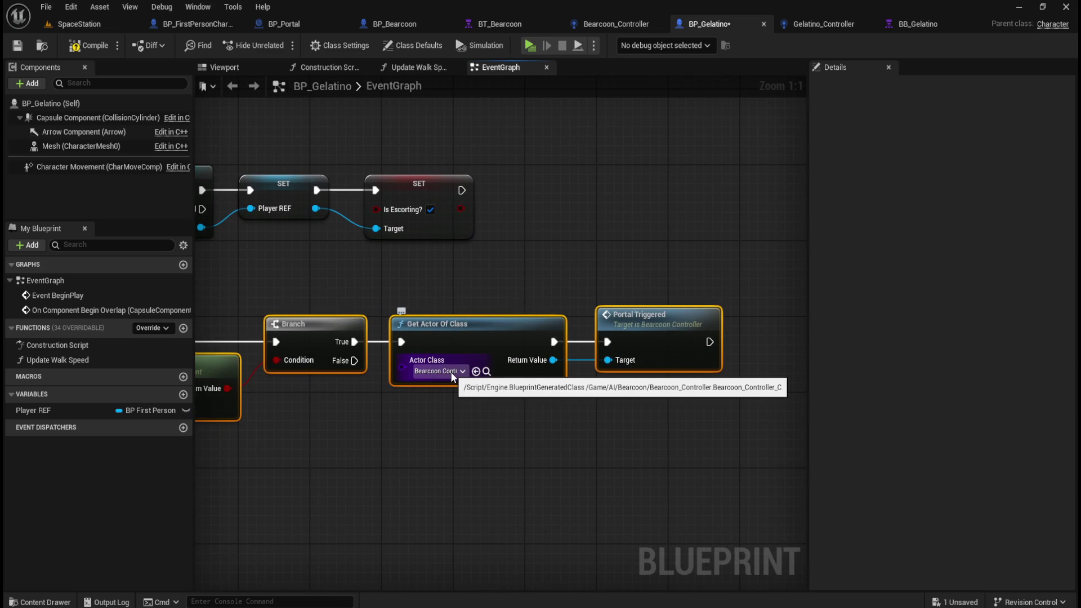
Set Get Actor Of Class to Gelatino_Controller and delete the old Bearcoon Portal Triggered call.
{"action": "left_click", "coordinate": [450, 372]}
{"action": "type", "text": "gela"}
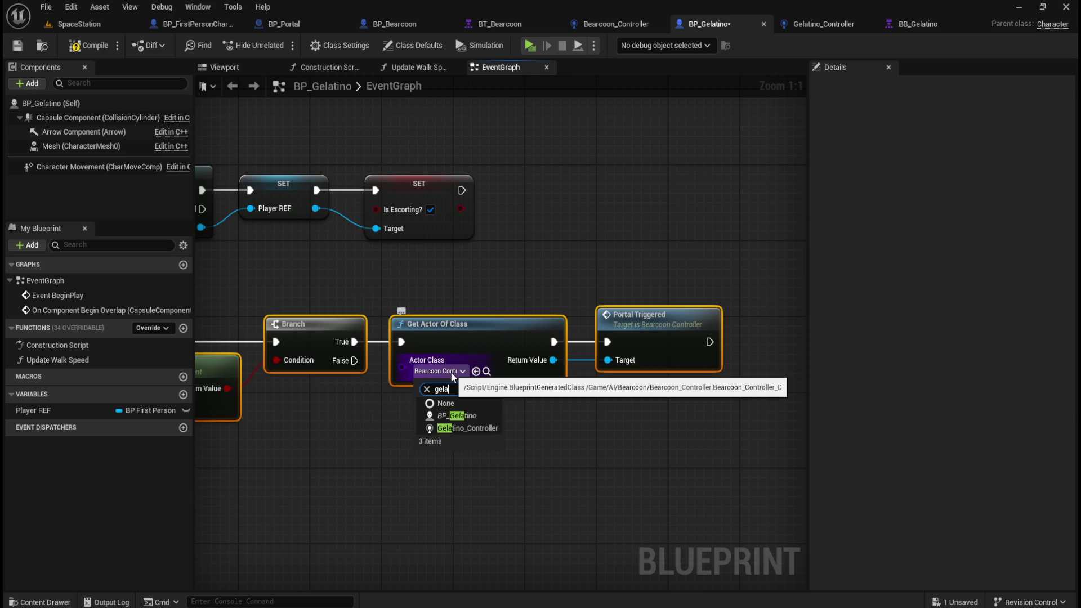
{"action": "left_click", "coordinate": [464, 428]}
{"action": "left_click", "coordinate": [535, 418]}
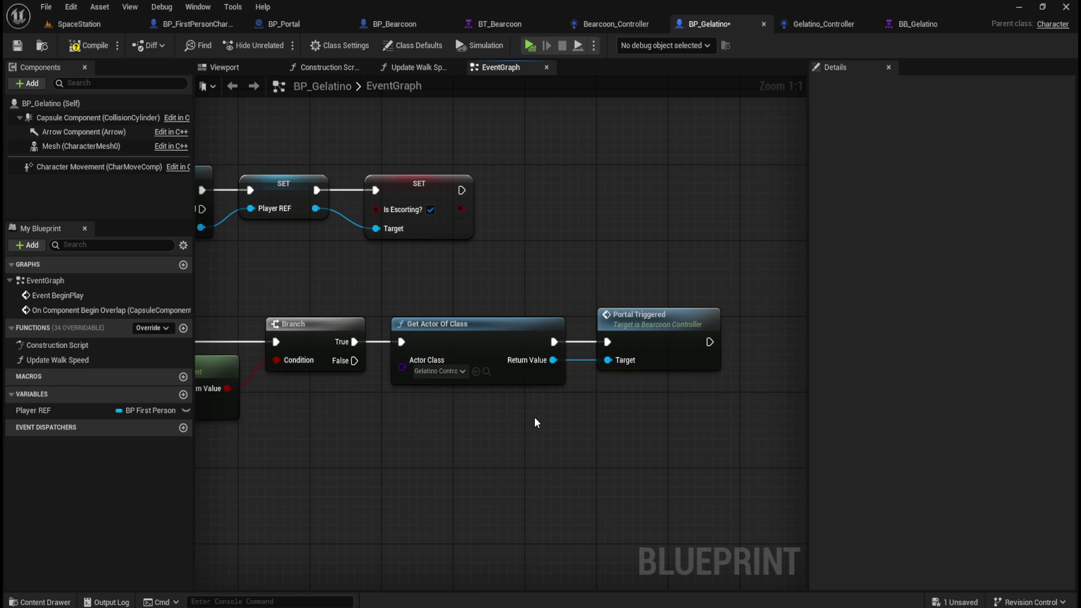
{"action": "left_click", "coordinate": [672, 324]}
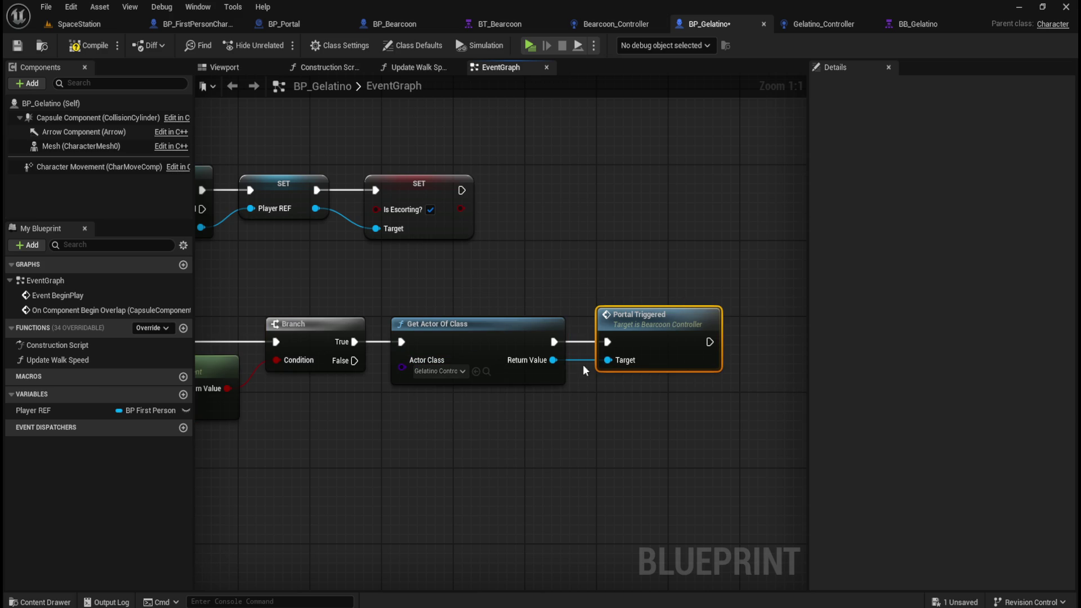
{"action": "key", "text": "Delete"}
Add Portal Triggered from the Gelatino controller lookup, then compile and save BP_Gelatino.
{"action": "left_click_drag", "start_coordinate": [555, 361], "coordinate": [589, 361]}
{"action": "type", "text": "portal"}
{"action": "key", "text": "Return"}
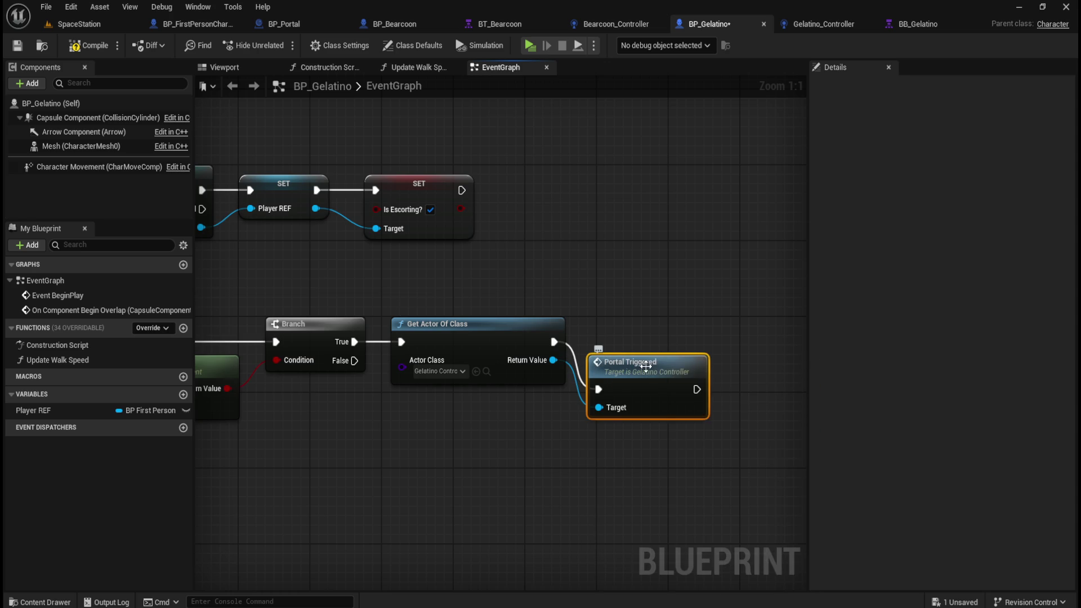
{"action": "left_click_drag", "start_coordinate": [647, 336], "coordinate": [646, 326]}
{"action": "left_click", "coordinate": [84, 45]}
{"action": "left_click", "coordinate": [16, 45]}
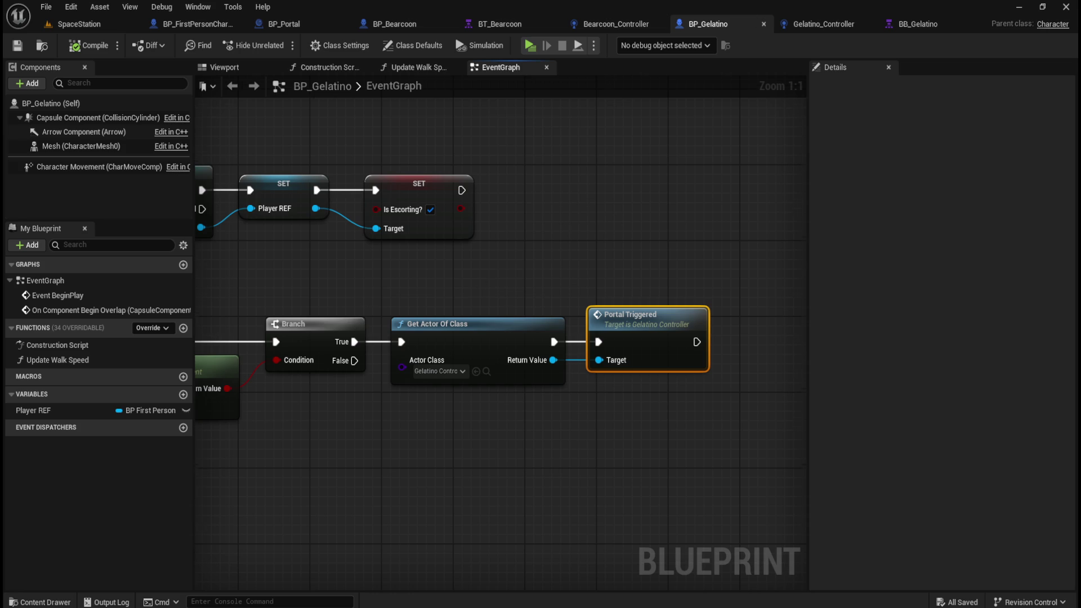
{"action": "scroll", "coordinate": [424, 266], "scroll_direction": "down", "scroll_amount": 3}
{"action": "scroll", "coordinate": [424, 266], "scroll_direction": "up", "scroll_amount": 3}
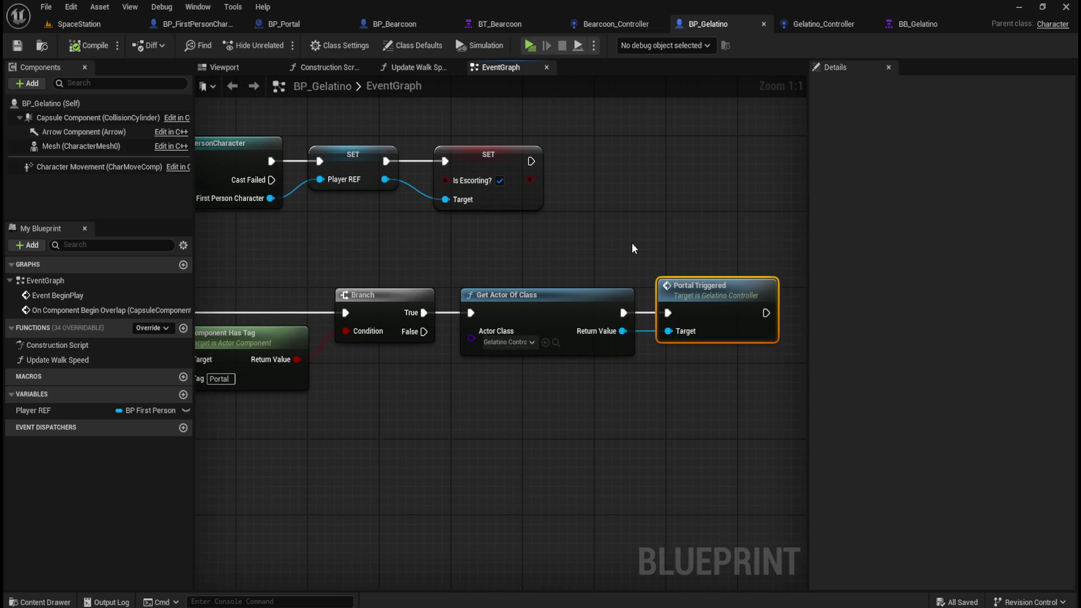
{"action": "left_click", "coordinate": [600, 239]}
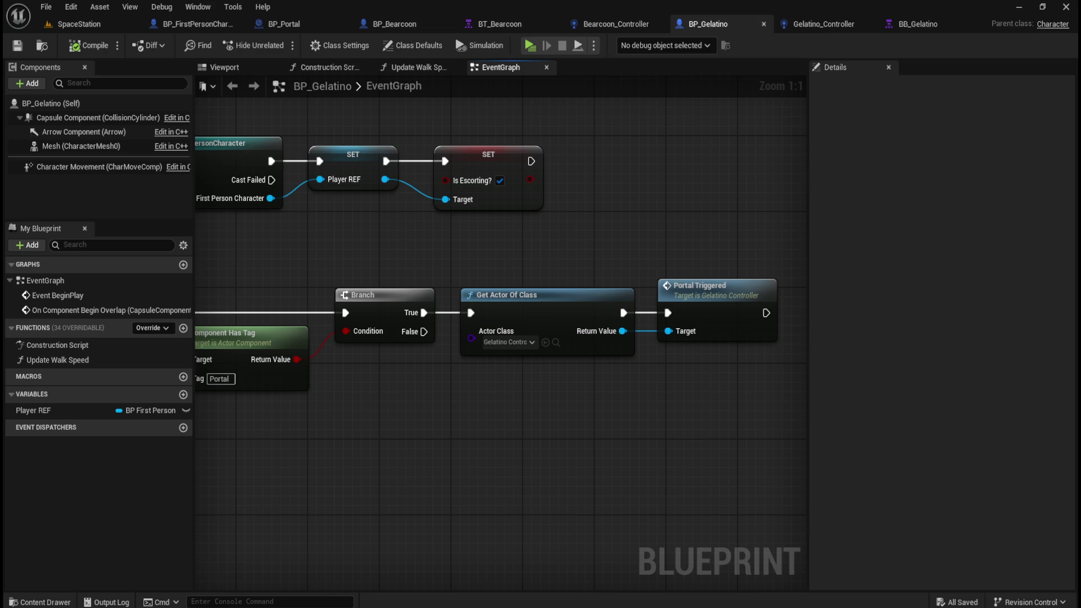
Add a 'Gelatino' entry after Creature in BP_Gelatino's Actor Tags, then save and recompile.
{"action": "left_click", "coordinate": [110, 106]}
{"action": "left_click", "coordinate": [844, 88]}
{"action": "type", "text": "tag"}
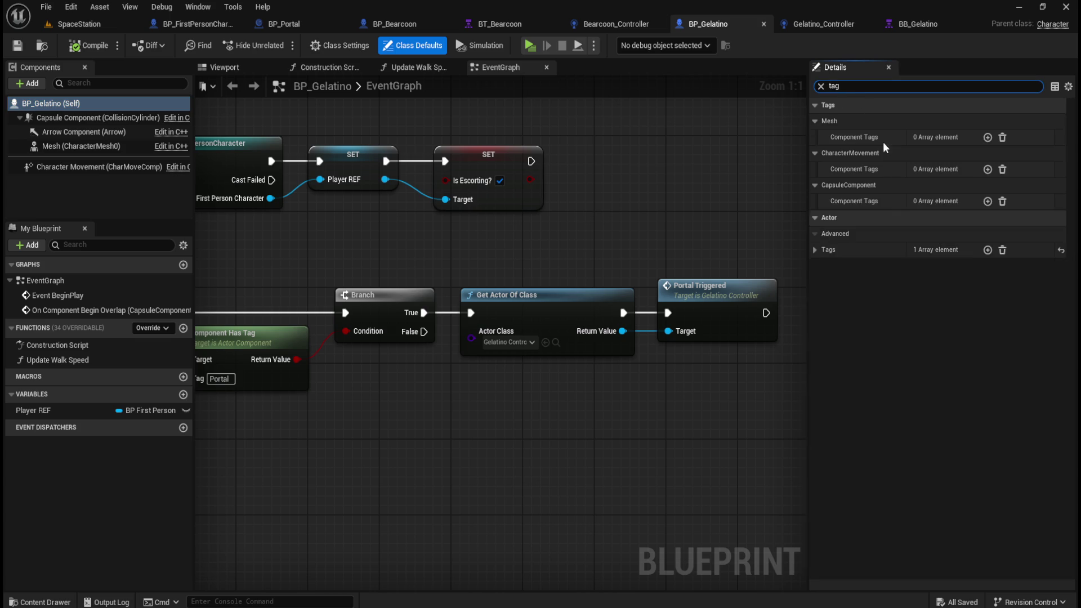
{"action": "left_click", "coordinate": [991, 251]}
{"action": "type", "text": "Gelatin"}
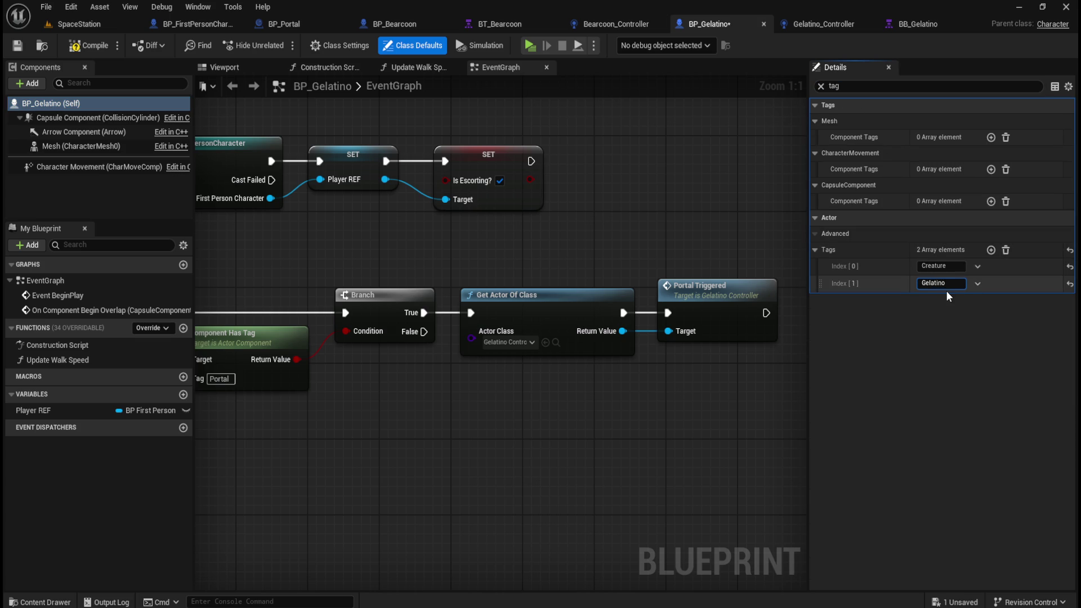
{"action": "type", "text": "o"}
{"action": "key", "text": "Return"}
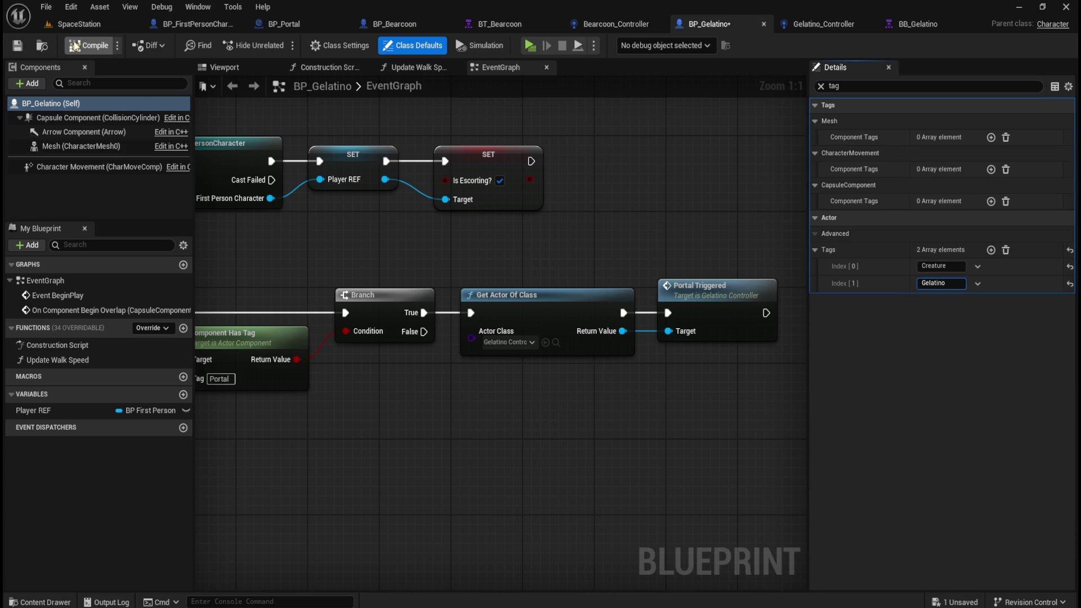
{"action": "left_click", "coordinate": [17, 45]}
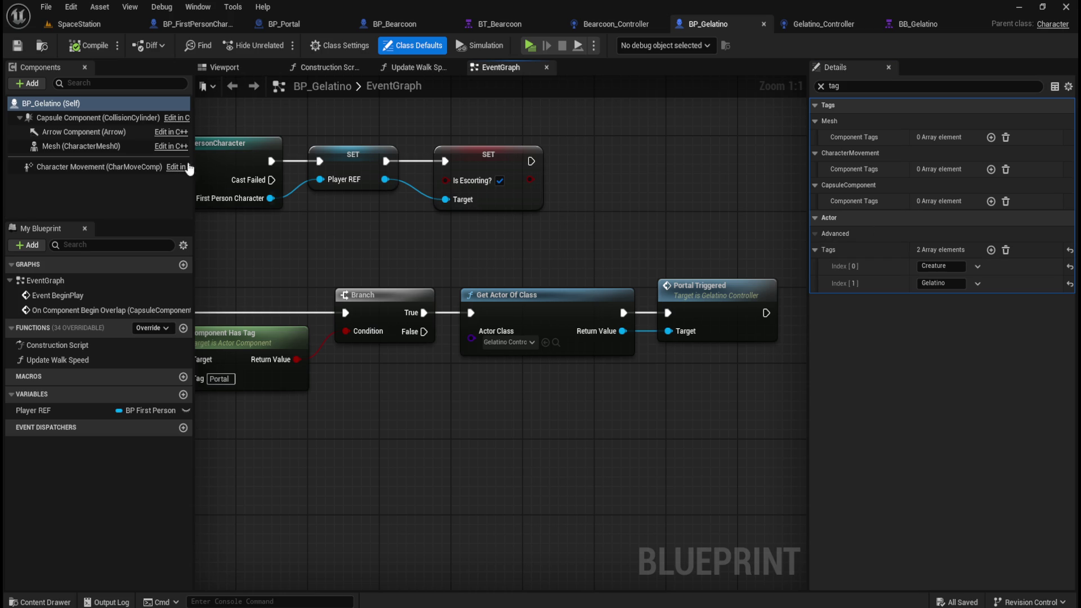
{"action": "left_click", "coordinate": [84, 46]}
Select the Has Reached Portal? escape branch in BT_Bearcoon for copying.
{"action": "left_click", "coordinate": [918, 23]}
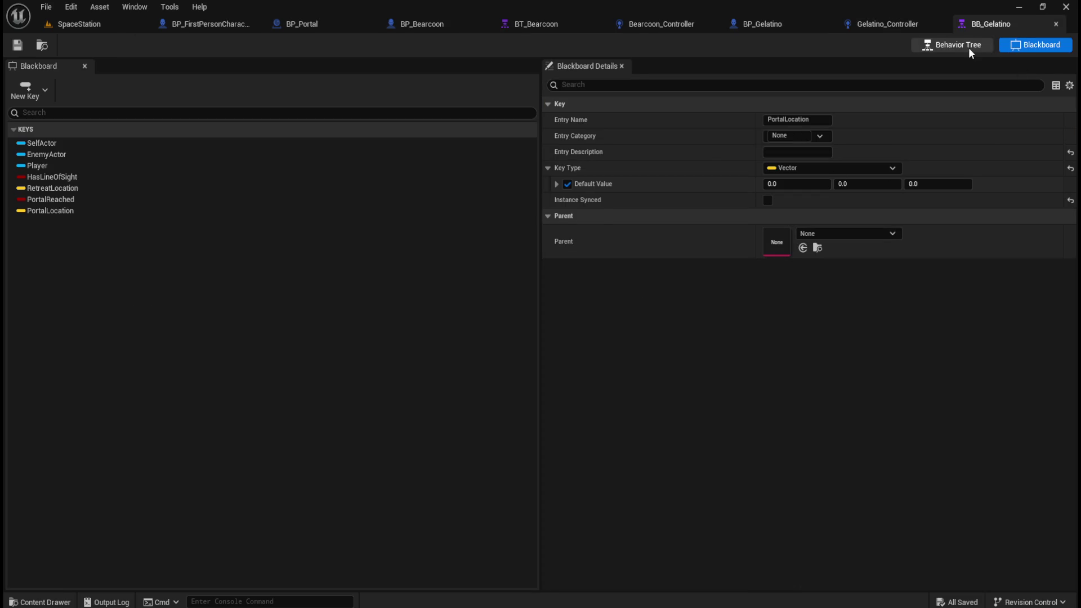
{"action": "left_click", "coordinate": [969, 47]}
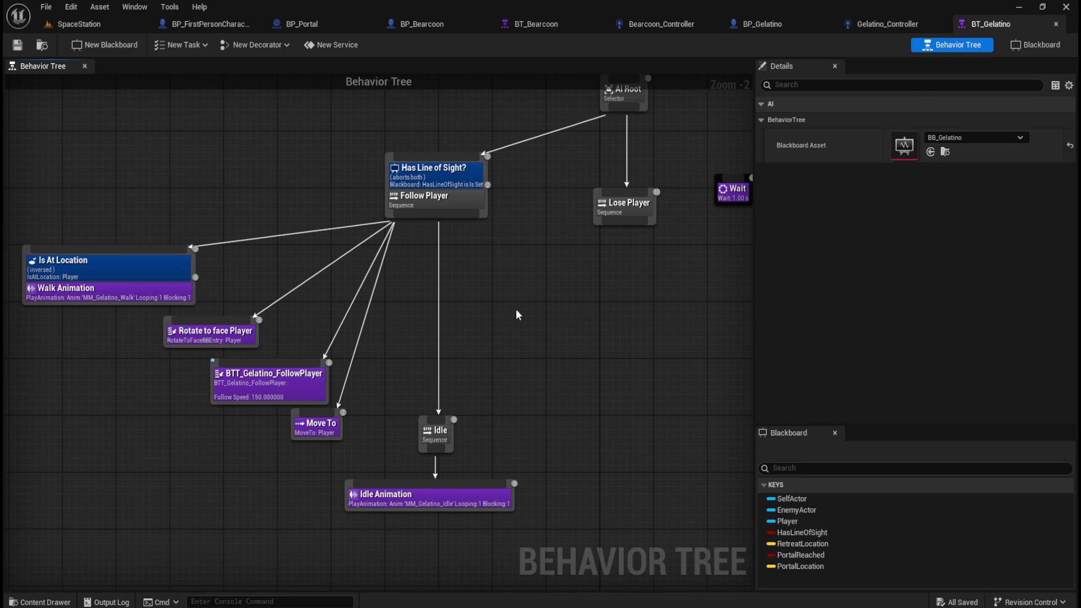
{"action": "scroll", "coordinate": [528, 360], "scroll_direction": "down", "scroll_amount": 3}
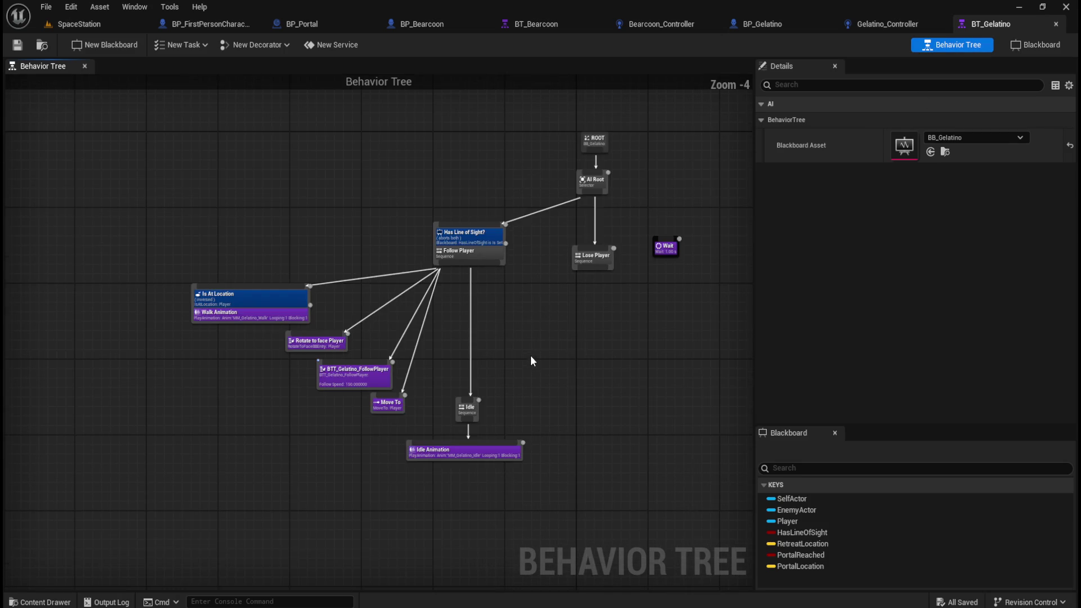
{"action": "scroll", "coordinate": [539, 344], "scroll_direction": "up", "scroll_amount": 2}
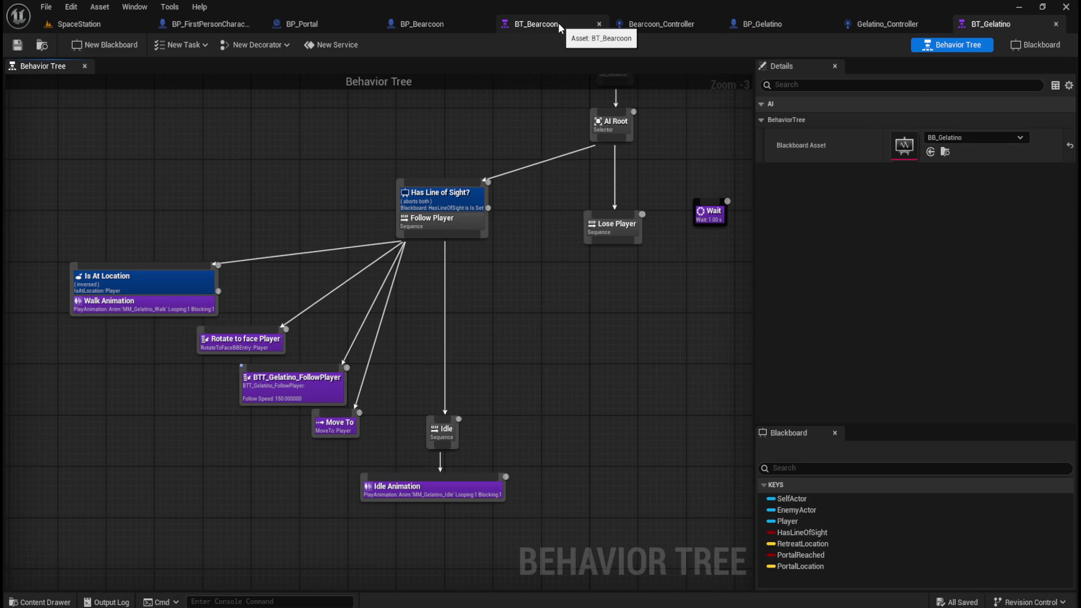
{"action": "left_click", "coordinate": [559, 24]}
{"action": "left_click_drag", "start_coordinate": [58, 153], "coordinate": [187, 288]}
Paste the escape branch into BT_Gelatino left of the existing tree and connect it to AI Root.
{"action": "left_click", "coordinate": [991, 24]}
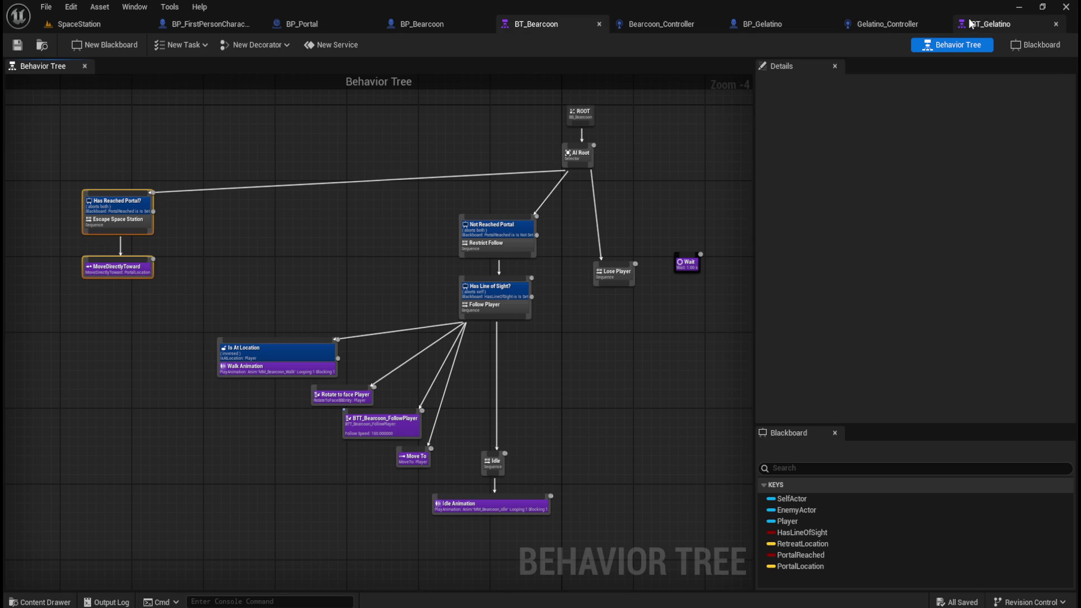
{"action": "scroll", "coordinate": [552, 332], "scroll_direction": "down", "scroll_amount": 2}
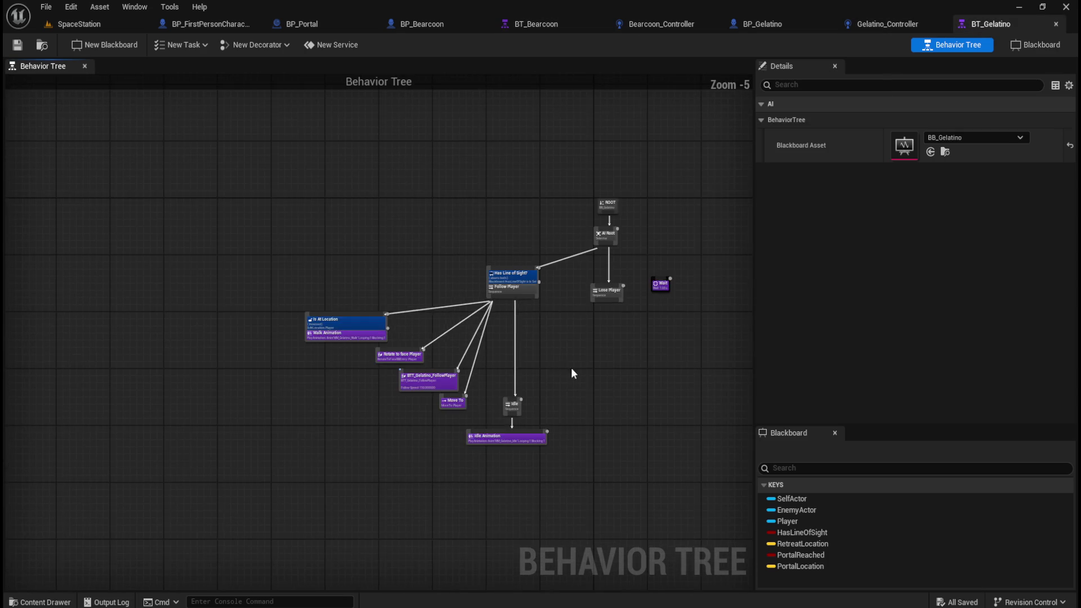
{"action": "left_click_drag", "start_coordinate": [248, 232], "coordinate": [664, 397]}
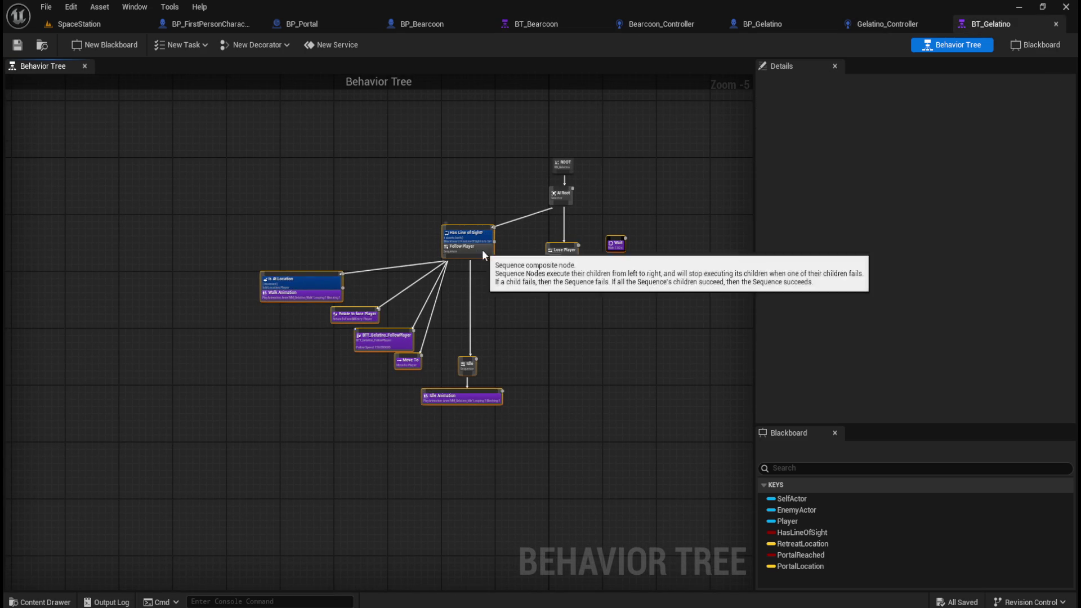
{"action": "left_click_drag", "start_coordinate": [482, 249], "coordinate": [517, 282]}
{"action": "left_click", "coordinate": [362, 221]}
{"action": "mouse_move", "coordinate": [362, 219]}
{"action": "left_mouse_down"}
{"action": "mouse_move", "coordinate": [408, 245]}
{"action": "mouse_move", "coordinate": [304, 278]}
{"action": "left_mouse_up"}
{"action": "key", "text": "ctrl+v"}
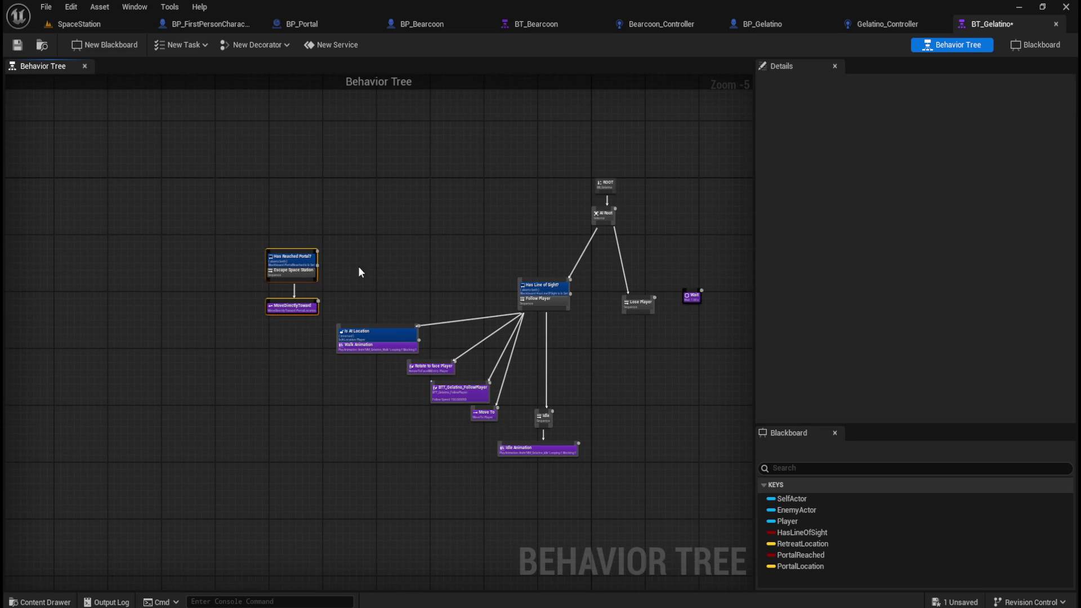
{"action": "left_click", "coordinate": [358, 266]}
{"action": "left_click_drag", "start_coordinate": [580, 228], "coordinate": [292, 251]}
Move the follow subtree, Lose Player and Wait nodes down to make room.
{"action": "scroll", "coordinate": [310, 245], "scroll_direction": "up", "scroll_amount": 4}
{"action": "scroll", "coordinate": [363, 309], "scroll_direction": "down", "scroll_amount": 4}
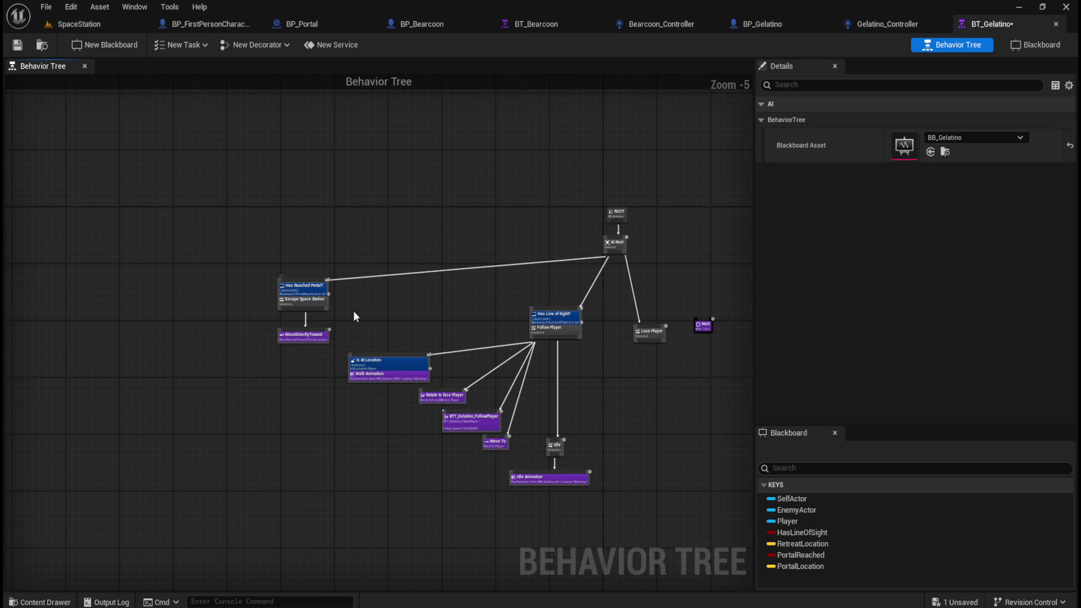
{"action": "left_click_drag", "start_coordinate": [367, 315], "coordinate": [657, 499]}
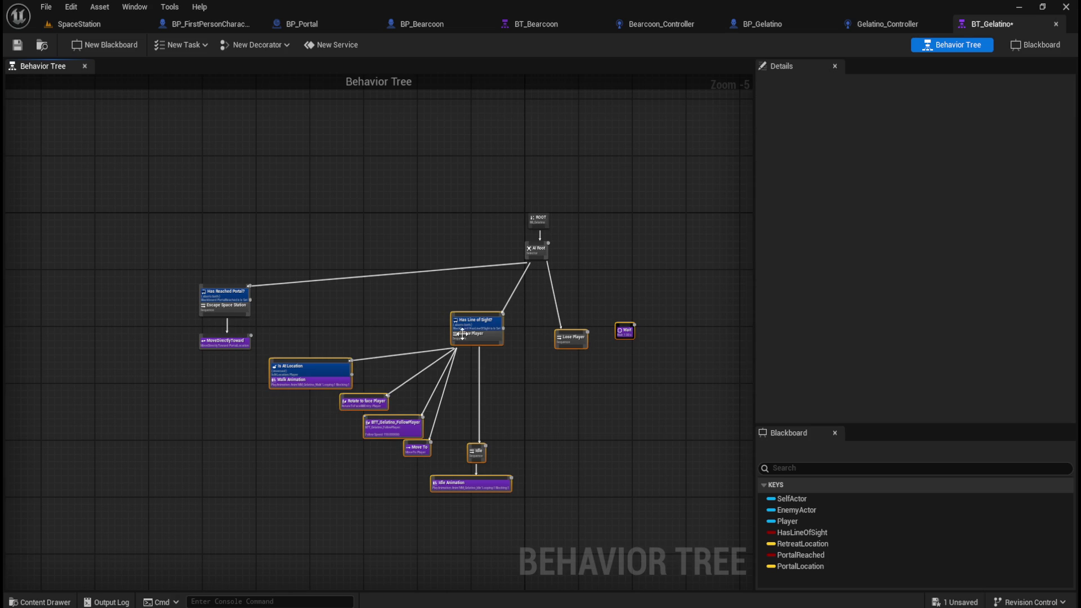
{"action": "left_click_drag", "start_coordinate": [468, 336], "coordinate": [471, 347]}
{"action": "left_click", "coordinate": [469, 291]}
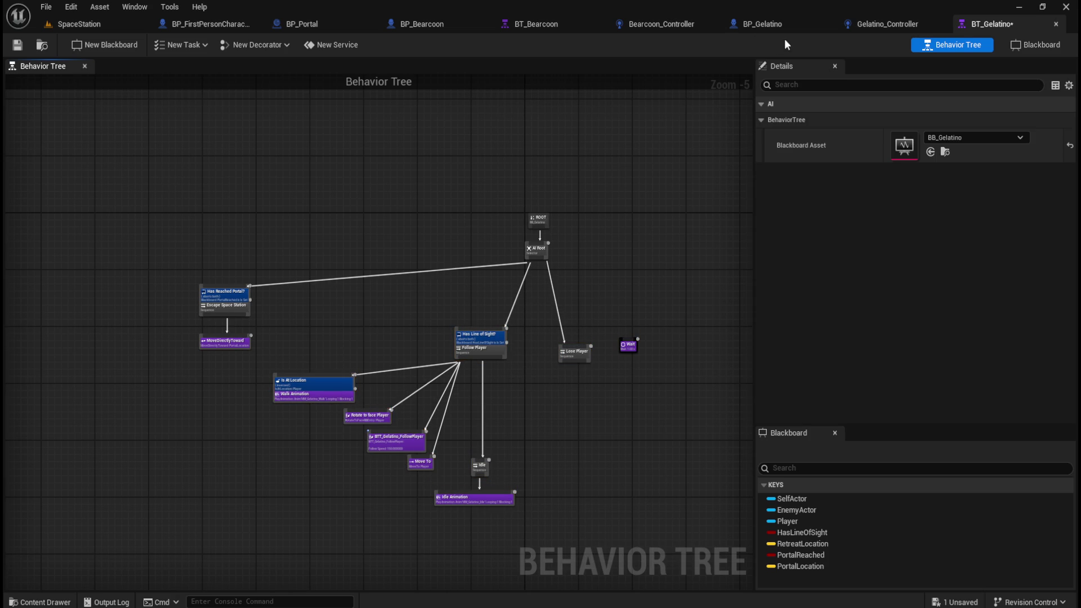
Paste Bearcoon's Not Reached Portal guard above Has Line of Sight and wire it under AI Root.
{"action": "left_click", "coordinate": [531, 24]}
{"action": "left_click_drag", "start_coordinate": [454, 206], "coordinate": [549, 265]}
{"action": "left_click", "coordinate": [992, 24]}
{"action": "left_click", "coordinate": [409, 320]}
{"action": "key", "text": "ctrl+v"}
{"action": "mouse_move", "coordinate": [445, 346]}
{"action": "left_mouse_down"}
{"action": "mouse_move", "coordinate": [478, 311]}
{"action": "mouse_move", "coordinate": [466, 316]}
{"action": "left_mouse_up"}
{"action": "scroll", "coordinate": [496, 272], "scroll_direction": "up", "scroll_amount": 3}
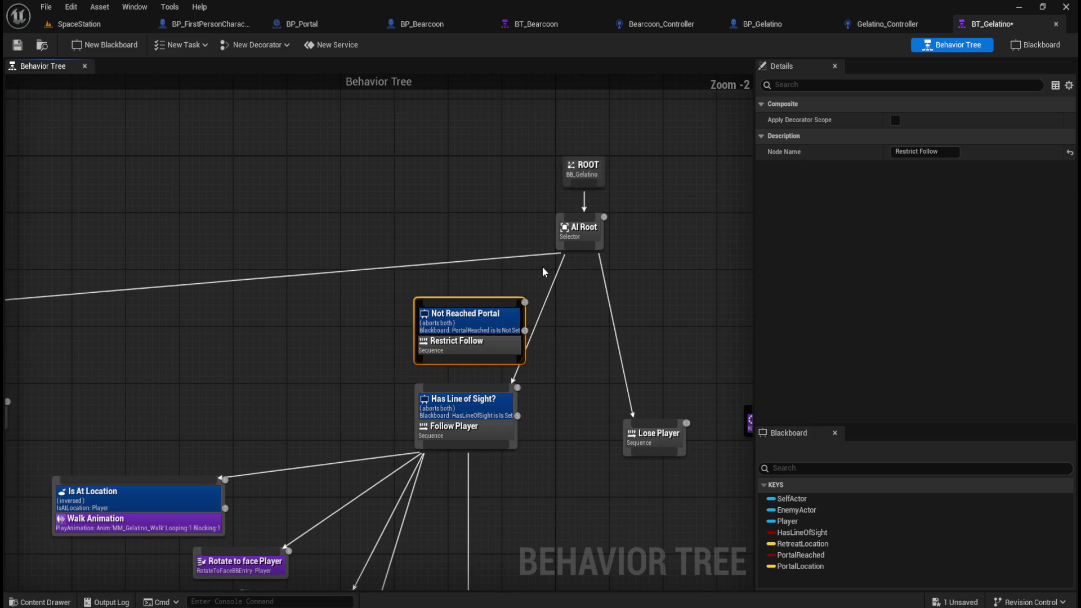
{"action": "mouse_move", "coordinate": [582, 252]}
{"action": "left_mouse_down"}
{"action": "mouse_move", "coordinate": [492, 306]}
{"action": "mouse_move", "coordinate": [451, 304]}
{"action": "left_mouse_up"}
{"action": "left_click_drag", "start_coordinate": [470, 360], "coordinate": [470, 389]}
{"action": "left_click", "coordinate": [577, 394]}
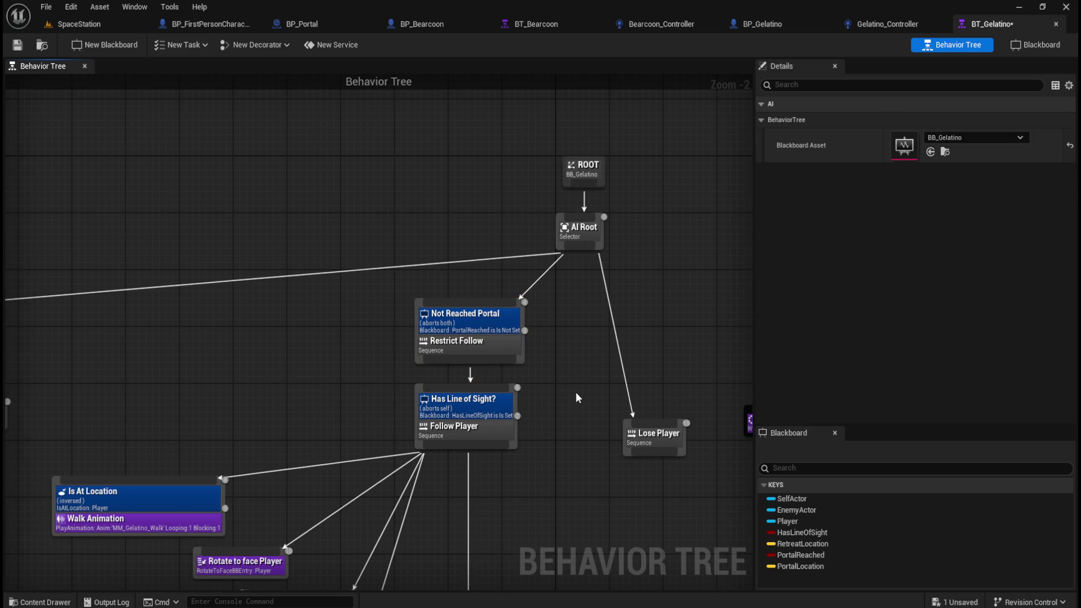
Review the complete Gelatino behavior tree and save it.
{"action": "mouse_move", "coordinate": [560, 397]}
{"action": "left_mouse_down"}
{"action": "mouse_move", "coordinate": [620, 317]}
{"action": "mouse_move", "coordinate": [208, 321]}
{"action": "left_mouse_up"}
{"action": "scroll", "coordinate": [357, 341], "scroll_direction": "up", "scroll_amount": 2}
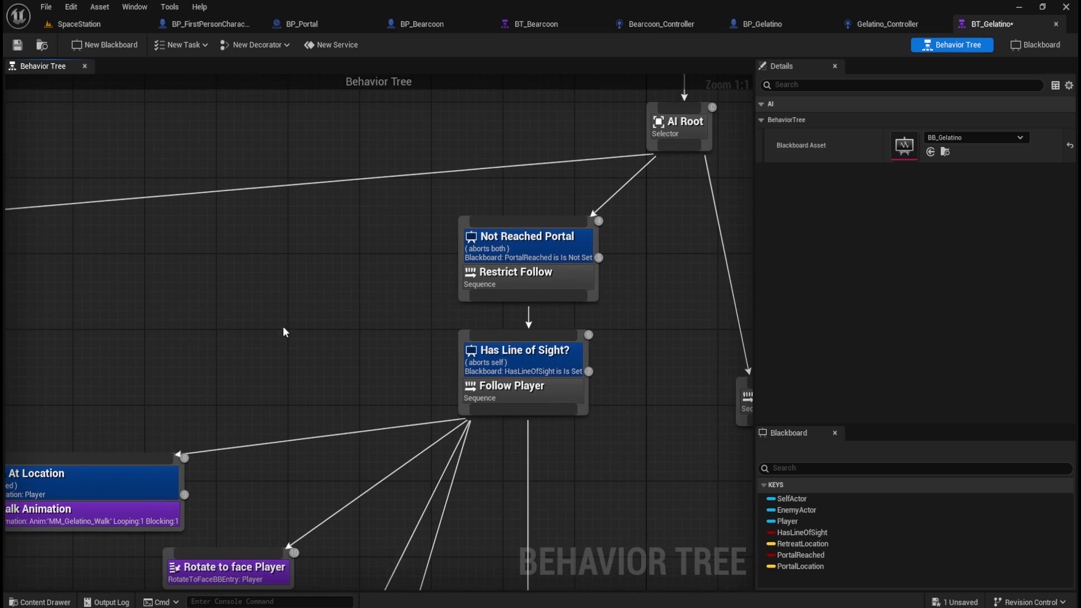
{"action": "scroll", "coordinate": [414, 315], "scroll_direction": "down", "scroll_amount": 3}
{"action": "left_click_drag", "start_coordinate": [342, 330], "coordinate": [385, 270]}
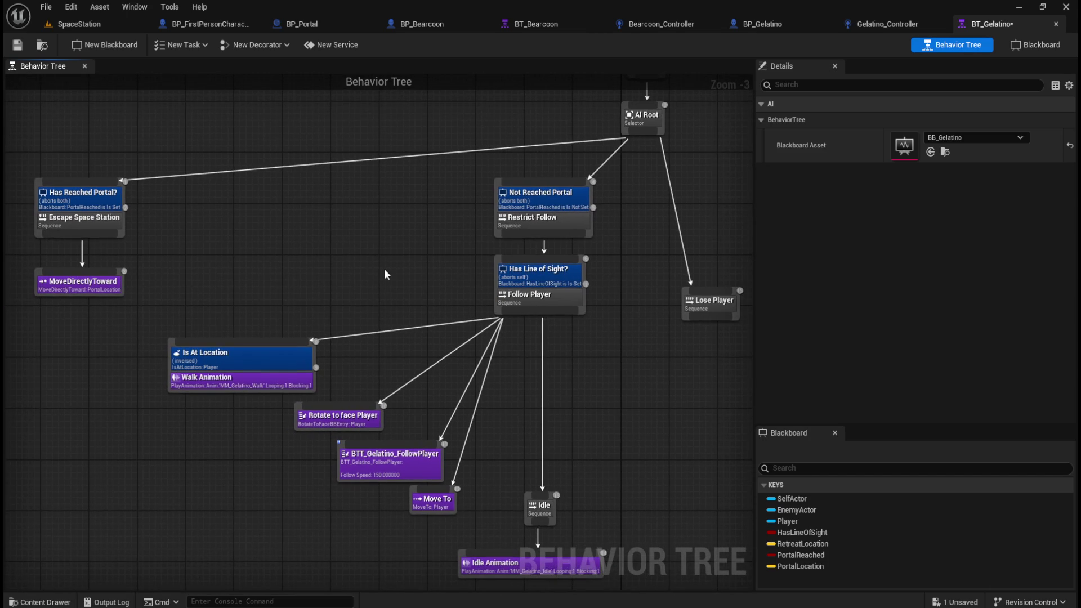
{"action": "left_click", "coordinate": [18, 48]}
{"action": "scroll", "coordinate": [360, 251], "scroll_direction": "down", "scroll_amount": 1}
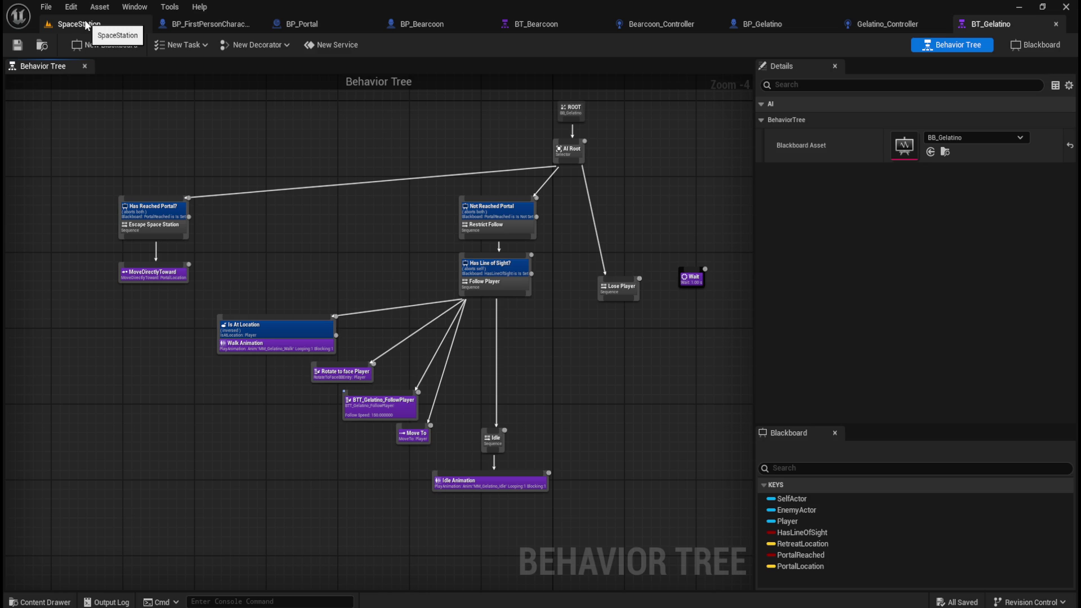
In BP_Portal, add a new Branch off the Bearcoon tag branch's False output.
{"action": "left_click", "coordinate": [333, 25]}
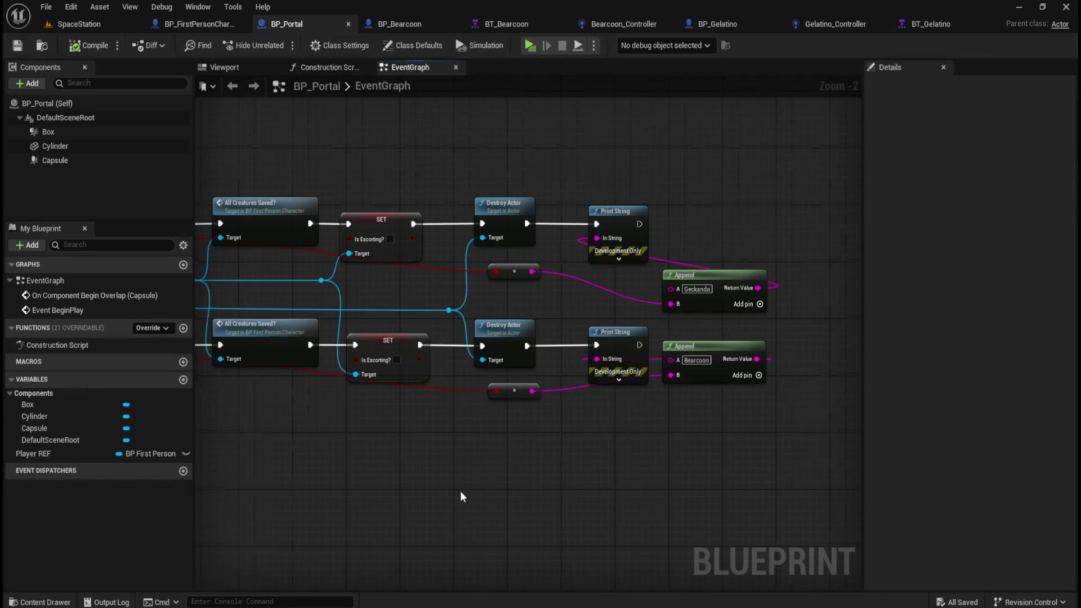
{"action": "scroll", "coordinate": [460, 496], "scroll_direction": "down", "scroll_amount": 2}
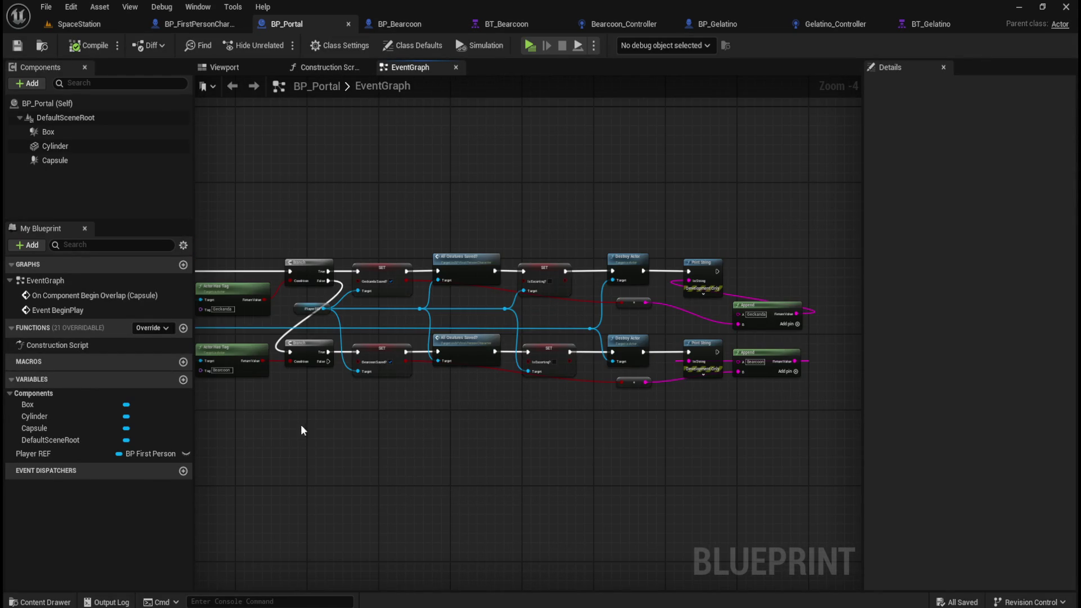
{"action": "scroll", "coordinate": [465, 347], "scroll_direction": "up", "scroll_amount": 2}
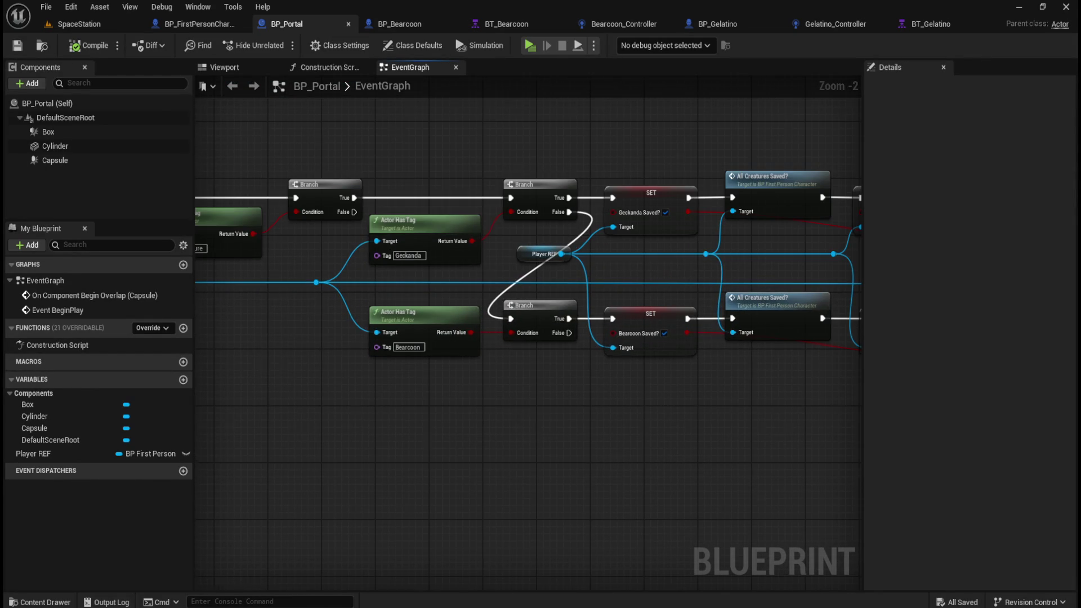
{"action": "scroll", "coordinate": [563, 395], "scroll_direction": "up", "scroll_amount": 1}
{"action": "mouse_move", "coordinate": [601, 303]}
{"action": "left_mouse_down"}
{"action": "mouse_move", "coordinate": [610, 323]}
{"action": "mouse_move", "coordinate": [539, 367]}
{"action": "mouse_move", "coordinate": [519, 363]}
{"action": "left_mouse_up"}
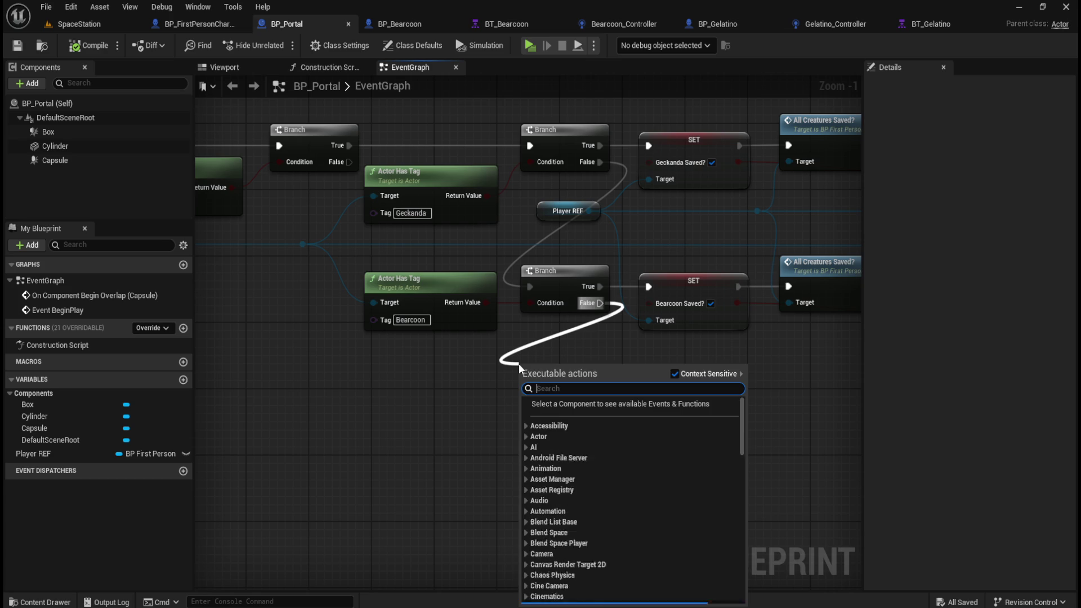
{"action": "type", "text": "branch"}
{"action": "key", "text": "Return"}
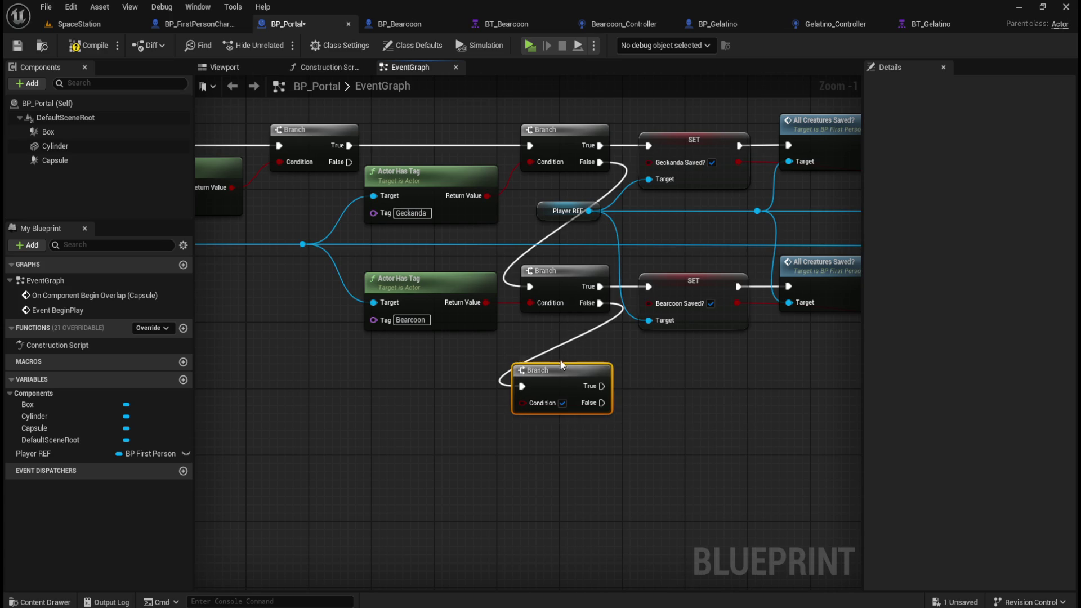
{"action": "left_click_drag", "start_coordinate": [566, 371], "coordinate": [579, 372]}
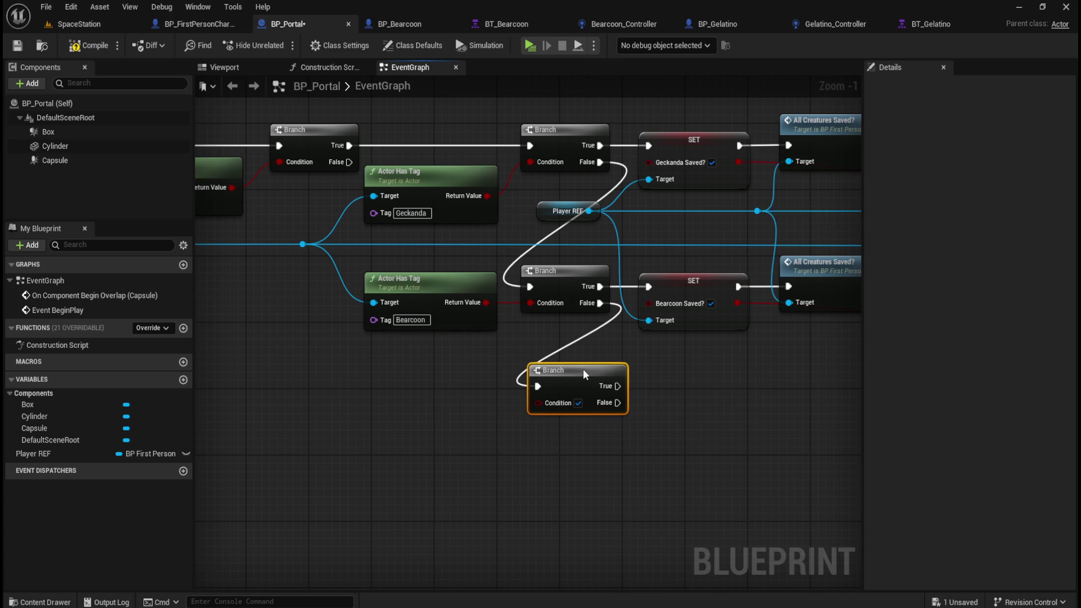
{"action": "left_click", "coordinate": [413, 381]}
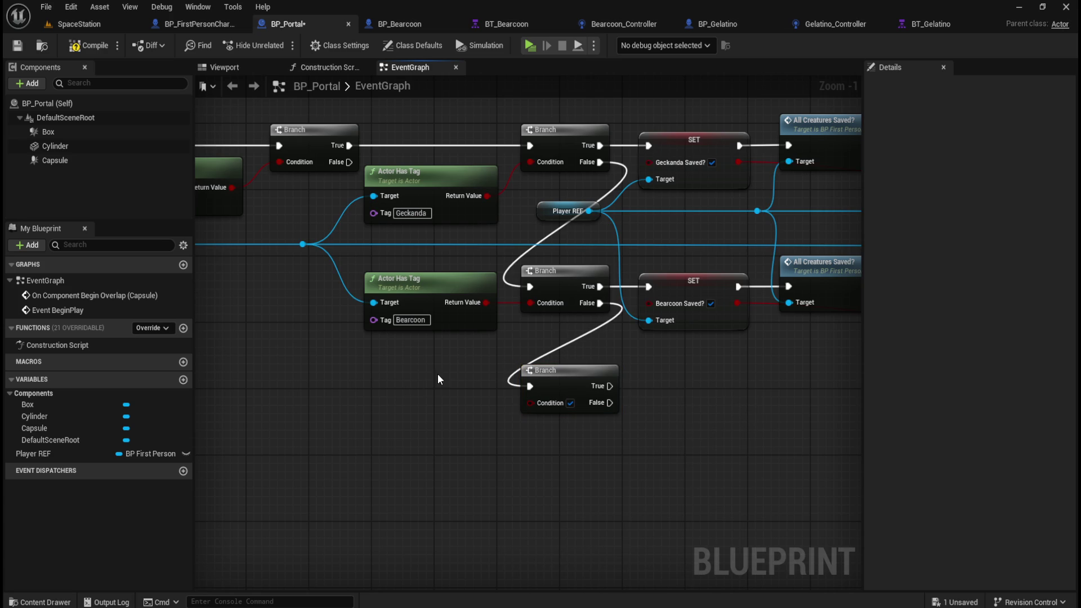
Duplicate the Actor Has Tag check, set its tag to Gelatino, and feed the overlapping actor into Target.
{"action": "left_click", "coordinate": [450, 277]}
{"action": "key", "text": "ctrl+d"}
{"action": "mouse_move", "coordinate": [584, 355]}
{"action": "left_mouse_down"}
{"action": "mouse_move", "coordinate": [432, 372]}
{"action": "mouse_move", "coordinate": [534, 406]}
{"action": "left_mouse_up"}
{"action": "left_click", "coordinate": [413, 423]}
{"action": "type", "text": "Gelatino"}
{"action": "key", "text": "Return"}
{"action": "left_click", "coordinate": [320, 355]}
{"action": "mouse_move", "coordinate": [303, 244]}
{"action": "left_mouse_down"}
{"action": "mouse_move", "coordinate": [336, 382]}
{"action": "mouse_move", "coordinate": [379, 404]}
{"action": "left_mouse_up"}
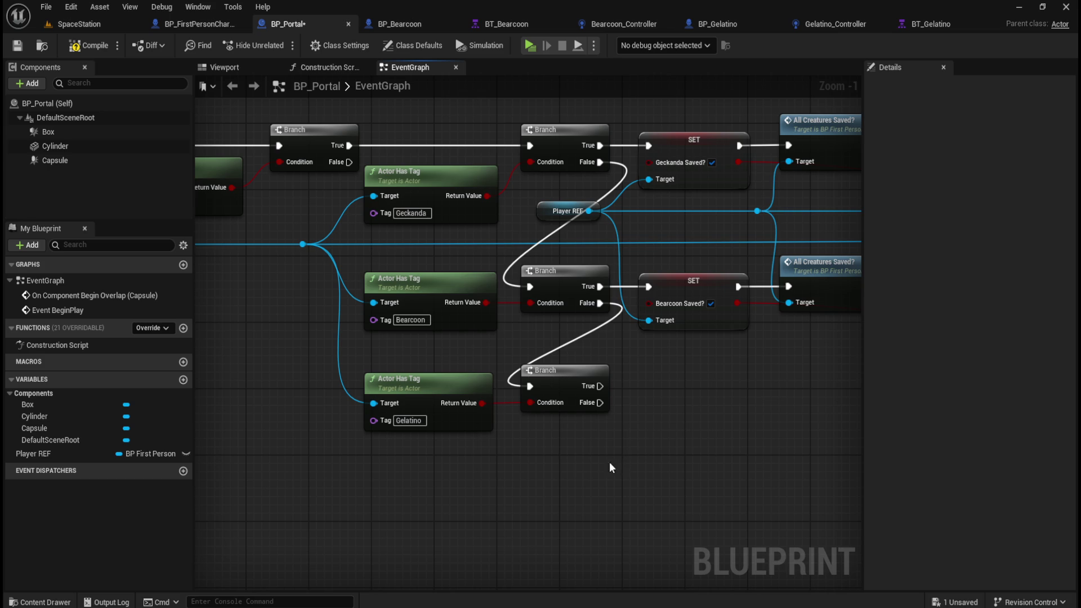
Add a Set Gelatino Saved? node off Player REF, driven by the Gelatino branch's True output.
{"action": "left_click_drag", "start_coordinate": [610, 463], "coordinate": [512, 452]}
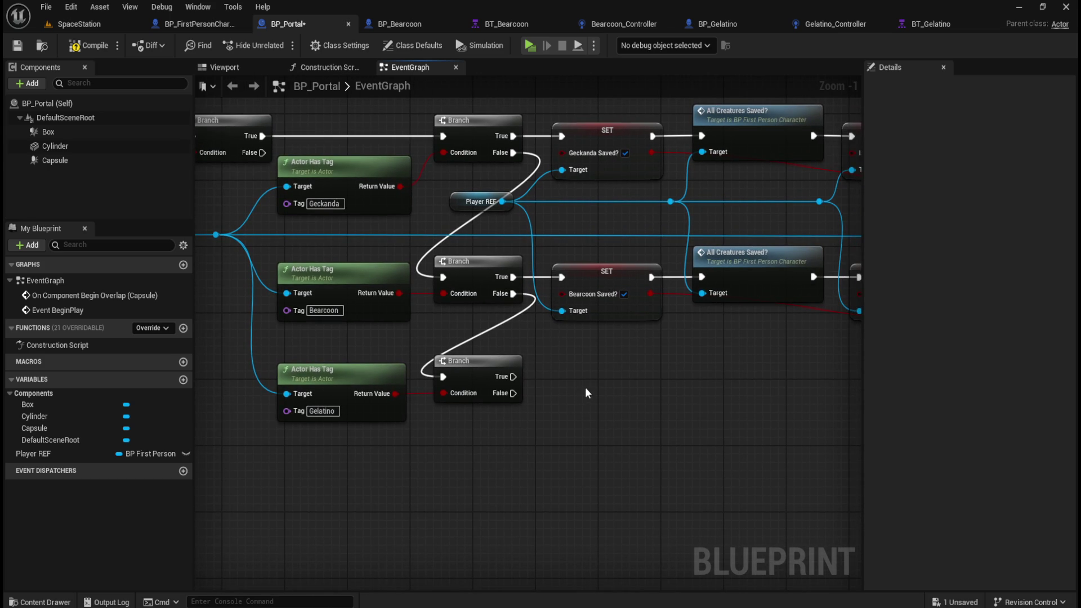
{"action": "left_click_drag", "start_coordinate": [502, 201], "coordinate": [552, 366]}
{"action": "type", "text": "set g"}
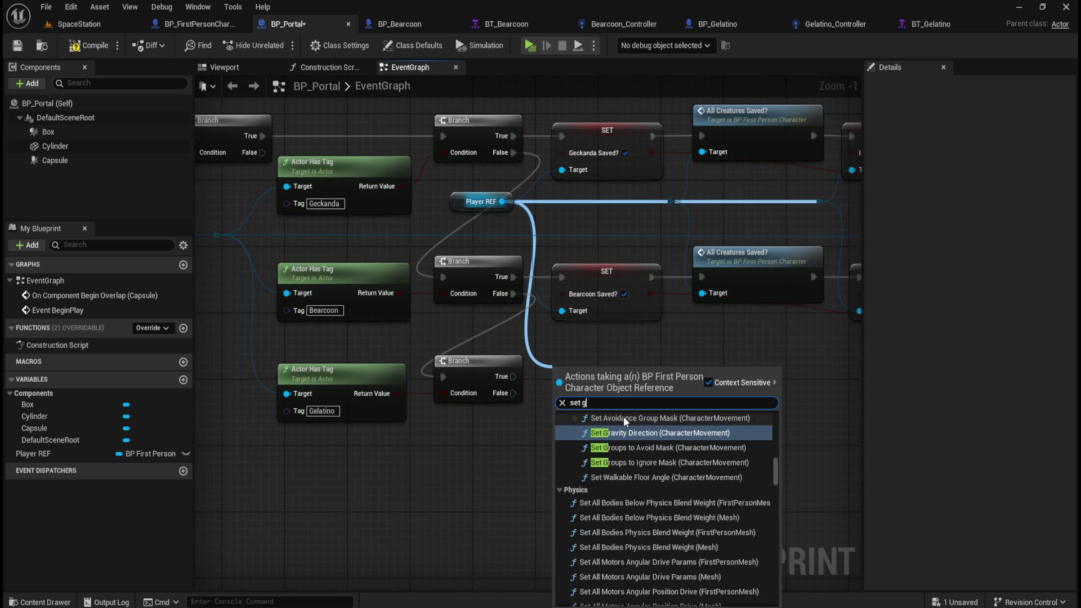
{"action": "type", "text": "ela"}
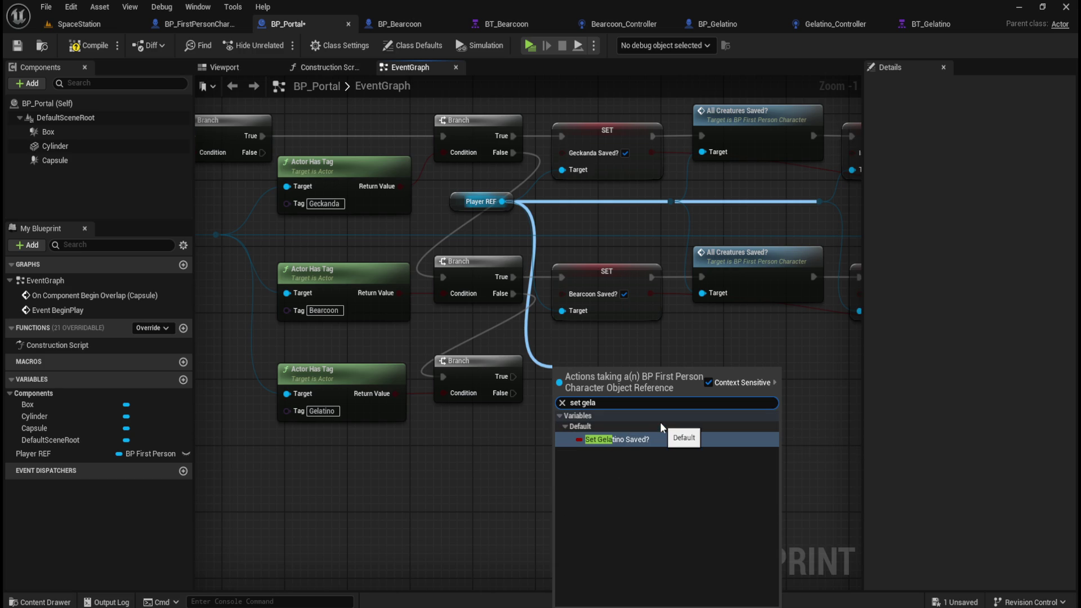
{"action": "left_click", "coordinate": [642, 437]}
{"action": "left_click_drag", "start_coordinate": [616, 374], "coordinate": [619, 379]}
{"action": "left_click_drag", "start_coordinate": [513, 377], "coordinate": [562, 377]}
{"action": "left_click", "coordinate": [745, 421]}
Duplicate the All Creatures Saved? check after the Gelatino setter, targeting Player REF.
{"action": "left_click_drag", "start_coordinate": [745, 421], "coordinate": [563, 418]}
{"action": "left_click", "coordinate": [569, 252]}
{"action": "key", "text": "ctrl+c"}
{"action": "key", "text": "ctrl+v"}
{"action": "mouse_move", "coordinate": [644, 357]}
{"action": "left_mouse_down"}
{"action": "mouse_move", "coordinate": [634, 343]}
{"action": "mouse_move", "coordinate": [562, 371]}
{"action": "mouse_move", "coordinate": [562, 347]}
{"action": "mouse_move", "coordinate": [551, 353]}
{"action": "left_mouse_up"}
{"action": "left_click_drag", "start_coordinate": [467, 372], "coordinate": [520, 373]}
{"action": "left_click_drag", "start_coordinate": [490, 202], "coordinate": [519, 389]}
{"action": "left_click", "coordinate": [583, 464]}
Duplicate the Is Escorting? setter after the copied check, with Player REF as its Target.
{"action": "left_click_drag", "start_coordinate": [710, 443], "coordinate": [683, 444]}
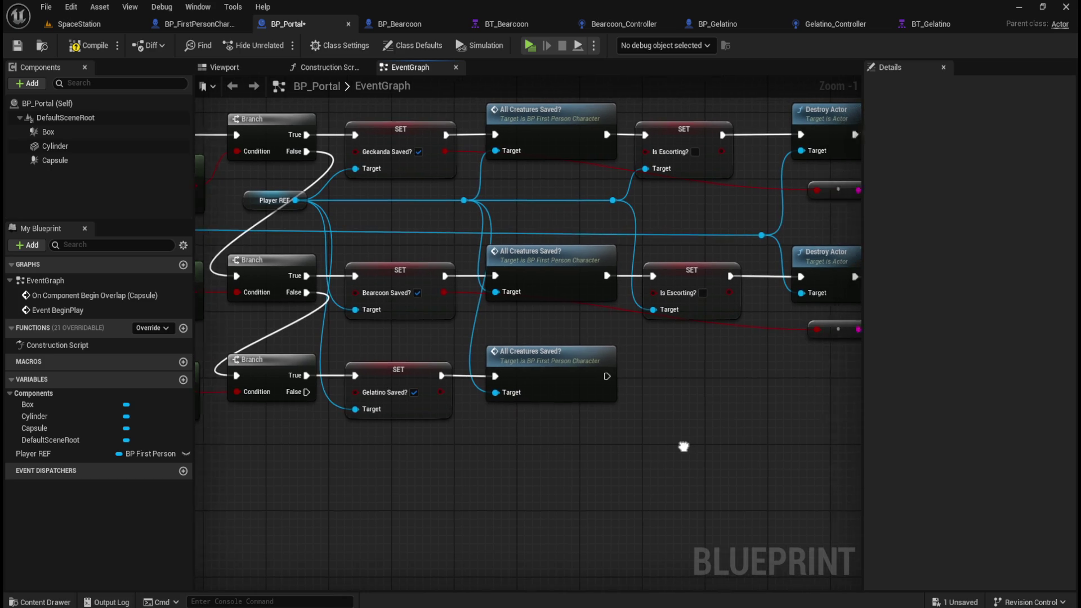
{"action": "left_click", "coordinate": [687, 281]}
{"action": "key", "text": "ctrl+c"}
{"action": "key", "text": "ctrl+v"}
{"action": "mouse_move", "coordinate": [751, 340]}
{"action": "left_mouse_down"}
{"action": "mouse_move", "coordinate": [683, 363]}
{"action": "mouse_move", "coordinate": [682, 376]}
{"action": "left_mouse_up"}
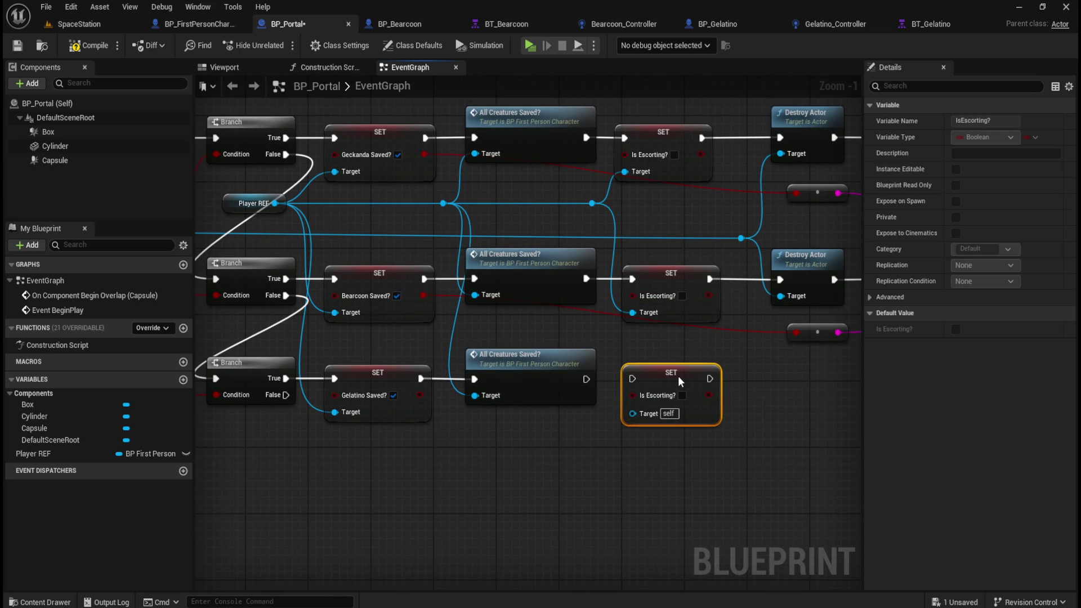
{"action": "left_click_drag", "start_coordinate": [586, 379], "coordinate": [634, 377]}
{"action": "mouse_move", "coordinate": [591, 204]}
{"action": "left_mouse_down"}
{"action": "mouse_move", "coordinate": [624, 397]}
{"action": "mouse_move", "coordinate": [637, 411]}
{"action": "left_mouse_up"}
{"action": "left_click", "coordinate": [710, 476]}
{"action": "left_click_drag", "start_coordinate": [733, 480], "coordinate": [599, 471]}
{"action": "left_click_drag", "start_coordinate": [669, 349], "coordinate": [640, 369]}
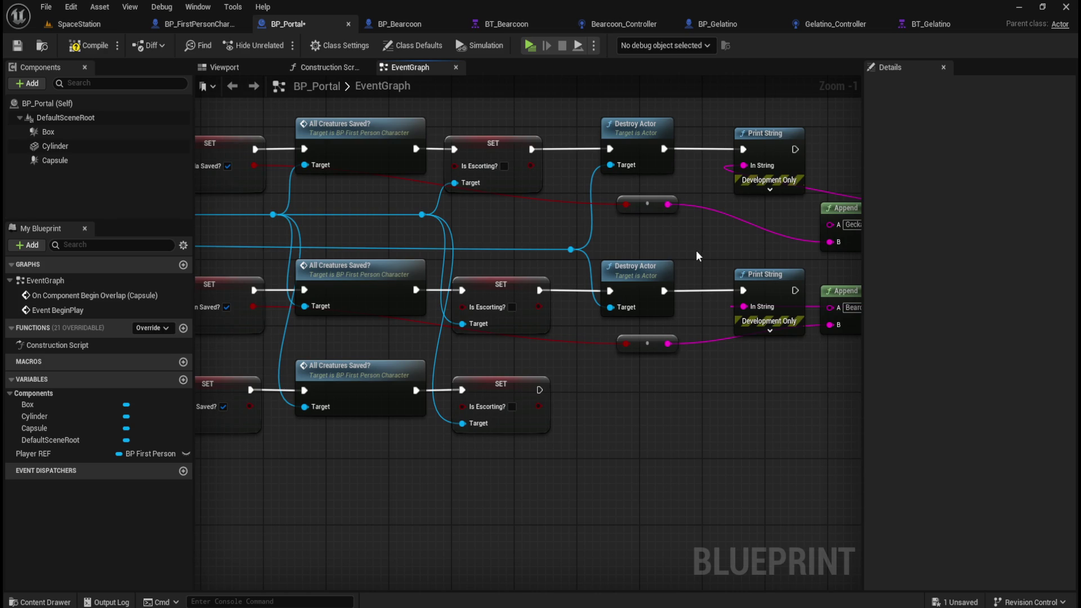
{"action": "left_click", "coordinate": [655, 267]}
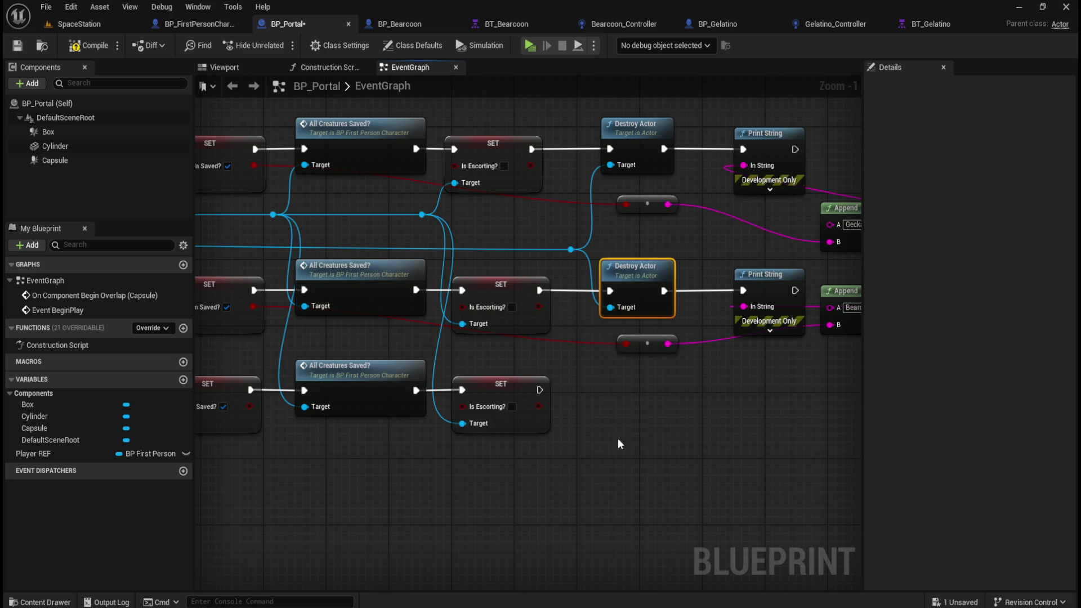
Survey the Print String, Append, SET and Destroy Actor node rows in BP_Portal.
{"action": "scroll", "coordinate": [631, 394], "scroll_direction": "down", "scroll_amount": 3}
{"action": "left_click_drag", "start_coordinate": [809, 184], "coordinate": [677, 425]}
{"action": "mouse_move", "coordinate": [800, 427]}
{"action": "left_mouse_down"}
{"action": "mouse_move", "coordinate": [589, 315]}
{"action": "mouse_move", "coordinate": [457, 321]}
{"action": "left_mouse_up"}
{"action": "mouse_move", "coordinate": [446, 160]}
{"action": "left_mouse_down"}
{"action": "mouse_move", "coordinate": [728, 283]}
{"action": "mouse_move", "coordinate": [821, 311]}
{"action": "mouse_move", "coordinate": [721, 269]}
{"action": "left_mouse_up"}
{"action": "left_click", "coordinate": [647, 493]}
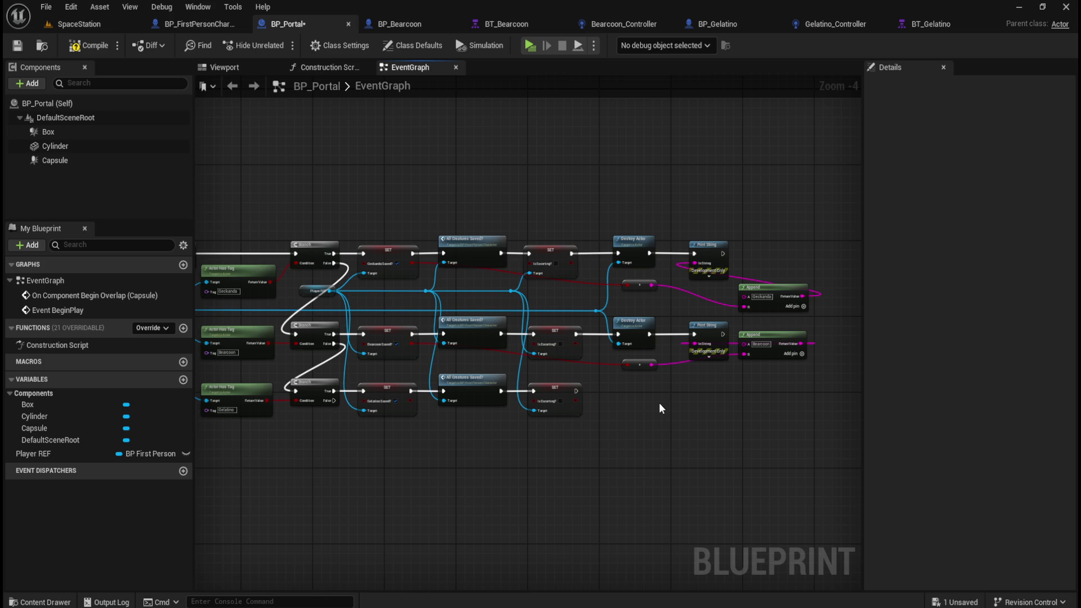
{"action": "scroll", "coordinate": [645, 422], "scroll_direction": "up", "scroll_amount": 2}
{"action": "scroll", "coordinate": [643, 427], "scroll_direction": "up", "scroll_amount": 1}
{"action": "mouse_move", "coordinate": [664, 396]}
{"action": "left_mouse_down"}
{"action": "mouse_move", "coordinate": [665, 410]}
{"action": "mouse_move", "coordinate": [577, 419]}
{"action": "mouse_move", "coordinate": [634, 414]}
{"action": "left_mouse_up"}
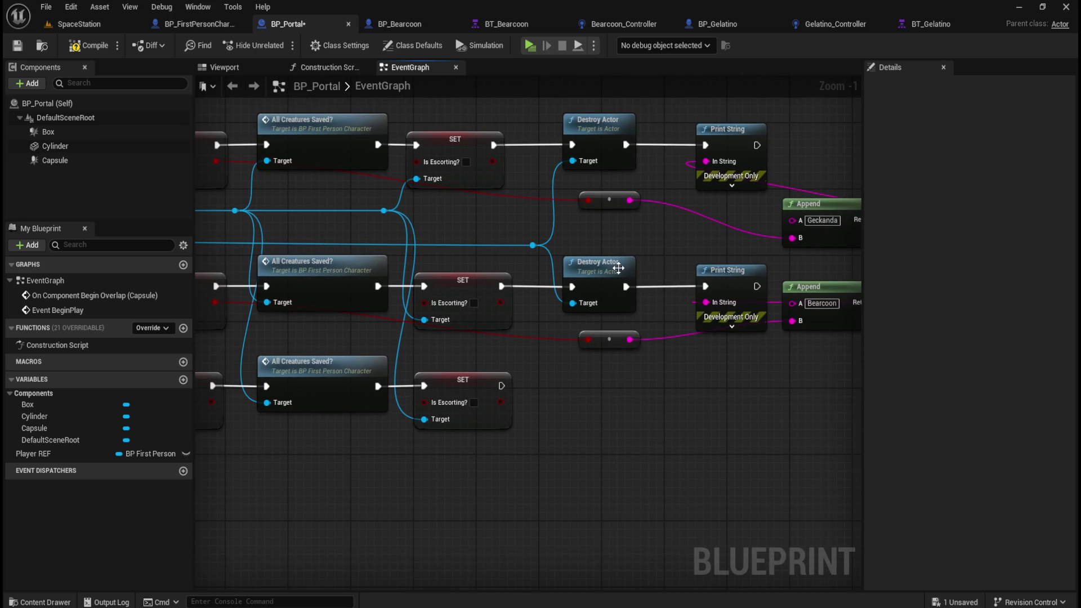
Duplicate the Destroy Actor after the bottom SET Is Escorting, targeting the overlapping actor.
{"action": "left_click", "coordinate": [618, 268]}
{"action": "key", "text": "ctrl+c"}
{"action": "key", "text": "ctrl+v"}
{"action": "mouse_move", "coordinate": [712, 345]}
{"action": "left_mouse_down"}
{"action": "mouse_move", "coordinate": [633, 374]}
{"action": "mouse_move", "coordinate": [608, 369]}
{"action": "left_mouse_up"}
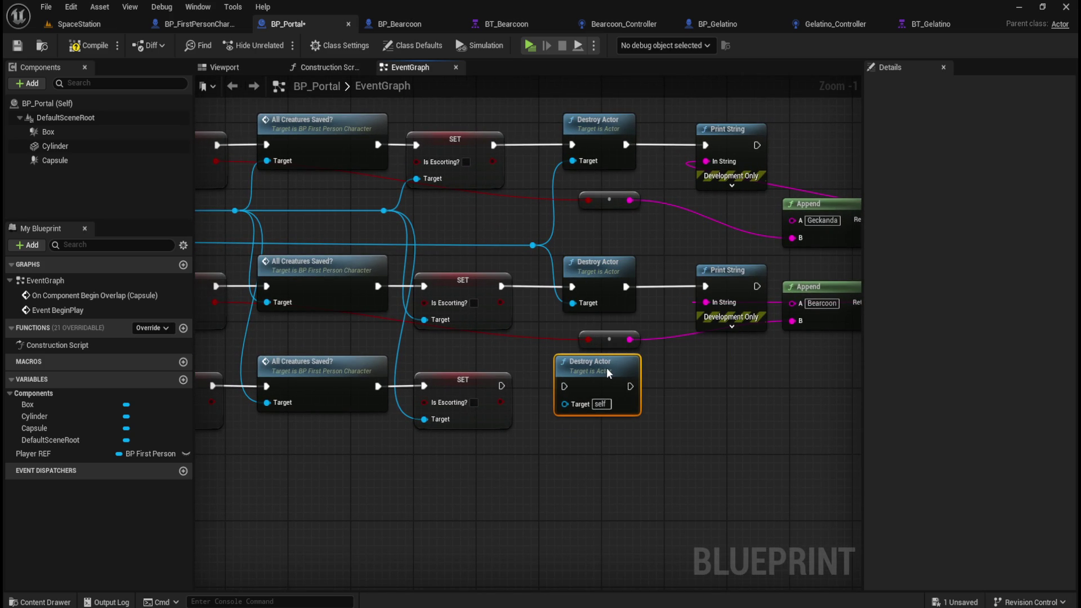
{"action": "left_click_drag", "start_coordinate": [502, 386], "coordinate": [564, 387]}
{"action": "left_click_drag", "start_coordinate": [532, 245], "coordinate": [562, 407]}
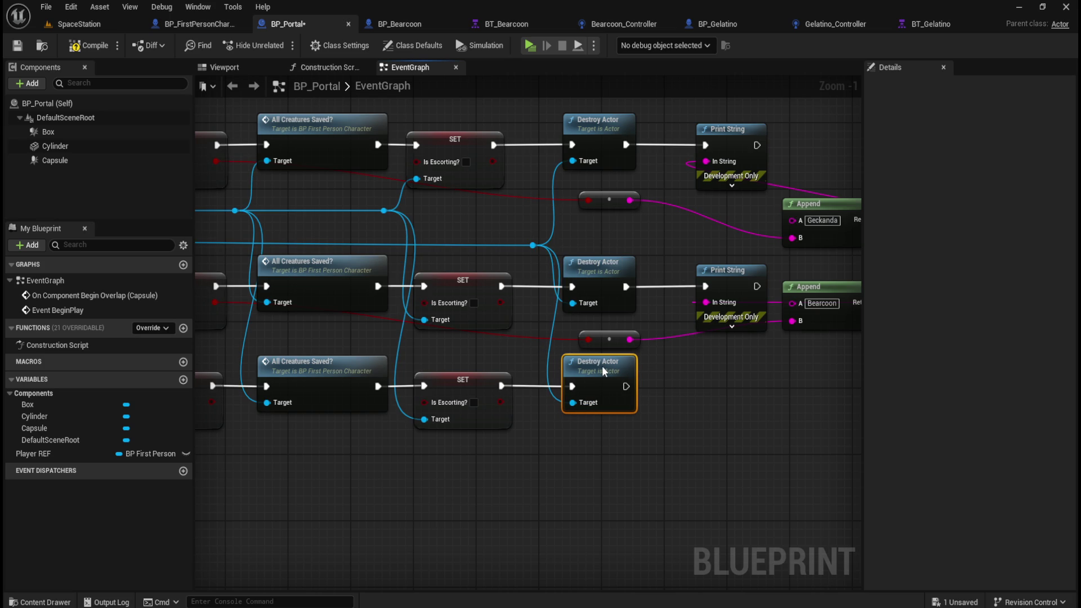
{"action": "left_click", "coordinate": [671, 391]}
Copy the middle Print String and Append pair and run it after the bottom Destroy Actor.
{"action": "mouse_move", "coordinate": [718, 396]}
{"action": "left_mouse_down"}
{"action": "mouse_move", "coordinate": [623, 374]}
{"action": "mouse_move", "coordinate": [630, 346]}
{"action": "mouse_move", "coordinate": [698, 265]}
{"action": "left_mouse_up"}
{"action": "key", "text": "ctrl+c"}
{"action": "key", "text": "ctrl+v"}
{"action": "mouse_move", "coordinate": [642, 365]}
{"action": "left_mouse_down"}
{"action": "mouse_move", "coordinate": [639, 340]}
{"action": "mouse_move", "coordinate": [631, 349]}
{"action": "left_mouse_up"}
{"action": "left_click_drag", "start_coordinate": [527, 364], "coordinate": [607, 363]}
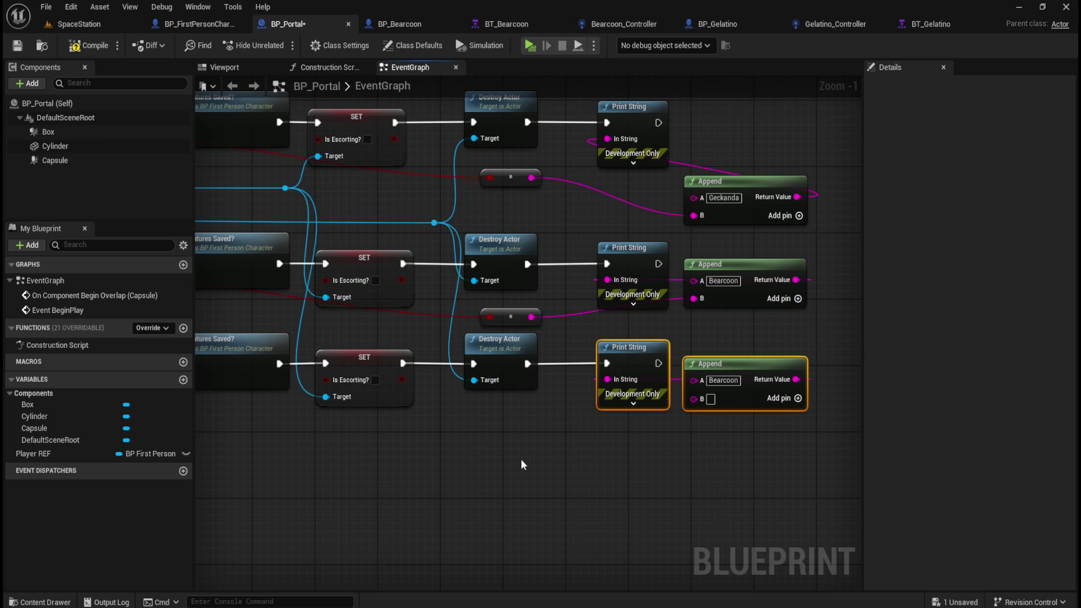
Feed Gelatino Saved into the new Append and change its label from Bearcoon to Gelatino.
{"action": "scroll", "coordinate": [451, 457], "scroll_direction": "down", "scroll_amount": 1}
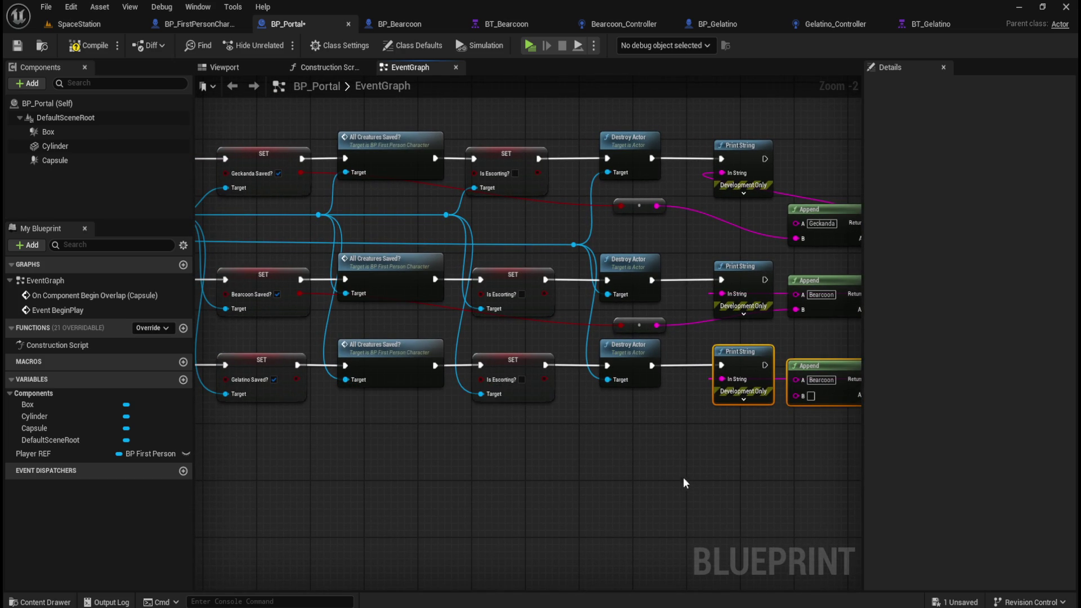
{"action": "left_click_drag", "start_coordinate": [683, 478], "coordinate": [623, 459]}
{"action": "mouse_move", "coordinate": [240, 360]}
{"action": "left_mouse_down"}
{"action": "mouse_move", "coordinate": [434, 433]}
{"action": "mouse_move", "coordinate": [668, 460]}
{"action": "mouse_move", "coordinate": [738, 377]}
{"action": "left_mouse_up"}
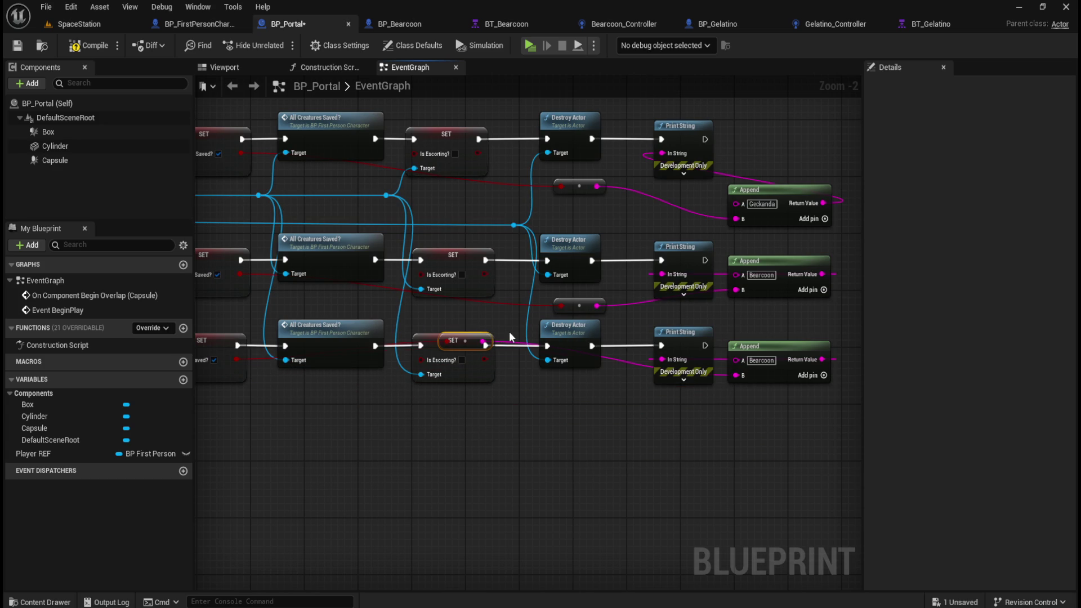
{"action": "double_click", "coordinate": [769, 360]}
{"action": "type", "text": "Gelatino"}
{"action": "key", "text": "Return"}
{"action": "left_click", "coordinate": [772, 447]}
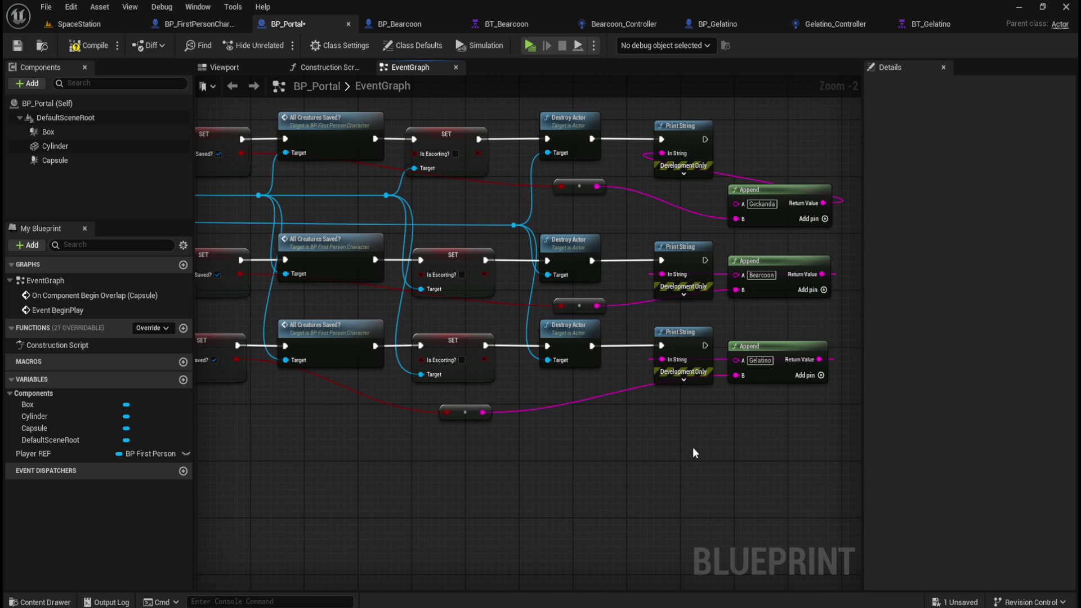
Pan across the Branch, Destroy Actor, Print String and Append nodes to review the wiring.
{"action": "mouse_move", "coordinate": [790, 309]}
{"action": "left_mouse_down"}
{"action": "mouse_move", "coordinate": [638, 330]}
{"action": "mouse_move", "coordinate": [691, 339]}
{"action": "mouse_move", "coordinate": [724, 315]}
{"action": "mouse_move", "coordinate": [800, 308]}
{"action": "left_mouse_up"}
{"action": "mouse_move", "coordinate": [377, 447]}
{"action": "left_mouse_down"}
{"action": "mouse_move", "coordinate": [541, 439]}
{"action": "mouse_move", "coordinate": [694, 493]}
{"action": "mouse_move", "coordinate": [683, 475]}
{"action": "left_mouse_up"}
{"action": "mouse_move", "coordinate": [485, 463]}
{"action": "left_mouse_down"}
{"action": "mouse_move", "coordinate": [449, 509]}
{"action": "mouse_move", "coordinate": [591, 445]}
{"action": "mouse_move", "coordinate": [556, 431]}
{"action": "left_mouse_up"}
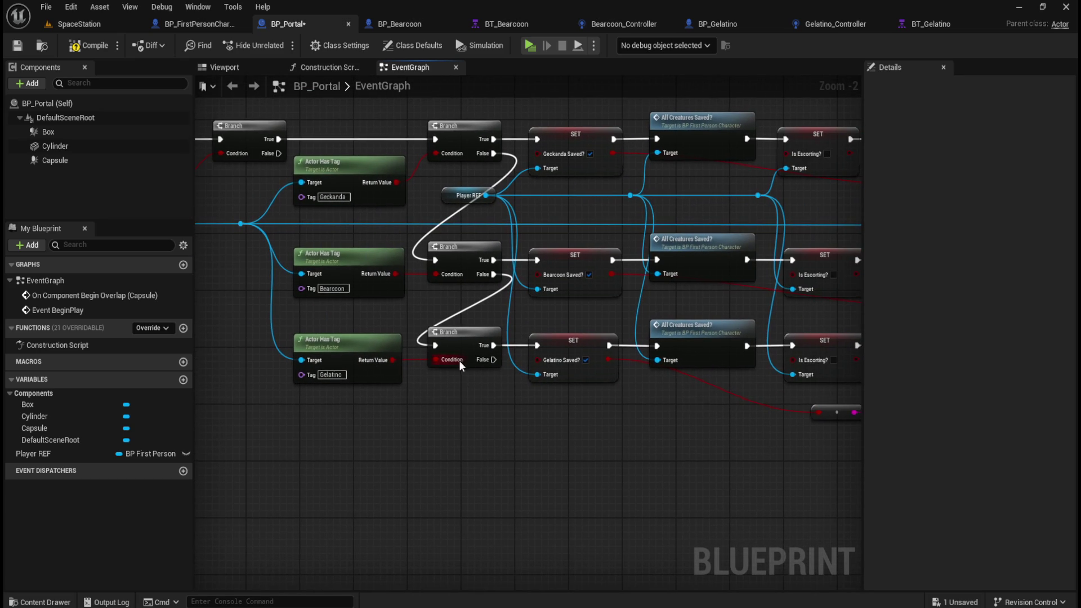
{"action": "left_click_drag", "start_coordinate": [572, 377], "coordinate": [422, 361]}
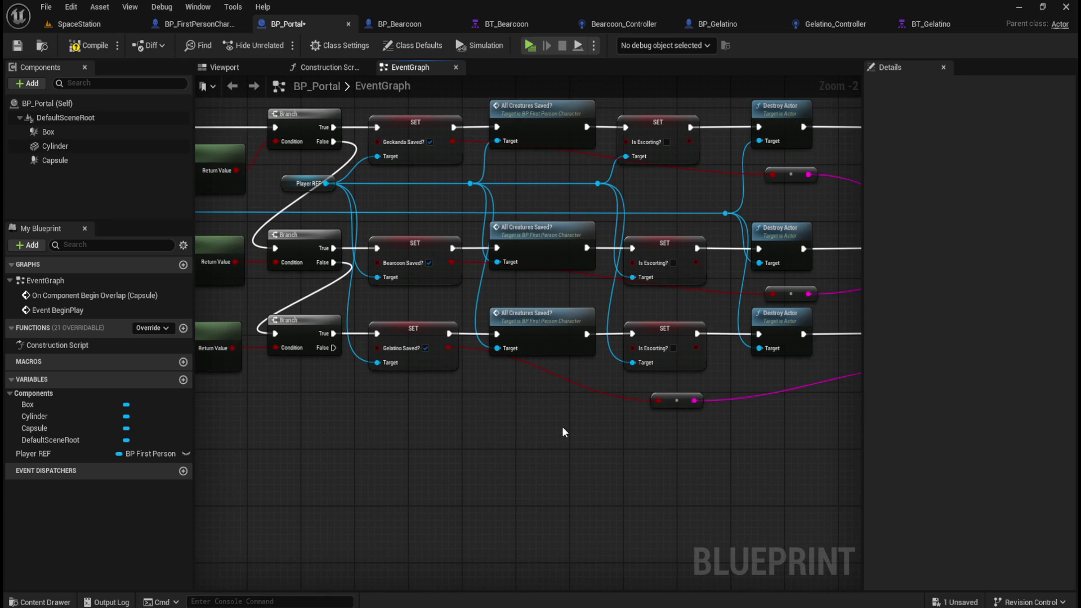
{"action": "left_click_drag", "start_coordinate": [562, 427], "coordinate": [513, 431]}
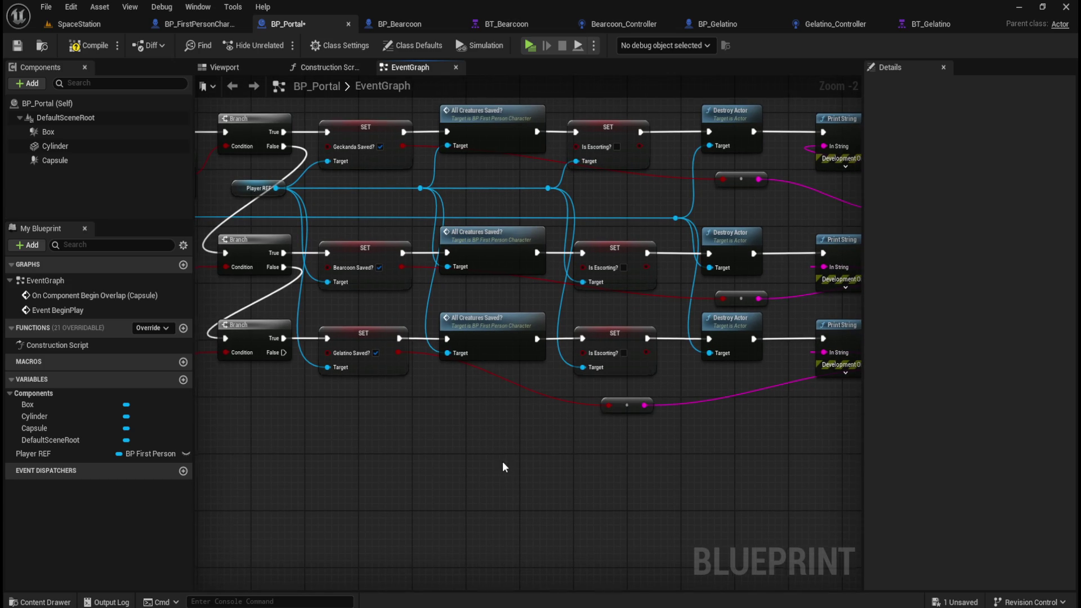
{"action": "left_click_drag", "start_coordinate": [574, 272], "coordinate": [518, 265]}
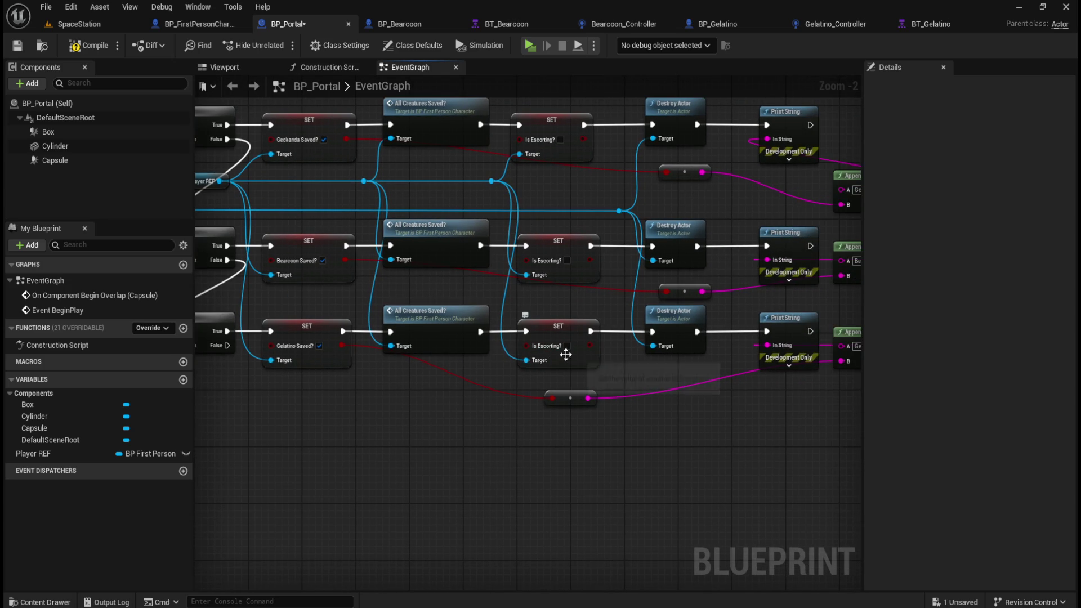
{"action": "left_click_drag", "start_coordinate": [669, 457], "coordinate": [545, 458]}
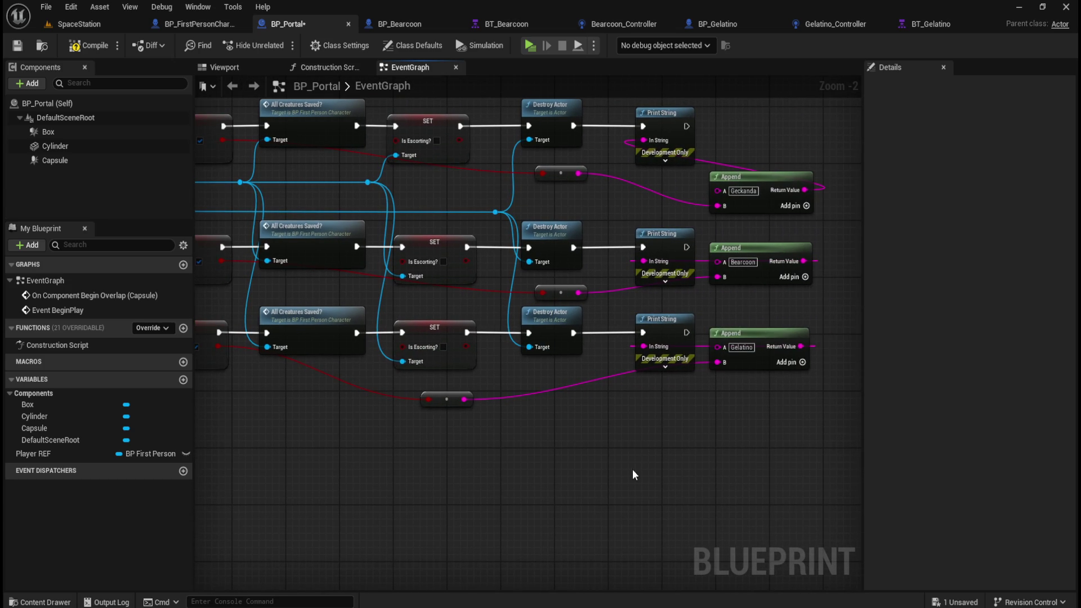
{"action": "mouse_move", "coordinate": [487, 411]}
{"action": "left_mouse_down"}
{"action": "mouse_move", "coordinate": [381, 464]}
{"action": "mouse_move", "coordinate": [555, 458]}
{"action": "mouse_move", "coordinate": [690, 483]}
{"action": "mouse_move", "coordinate": [665, 458]}
{"action": "mouse_move", "coordinate": [441, 454]}
{"action": "left_mouse_up"}
{"action": "left_click_drag", "start_coordinate": [562, 451], "coordinate": [553, 463]}
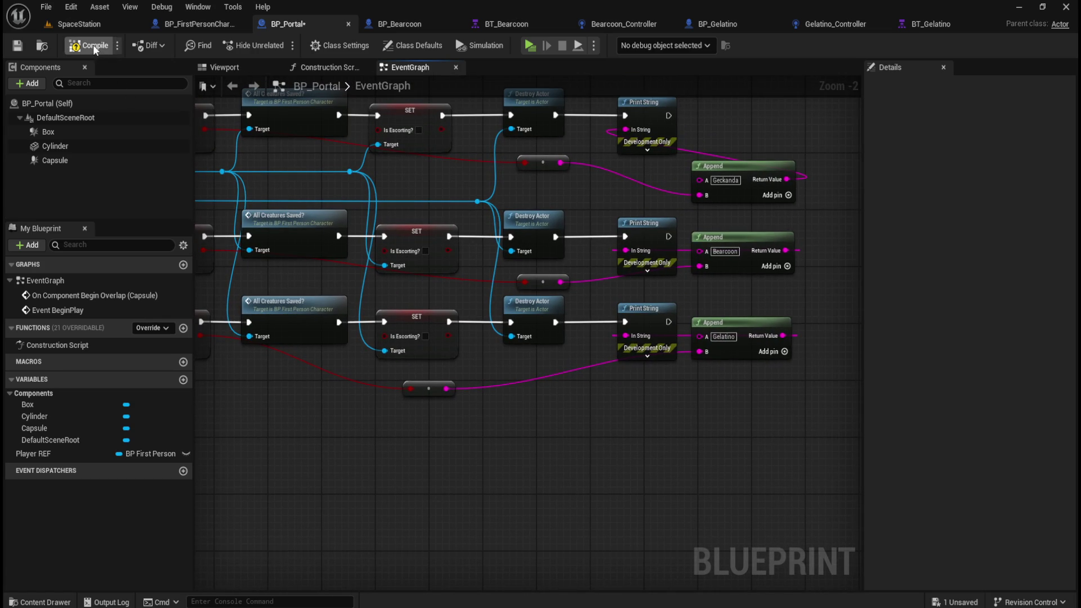
Save BP_Portal and close the BP_Bearcoon, BT_Bearcoon and Bearcoon_Controller tabs.
{"action": "left_click", "coordinate": [18, 45]}
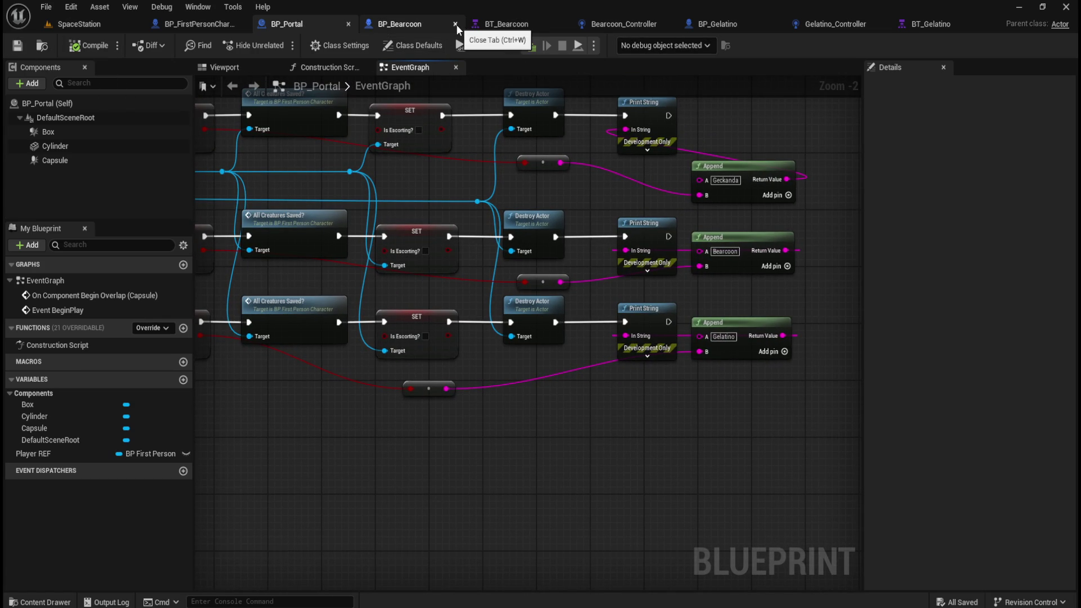
{"action": "left_click", "coordinate": [456, 25]}
{"action": "left_click", "coordinate": [503, 25]}
{"action": "left_click", "coordinate": [502, 23]}
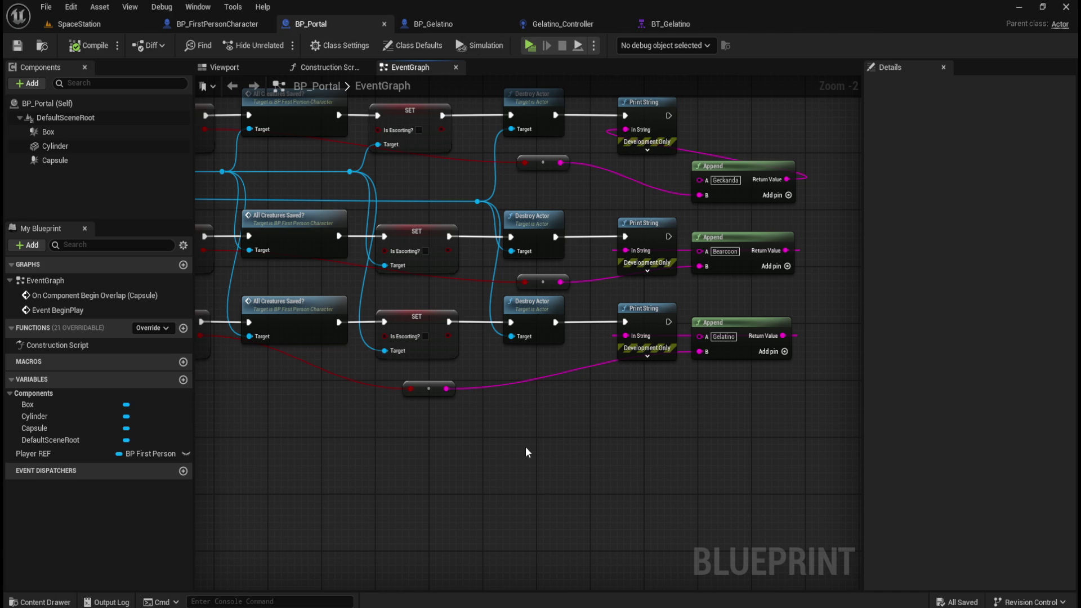
Open BP_Octonymph, Octonymph_Controller and BT_Octonymph from AI > Octonymph, then view the BB_Octonymph blackboard.
{"action": "key", "text": "ctrl+space"}
{"action": "left_click", "coordinate": [297, 425]}
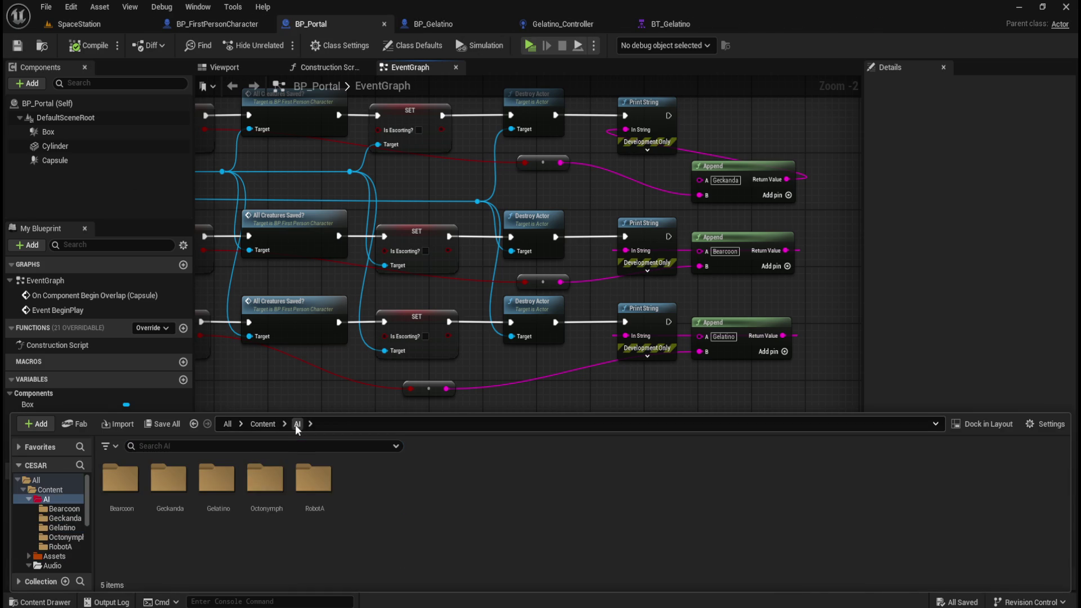
{"action": "double_click", "coordinate": [265, 479]}
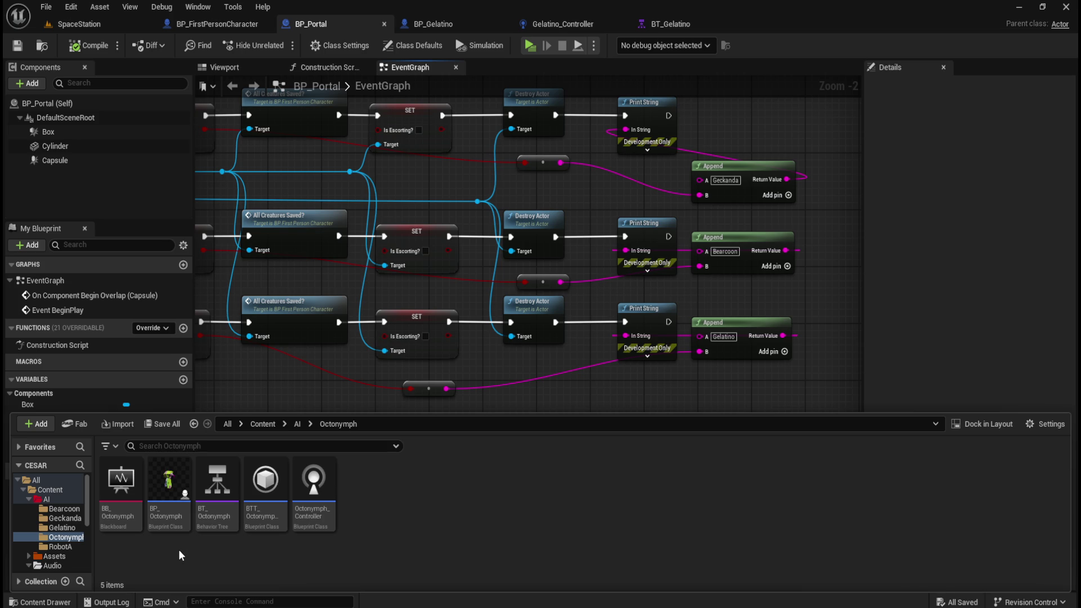
{"action": "double_click", "coordinate": [172, 510]}
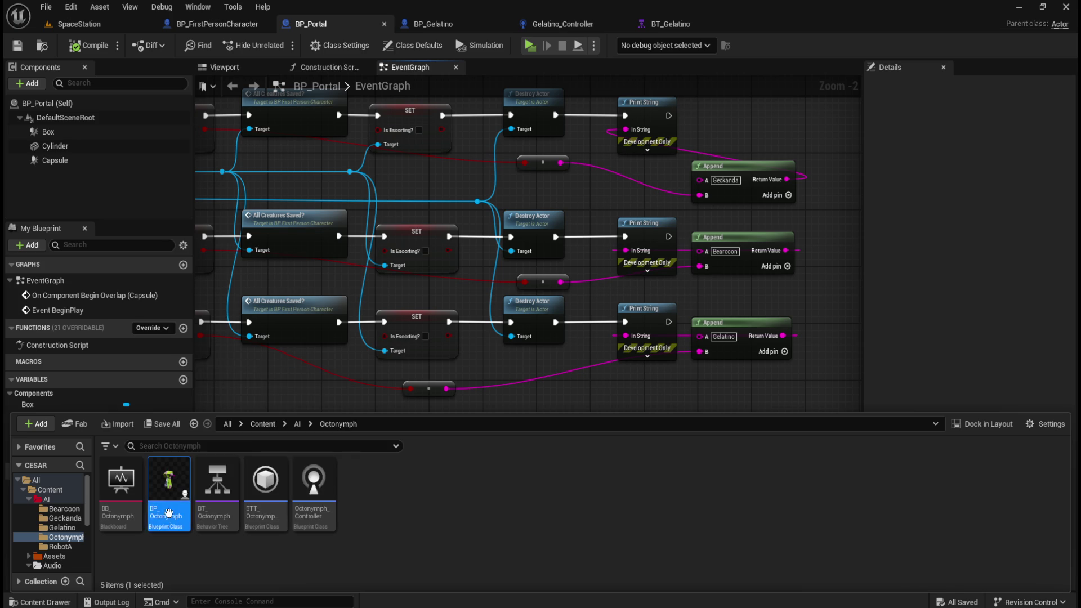
{"action": "key", "text": "ctrl+space"}
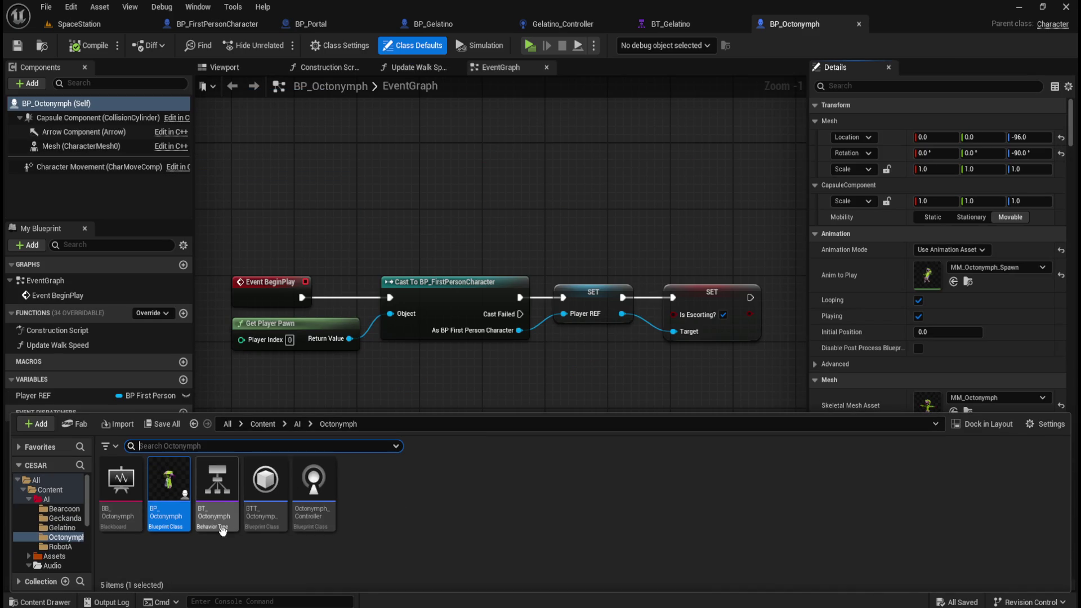
{"action": "double_click", "coordinate": [313, 496]}
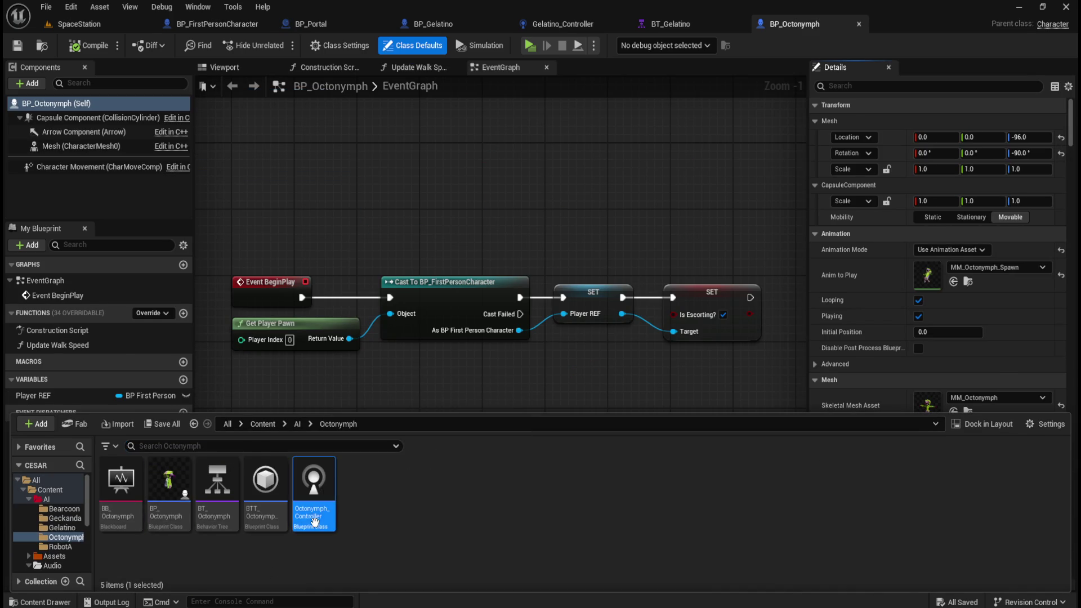
{"action": "key", "text": "ctrl+space"}
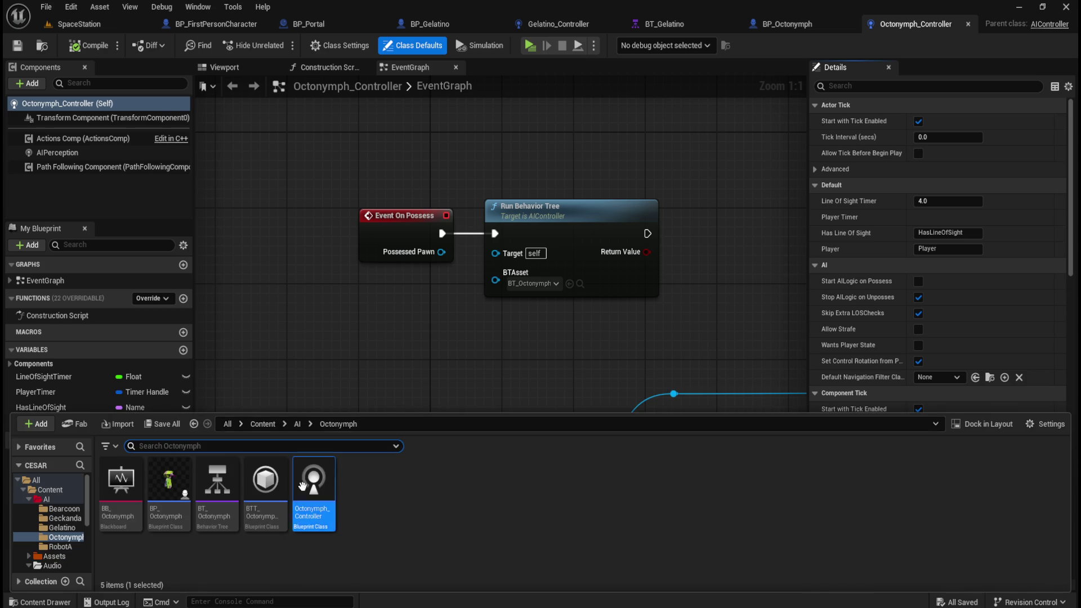
{"action": "left_click", "coordinate": [229, 521]}
{"action": "double_click", "coordinate": [228, 521]}
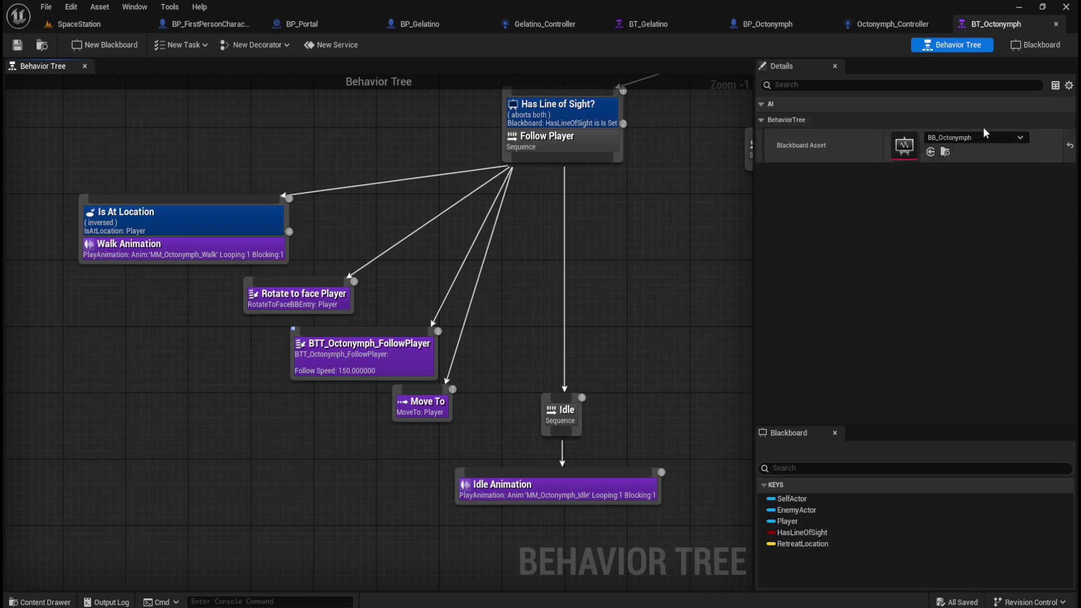
{"action": "left_click", "coordinate": [1029, 47]}
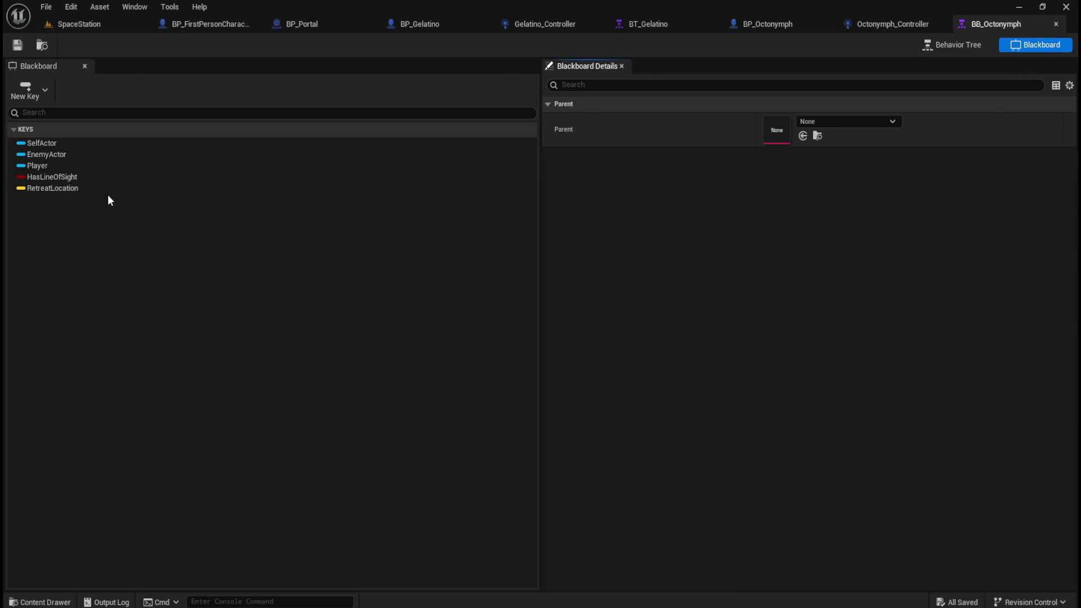
Add a Bool key named PortalReached to the BB_Octonymph blackboard.
{"action": "left_click", "coordinate": [39, 93]}
{"action": "left_click", "coordinate": [39, 124]}
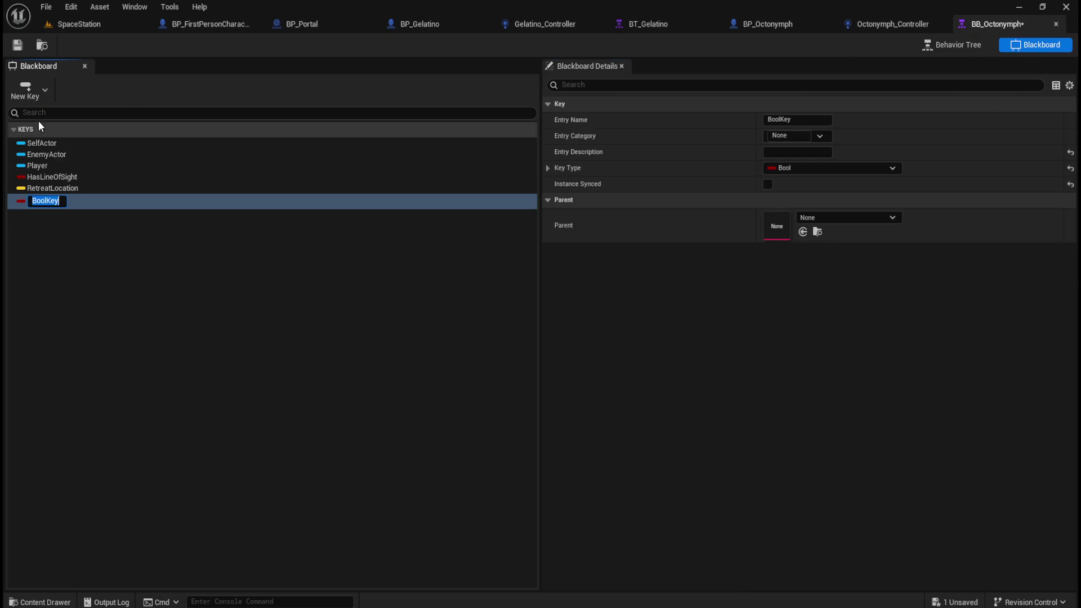
{"action": "type", "text": "Po"}
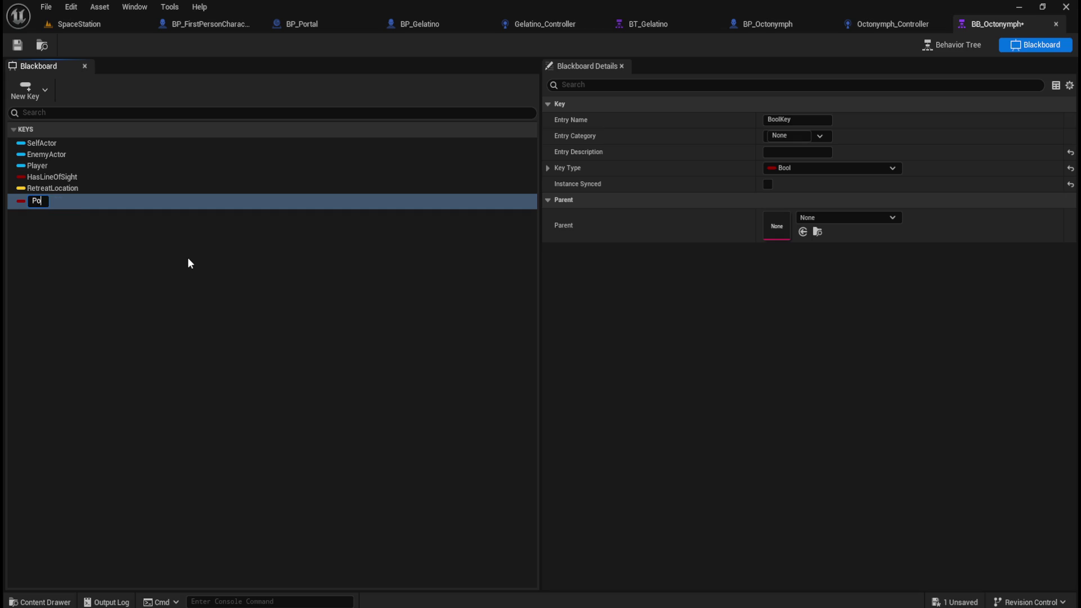
{"action": "type", "text": "rtalReached"}
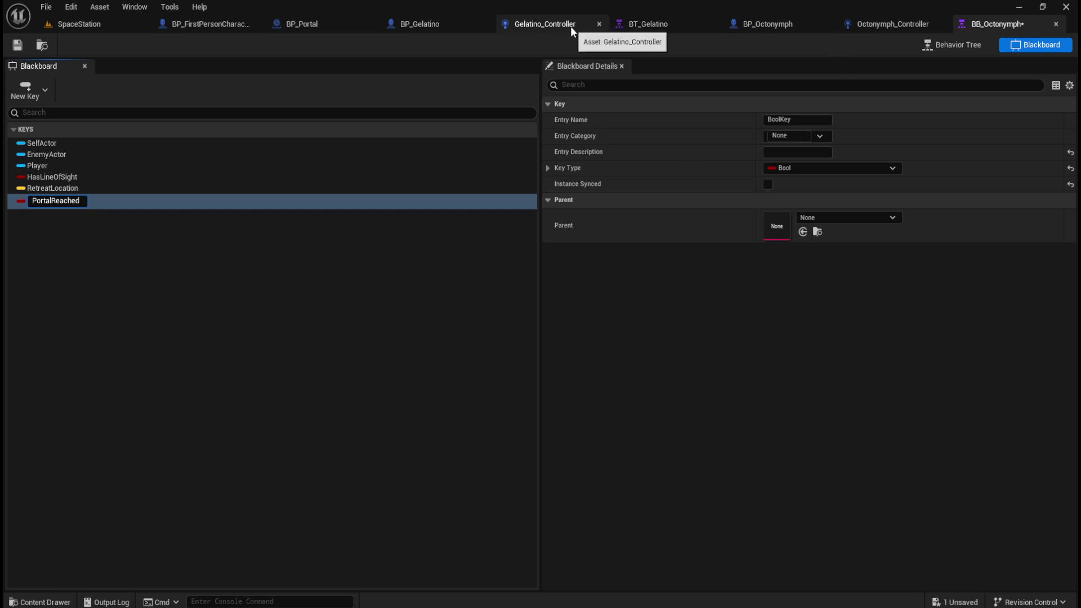
Check the Portal Reached and Portal Location variables in Gelatino_Controller for reference.
{"action": "left_click", "coordinate": [427, 23]}
{"action": "left_click", "coordinate": [525, 27]}
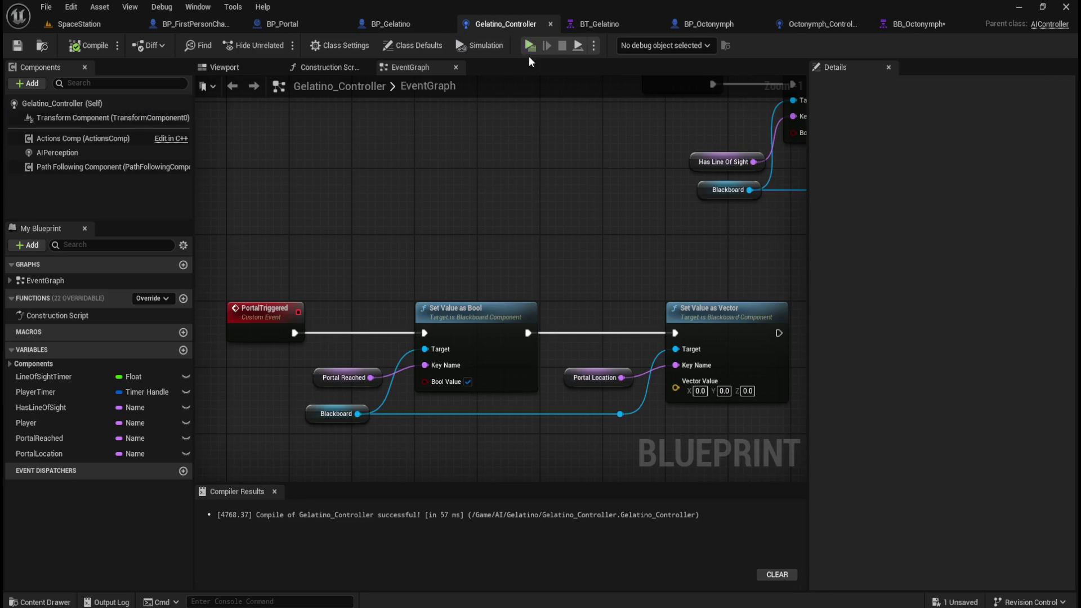
{"action": "left_click", "coordinate": [376, 376]}
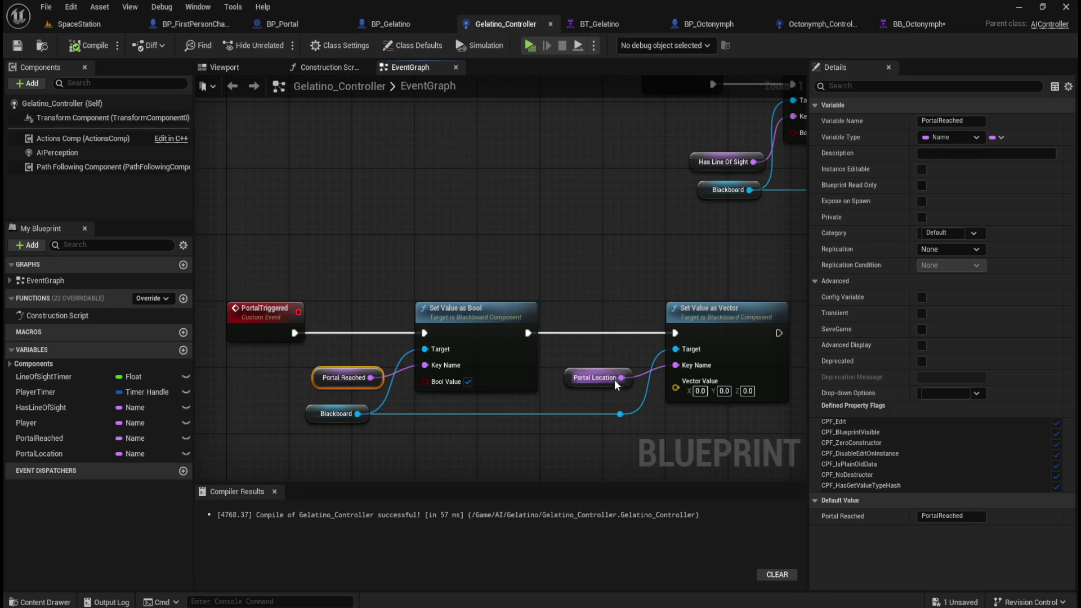
{"action": "left_click", "coordinate": [593, 379]}
{"action": "left_click", "coordinate": [581, 218]}
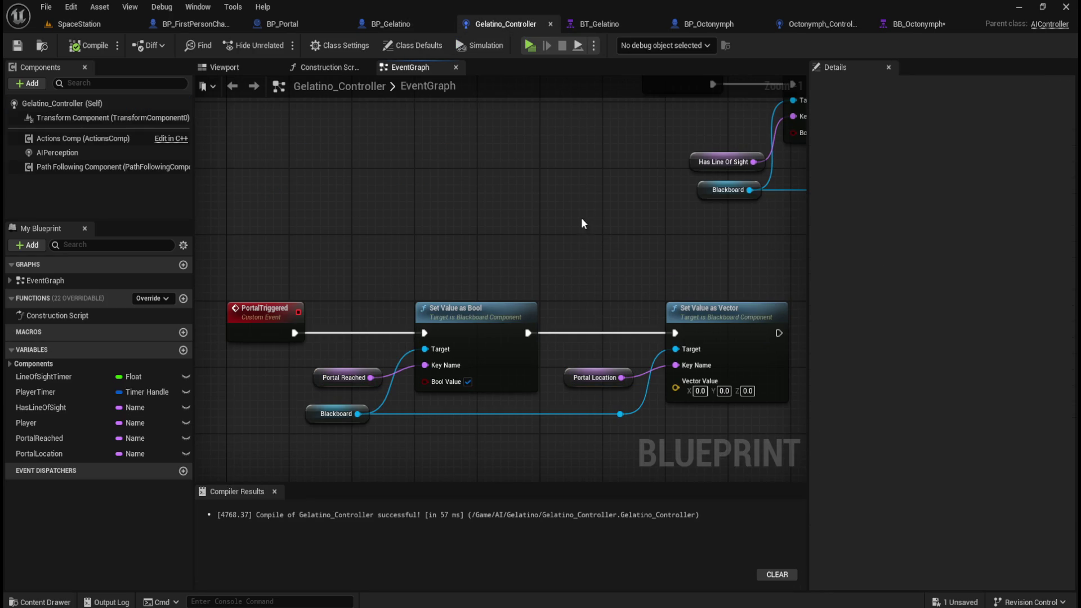
Review the PortalReached key's type settings in BB_Octonymph.
{"action": "left_click", "coordinate": [930, 25]}
{"action": "left_click", "coordinate": [43, 201]}
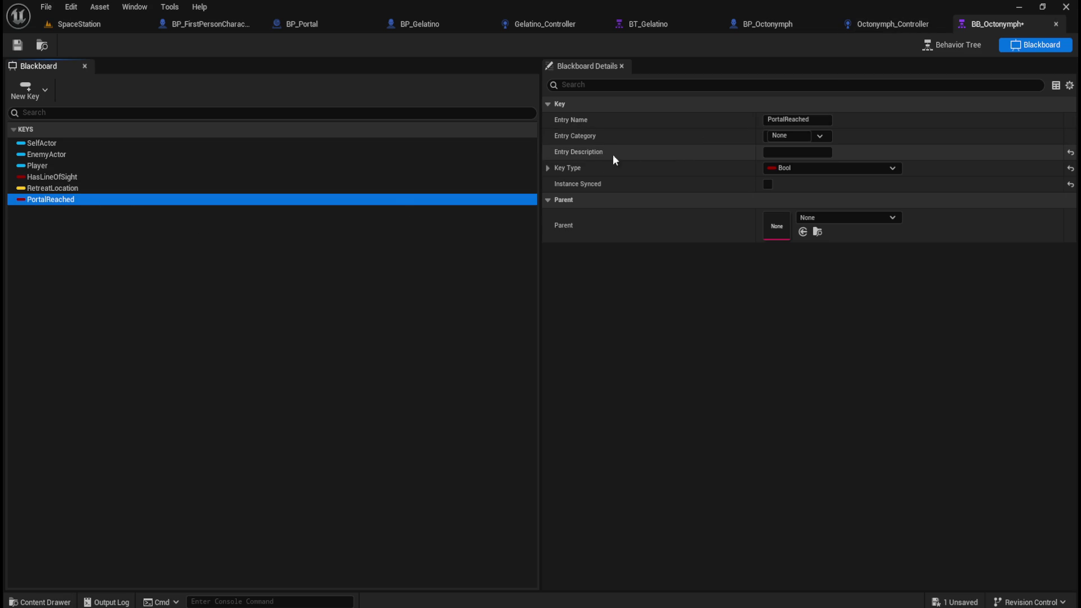
{"action": "left_click", "coordinate": [546, 169]}
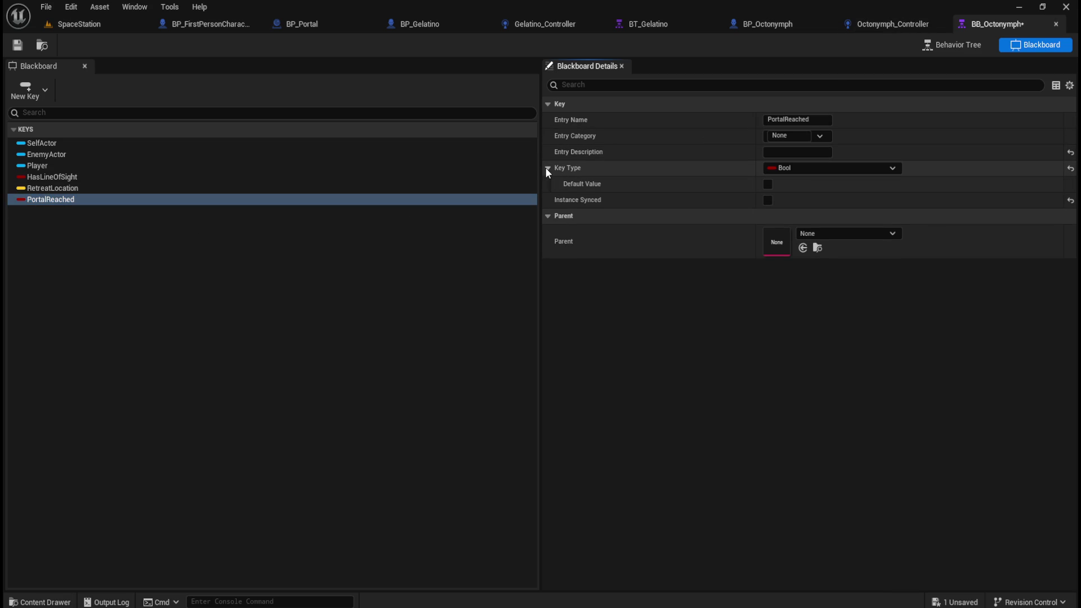
{"action": "left_click", "coordinate": [546, 169]}
Add a Vector key named PortalLocation and save the blackboard.
{"action": "left_click", "coordinate": [32, 97]}
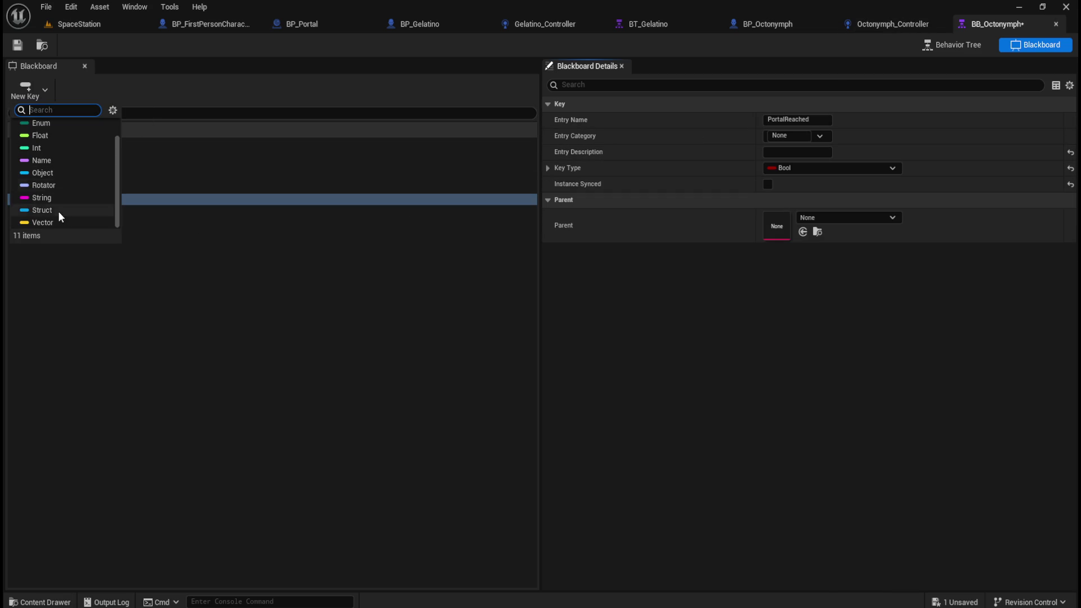
{"action": "left_click", "coordinate": [41, 224]}
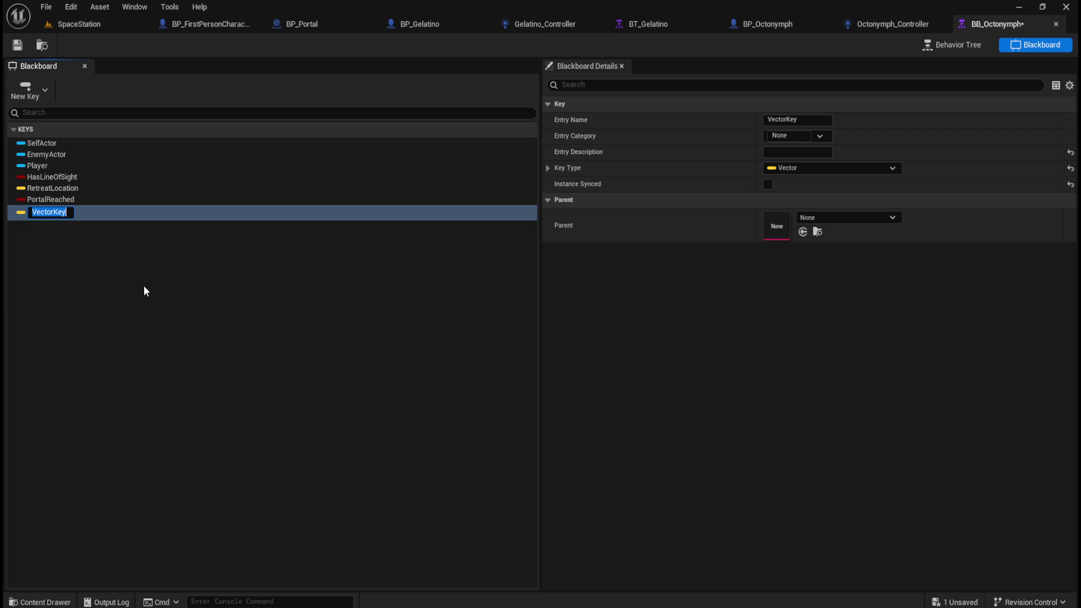
{"action": "type", "text": "PortalLocation"}
{"action": "key", "text": "Return"}
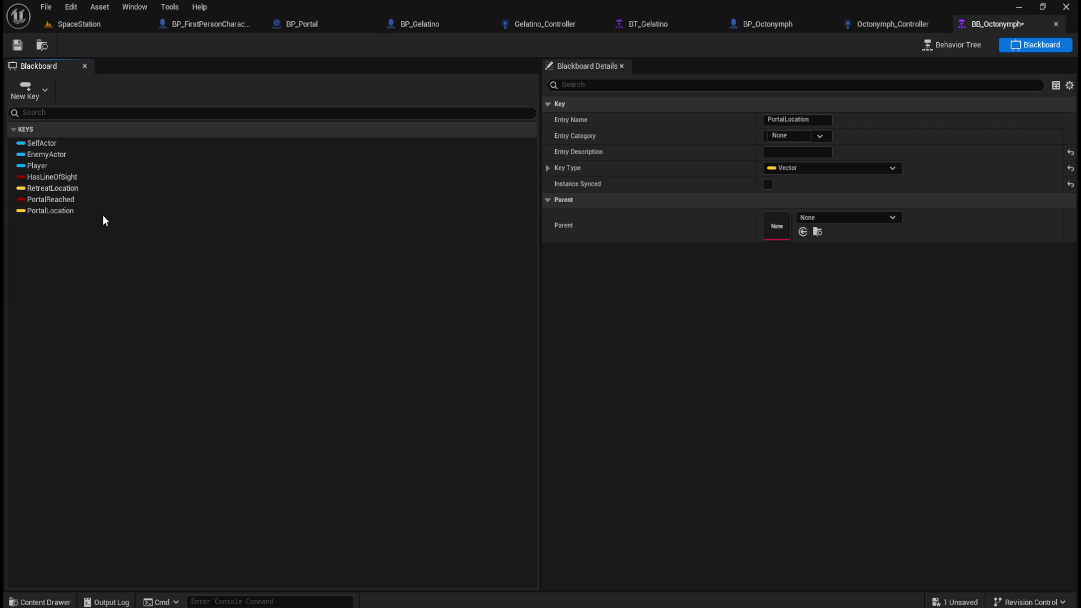
{"action": "left_click", "coordinate": [103, 212]}
{"action": "left_click", "coordinate": [549, 169]}
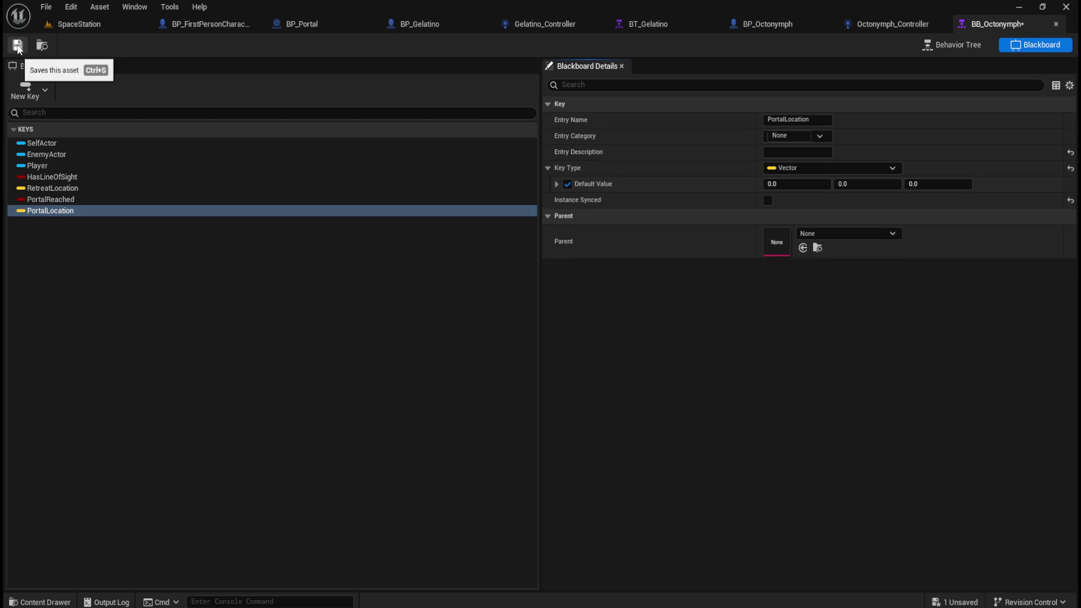
{"action": "left_click", "coordinate": [18, 46]}
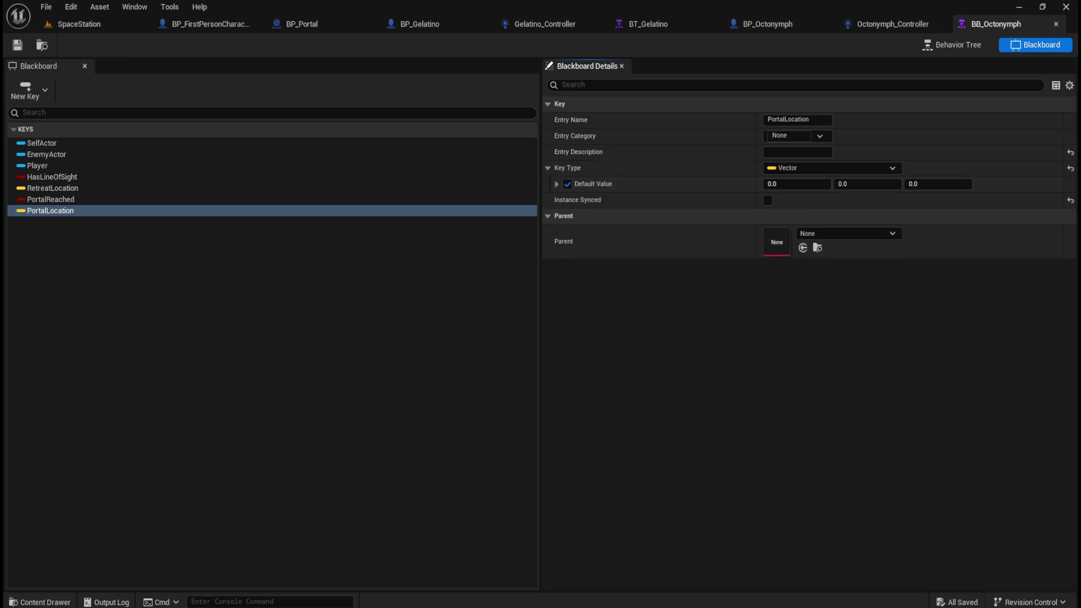
Select the whole PortalTriggered node chain in Gelatino_Controller's graph.
{"action": "left_click", "coordinate": [888, 24]}
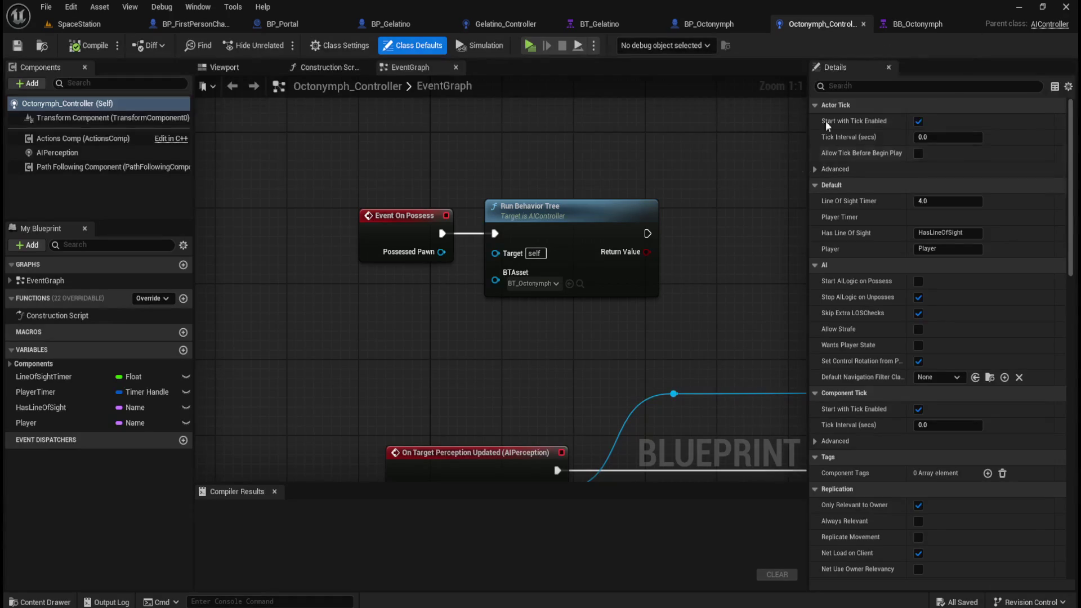
{"action": "scroll", "coordinate": [424, 302], "scroll_direction": "down", "scroll_amount": 4}
{"action": "scroll", "coordinate": [504, 302], "scroll_direction": "down", "scroll_amount": 2}
{"action": "scroll", "coordinate": [504, 302], "scroll_direction": "up", "scroll_amount": 3}
{"action": "left_click", "coordinate": [519, 22]}
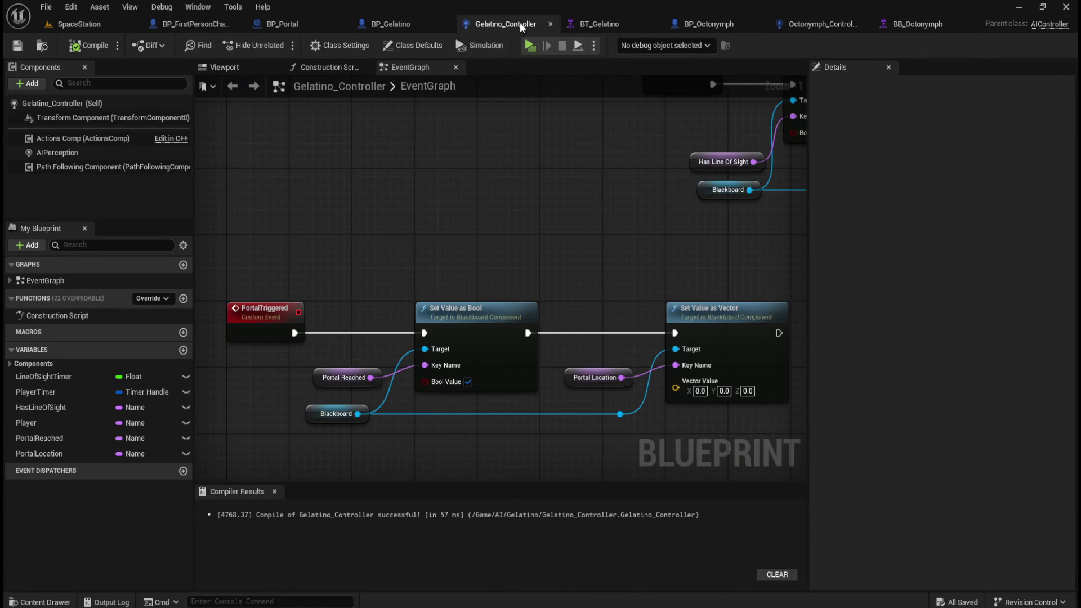
{"action": "scroll", "coordinate": [526, 207], "scroll_direction": "down", "scroll_amount": 2}
{"action": "left_click_drag", "start_coordinate": [225, 224], "coordinate": [684, 377]}
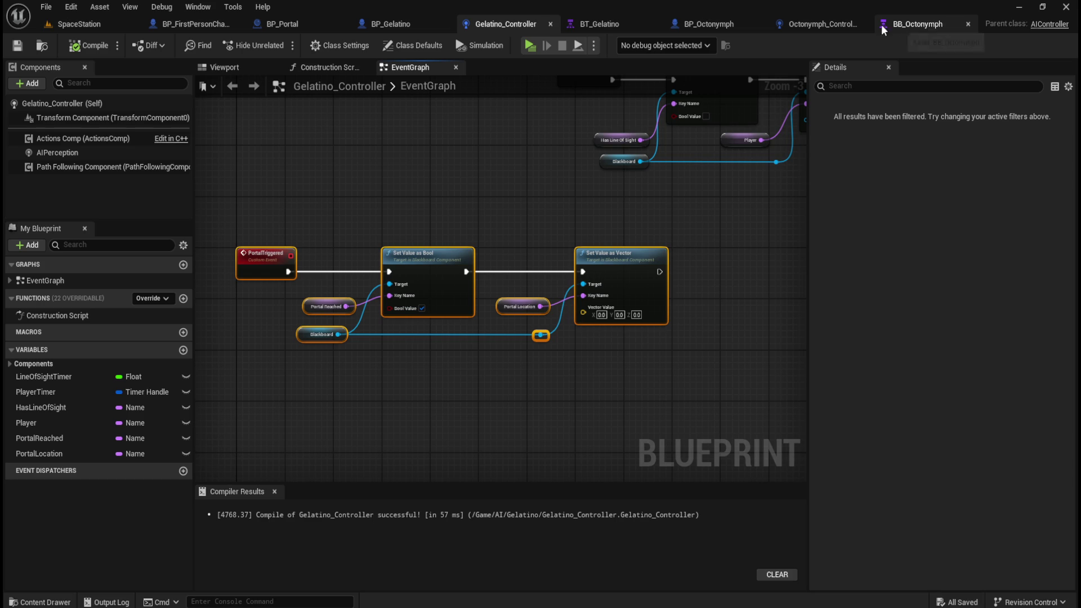
Paste the PortalTriggered chain into Octonymph_Controller's event graph and position it.
{"action": "left_click", "coordinate": [816, 22]}
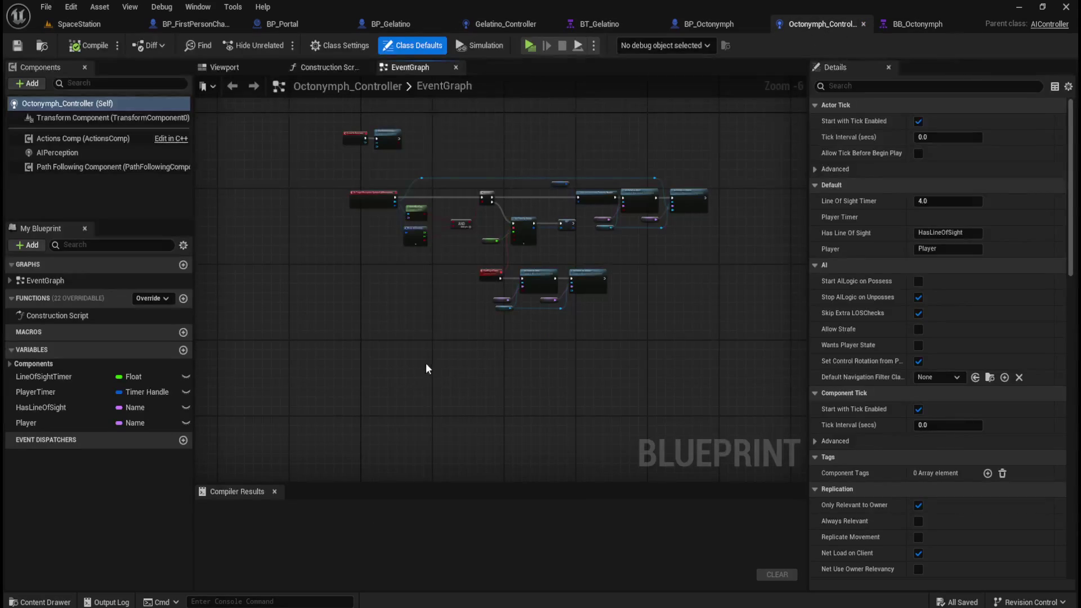
{"action": "key", "text": "ctrl+v"}
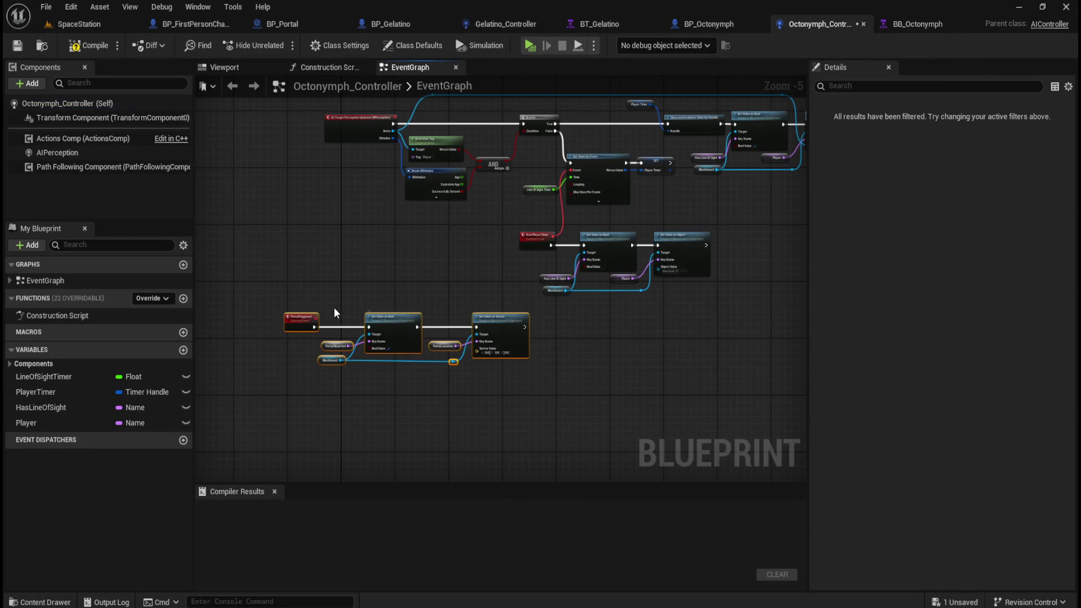
{"action": "scroll", "coordinate": [333, 308], "scroll_direction": "up", "scroll_amount": 2}
{"action": "mouse_move", "coordinate": [278, 329]}
{"action": "left_mouse_down"}
{"action": "mouse_move", "coordinate": [330, 361]}
{"action": "mouse_move", "coordinate": [327, 380]}
{"action": "left_mouse_up"}
{"action": "left_click", "coordinate": [383, 322]}
{"action": "left_click_drag", "start_coordinate": [414, 327], "coordinate": [345, 228]}
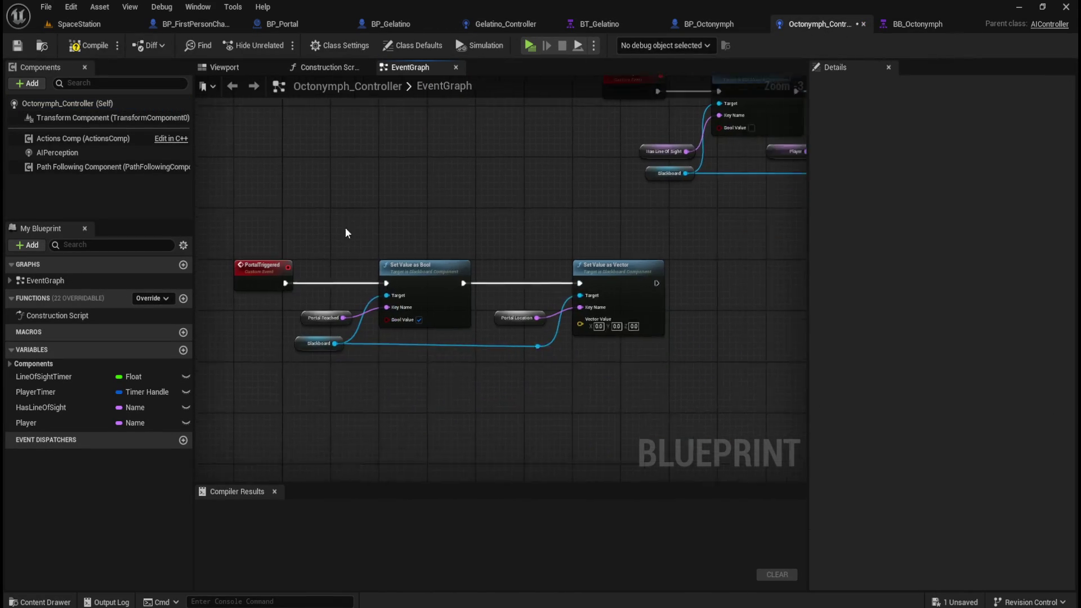
Delete the pasted Portal Reached and Portal Location getters and straighten the Blackboard node.
{"action": "left_click", "coordinate": [324, 318]}
{"action": "key", "text": "Delete"}
{"action": "left_click", "coordinate": [513, 318]}
{"action": "key", "text": "Delete"}
{"action": "left_click_drag", "start_coordinate": [302, 385], "coordinate": [560, 350]}
{"action": "key", "text": "q"}
{"action": "left_click", "coordinate": [456, 210]}
Compare against Gelatino_Controller's PortalReached variable before reworking the bool setter's Key Name.
{"action": "scroll", "coordinate": [415, 193], "scroll_direction": "up", "scroll_amount": 1}
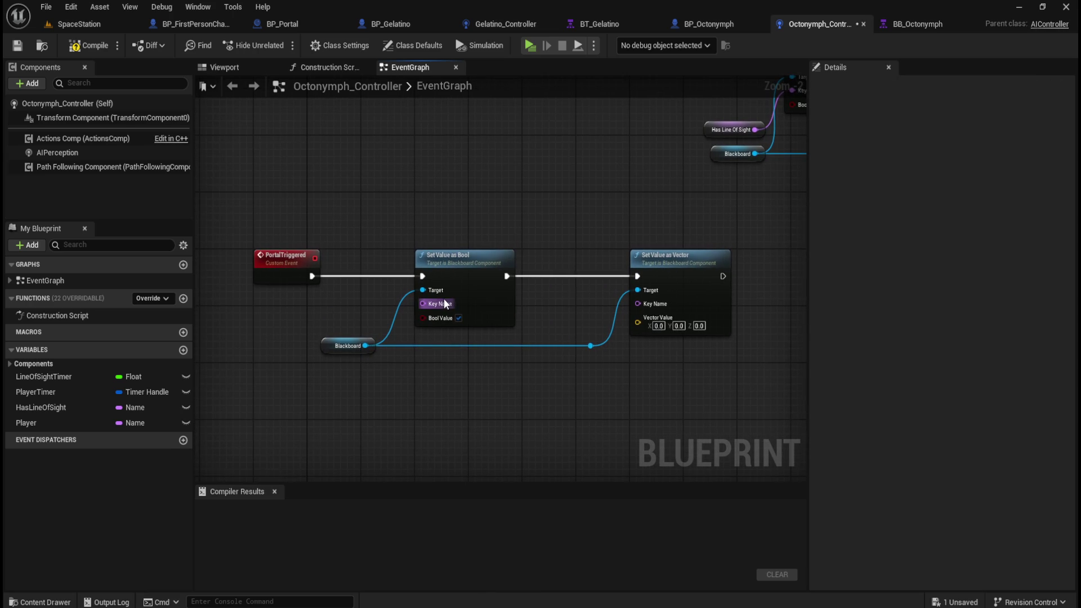
{"action": "left_click", "coordinate": [501, 25]}
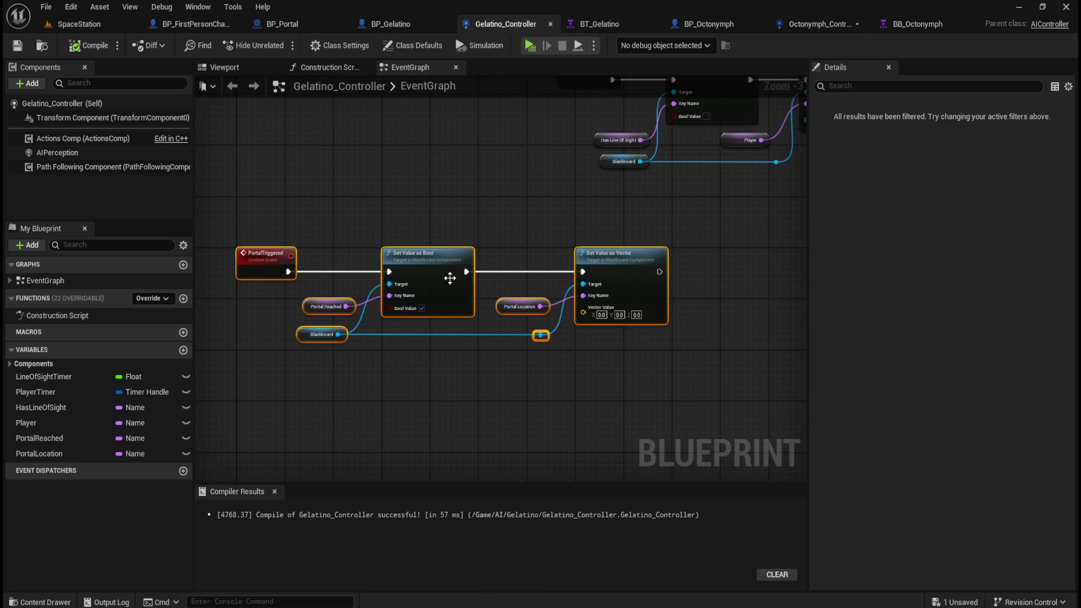
{"action": "left_click", "coordinate": [330, 307]}
{"action": "left_click", "coordinate": [946, 121]}
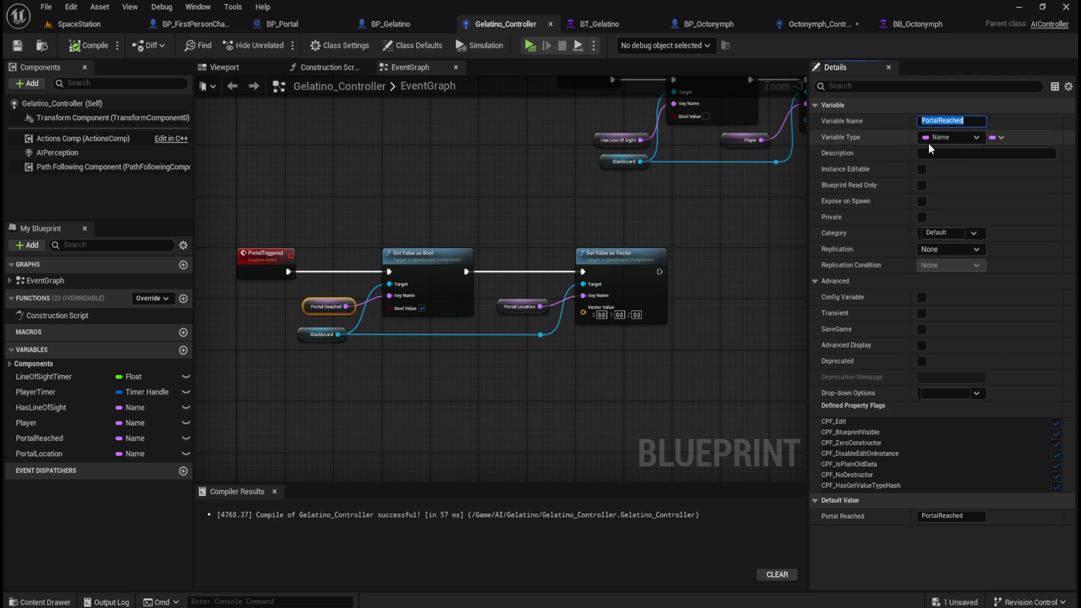
{"action": "left_click", "coordinate": [832, 25]}
{"action": "right_click", "coordinate": [445, 305]}
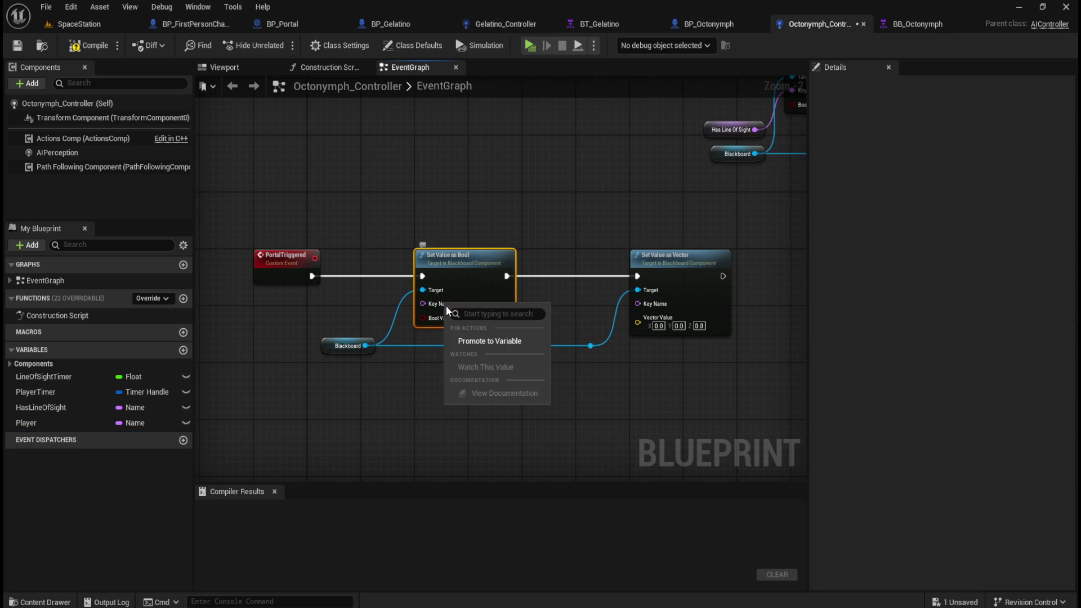
Promote the bool setter's Key Name to a variable named PortalReached and compile.
{"action": "left_click", "coordinate": [478, 340]}
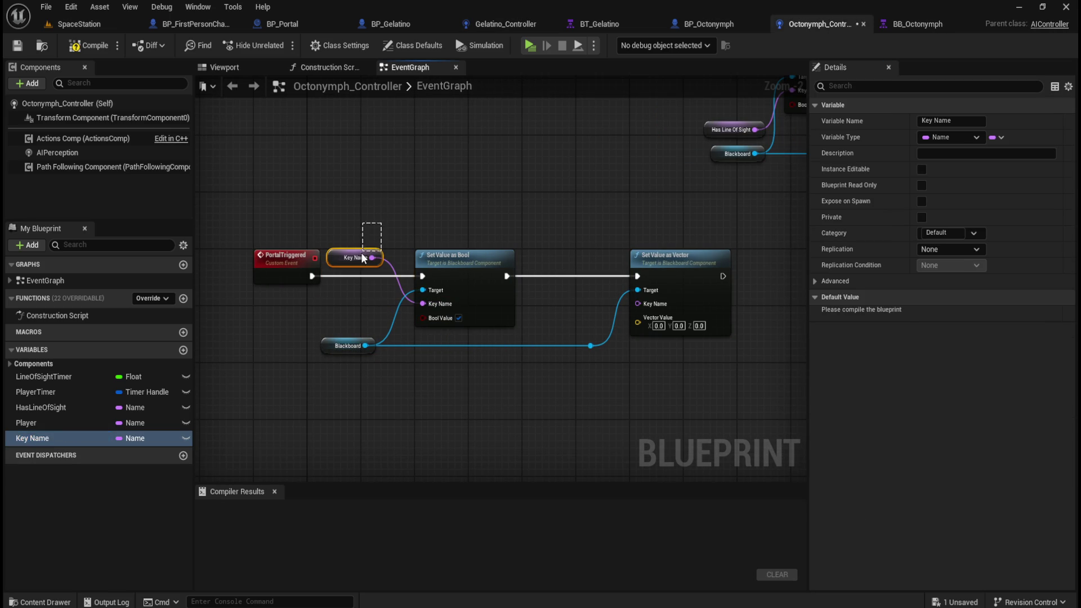
{"action": "left_click", "coordinate": [952, 120]}
{"action": "type", "text": "PortalReached"}
{"action": "key", "text": "Return"}
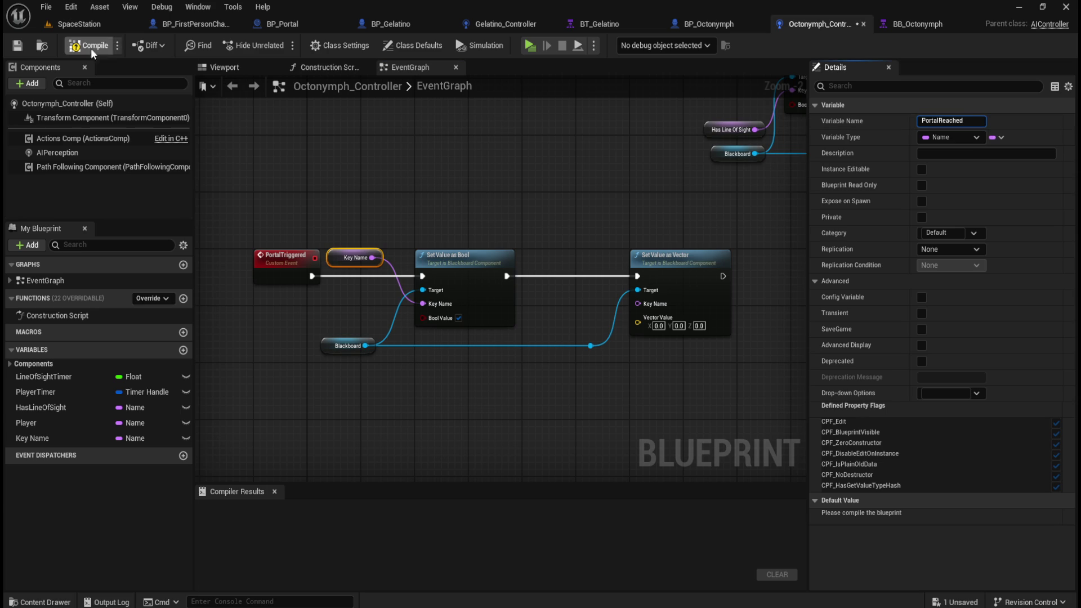
{"action": "left_click", "coordinate": [90, 45]}
Give PortalReached the default value PortalReached and place it beside the bool setter.
{"action": "left_click_drag", "start_coordinate": [395, 217], "coordinate": [373, 242]}
{"action": "left_click", "coordinate": [952, 516]}
{"action": "type", "text": "PortalReached"}
{"action": "left_click", "coordinate": [91, 48]}
{"action": "mouse_move", "coordinate": [388, 207]}
{"action": "left_mouse_down"}
{"action": "mouse_move", "coordinate": [366, 241]}
{"action": "mouse_move", "coordinate": [369, 285]}
{"action": "left_mouse_up"}
{"action": "left_click", "coordinate": [458, 129]}
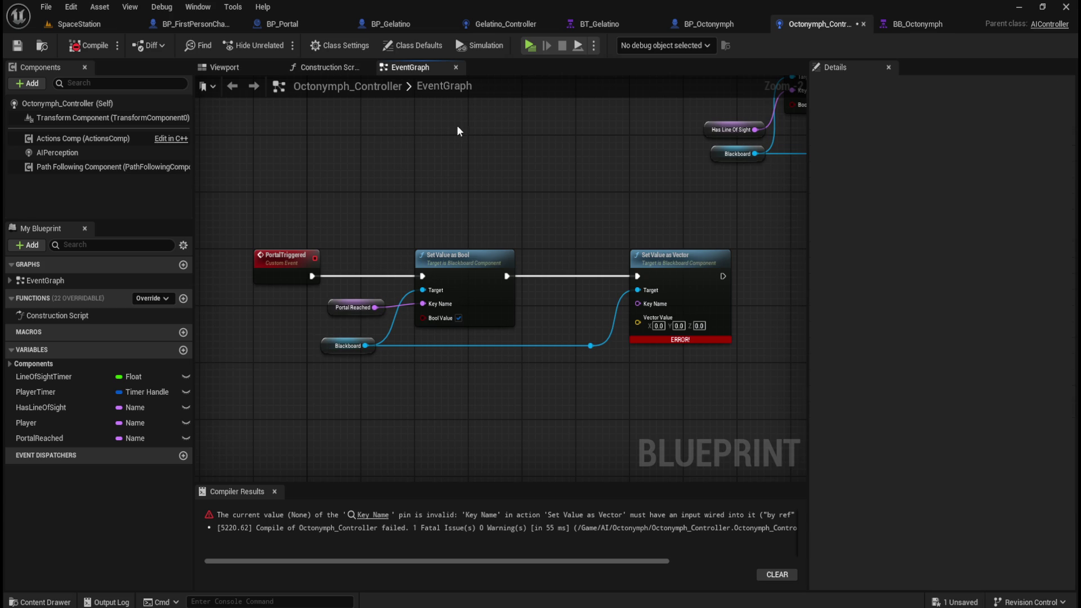
{"action": "left_click", "coordinate": [357, 305]}
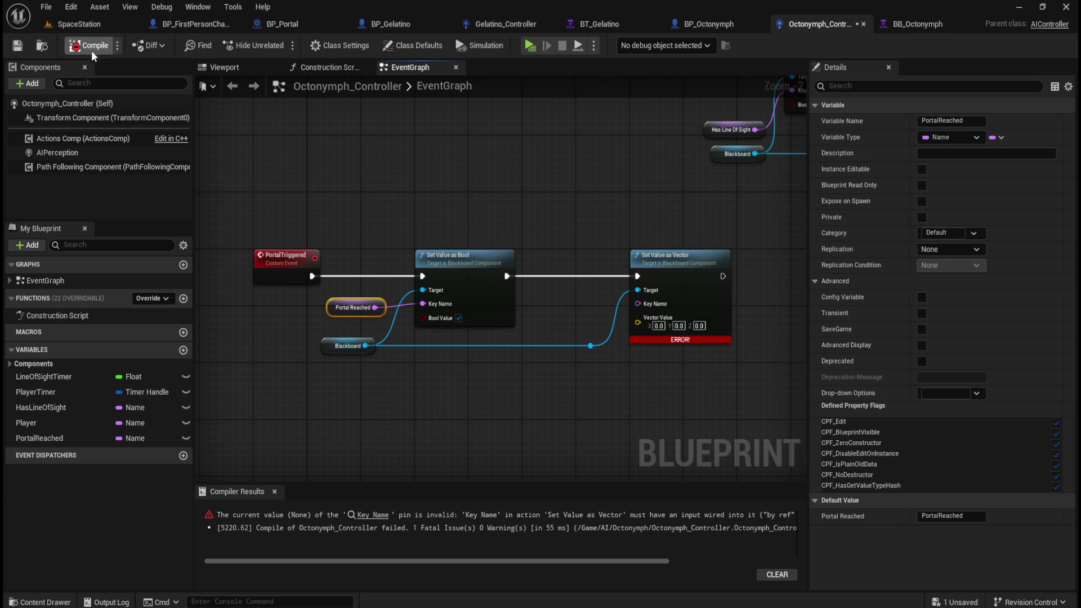
Promote the vector setter's Key Name to a variable named PortalLocation and compile.
{"action": "left_click", "coordinate": [490, 22]}
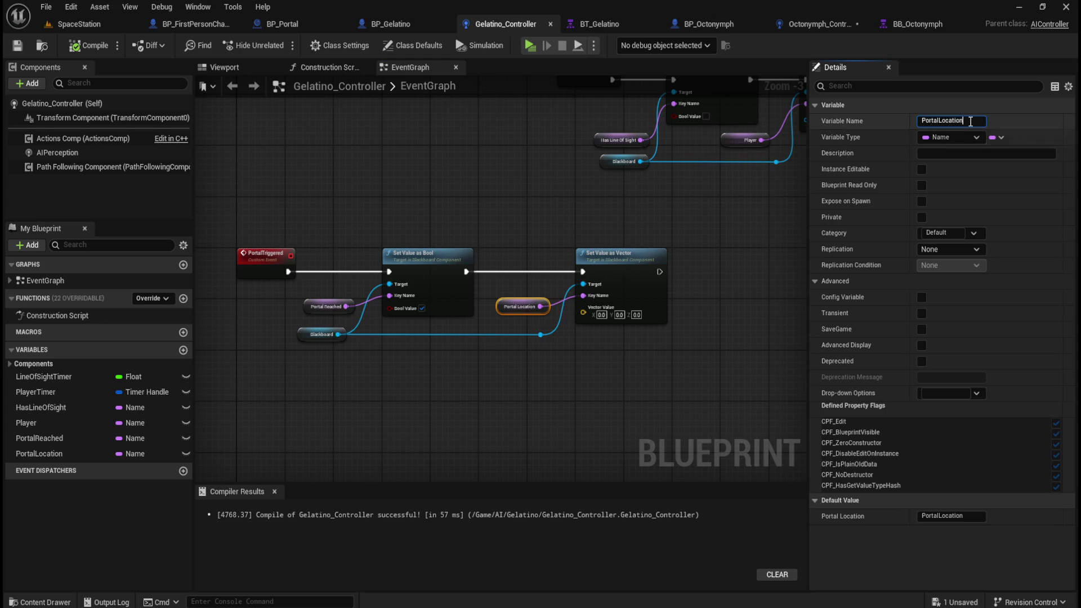
{"action": "left_click", "coordinate": [465, 193]}
{"action": "left_click", "coordinate": [819, 25]}
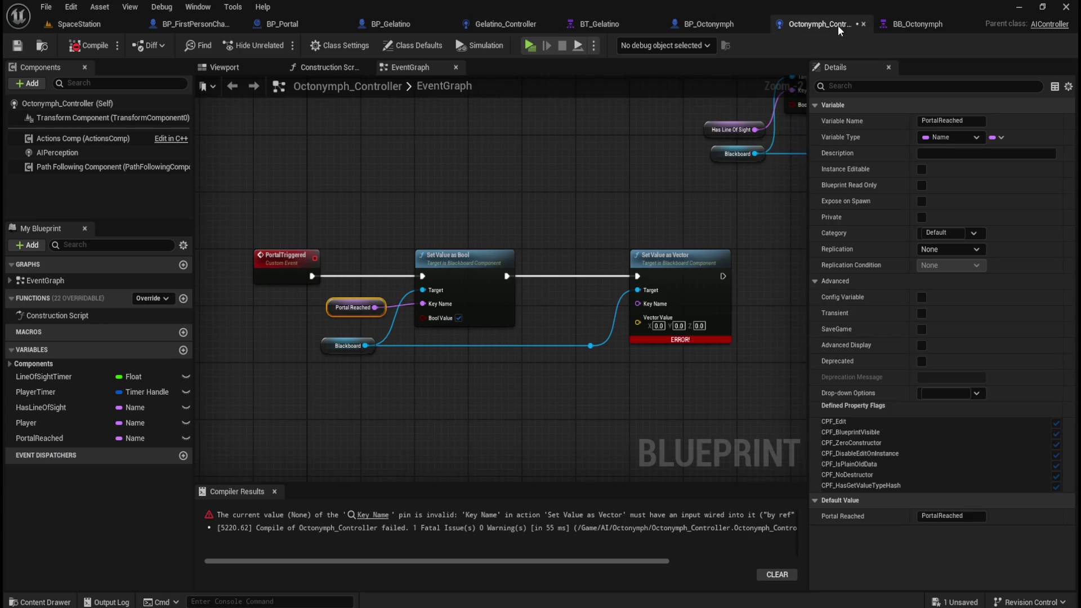
{"action": "right_click", "coordinate": [643, 305]}
{"action": "left_click", "coordinate": [724, 340]}
{"action": "left_click_drag", "start_coordinate": [601, 230], "coordinate": [584, 257]}
{"action": "left_click", "coordinate": [952, 120]}
{"action": "type", "text": "PortalLocation"}
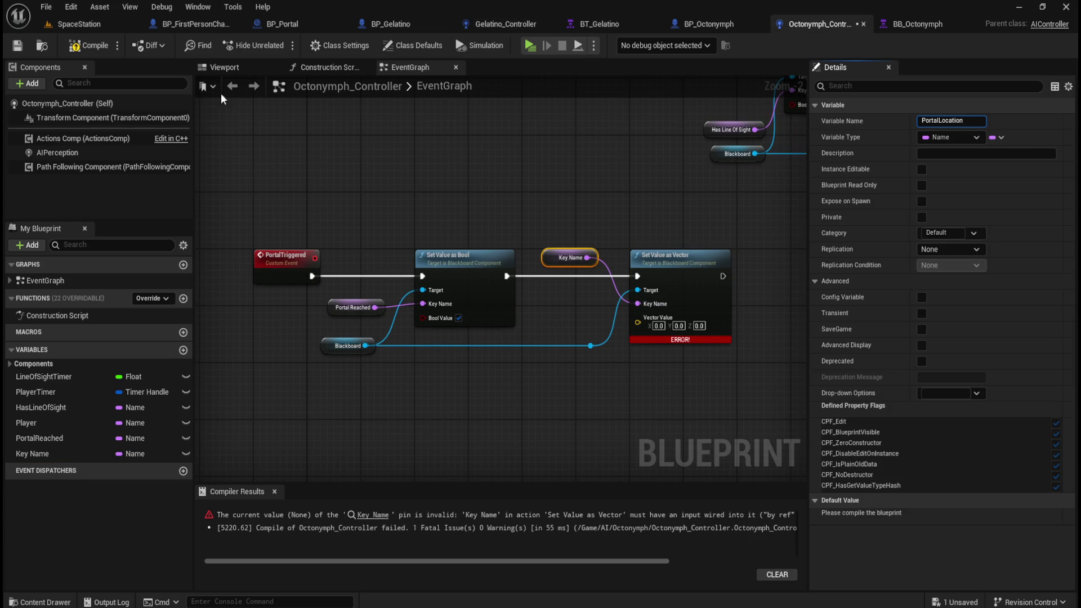
{"action": "left_click", "coordinate": [104, 49]}
Give PortalLocation the default value PortalLocation and place it beside the vector setter.
{"action": "left_click_drag", "start_coordinate": [622, 212], "coordinate": [554, 266]}
{"action": "left_click", "coordinate": [958, 516]}
{"action": "type", "text": "PortalLocation"}
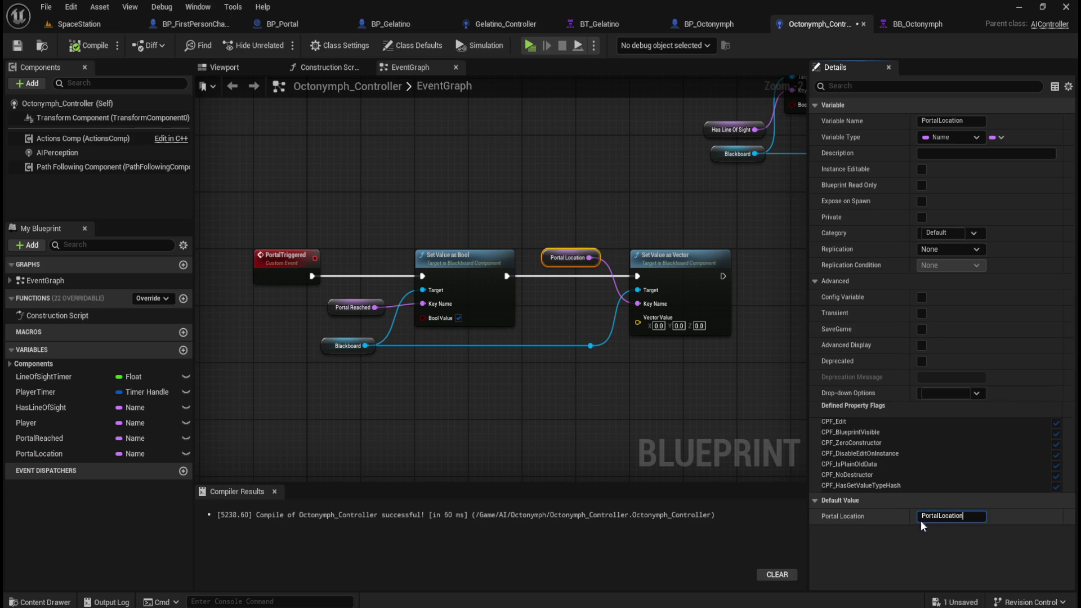
{"action": "key", "text": "Return"}
{"action": "mouse_move", "coordinate": [596, 207]}
{"action": "left_mouse_down"}
{"action": "mouse_move", "coordinate": [563, 262]}
{"action": "mouse_move", "coordinate": [578, 307]}
{"action": "left_mouse_up"}
Compile and save Octonymph_Controller, then check the Portal Location variable's settings.
{"action": "left_click", "coordinate": [85, 45]}
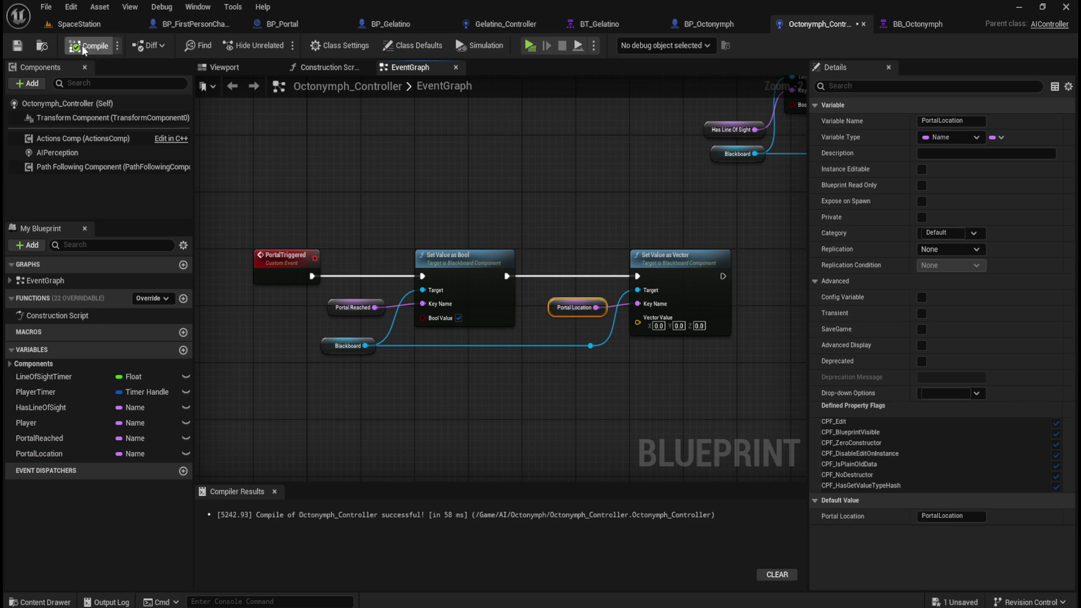
{"action": "left_click", "coordinate": [17, 45]}
{"action": "left_click", "coordinate": [573, 208]}
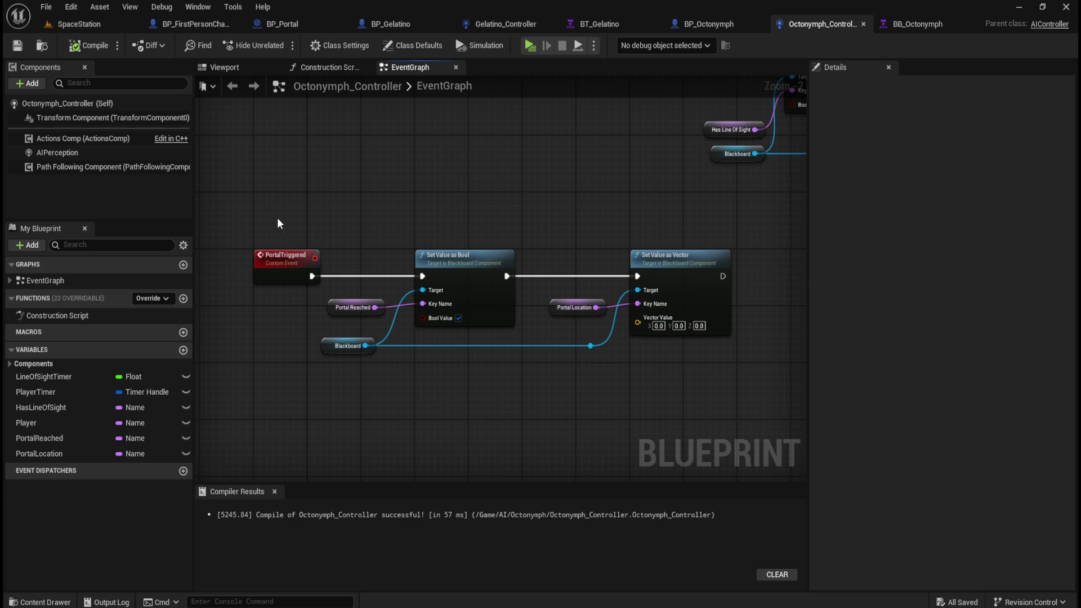
{"action": "left_click", "coordinate": [590, 300]}
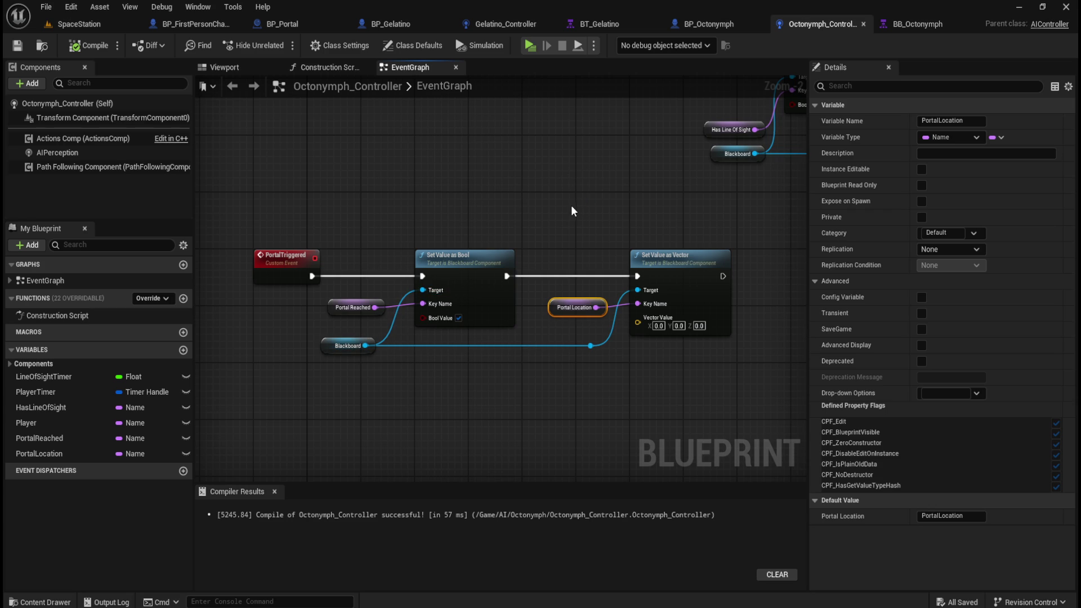
{"action": "left_click", "coordinate": [722, 26]}
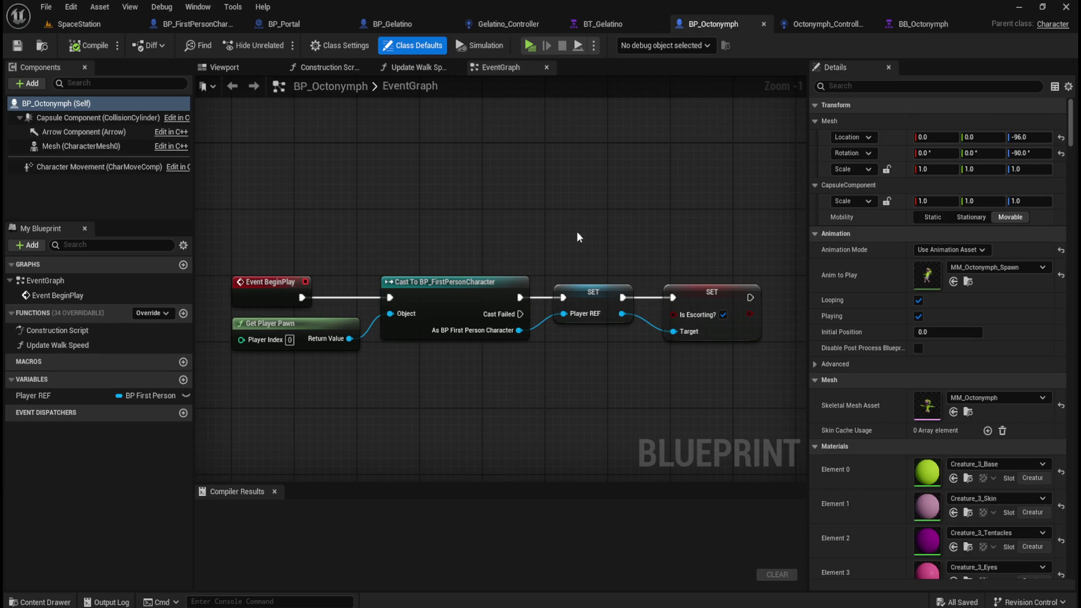
Bring BP_Gelatino's portal overlap node chain into BP_Octonymph, below the BeginPlay chain.
{"action": "scroll", "coordinate": [455, 261], "scroll_direction": "down", "scroll_amount": 1}
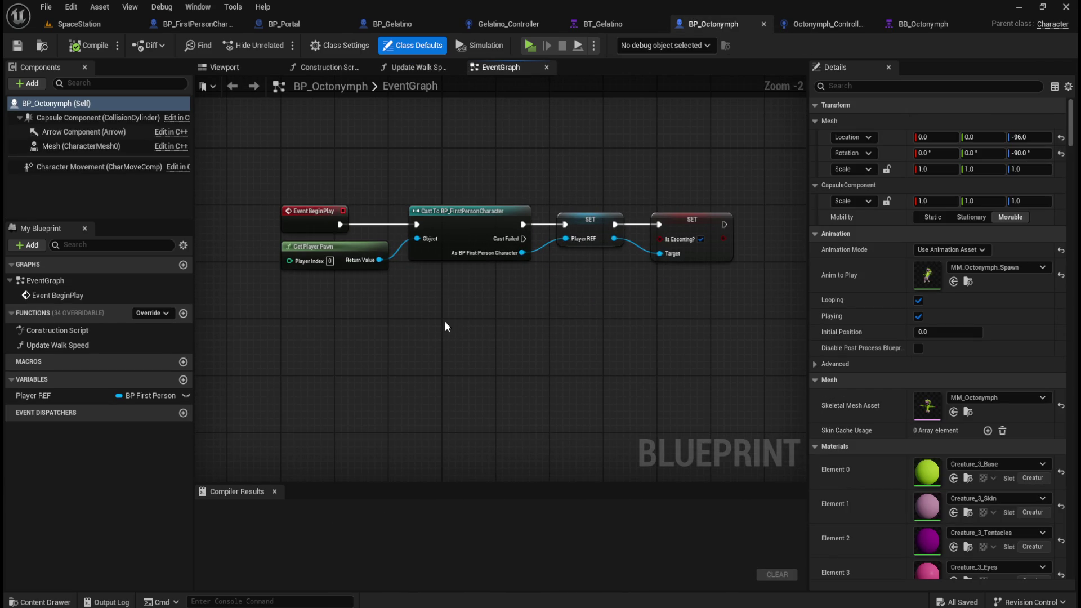
{"action": "left_click", "coordinate": [418, 28]}
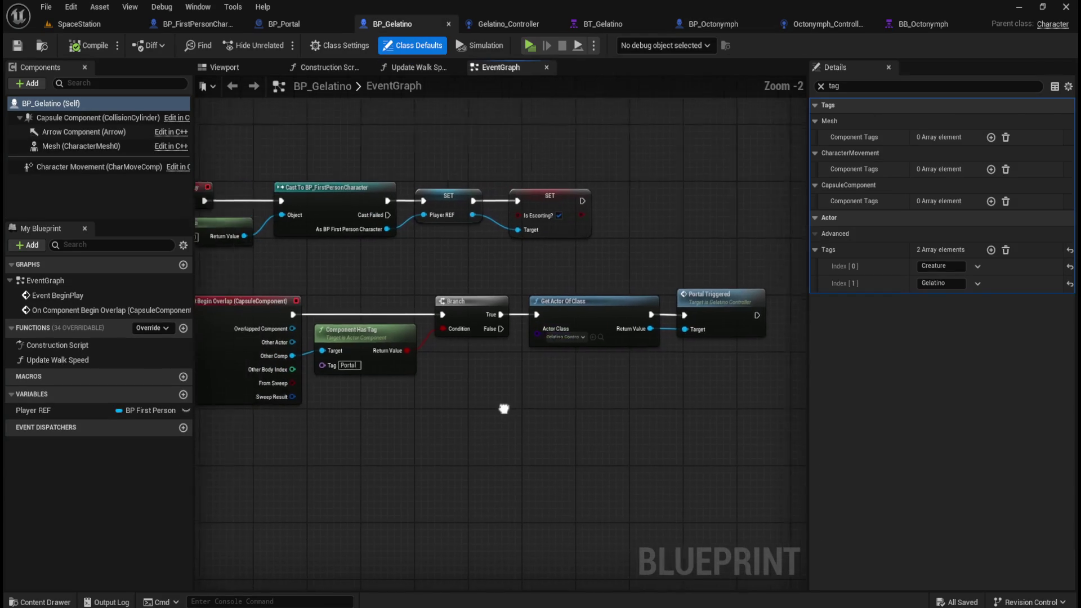
{"action": "scroll", "coordinate": [504, 409], "scroll_direction": "down", "scroll_amount": 1}
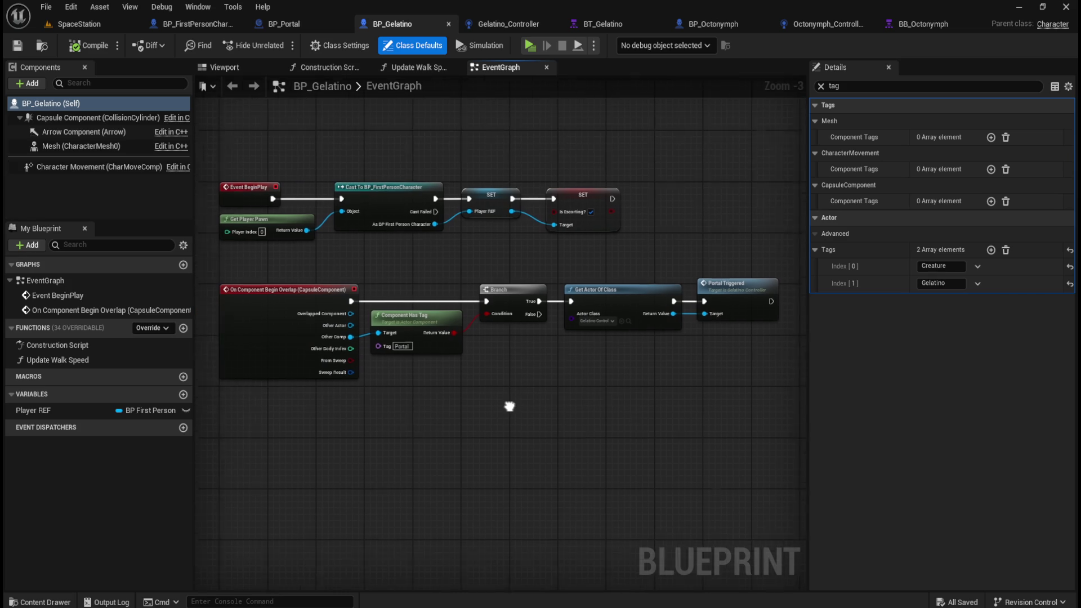
{"action": "left_click_drag", "start_coordinate": [510, 406], "coordinate": [507, 402]}
{"action": "mouse_move", "coordinate": [268, 413]}
{"action": "left_mouse_down"}
{"action": "mouse_move", "coordinate": [687, 315]}
{"action": "mouse_move", "coordinate": [726, 284]}
{"action": "left_mouse_up"}
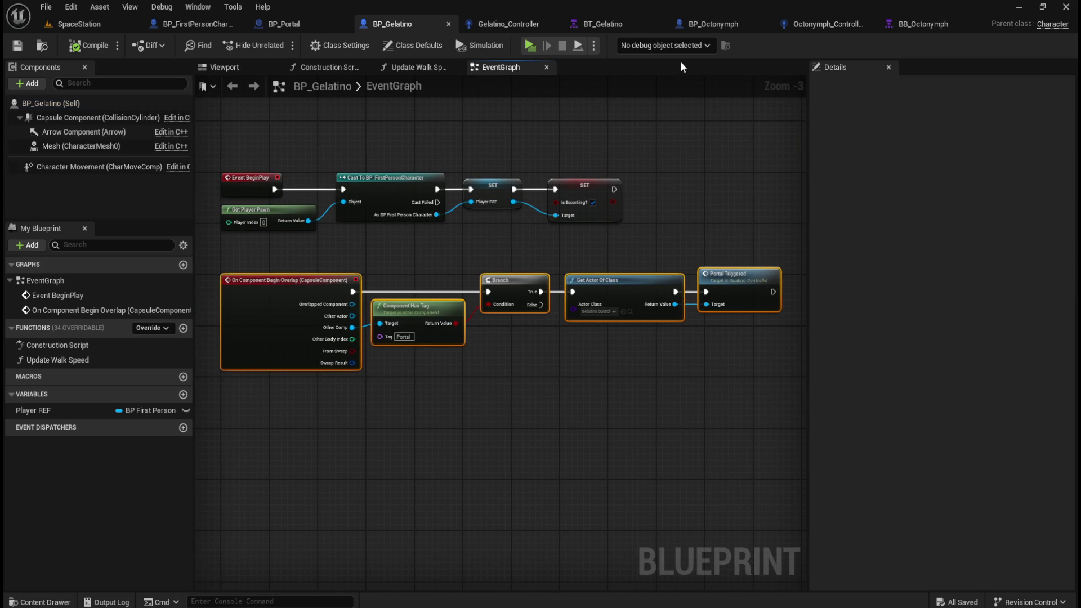
{"action": "left_click", "coordinate": [712, 26]}
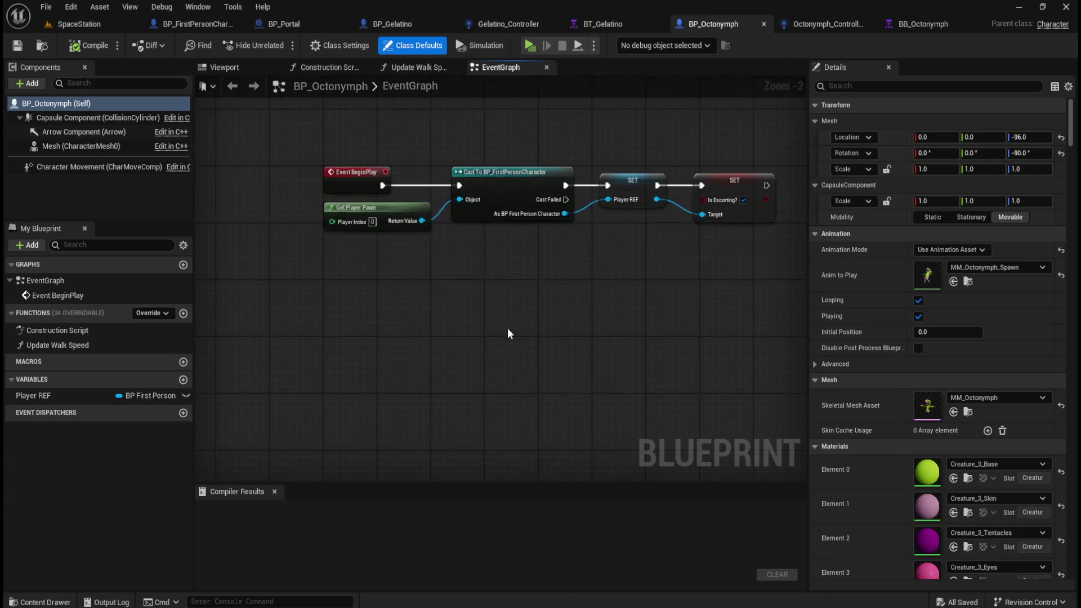
{"action": "key", "text": "ctrl+v"}
{"action": "mouse_move", "coordinate": [265, 325]}
{"action": "left_mouse_down"}
{"action": "mouse_move", "coordinate": [329, 325]}
{"action": "mouse_move", "coordinate": [412, 290]}
{"action": "left_mouse_up"}
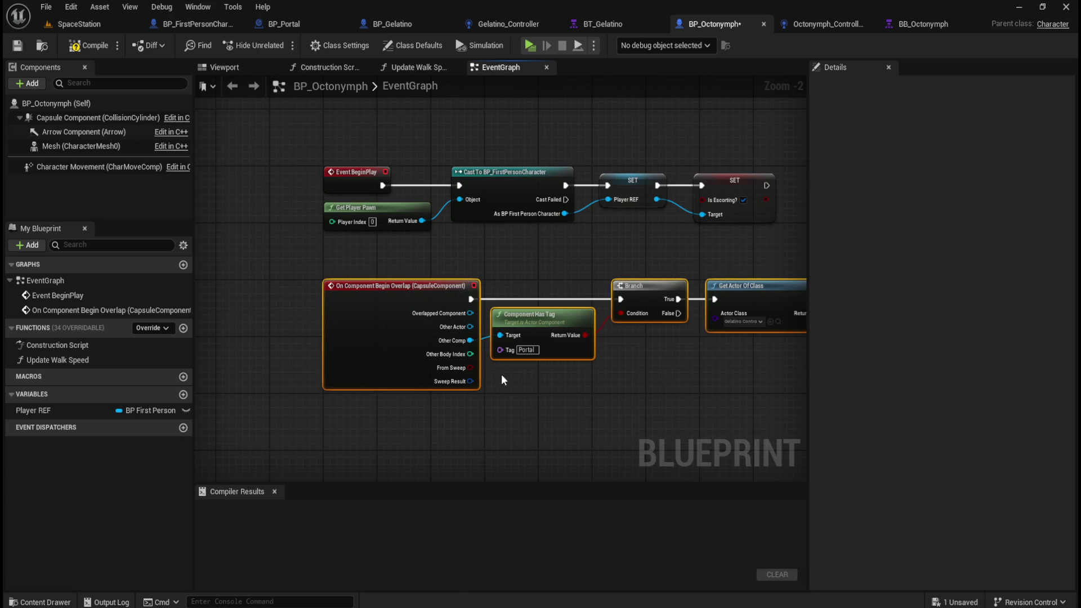
Set the pasted Get Actor Of Class node's class to Octonymph_Controller.
{"action": "scroll", "coordinate": [558, 329], "scroll_direction": "up", "scroll_amount": 2}
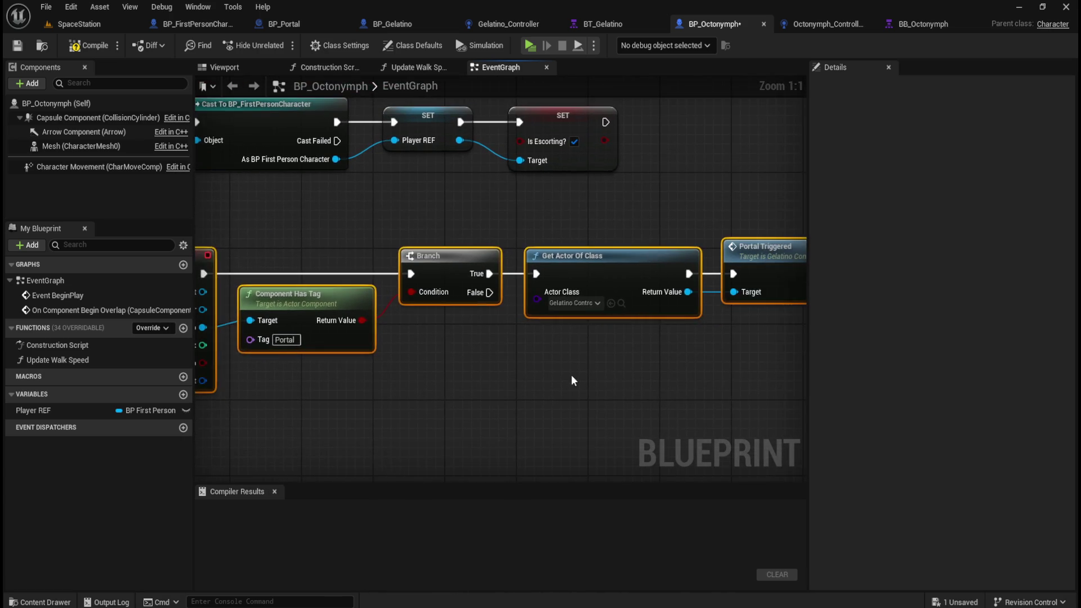
{"action": "left_click", "coordinate": [488, 307]}
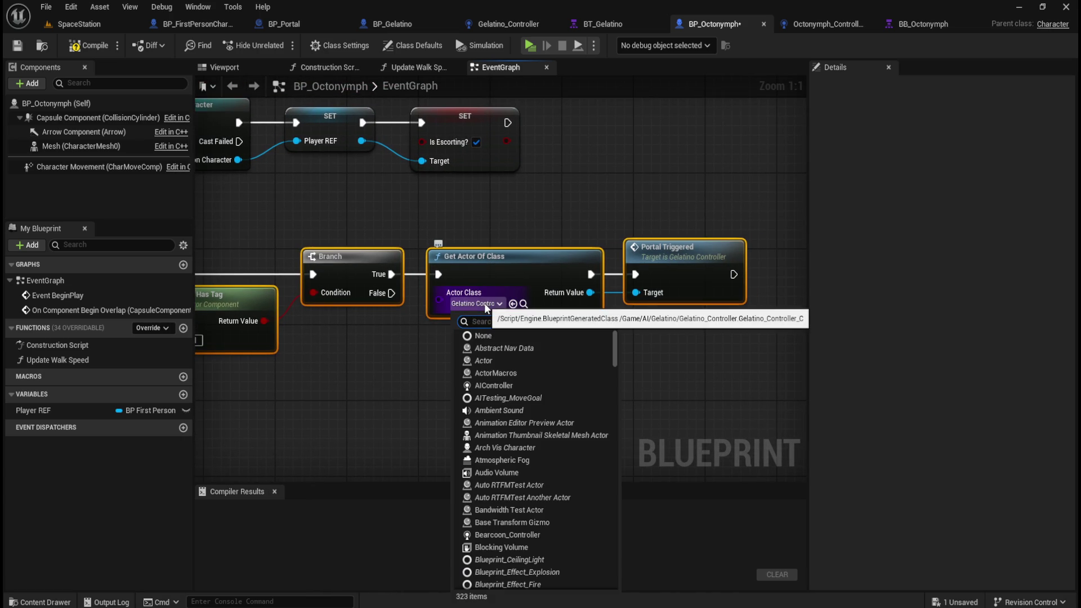
{"action": "type", "text": "octo"}
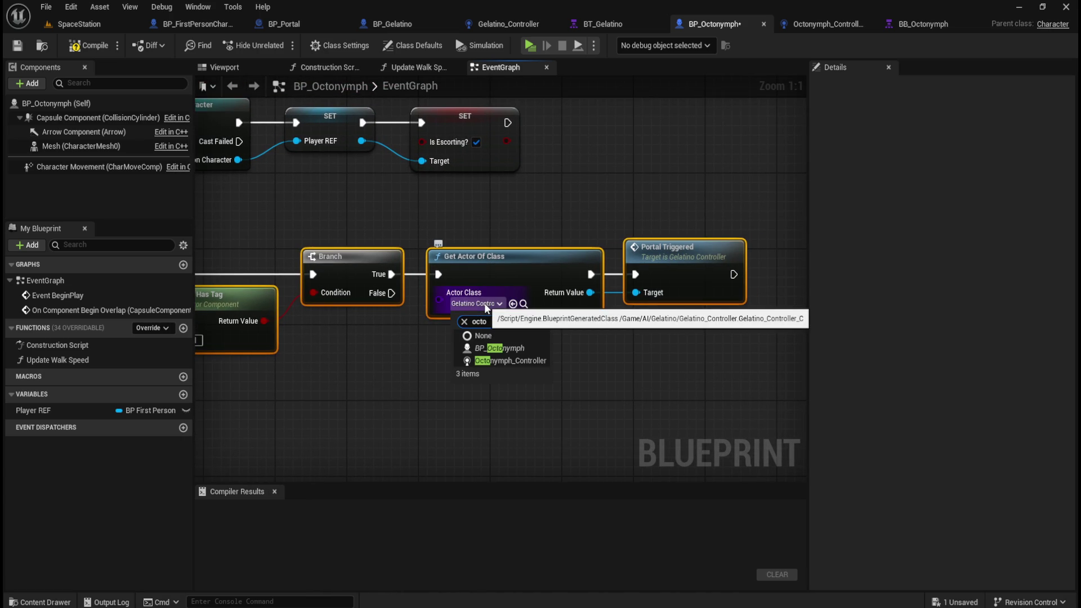
{"action": "left_click", "coordinate": [496, 358]}
Replace the Gelatino Portal Triggered call with the Octonymph controller's, then compile and save.
{"action": "left_click", "coordinate": [641, 353]}
{"action": "left_click", "coordinate": [711, 258]}
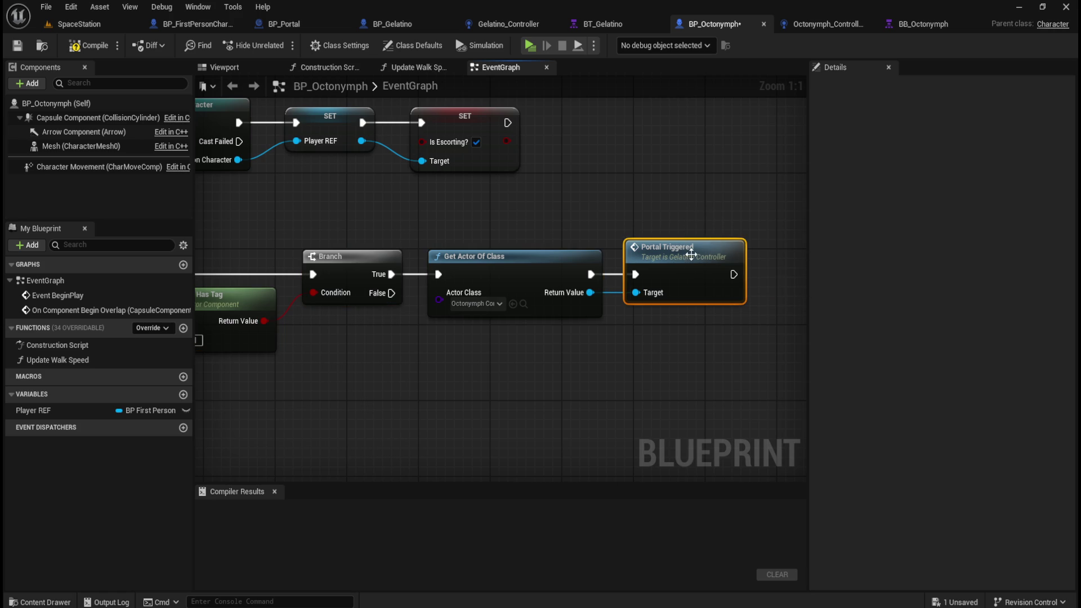
{"action": "key", "text": "Delete"}
{"action": "left_click_drag", "start_coordinate": [590, 293], "coordinate": [624, 291]}
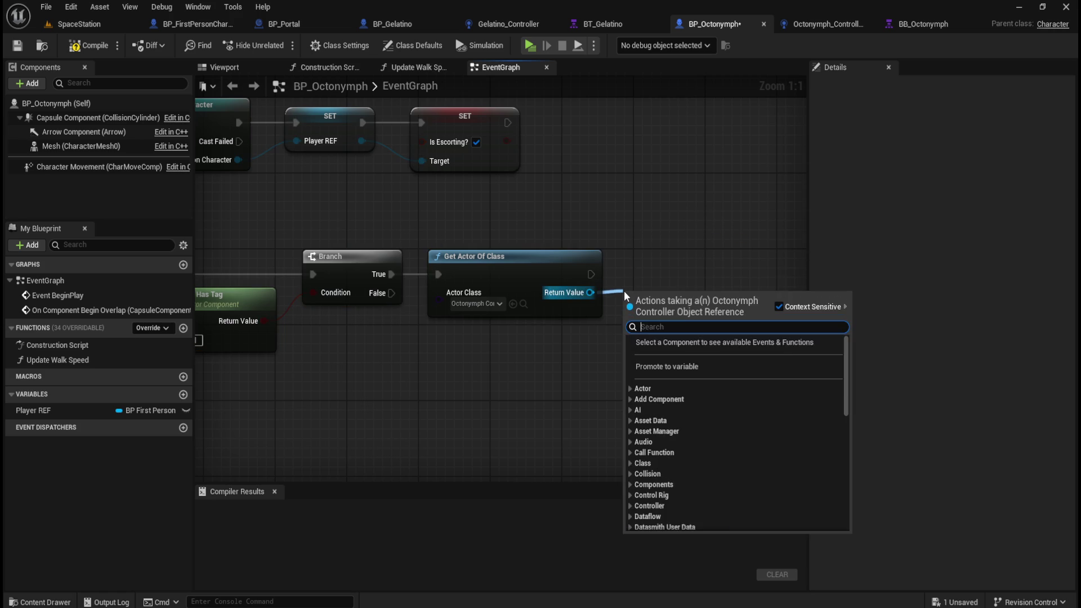
{"action": "type", "text": "porta"}
{"action": "key", "text": "Return"}
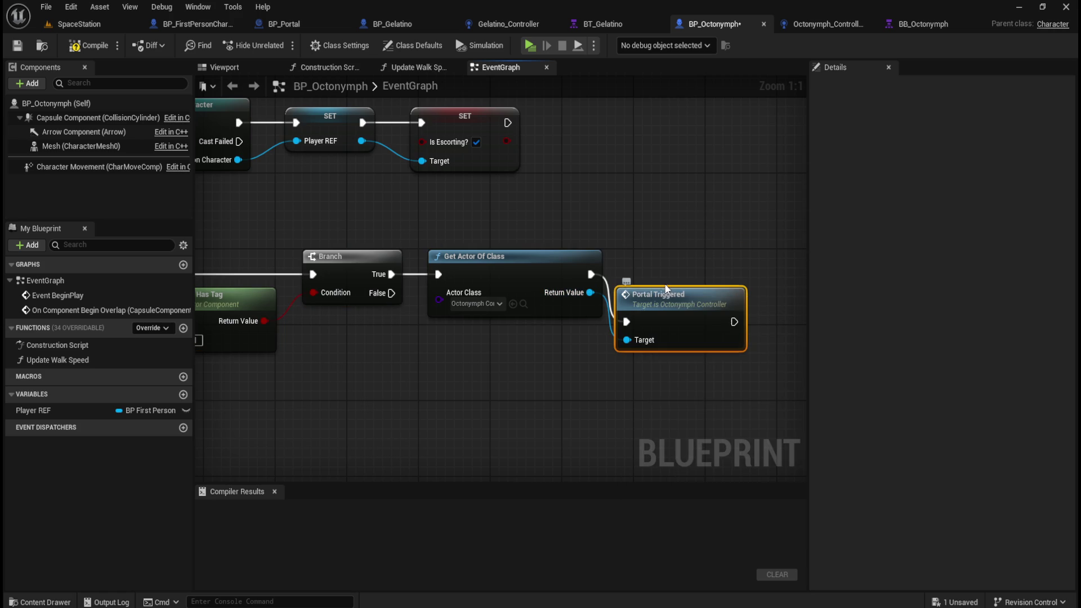
{"action": "left_click_drag", "start_coordinate": [663, 305], "coordinate": [674, 256]}
{"action": "left_click", "coordinate": [88, 45]}
{"action": "left_click", "coordinate": [18, 48]}
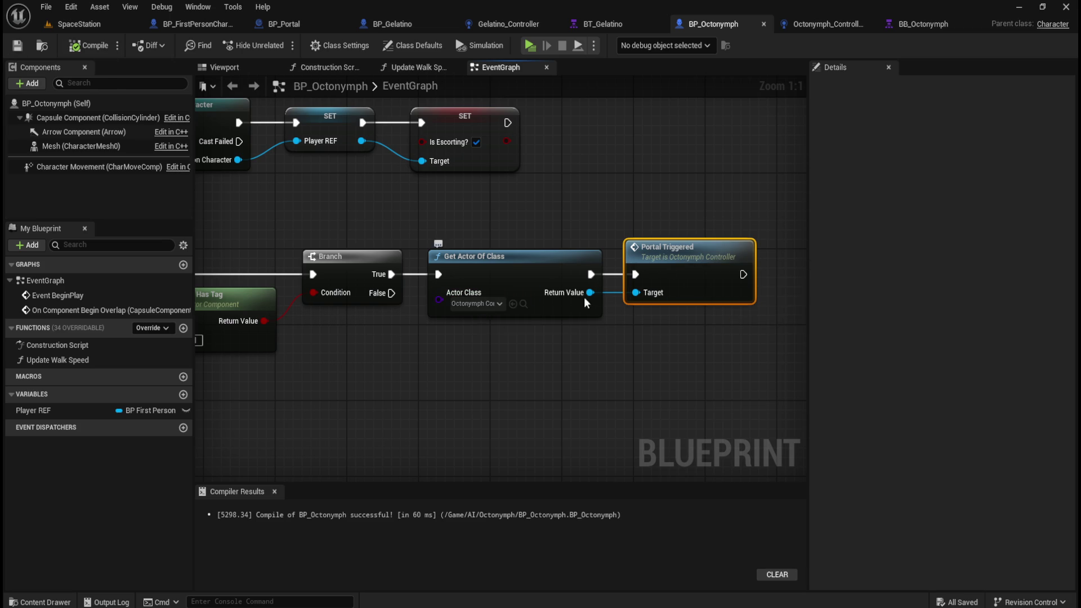
Filter BP_Octonymph's Class Defaults for Tags and add a second tag entry.
{"action": "left_click", "coordinate": [584, 170]}
{"action": "left_click", "coordinate": [413, 45]}
{"action": "left_click", "coordinate": [1012, 87]}
{"action": "type", "text": "tag"}
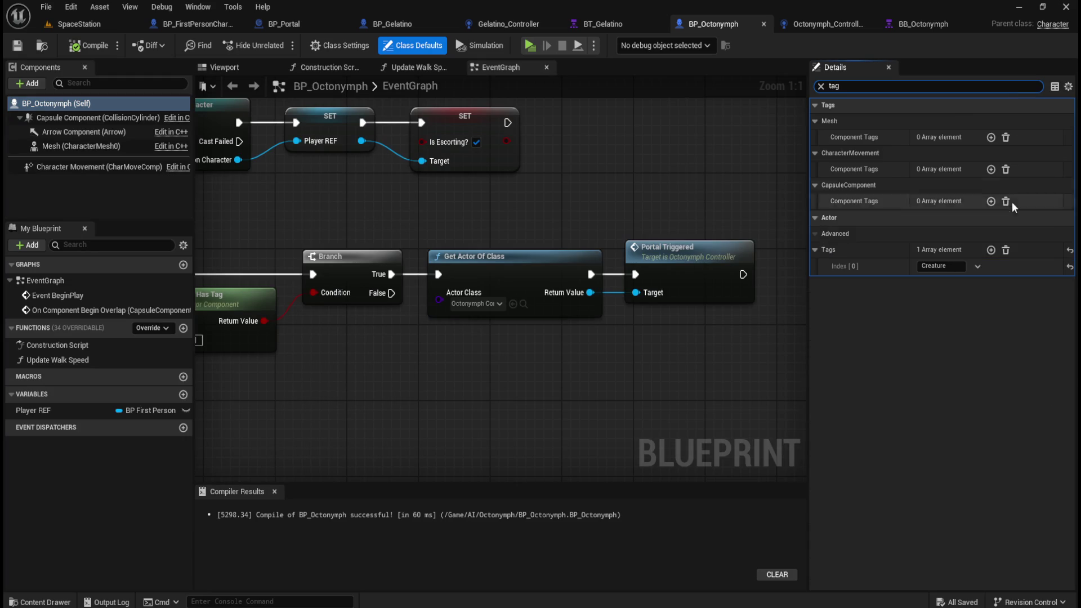
{"action": "left_click", "coordinate": [991, 250]}
{"action": "type", "text": "Octonymph"}
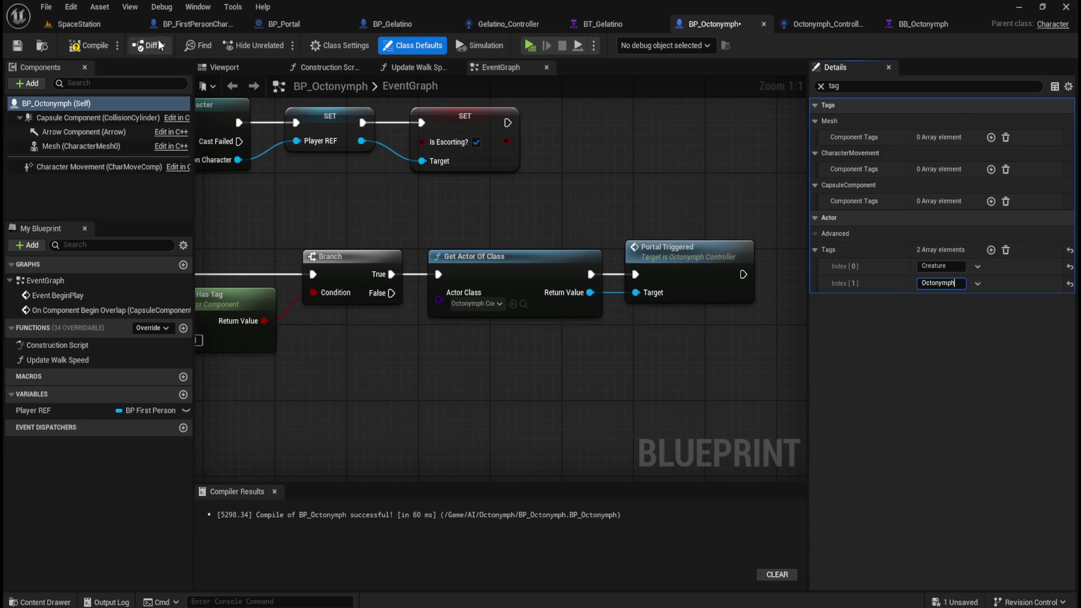
Compile and save BP_Octonymph with its Octonymph tag, then bring up BB_Octonymph.
{"action": "left_click", "coordinate": [88, 45]}
{"action": "left_click", "coordinate": [15, 48]}
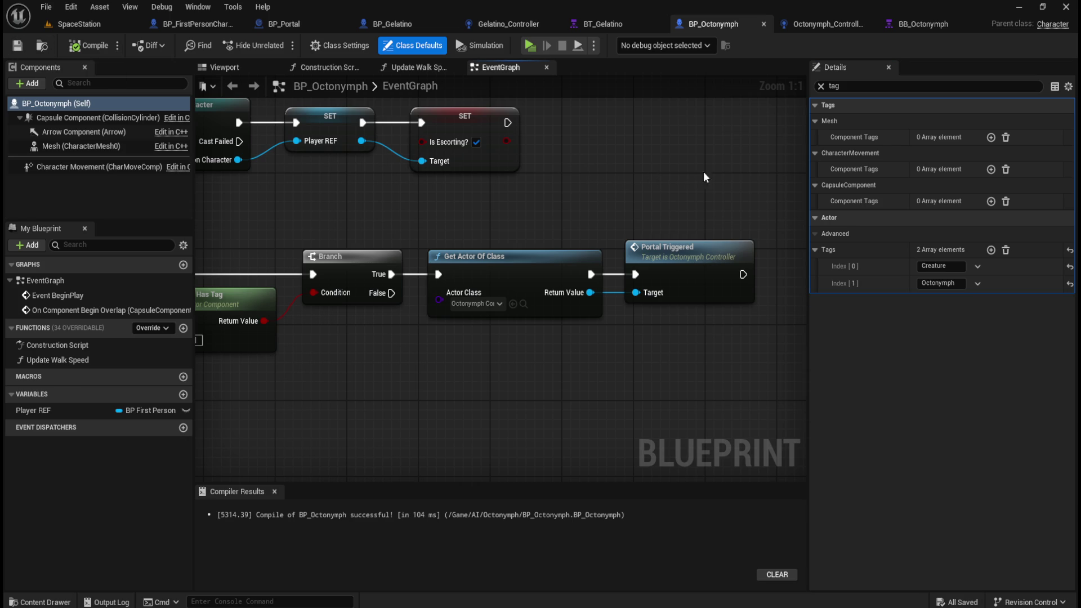
{"action": "left_click", "coordinate": [921, 24]}
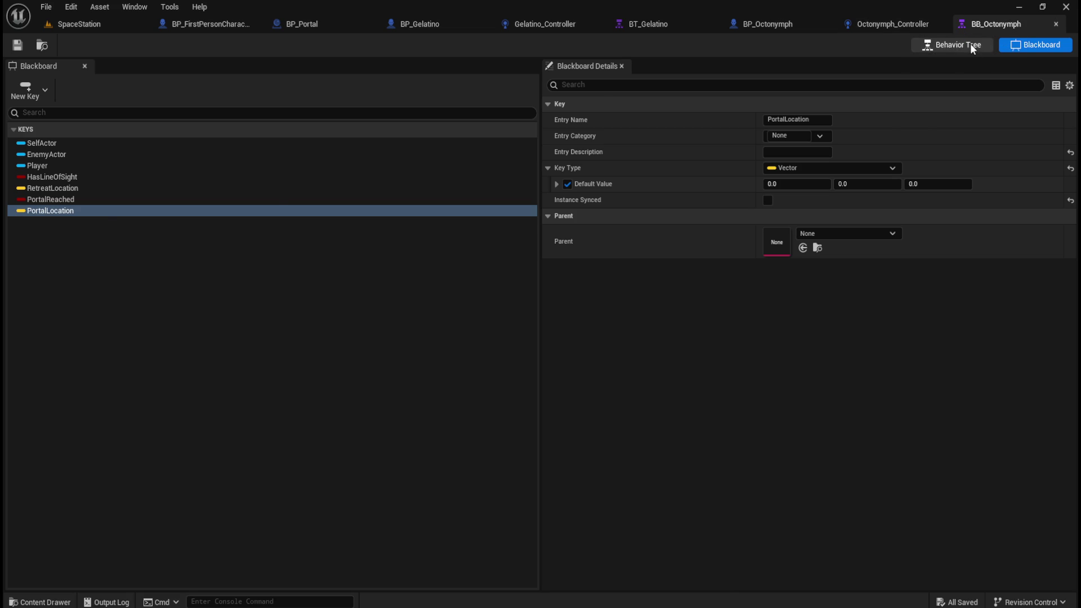
Copy BT_Gelatino's Has Reached Portal branch into BT_Octonymph, left of the existing tree.
{"action": "left_click", "coordinate": [971, 45]}
{"action": "scroll", "coordinate": [534, 288], "scroll_direction": "down", "scroll_amount": 4}
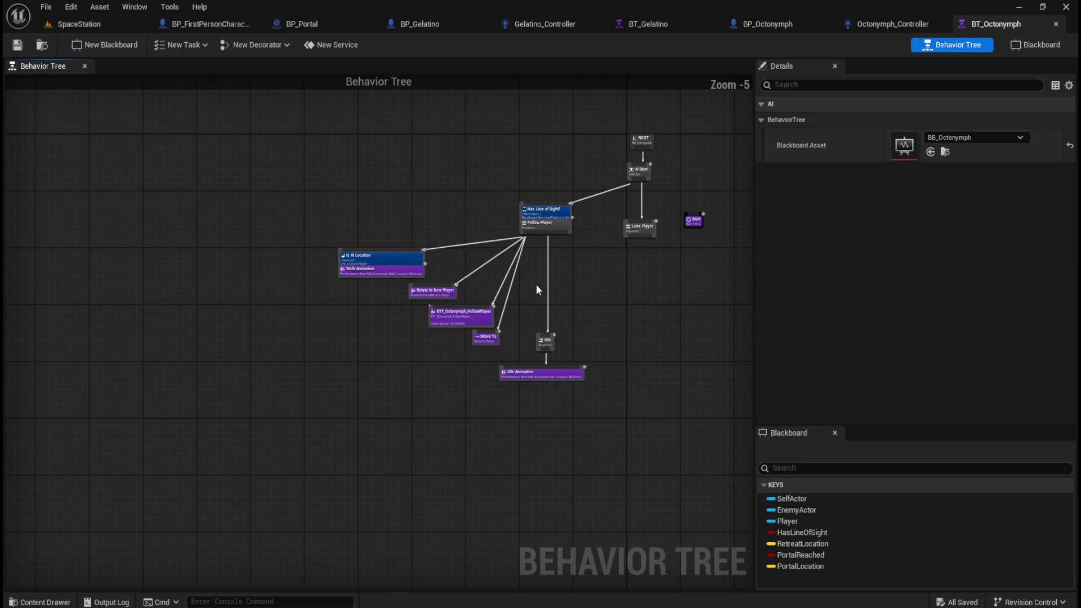
{"action": "mouse_move", "coordinate": [282, 257]}
{"action": "left_mouse_down"}
{"action": "mouse_move", "coordinate": [637, 434]}
{"action": "mouse_move", "coordinate": [654, 400]}
{"action": "left_mouse_up"}
{"action": "left_click", "coordinate": [653, 401]}
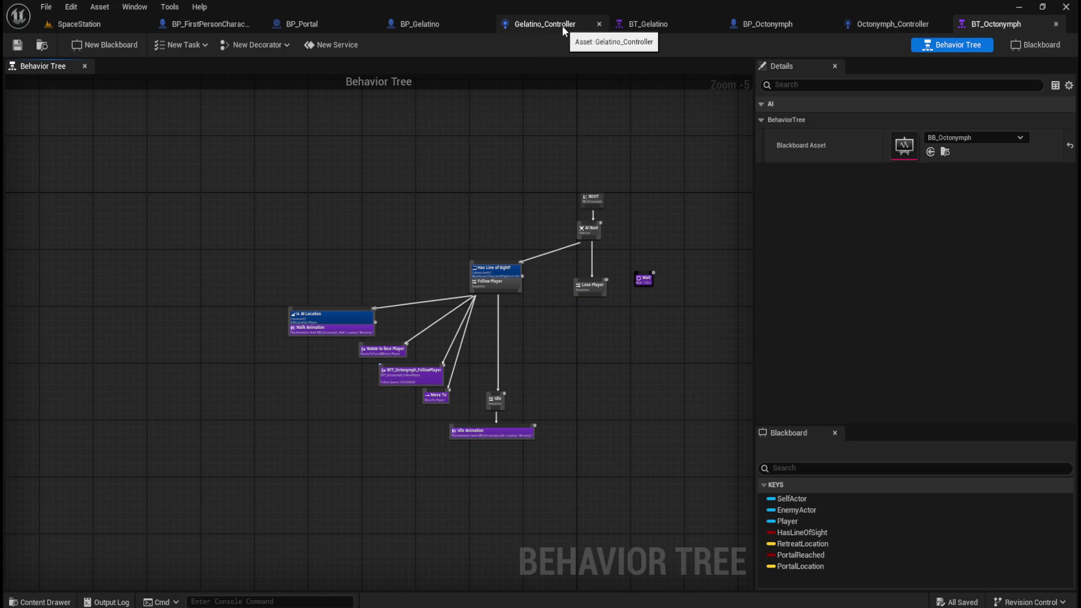
{"action": "left_click", "coordinate": [644, 25]}
{"action": "left_click_drag", "start_coordinate": [94, 167], "coordinate": [215, 291]}
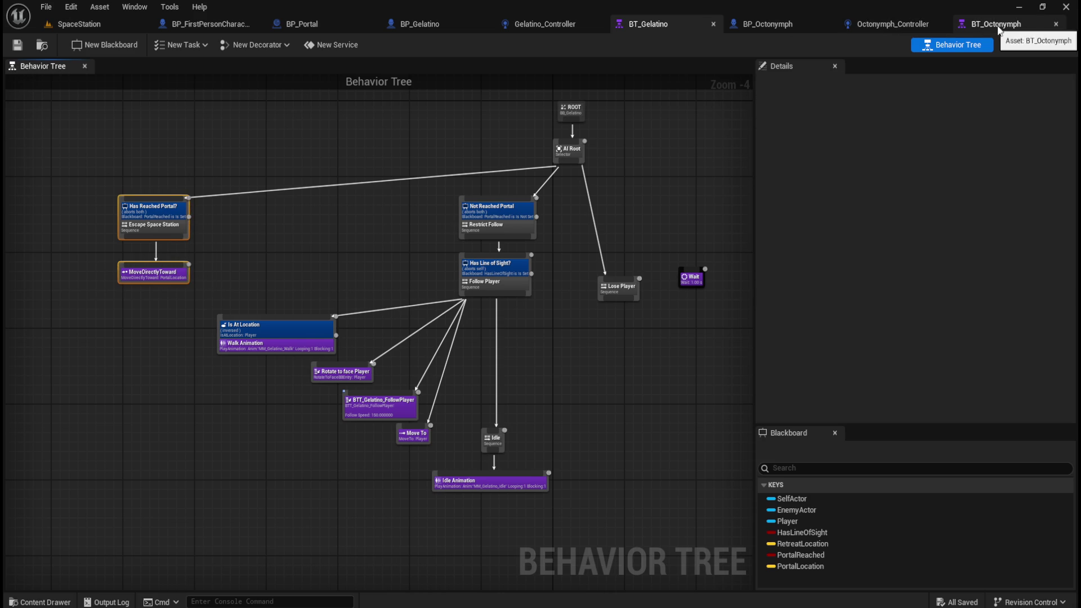
{"action": "left_click", "coordinate": [992, 26]}
{"action": "key", "text": "ctrl+v"}
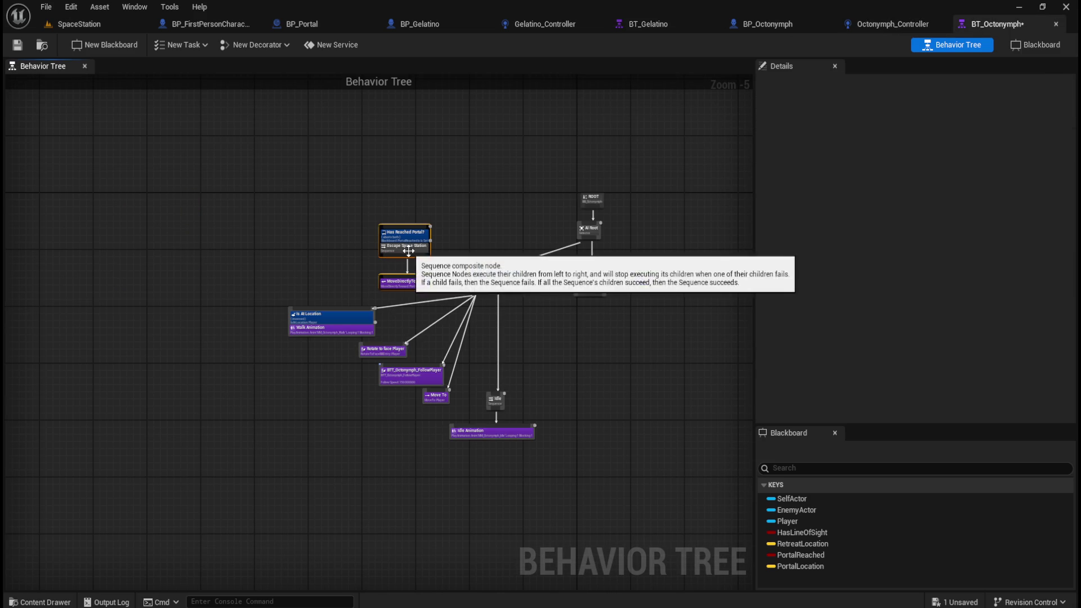
{"action": "left_click_drag", "start_coordinate": [408, 251], "coordinate": [245, 272]}
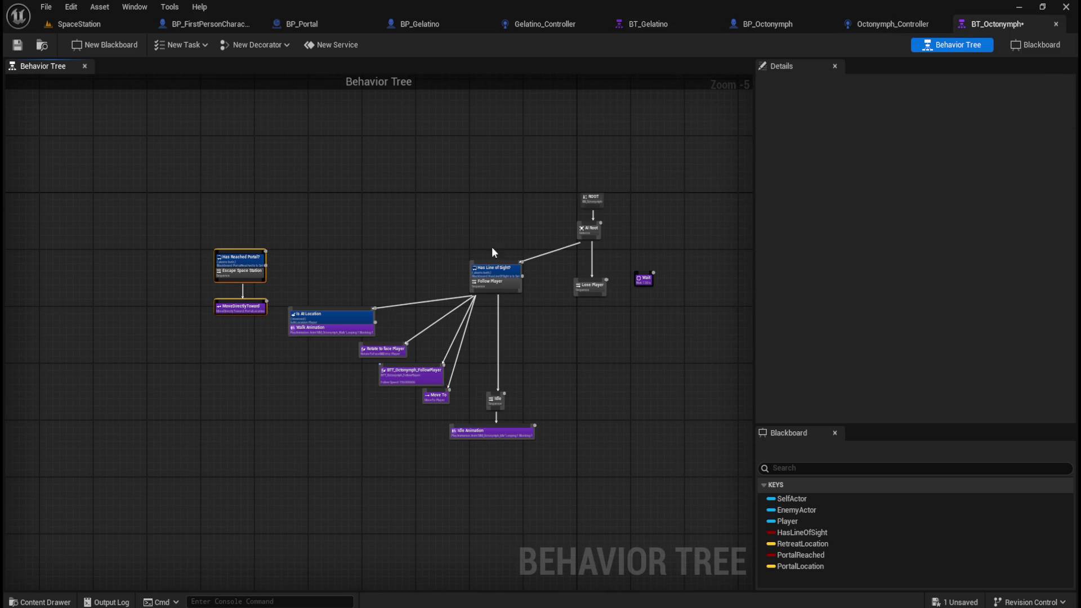
Rearrange the line-of-sight subtree and connect AI Root to Has Reached Portal.
{"action": "left_click_drag", "start_coordinate": [311, 262], "coordinate": [631, 443]}
{"action": "left_click_drag", "start_coordinate": [510, 296], "coordinate": [550, 350]}
{"action": "left_click_drag", "start_coordinate": [148, 172], "coordinate": [309, 319]}
{"action": "mouse_move", "coordinate": [249, 271]}
{"action": "left_mouse_down"}
{"action": "mouse_move", "coordinate": [356, 292]}
{"action": "mouse_move", "coordinate": [338, 293]}
{"action": "left_mouse_up"}
{"action": "mouse_move", "coordinate": [591, 245]}
{"action": "left_mouse_down"}
{"action": "mouse_move", "coordinate": [565, 239]}
{"action": "mouse_move", "coordinate": [328, 276]}
{"action": "left_mouse_up"}
{"action": "mouse_move", "coordinate": [461, 315]}
{"action": "left_mouse_down"}
{"action": "mouse_move", "coordinate": [415, 294]}
{"action": "mouse_move", "coordinate": [337, 302]}
{"action": "mouse_move", "coordinate": [631, 489]}
{"action": "left_mouse_up"}
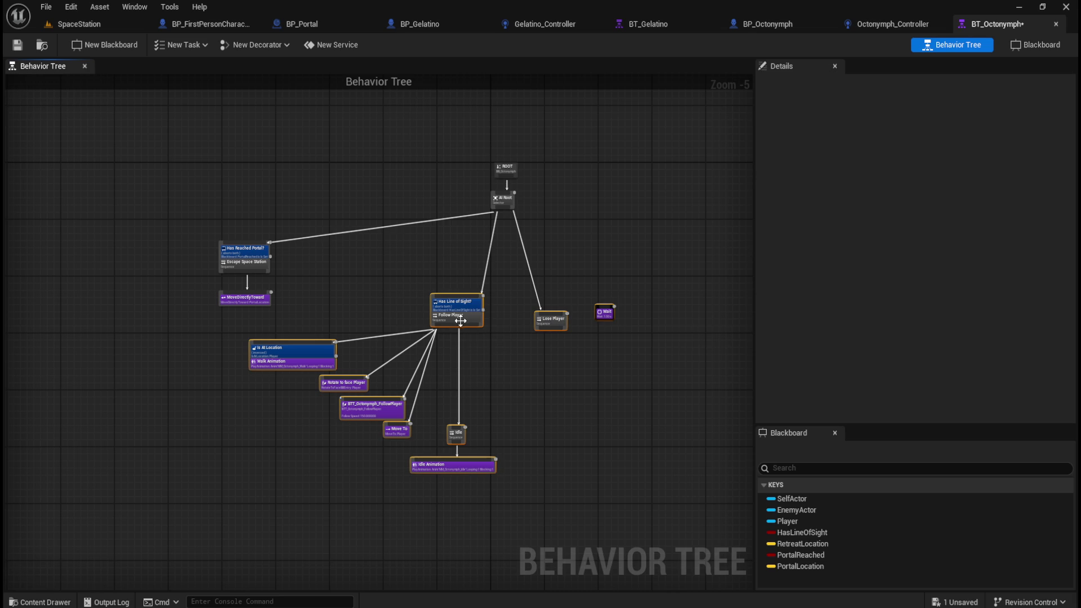
{"action": "left_click_drag", "start_coordinate": [461, 321], "coordinate": [483, 319]}
{"action": "left_click", "coordinate": [408, 258]}
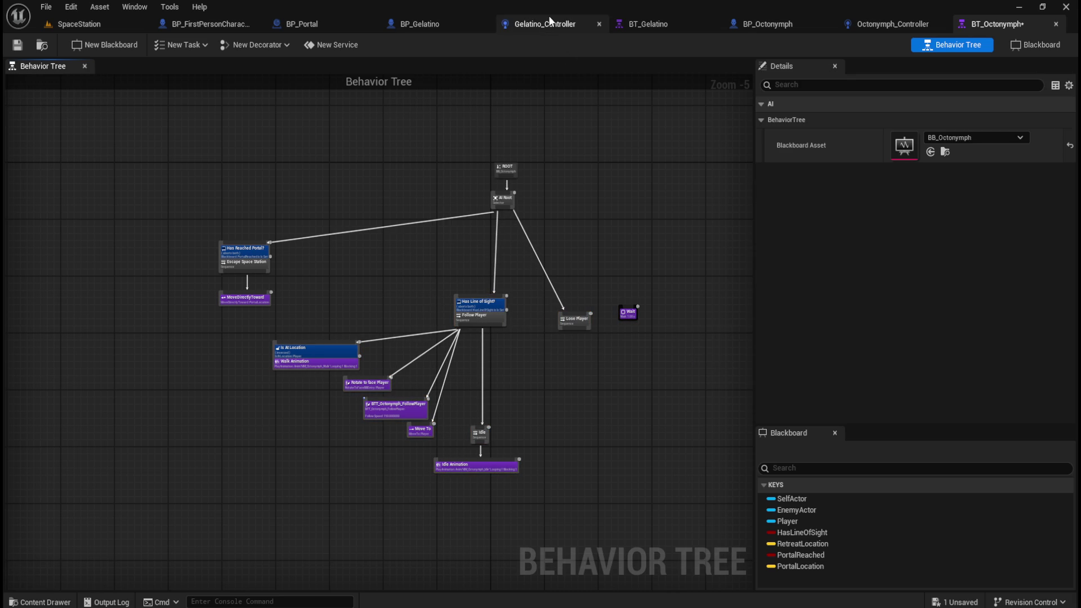
Insert the Not Reached Portal Restrict Follow node between AI Root and Has Line of Sight, and save.
{"action": "left_click", "coordinate": [639, 23]}
{"action": "mouse_move", "coordinate": [441, 196]}
{"action": "left_mouse_down"}
{"action": "mouse_move", "coordinate": [541, 228]}
{"action": "mouse_move", "coordinate": [553, 249]}
{"action": "left_mouse_up"}
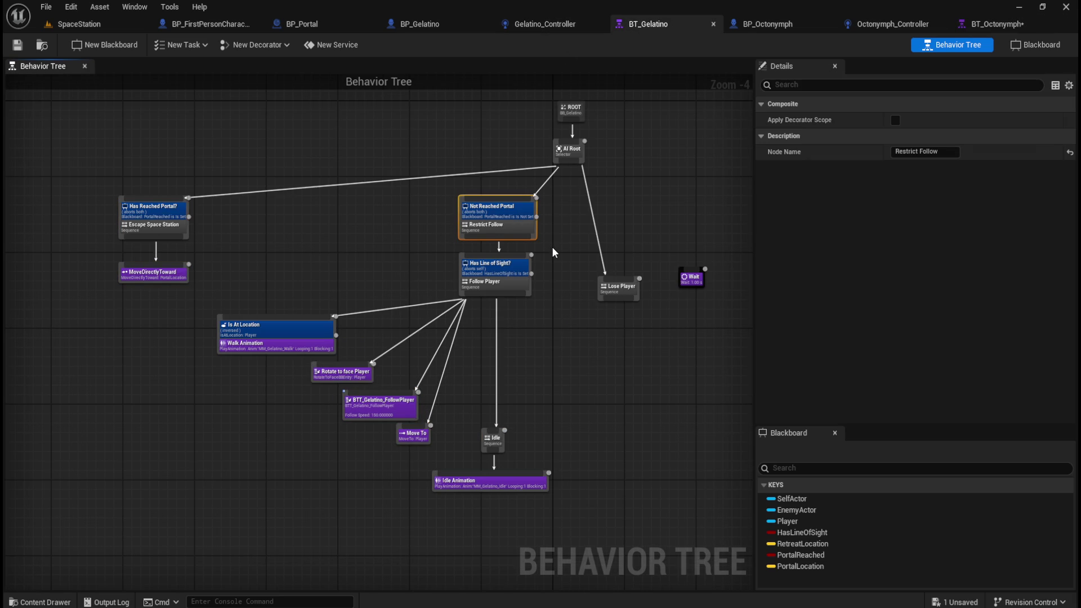
{"action": "left_click", "coordinate": [995, 24]}
{"action": "scroll", "coordinate": [457, 265], "scroll_direction": "up", "scroll_amount": 3}
{"action": "key", "text": "ctrl+v"}
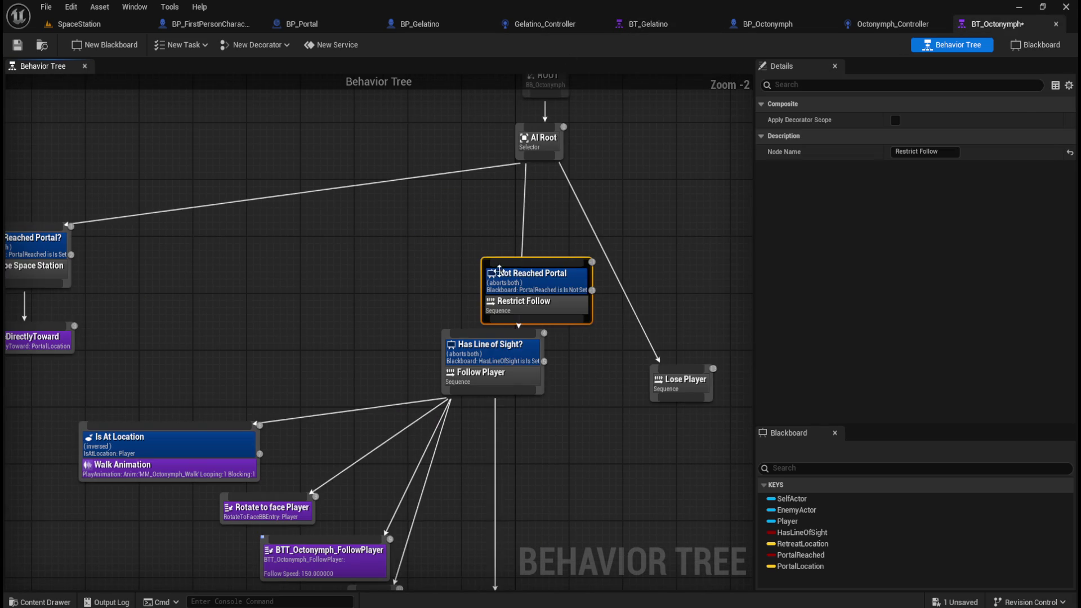
{"action": "left_click_drag", "start_coordinate": [520, 301], "coordinate": [487, 286]}
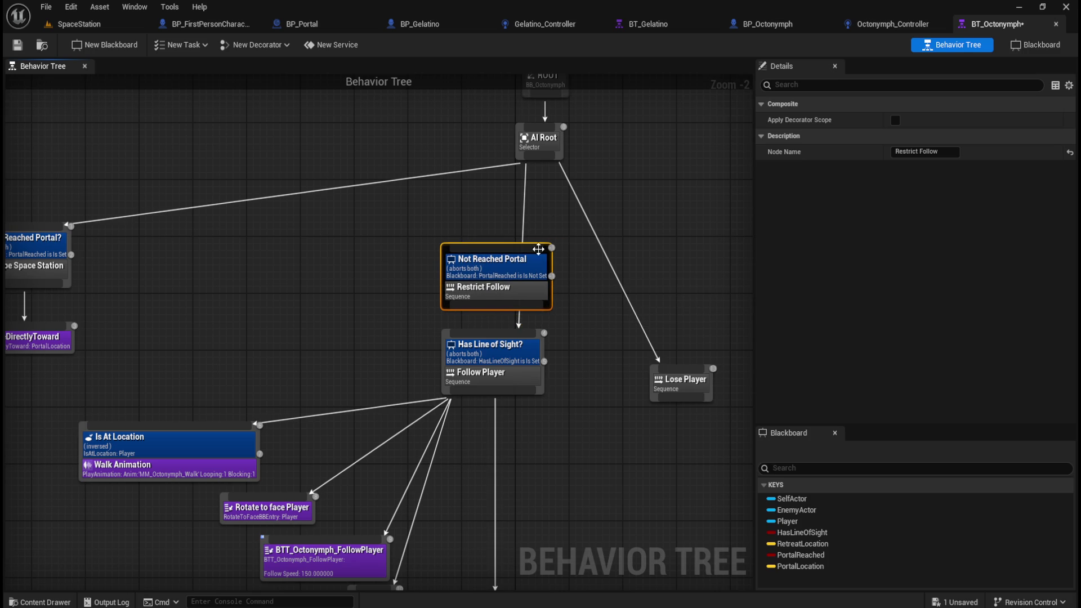
{"action": "left_click_drag", "start_coordinate": [539, 158], "coordinate": [509, 248]}
{"action": "left_click_drag", "start_coordinate": [499, 306], "coordinate": [512, 345]}
{"action": "left_click", "coordinate": [17, 44]}
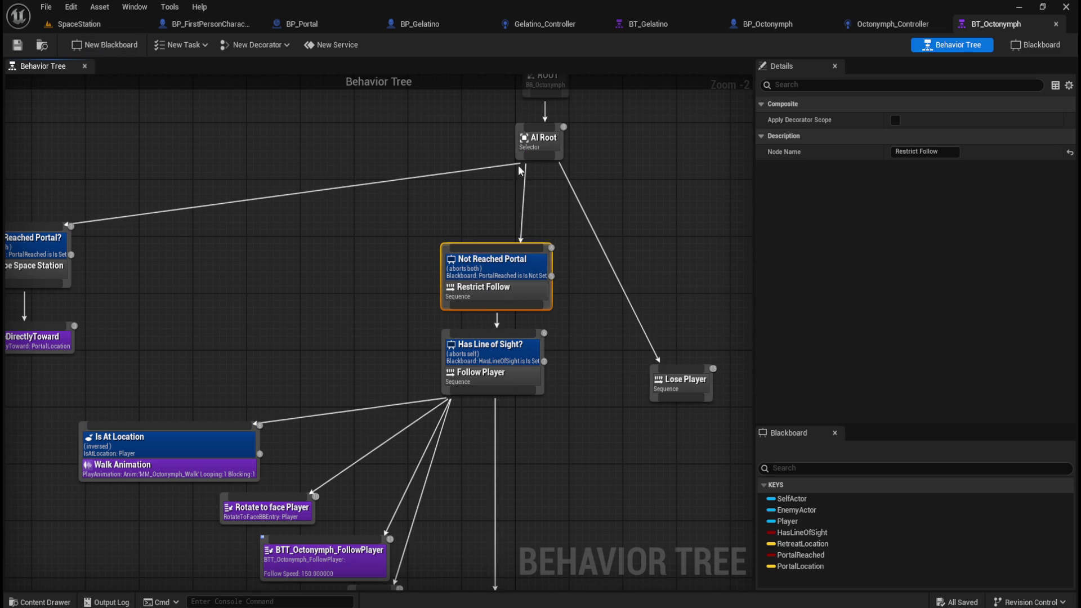
{"action": "scroll", "coordinate": [389, 284], "scroll_direction": "down", "scroll_amount": 2}
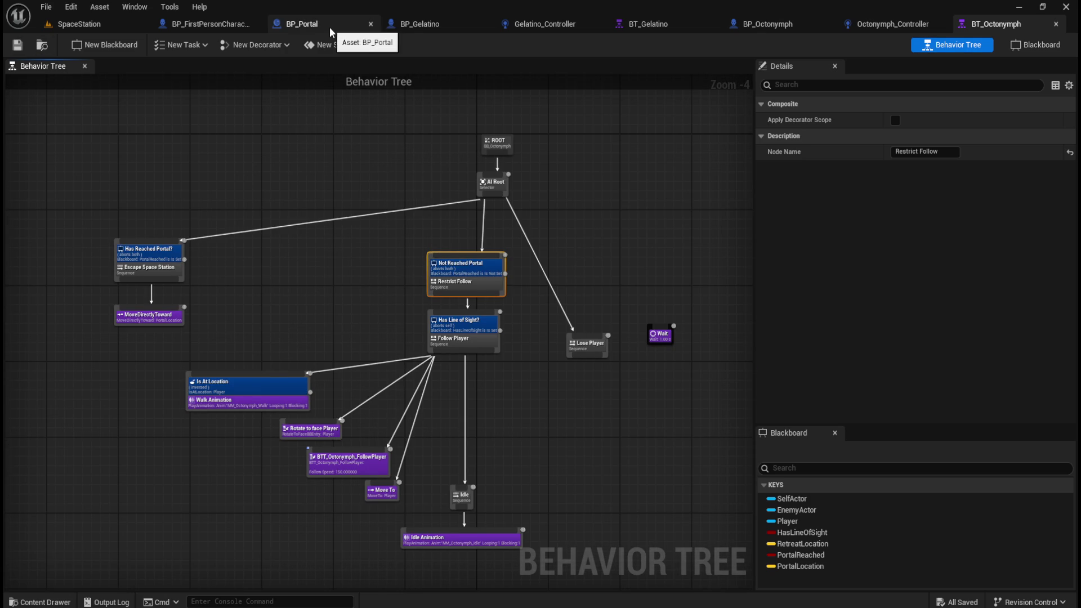
{"action": "left_click", "coordinate": [304, 24]}
Add a Branch node on the Gelatino branch's False path.
{"action": "scroll", "coordinate": [563, 445], "scroll_direction": "down", "scroll_amount": 2}
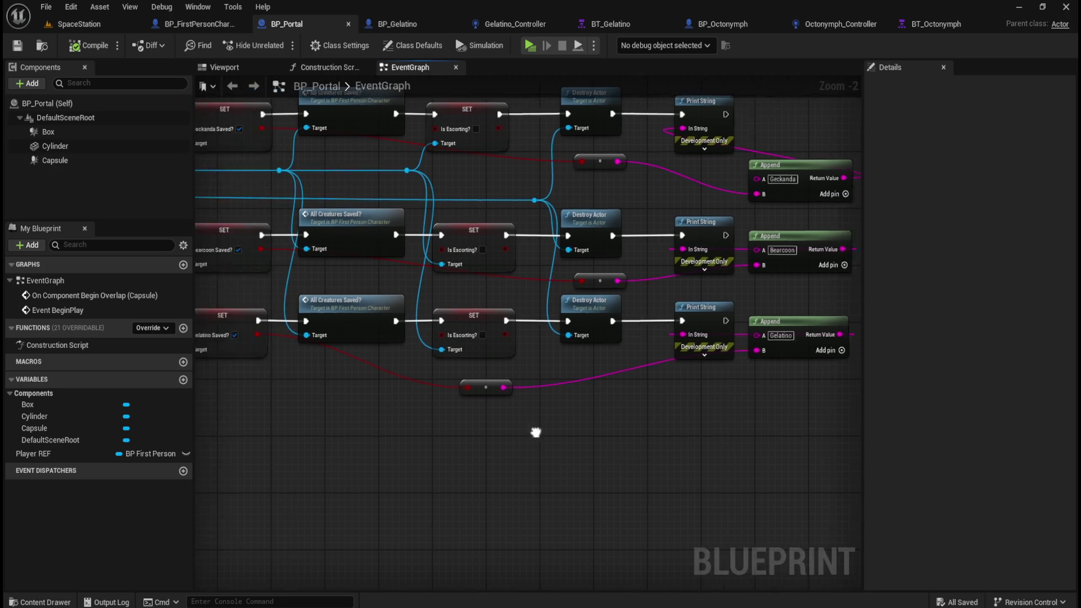
{"action": "scroll", "coordinate": [507, 377], "scroll_direction": "up", "scroll_amount": 4}
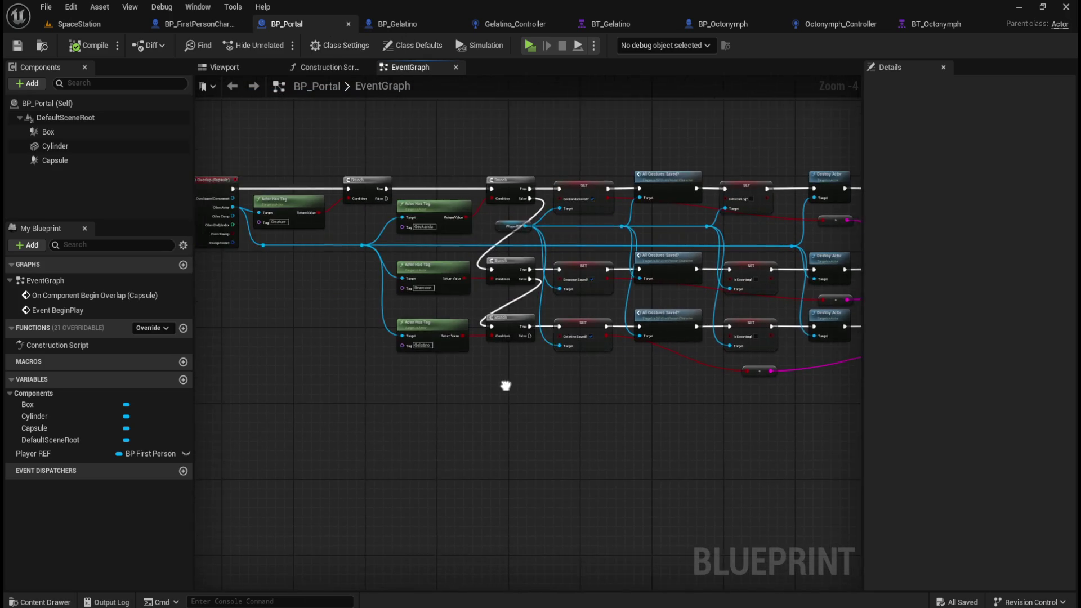
{"action": "mouse_move", "coordinate": [595, 290]}
{"action": "left_mouse_down"}
{"action": "mouse_move", "coordinate": [542, 343]}
{"action": "mouse_move", "coordinate": [518, 348]}
{"action": "left_mouse_up"}
{"action": "type", "text": "branch"}
{"action": "key", "text": "Return"}
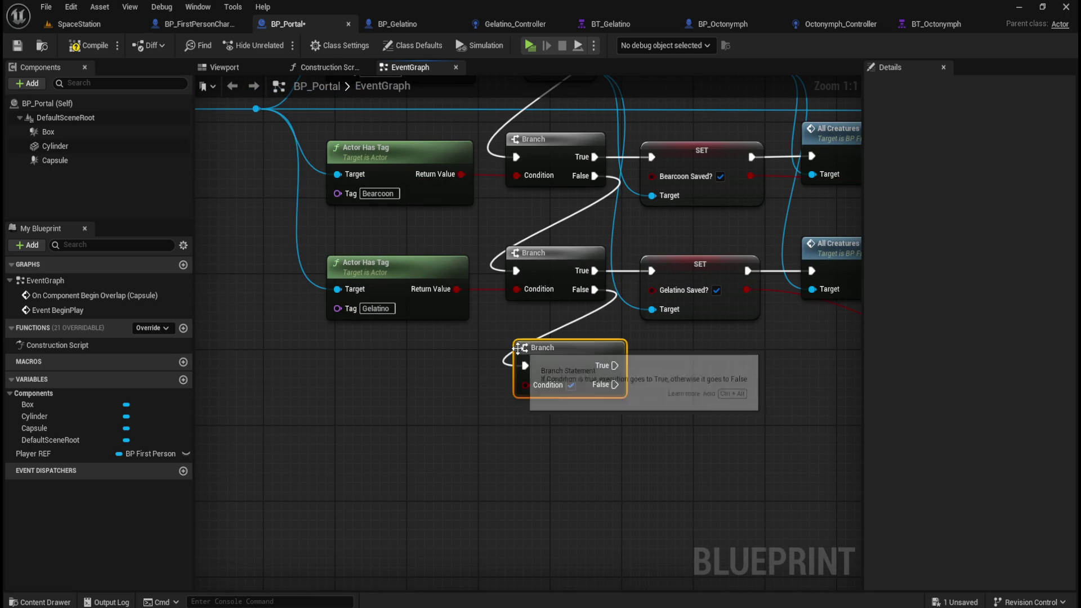
Duplicate Actor Has Tag with tag Octonymph, fed by the overlapping actor, into the Branch condition.
{"action": "left_click_drag", "start_coordinate": [375, 353], "coordinate": [422, 313]}
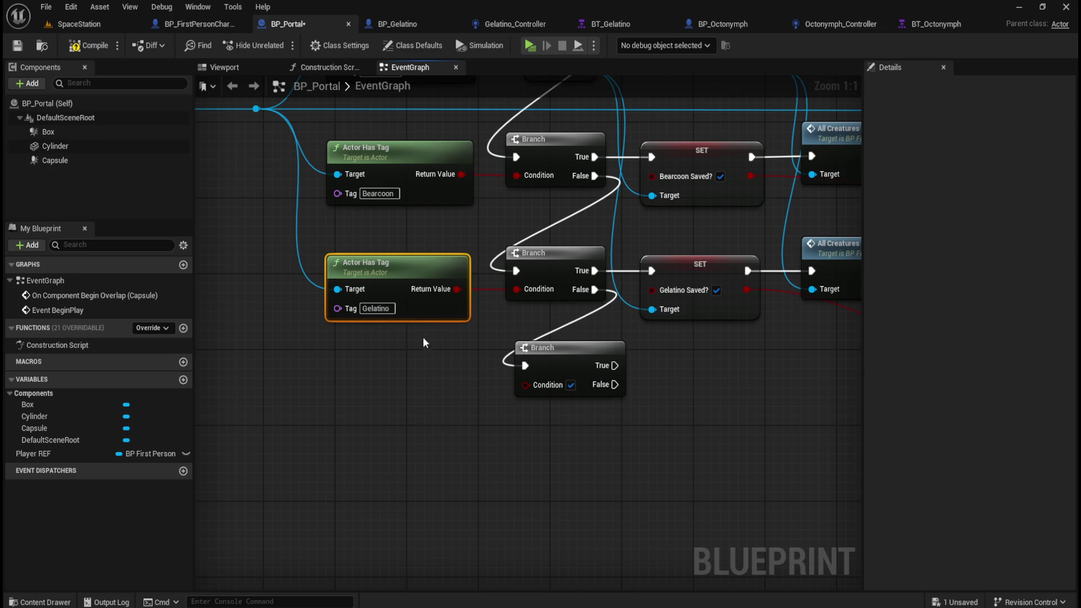
{"action": "key", "text": "ctrl+c"}
{"action": "key", "text": "ctrl+v"}
{"action": "left_click_drag", "start_coordinate": [479, 385], "coordinate": [361, 367]}
{"action": "left_click", "coordinate": [385, 406]}
{"action": "type", "text": "Octonymph"}
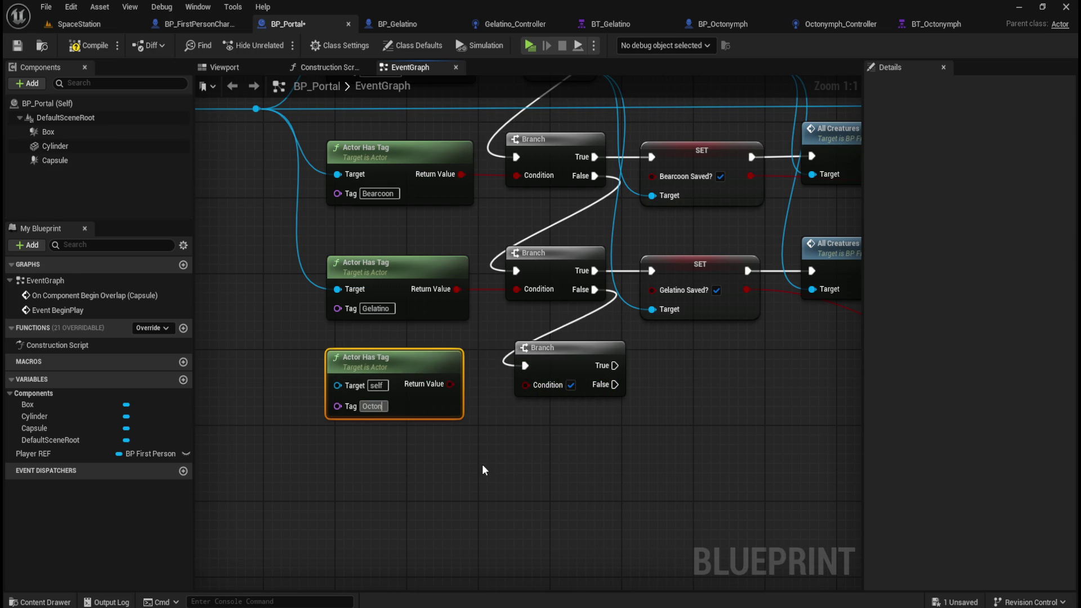
{"action": "key", "text": "Return"}
{"action": "left_click", "coordinate": [508, 444]}
{"action": "left_click_drag", "start_coordinate": [468, 384], "coordinate": [525, 385]}
{"action": "mouse_move", "coordinate": [256, 107]}
{"action": "left_mouse_down"}
{"action": "mouse_move", "coordinate": [335, 401]}
{"action": "mouse_move", "coordinate": [338, 386]}
{"action": "left_mouse_up"}
On the True path, set Player REF's Octonymph Saved? to true.
{"action": "mouse_move", "coordinate": [684, 468]}
{"action": "left_mouse_down"}
{"action": "mouse_move", "coordinate": [618, 458]}
{"action": "mouse_move", "coordinate": [576, 471]}
{"action": "left_mouse_up"}
{"action": "left_click_drag", "start_coordinate": [549, 377], "coordinate": [568, 413]}
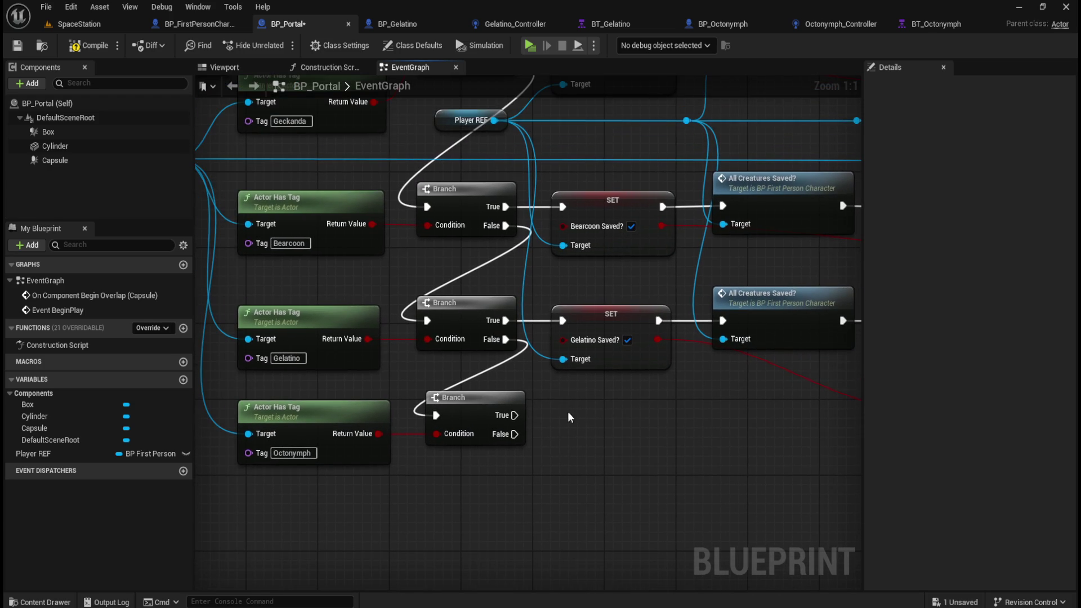
{"action": "mouse_move", "coordinate": [495, 124]}
{"action": "left_mouse_down"}
{"action": "mouse_move", "coordinate": [546, 380]}
{"action": "mouse_move", "coordinate": [566, 419]}
{"action": "left_mouse_up"}
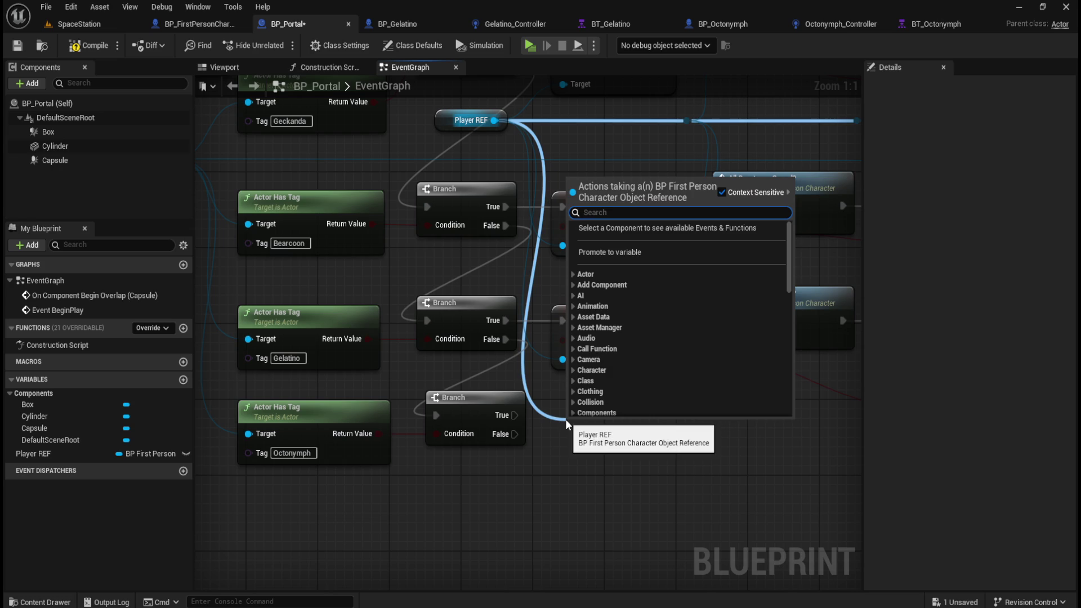
{"action": "type", "text": "set octo"}
{"action": "key", "text": "Return"}
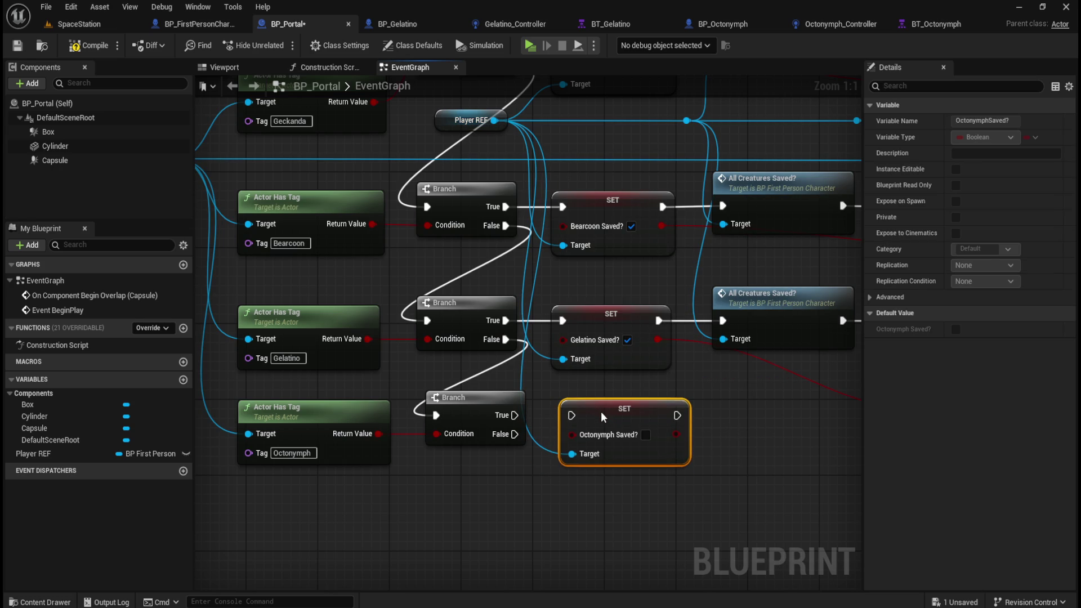
{"action": "left_click_drag", "start_coordinate": [515, 416], "coordinate": [572, 415]}
{"action": "left_click", "coordinate": [646, 435]}
{"action": "left_click_drag", "start_coordinate": [646, 411], "coordinate": [641, 411]}
{"action": "left_click", "coordinate": [710, 428]}
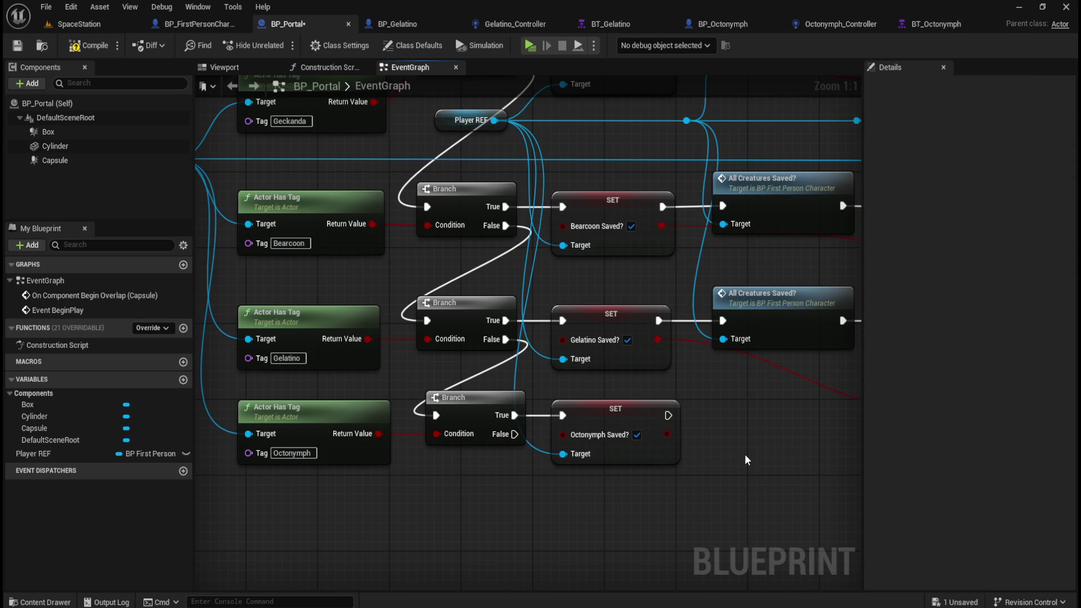
{"action": "left_click_drag", "start_coordinate": [790, 451], "coordinate": [638, 446]}
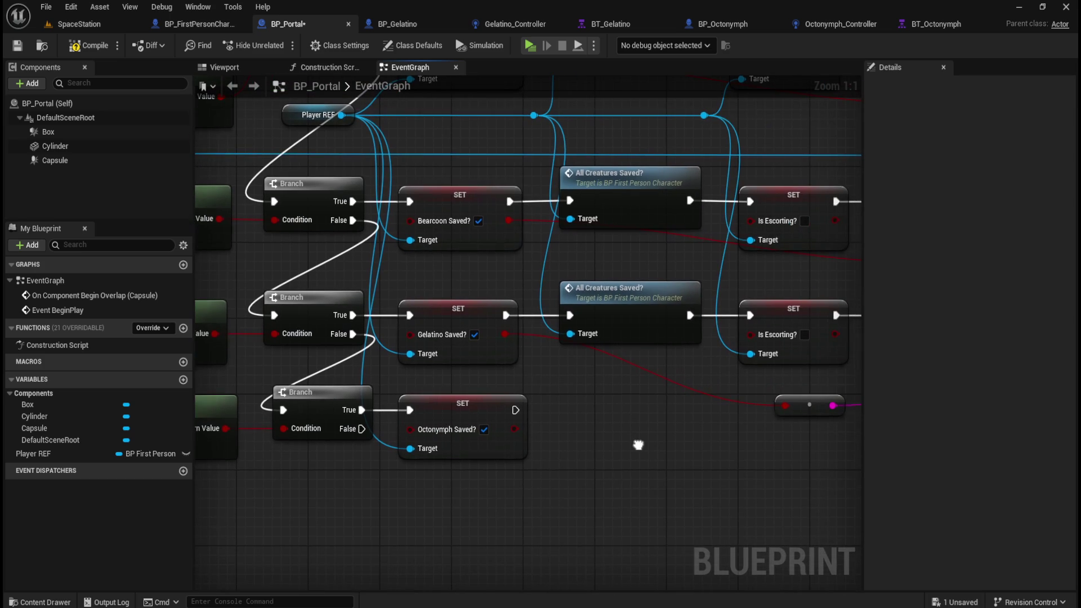
Chain a copied All Creatures Saved? check after the Octonymph SET, targeting Player REF.
{"action": "left_click_drag", "start_coordinate": [651, 260], "coordinate": [631, 287]}
{"action": "key", "text": "ctrl+c"}
{"action": "key", "text": "ctrl+v"}
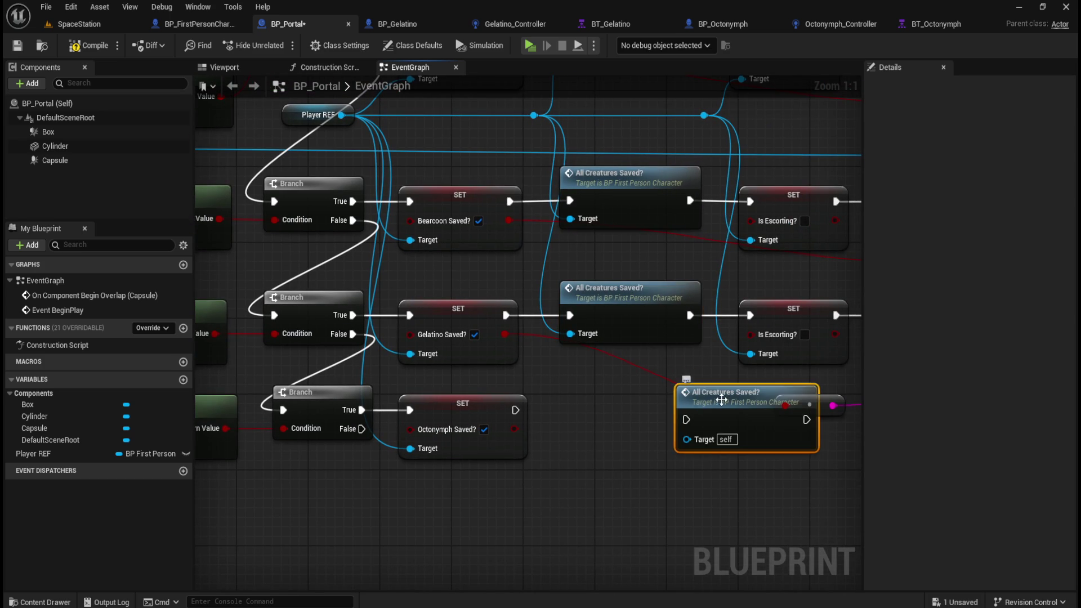
{"action": "left_click_drag", "start_coordinate": [724, 406], "coordinate": [610, 400]}
{"action": "left_click_drag", "start_coordinate": [516, 410], "coordinate": [570, 410]}
{"action": "left_click_drag", "start_coordinate": [533, 116], "coordinate": [574, 430]}
Add a SET Is Escorting? copy after All Creatures Saved?, targeting the player reference.
{"action": "left_click_drag", "start_coordinate": [716, 493], "coordinate": [577, 490]}
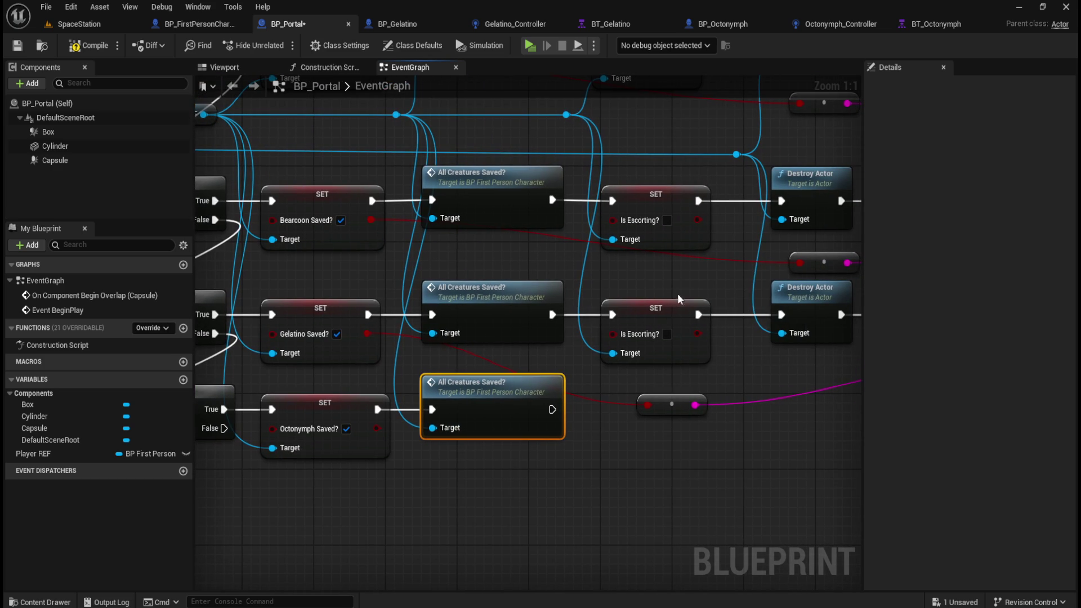
{"action": "left_click", "coordinate": [656, 308]}
{"action": "key", "text": "ctrl+v"}
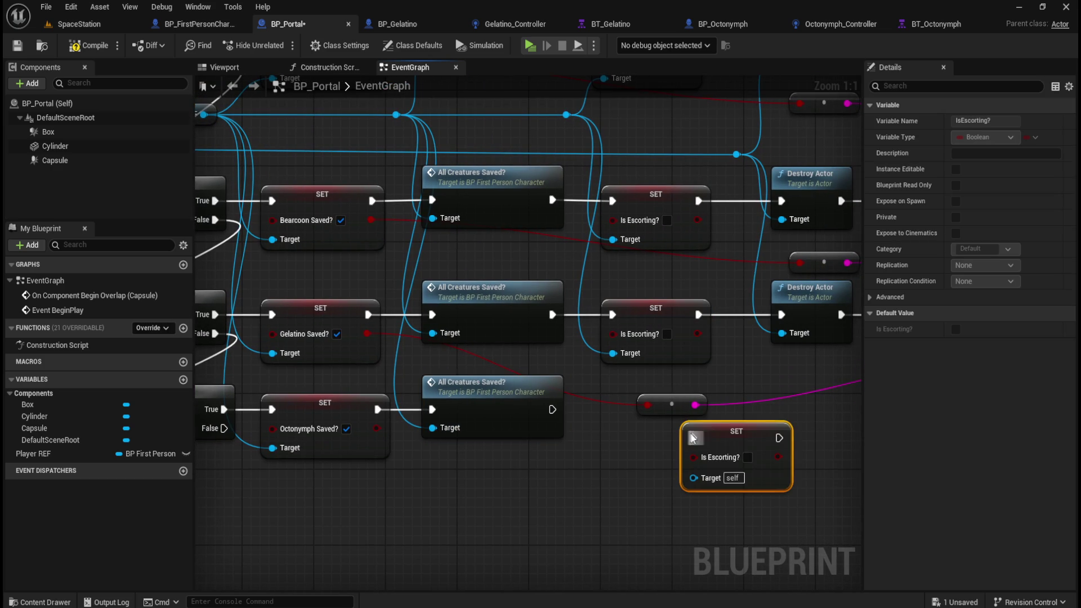
{"action": "left_click_drag", "start_coordinate": [726, 432], "coordinate": [650, 439]}
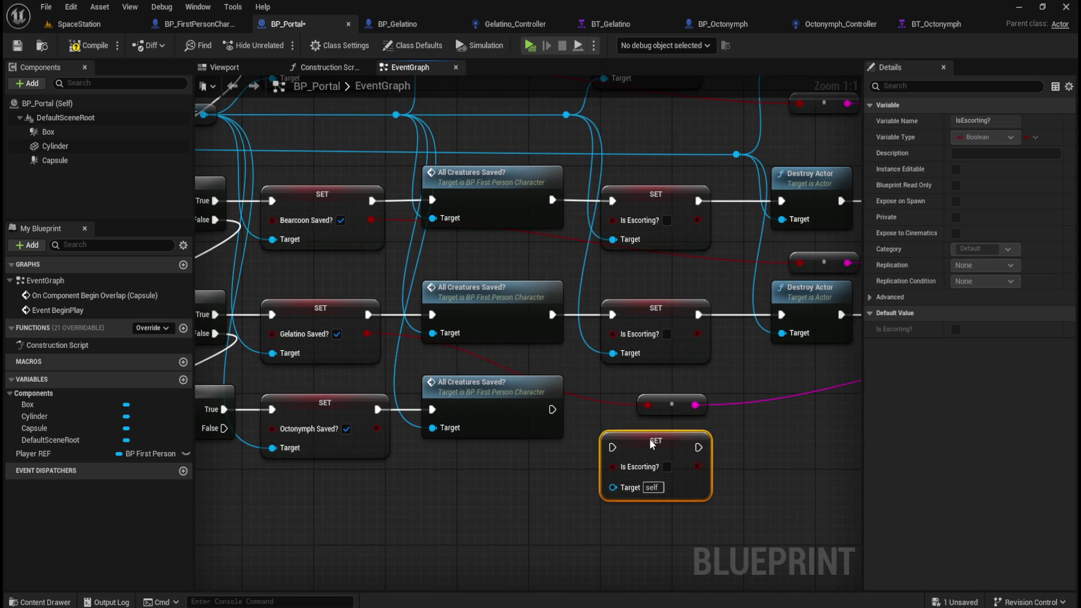
{"action": "left_click_drag", "start_coordinate": [553, 409], "coordinate": [610, 443]}
{"action": "left_click_drag", "start_coordinate": [567, 115], "coordinate": [613, 493]}
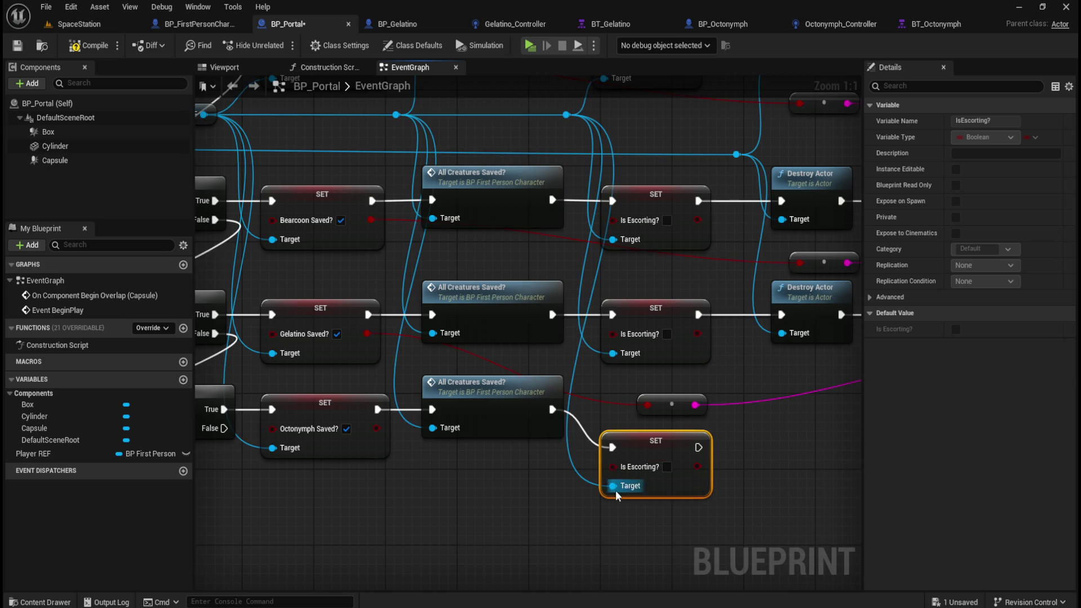
{"action": "left_click_drag", "start_coordinate": [775, 471], "coordinate": [591, 452]}
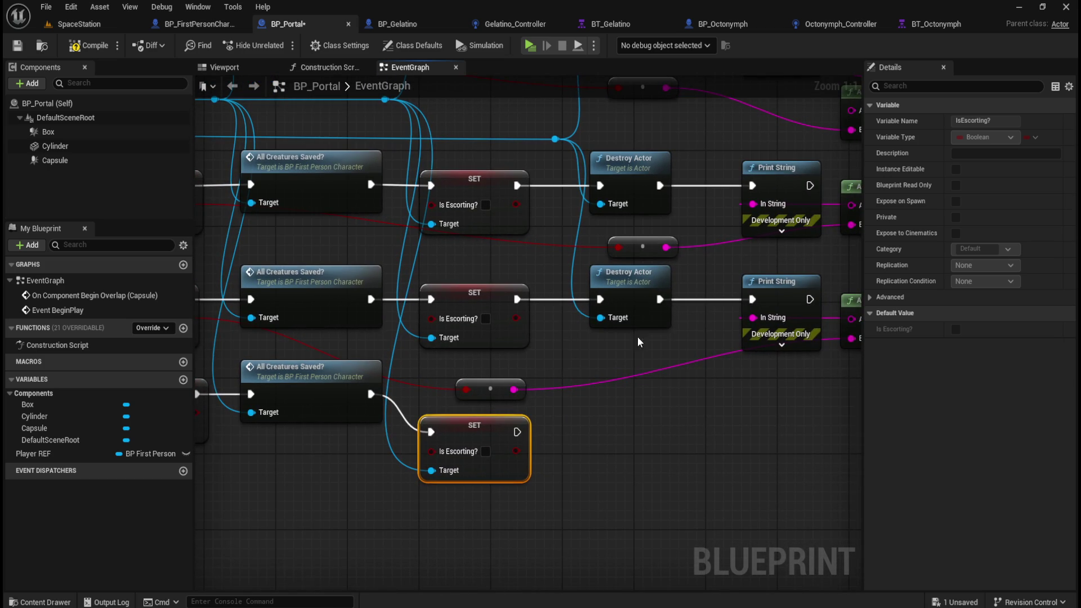
Follow the SET with a Destroy Actor targeting the overlapping actor.
{"action": "left_click", "coordinate": [653, 318]}
{"action": "left_click_drag", "start_coordinate": [721, 339], "coordinate": [612, 413]}
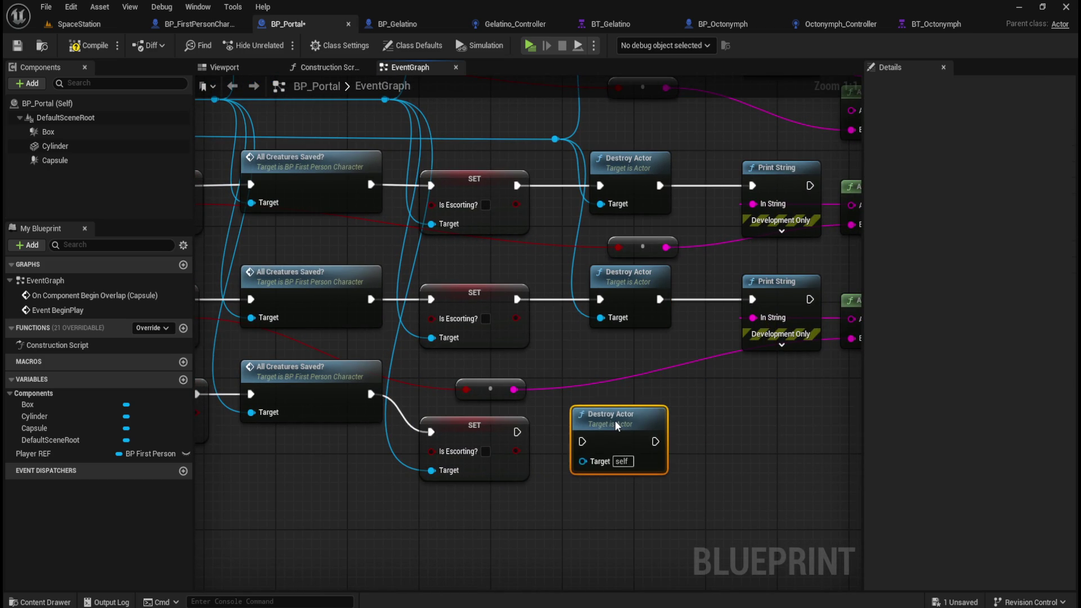
{"action": "left_click_drag", "start_coordinate": [517, 432], "coordinate": [582, 432]}
{"action": "mouse_move", "coordinate": [556, 139]}
{"action": "left_mouse_down"}
{"action": "mouse_move", "coordinate": [580, 451]}
{"action": "mouse_move", "coordinate": [397, 445]}
{"action": "left_mouse_up"}
Chain a copied Print String after Destroy Actor, with its Append text set to Octonymph.
{"action": "mouse_move", "coordinate": [548, 267]}
{"action": "left_mouse_down"}
{"action": "mouse_move", "coordinate": [729, 370]}
{"action": "mouse_move", "coordinate": [571, 414]}
{"action": "mouse_move", "coordinate": [619, 412]}
{"action": "left_mouse_up"}
{"action": "key", "text": "ctrl+c"}
{"action": "key", "text": "ctrl+v"}
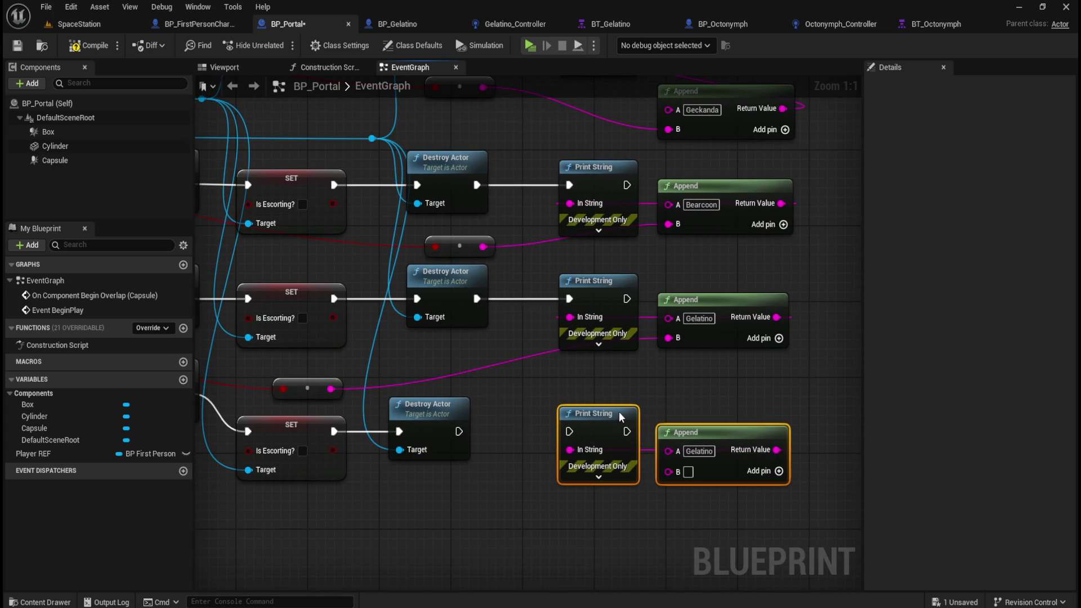
{"action": "left_click_drag", "start_coordinate": [459, 431], "coordinate": [567, 432]}
{"action": "left_click", "coordinate": [699, 451]}
{"action": "type", "text": "Octonymph"}
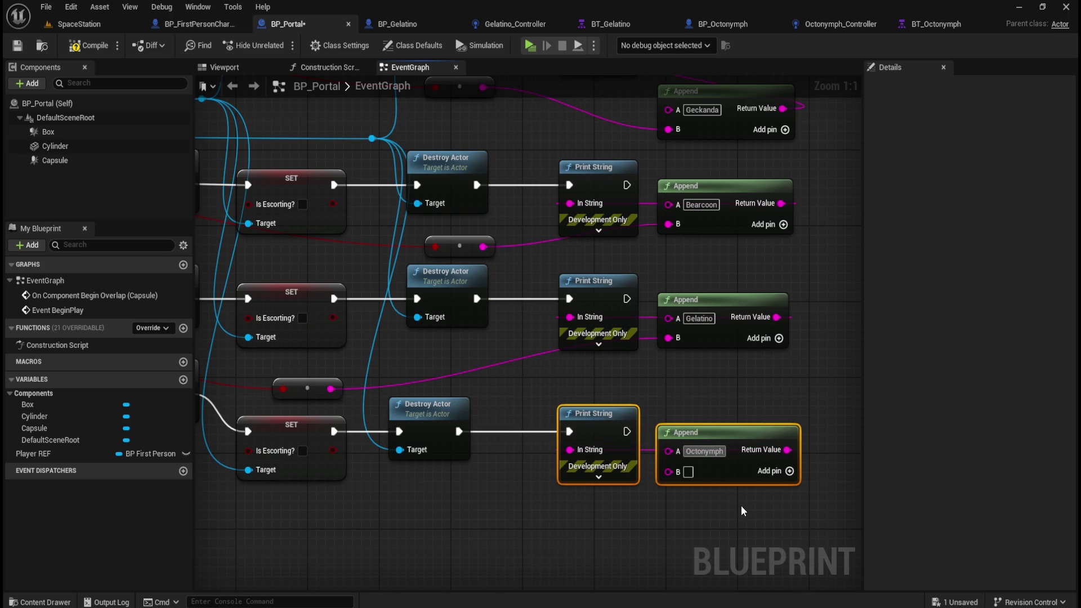
{"action": "scroll", "coordinate": [665, 516], "scroll_direction": "down", "scroll_amount": 3}
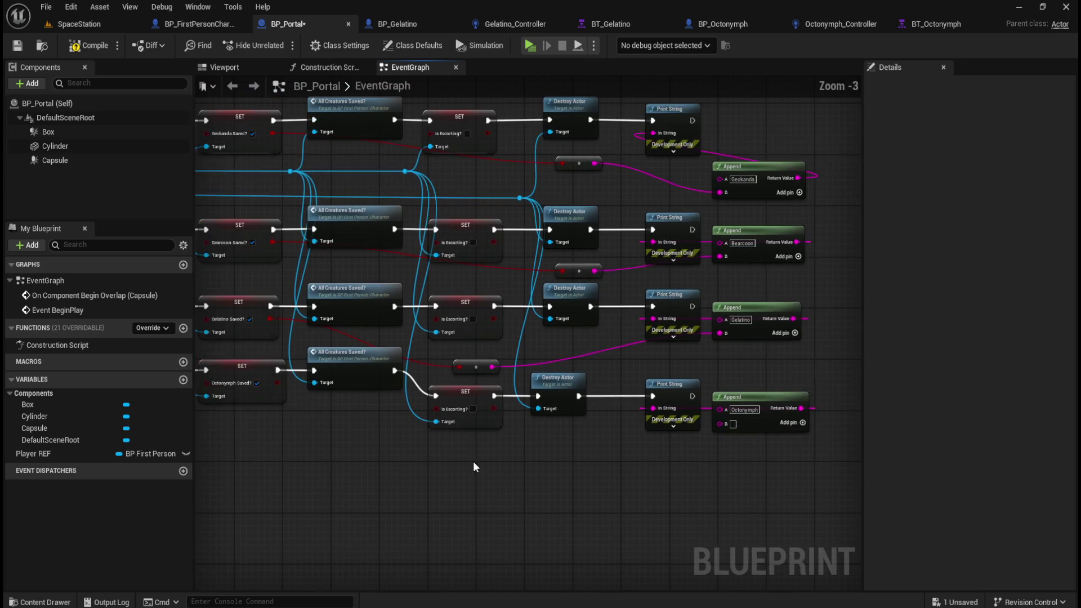